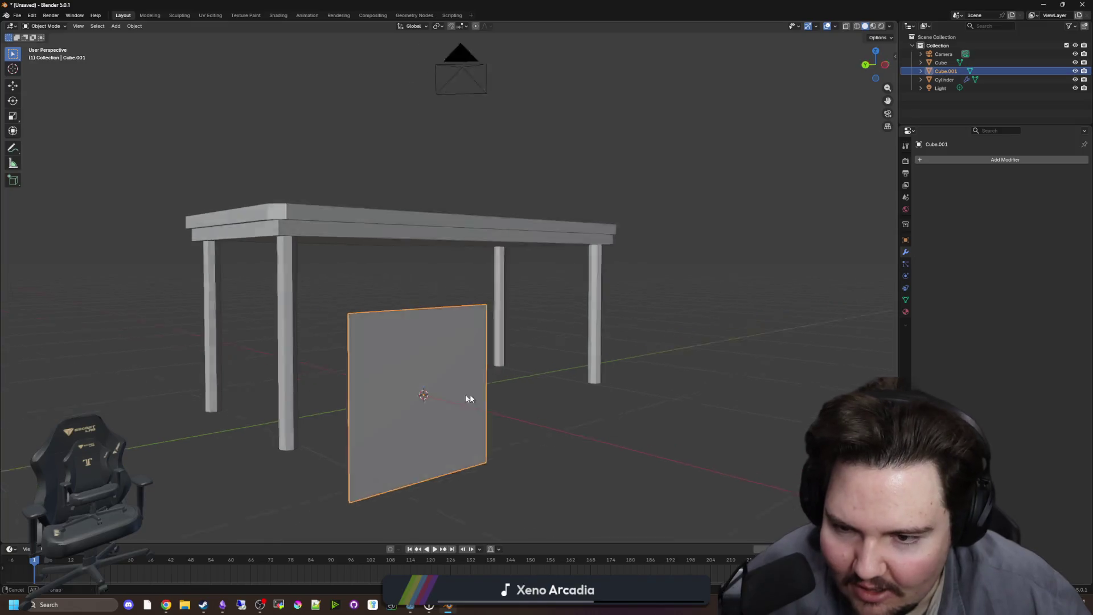
Flatten the upright panel on Z into a thin slab and position it beneath the tabletop.
key("s")
key("z")
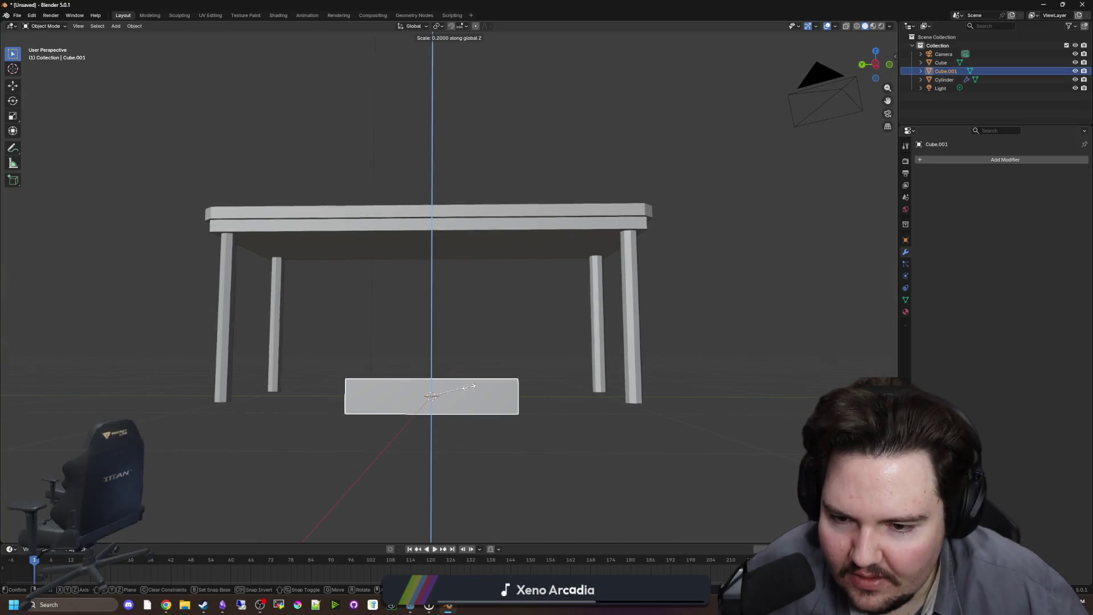
left_click(486, 393)
key("g")
key("z")
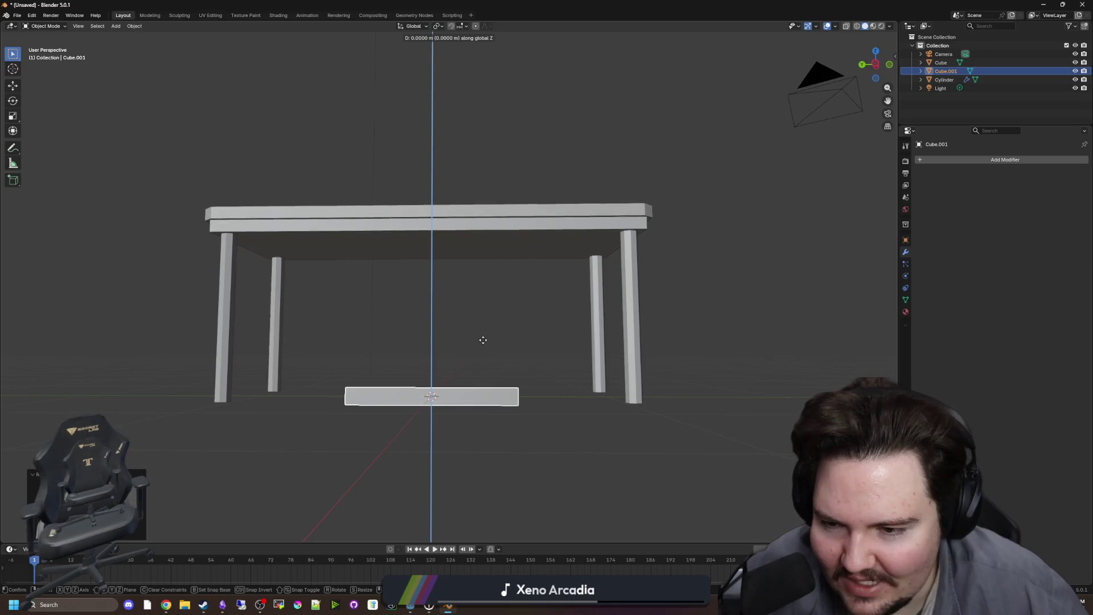
left_click(485, 326)
mouse_move(467, 371)
left_mouse_down()
mouse_move(410, 357)
mouse_move(483, 347)
mouse_move(376, 354)
mouse_move(346, 340)
mouse_move(329, 360)
mouse_move(460, 351)
mouse_move(502, 363)
left_mouse_up()
key("g")
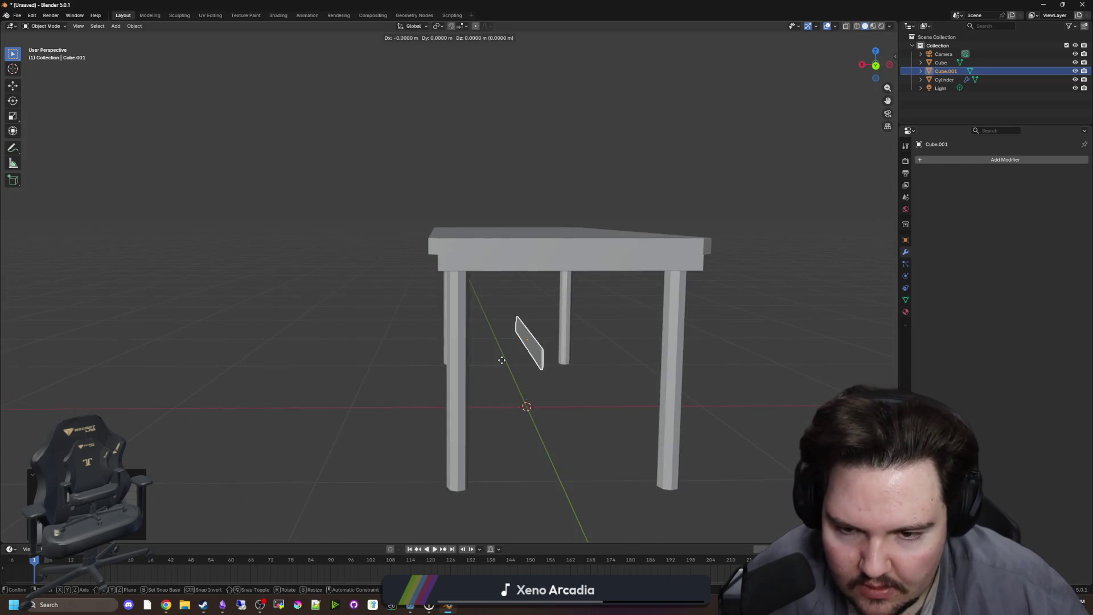
key("x")
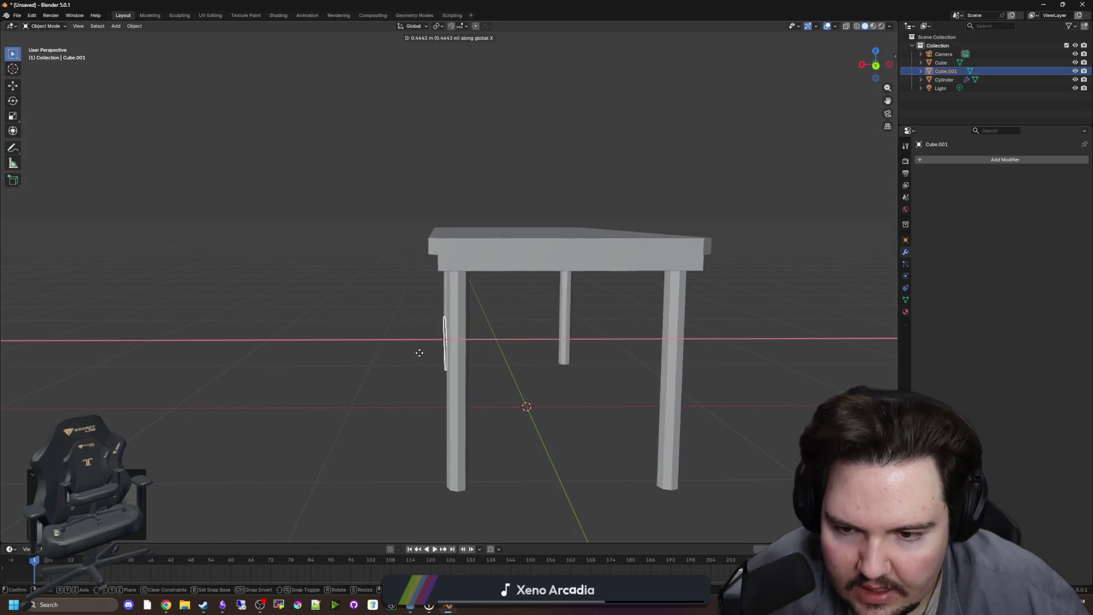
key("Escape")
mouse_move(498, 389)
left_mouse_down()
mouse_move(422, 386)
mouse_move(500, 367)
left_mouse_up()
Stretch the slab along Y into a crossbar, viewed in front orthographic.
key("s")
key("y")
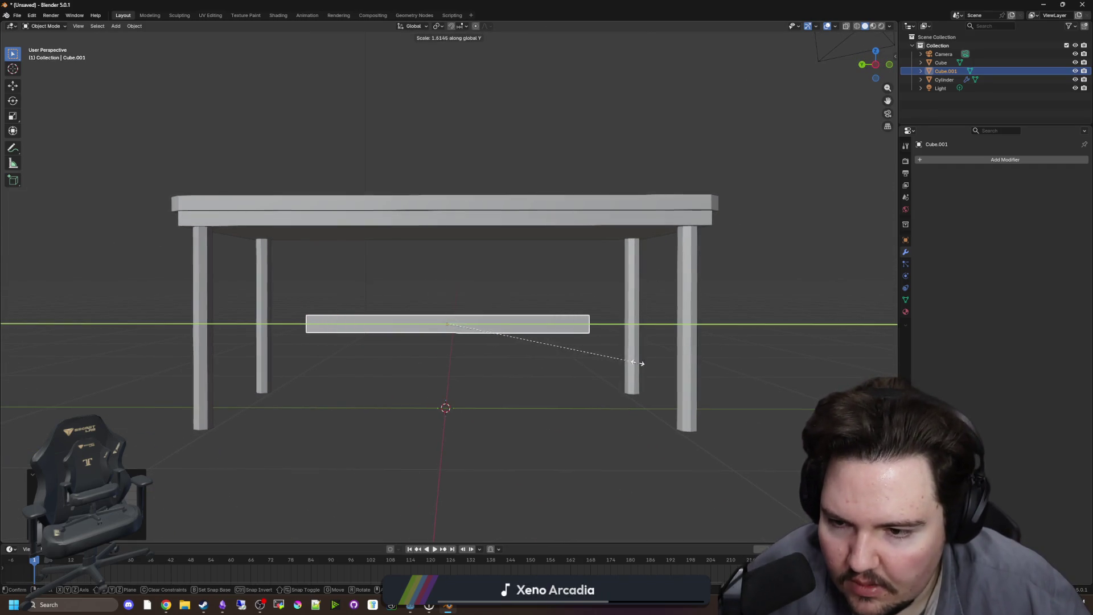
left_click(684, 362)
mouse_move(688, 362)
left_mouse_down()
mouse_move(471, 344)
mouse_move(487, 345)
left_mouse_up()
scroll(468, 343, "up", 3)
key("KP_1")
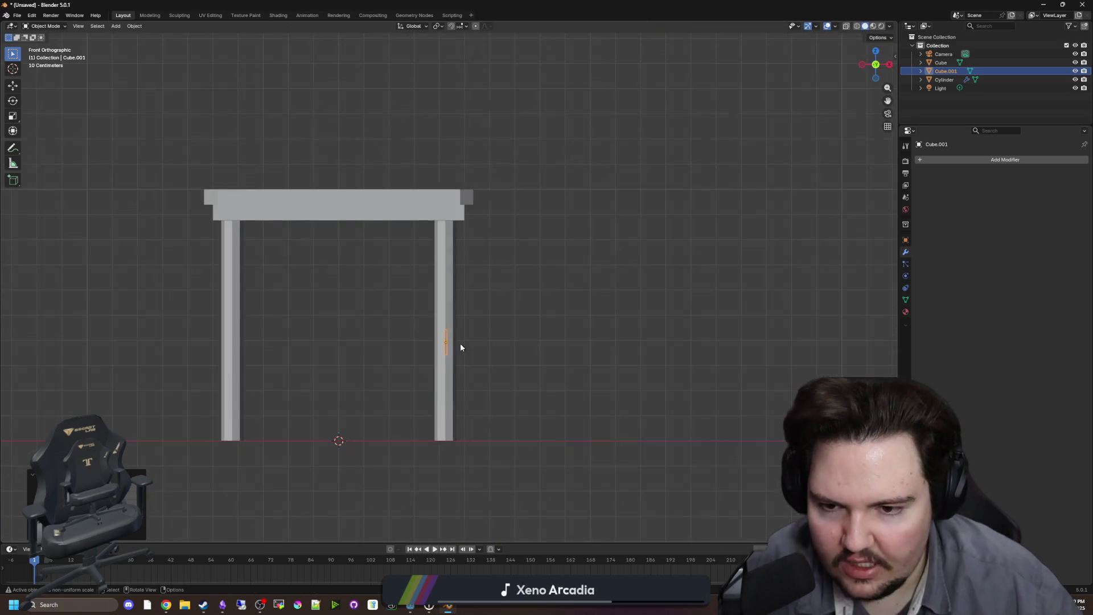
scroll(461, 344, "up", 8)
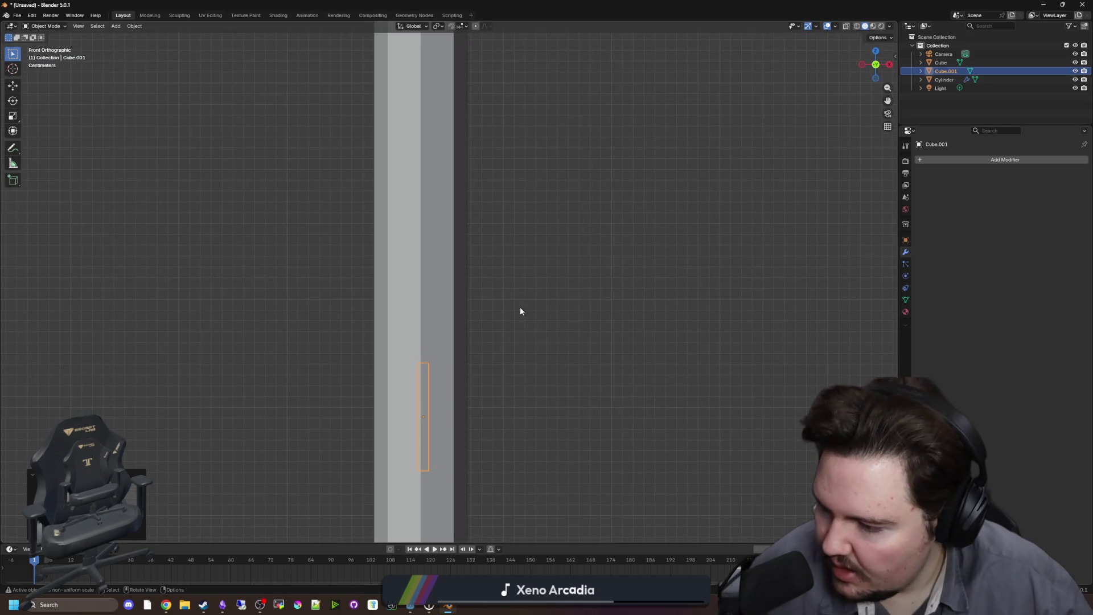
scroll(530, 342, "up", 2)
Centre the crossbar along X between the legs, then switch to the browser.
key("g")
key("x")
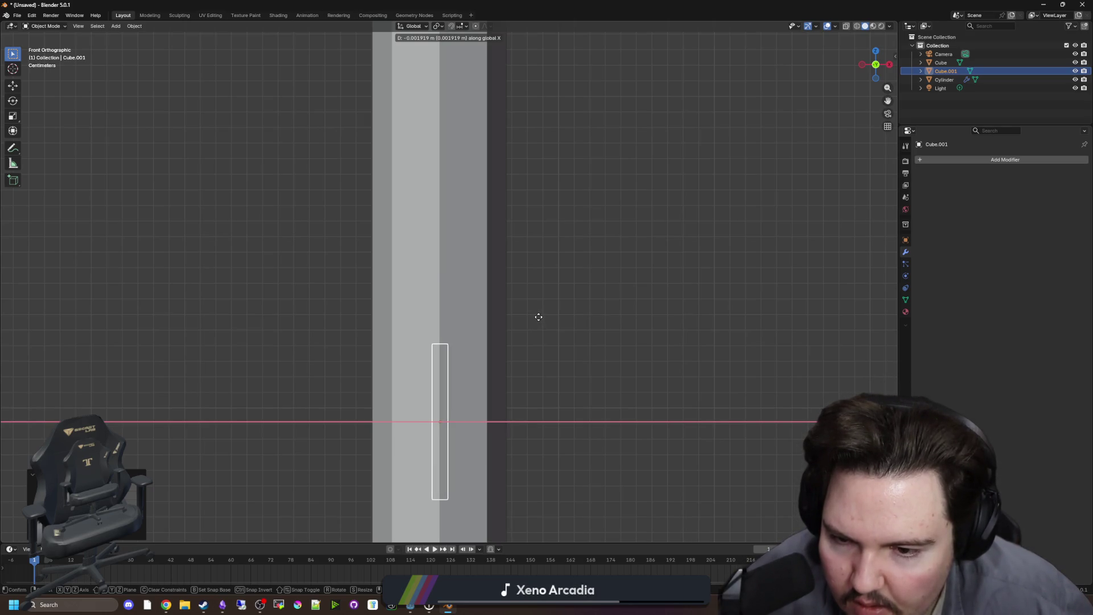
left_click(538, 316)
scroll(538, 316, "down", 4)
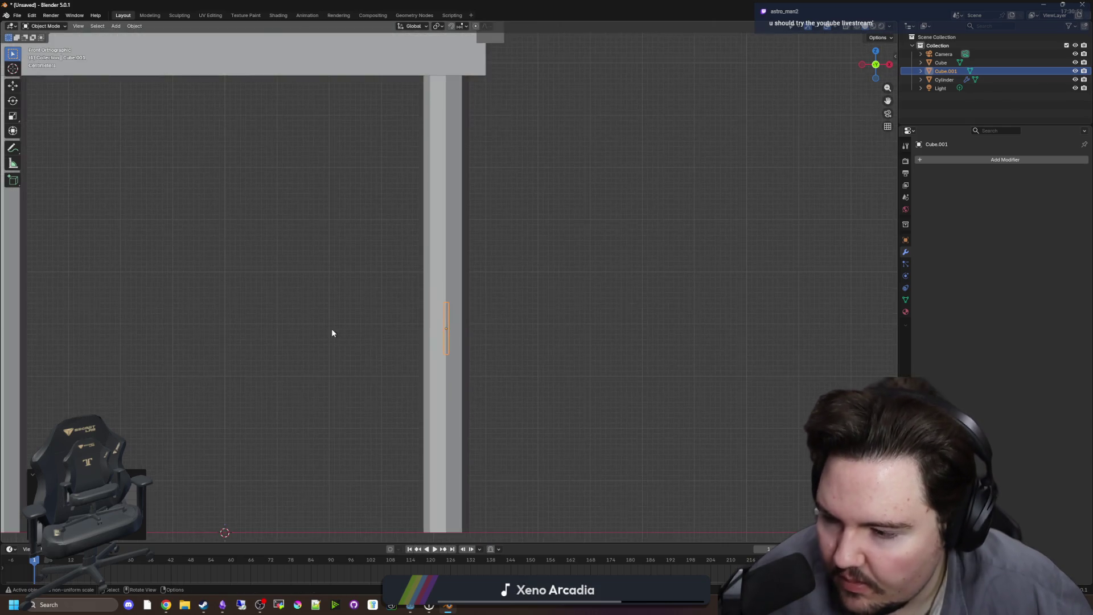
scroll(430, 323, "down", 5)
scroll(430, 323, "up", 4)
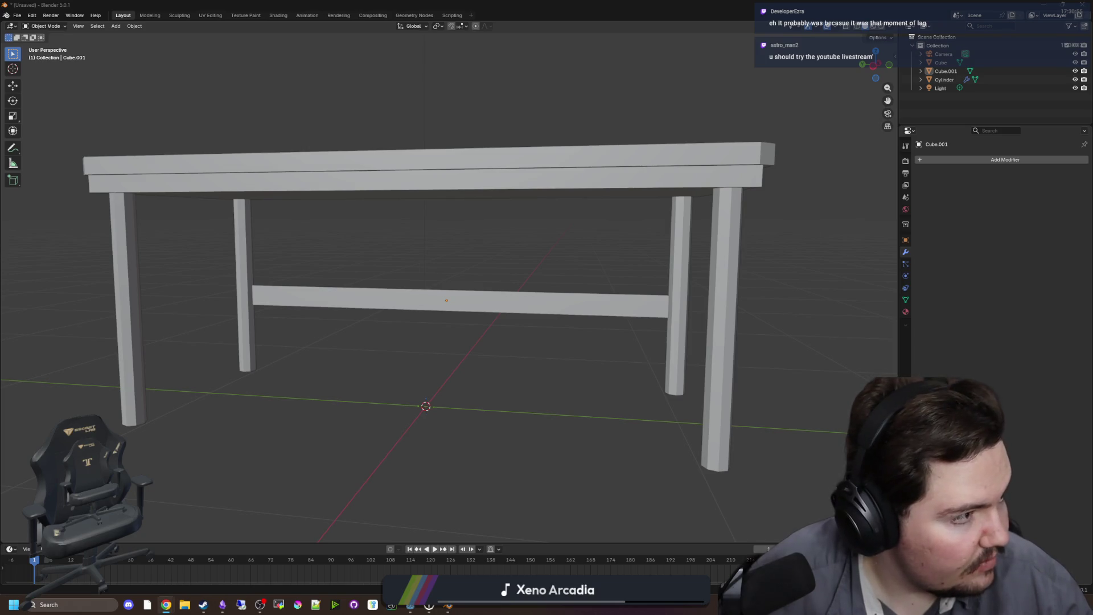
key("alt+Tab")
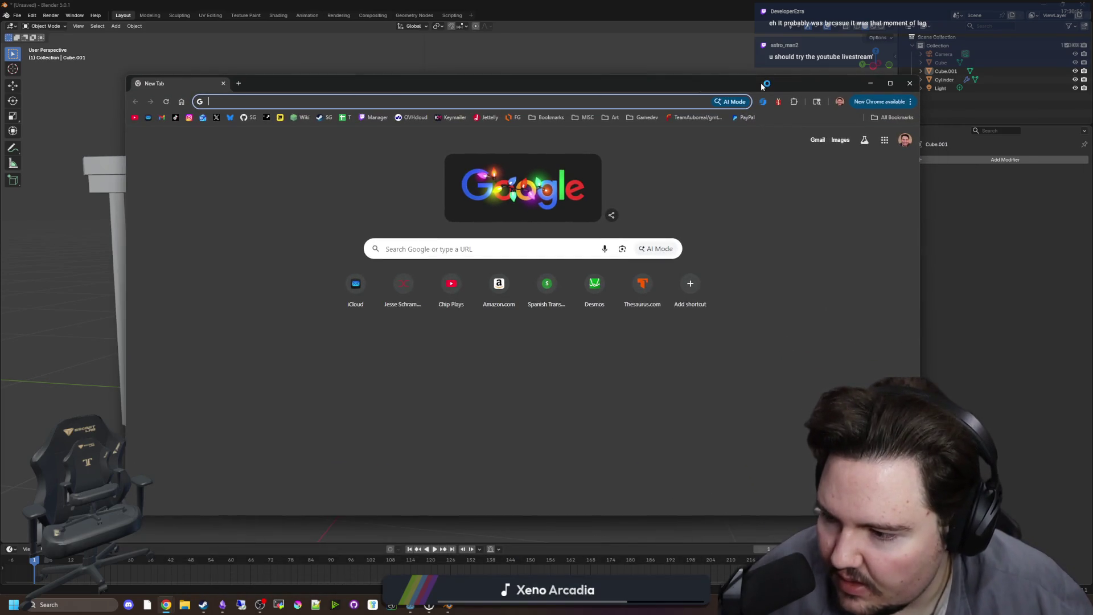
Check the Twitch Stream Manager preview by pausing and resuming it, then close Chrome.
left_click(376, 117)
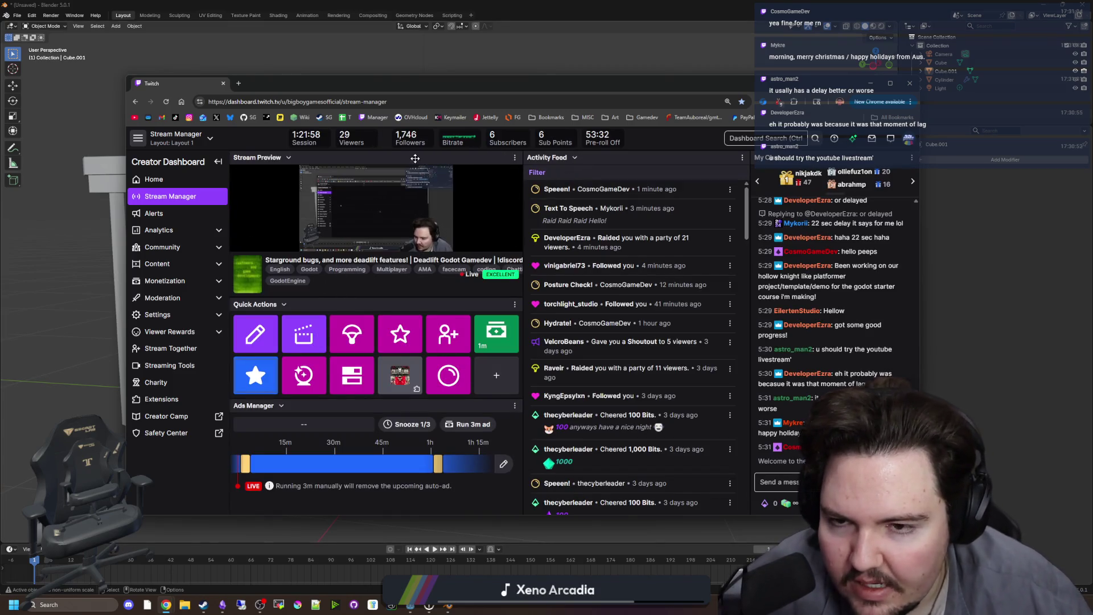
left_click(241, 240)
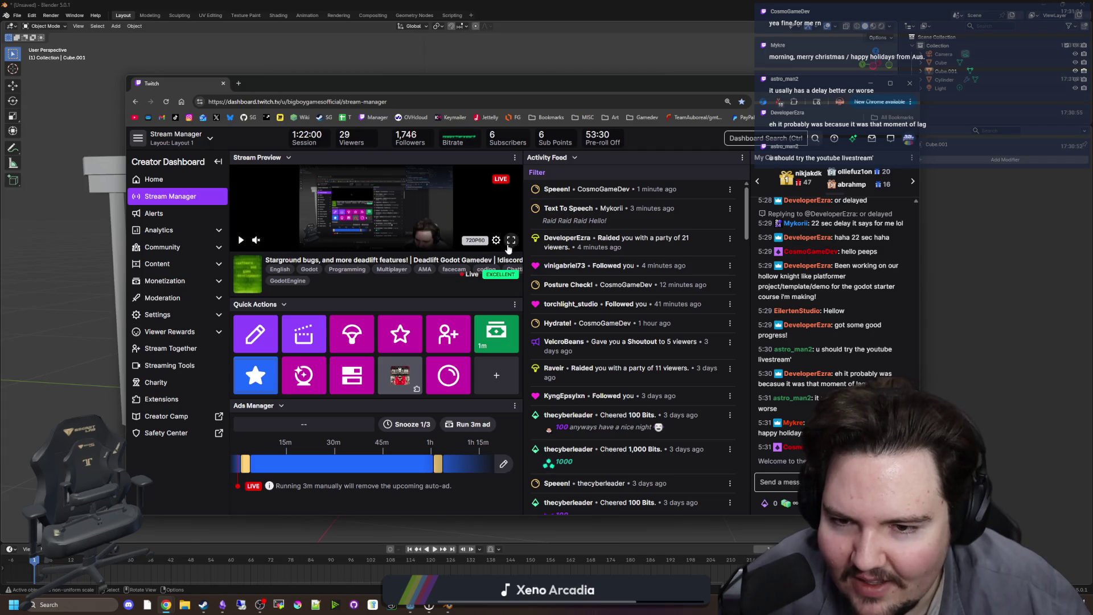
left_click(496, 241)
scroll(456, 206, "down", 2)
scroll(456, 205, "up", 2)
left_click(497, 241)
left_click(241, 239)
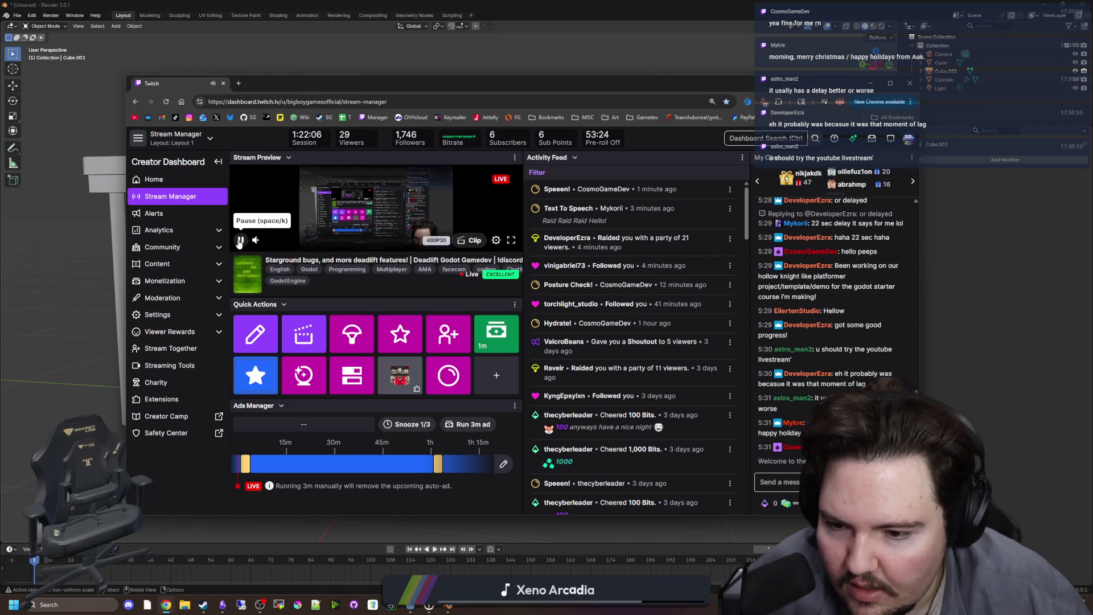
left_click(240, 240)
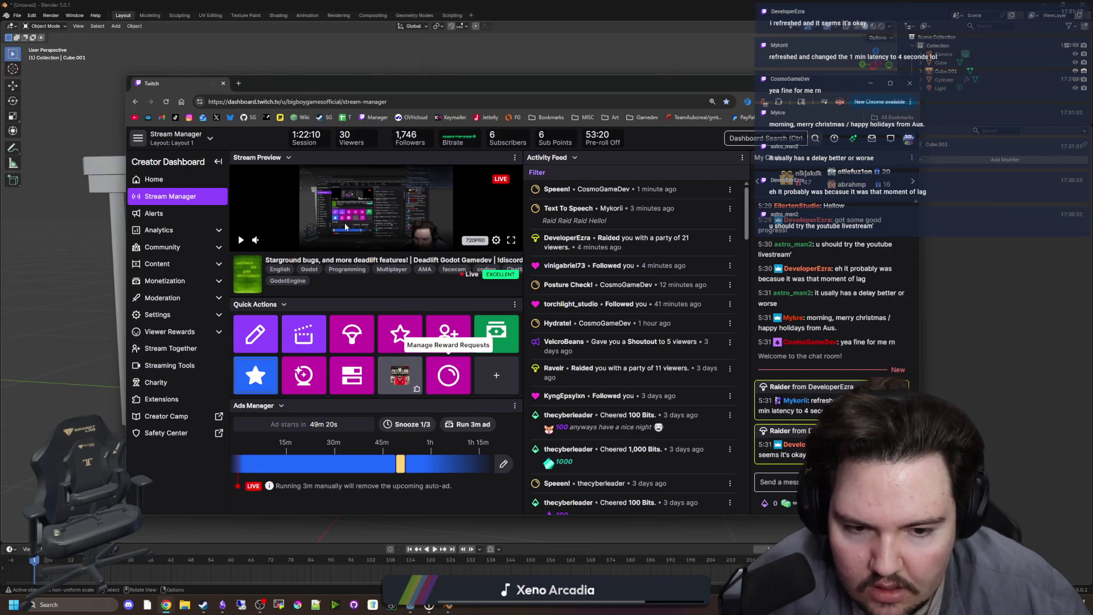
left_click(222, 83)
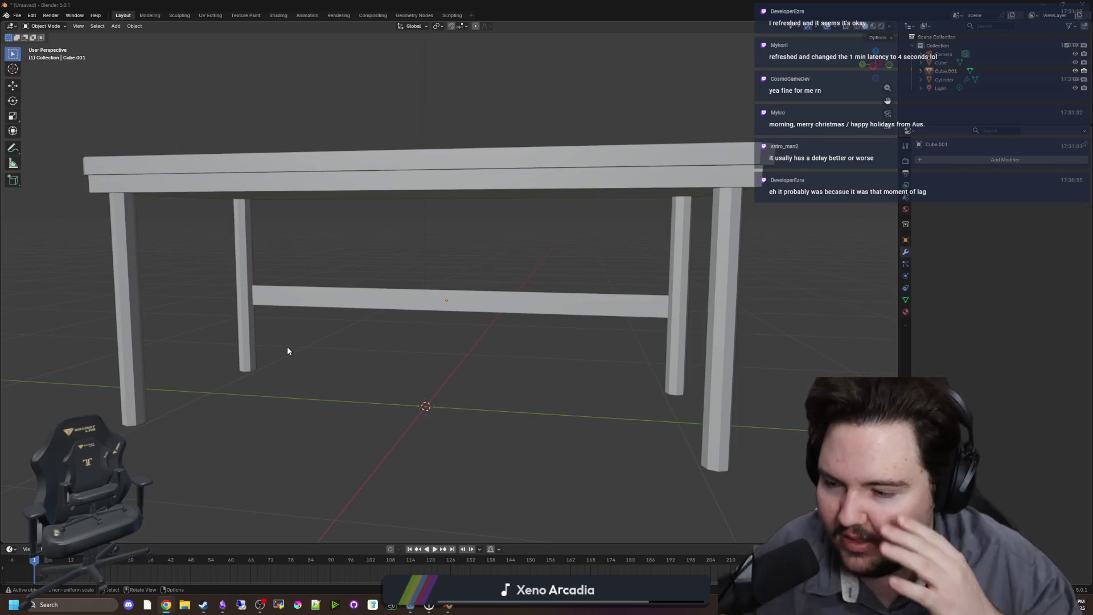
Set the crossbar's Location Z to 0.5 in Object properties.
left_click_drag(350, 340, 395, 334)
scroll(396, 338, "down", 3)
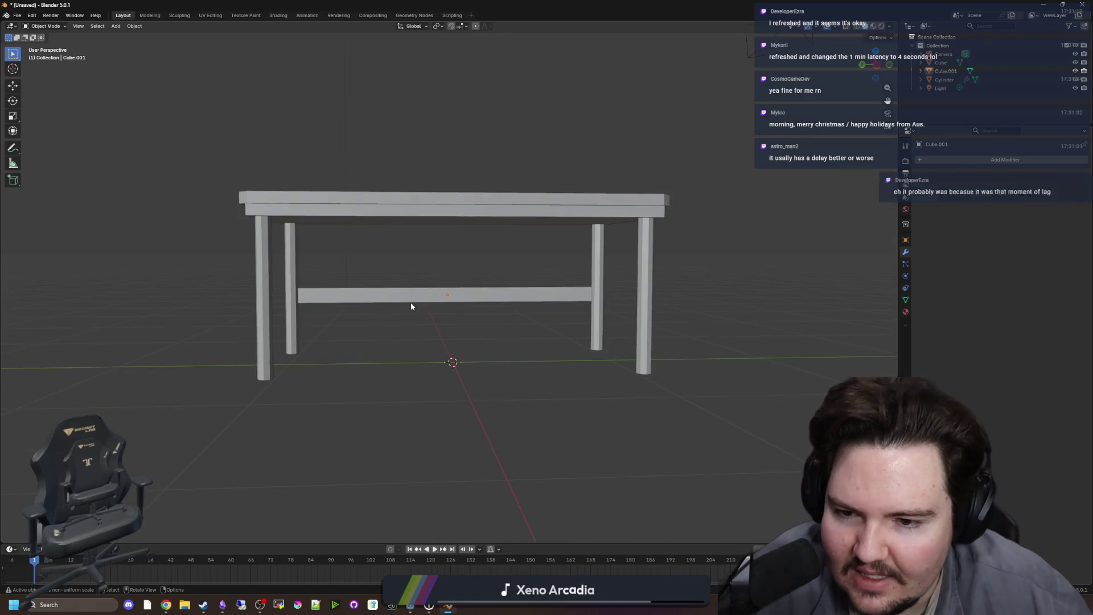
left_click(411, 302)
left_click(906, 240)
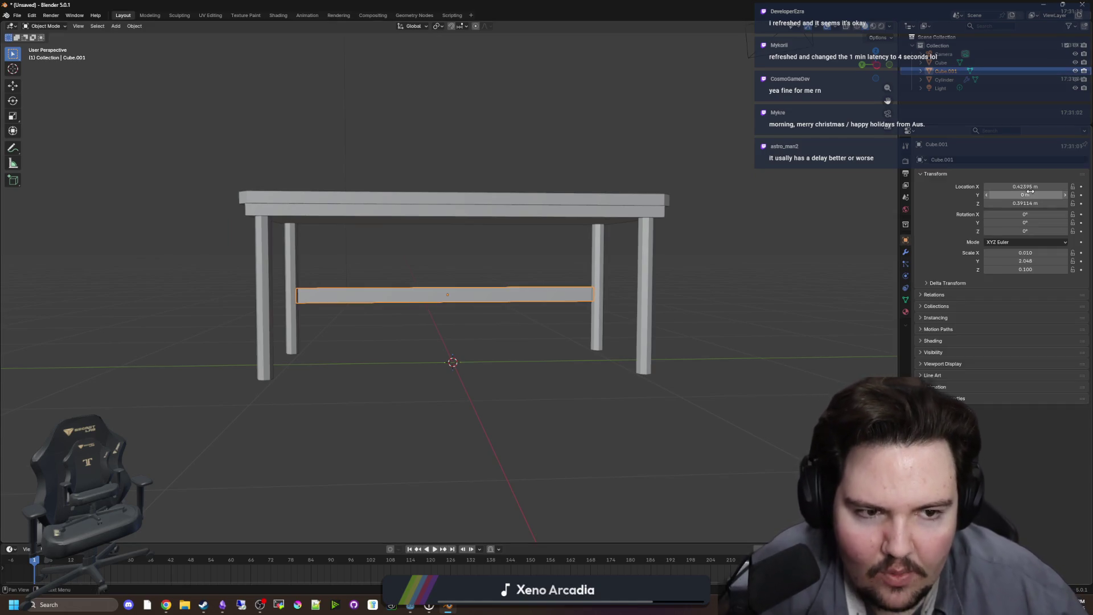
left_click(1012, 203)
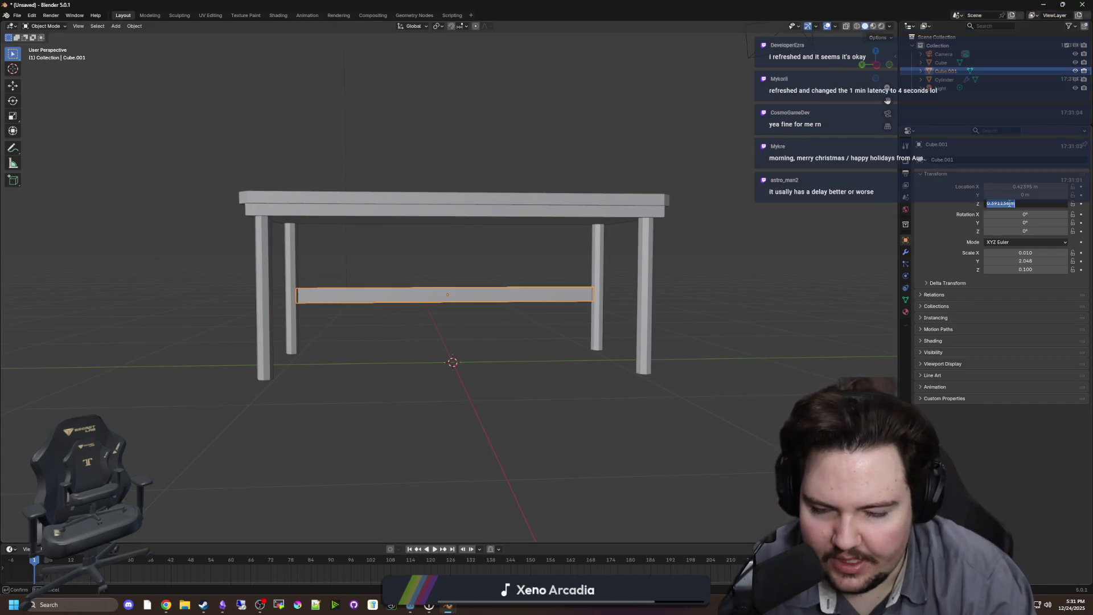
type("0.5")
key("Return")
Nudge the crossbar down on Z to 0.44311 m.
scroll(600, 325, "down", 4)
scroll(548, 317, "up", 4)
scroll(478, 331, "up", 3)
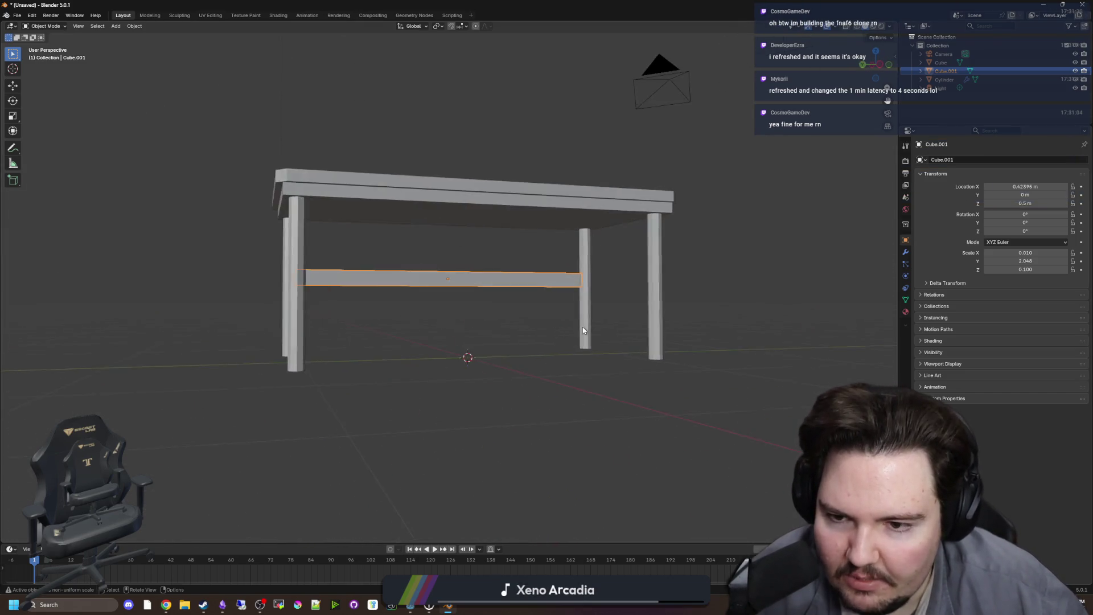
key("g")
key("z")
left_click(559, 344)
left_click(504, 396)
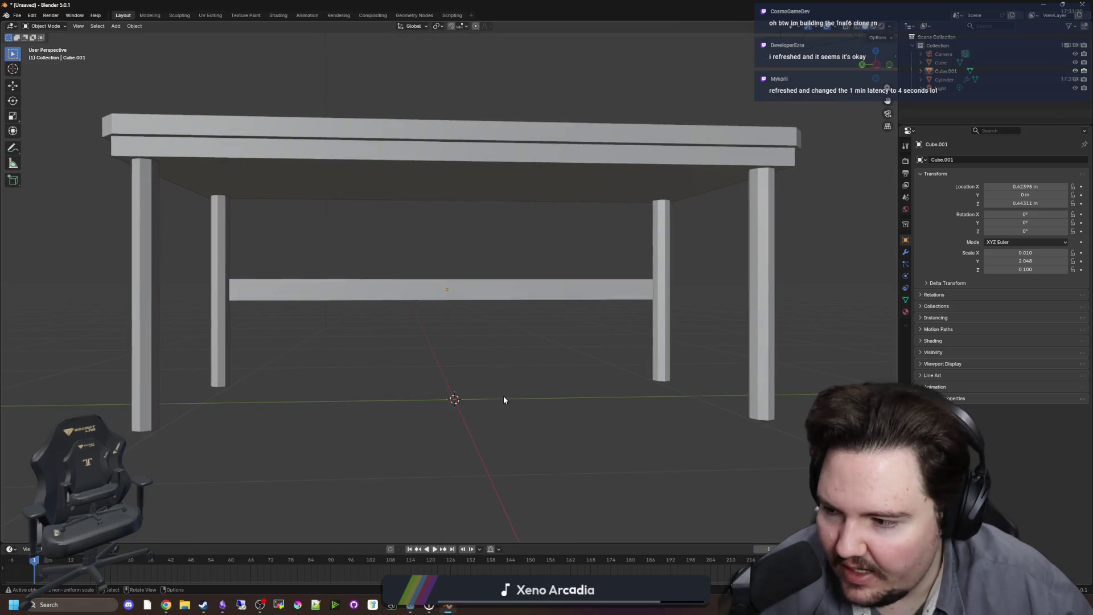
scroll(504, 395, "down", 5)
Orbit around the table to inspect the crossbar from several angles.
key("Tab")
mouse_move(504, 391)
left_mouse_down()
mouse_move(399, 393)
mouse_move(530, 413)
mouse_move(641, 365)
mouse_move(441, 410)
mouse_move(552, 411)
mouse_move(524, 361)
mouse_move(462, 383)
mouse_move(442, 370)
mouse_move(534, 88)
mouse_move(54, 76)
mouse_move(434, 377)
left_mouse_up()
key("Tab")
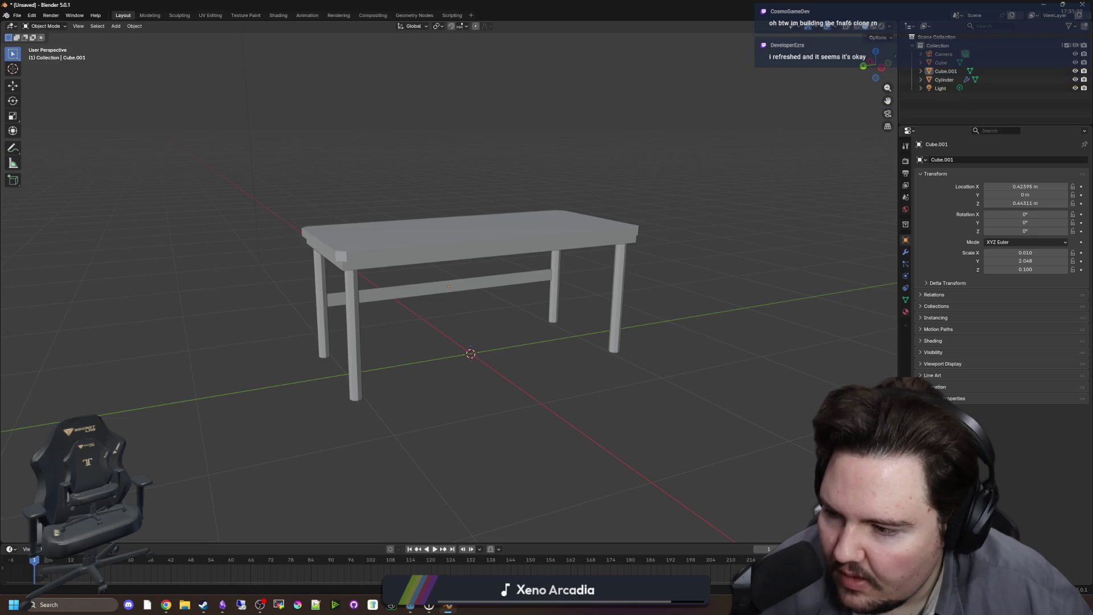
left_click_drag(212, 313, 197, 298)
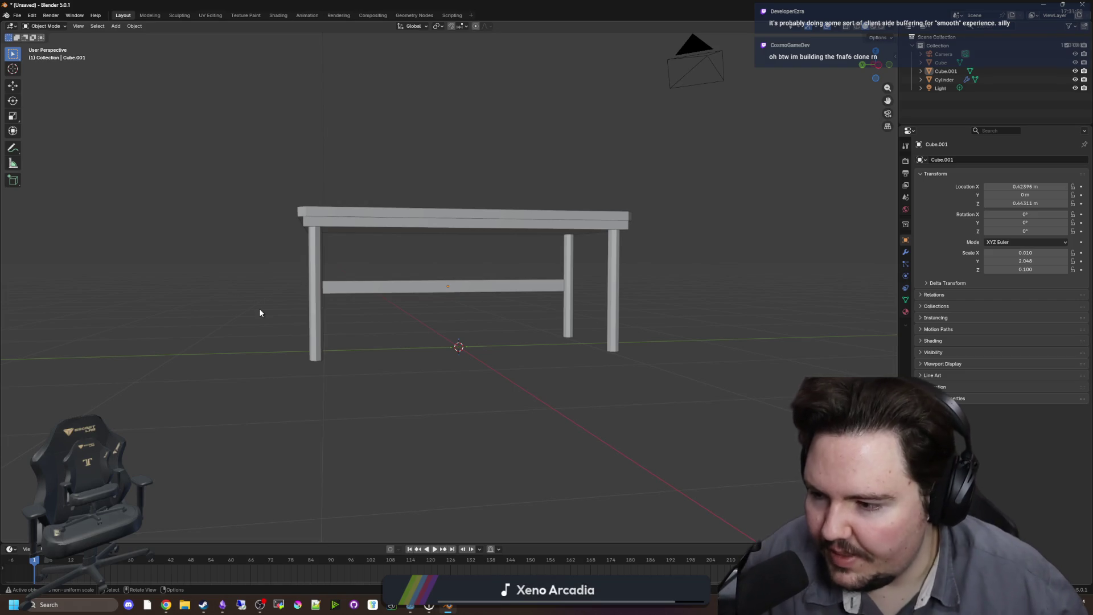
mouse_move(276, 276)
left_mouse_down()
mouse_move(310, 295)
mouse_move(251, 335)
mouse_move(390, 346)
mouse_move(334, 319)
mouse_move(370, 346)
mouse_move(500, 359)
mouse_move(343, 354)
mouse_move(434, 361)
mouse_move(410, 377)
mouse_move(459, 347)
mouse_move(446, 288)
mouse_move(471, 318)
left_mouse_up()
scroll(341, 353, "down", 5)
Smooth the shading on the table legs.
left_click(432, 265)
left_click(472, 318)
left_click(482, 287)
right_click(481, 288)
key("Escape")
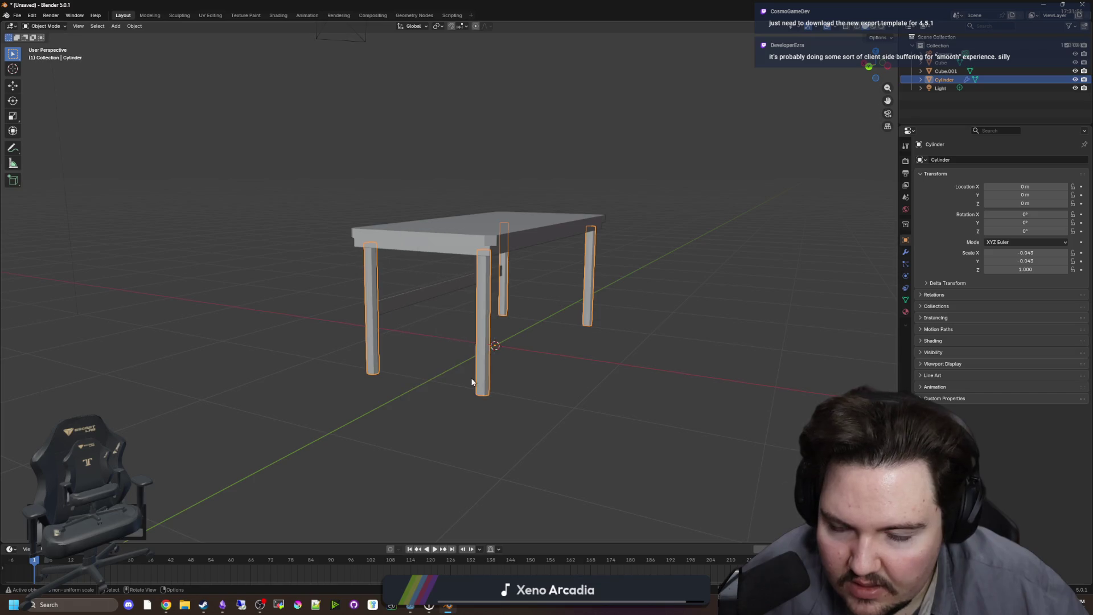
scroll(472, 381, "up", 2)
left_click_drag(86, 516, 100, 515)
left_click(410, 374)
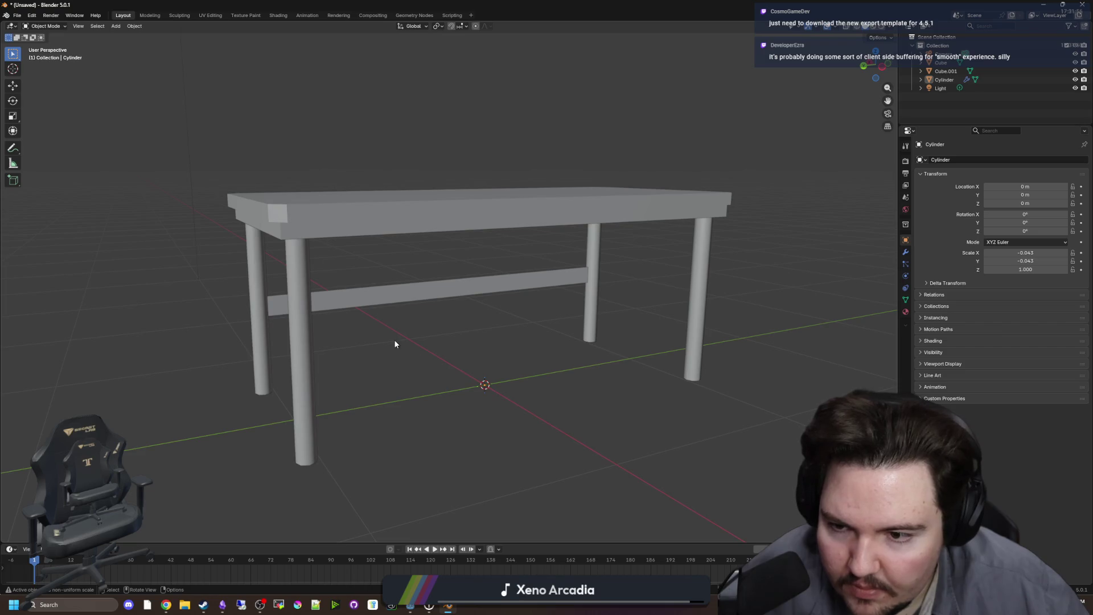
Apply the Mirror modifier on the table legs.
left_click(341, 308)
key("a")
left_click(303, 214, "shift")
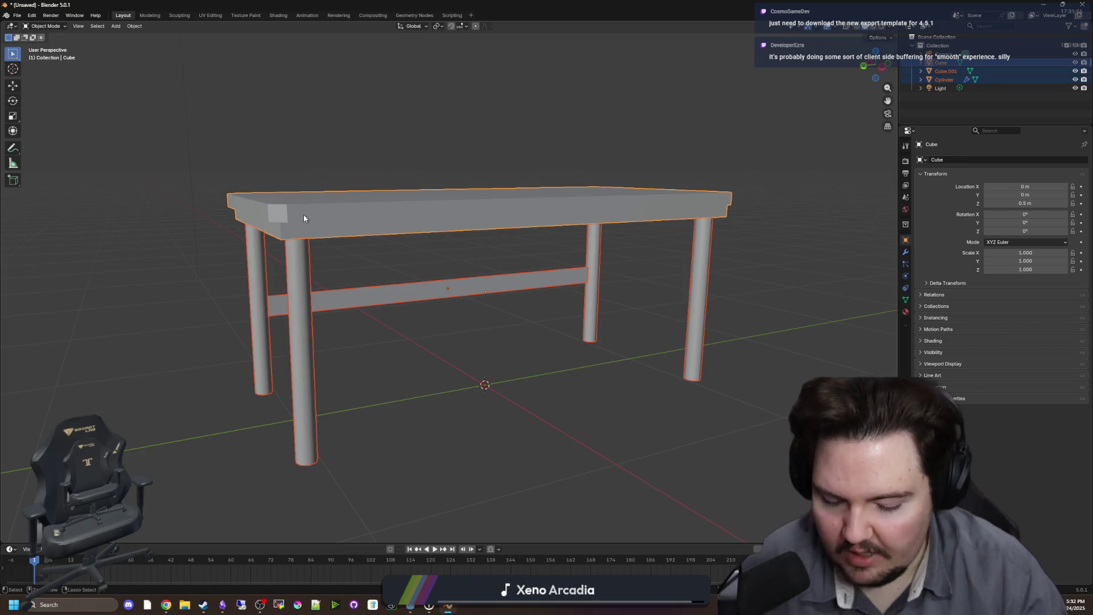
left_click(365, 297)
left_click(302, 348)
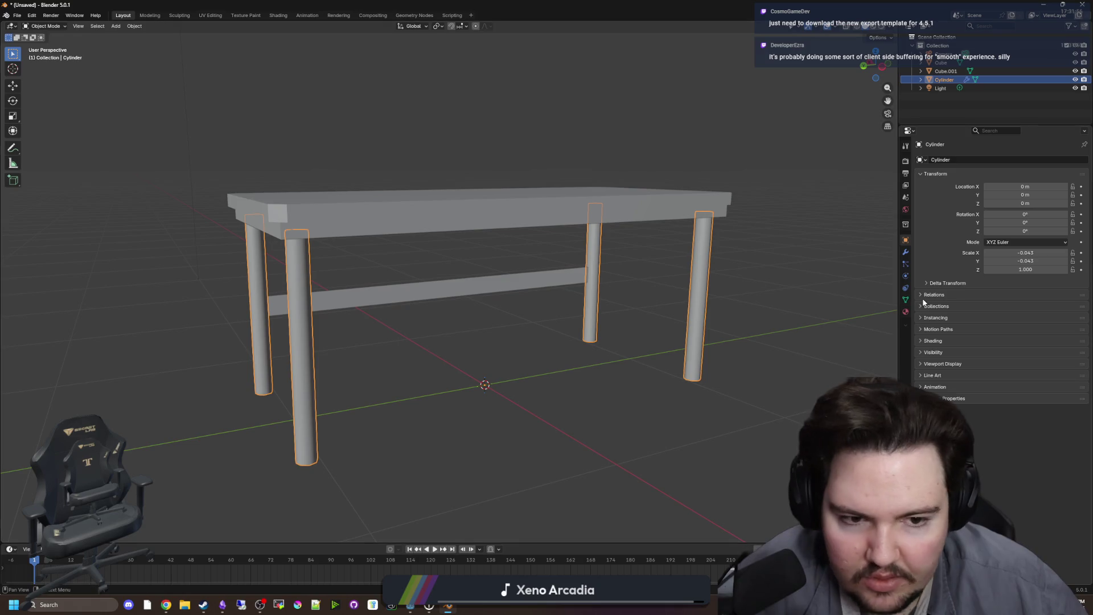
left_click(905, 254)
left_click(1065, 174)
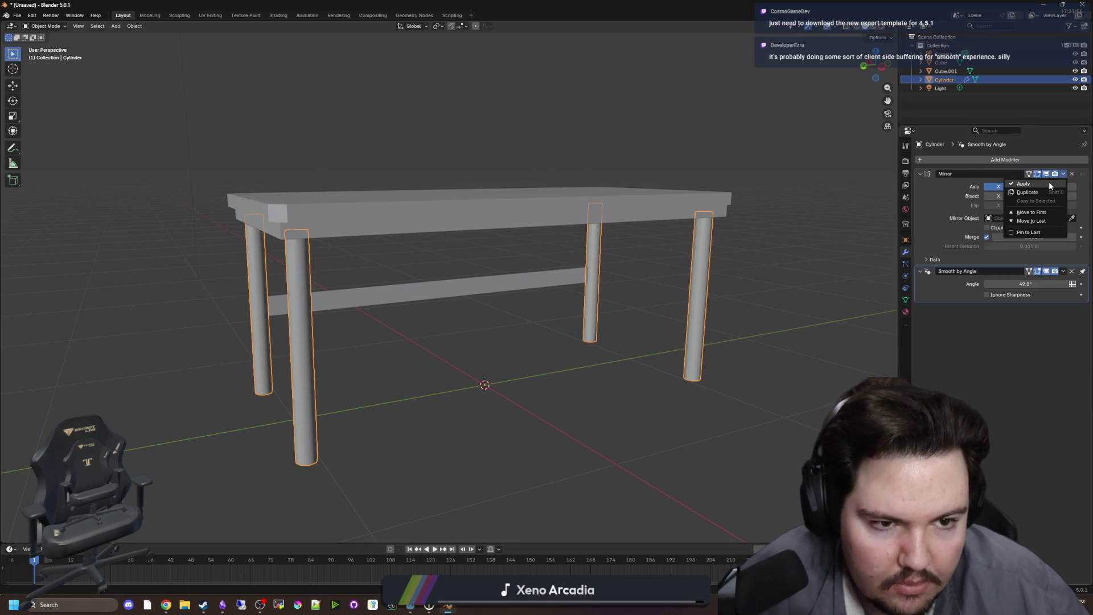
left_click(1048, 188)
Join legs, tabletop and crossbar with Ctrl+J and apply Shade Auto Smooth.
left_click(721, 269)
key("ctrl+z")
left_click(512, 211, "shift")
left_click(549, 269, "shift")
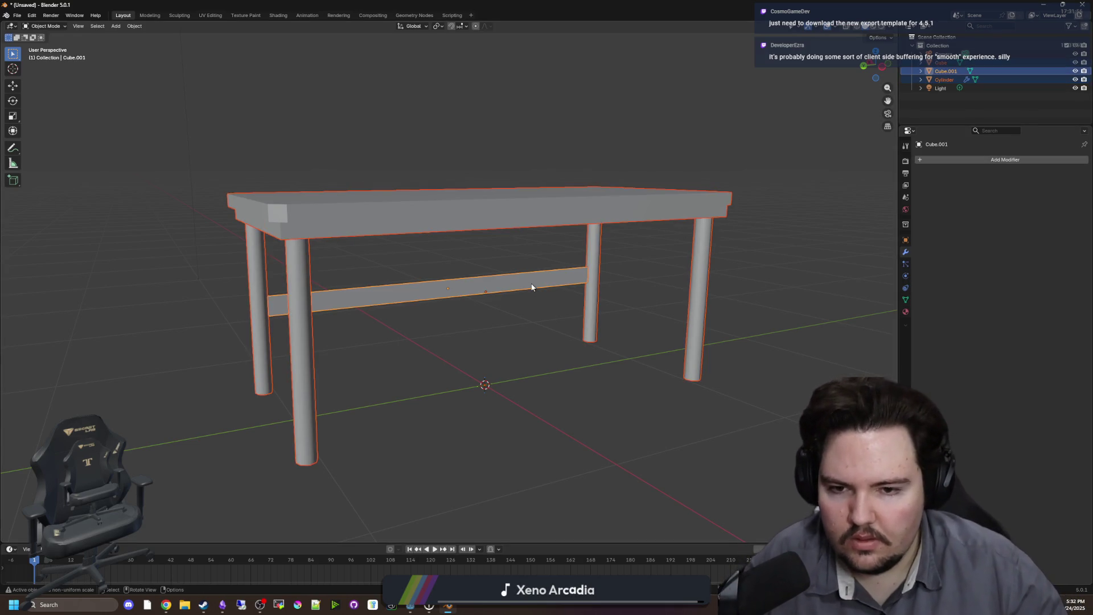
key("ctrl+j")
right_click(542, 282)
left_click(541, 285)
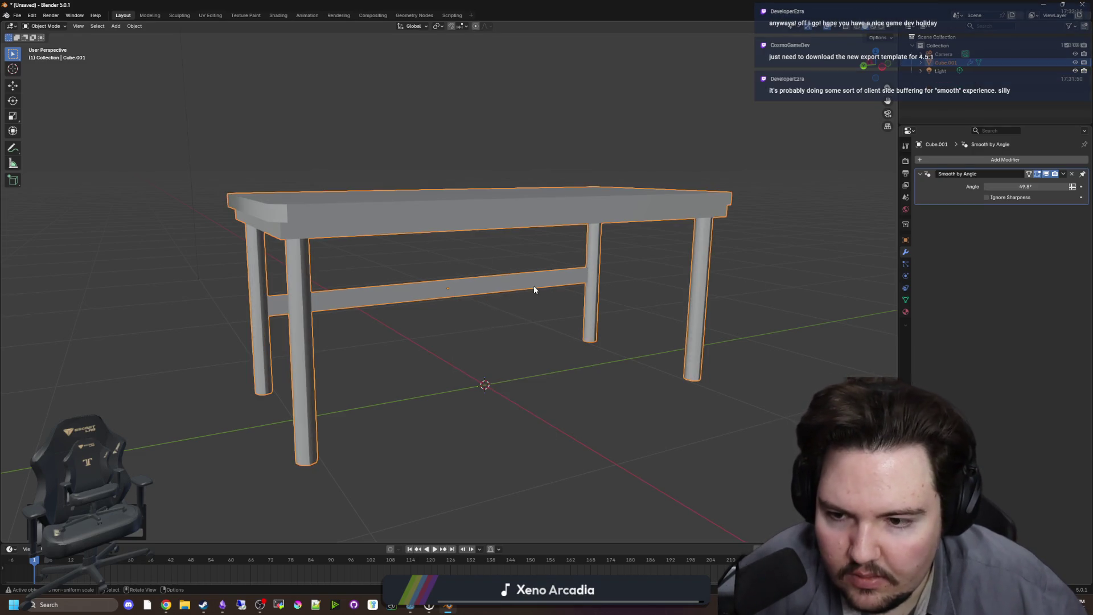
Set the smoothing angle to 35.5° and recalculate the table's normals outside.
left_click_drag(1025, 187, 980, 186)
key("Tab")
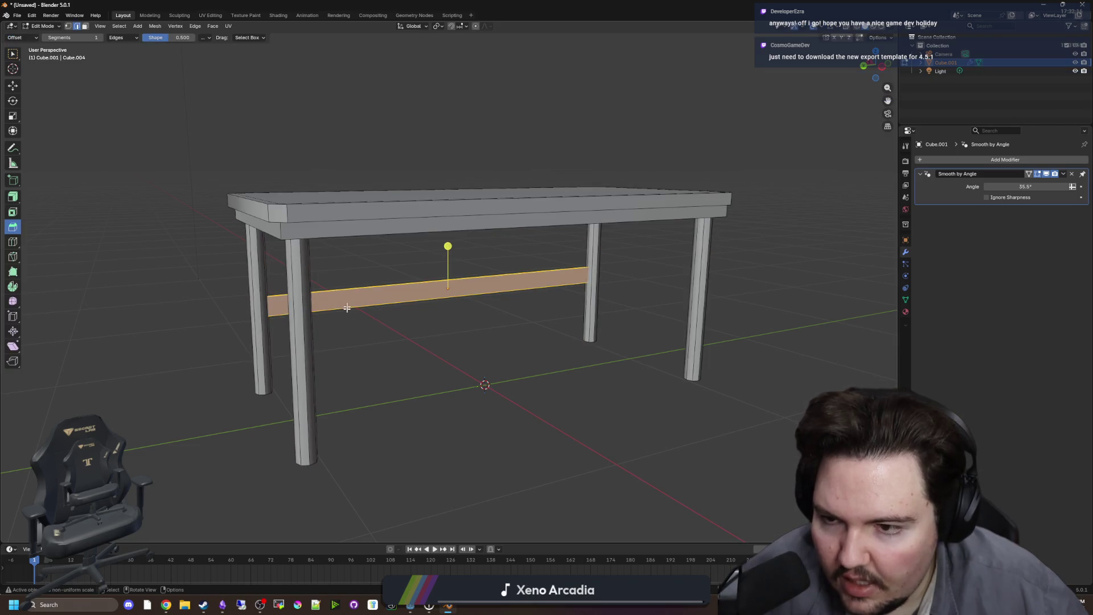
key("a")
left_click(155, 26)
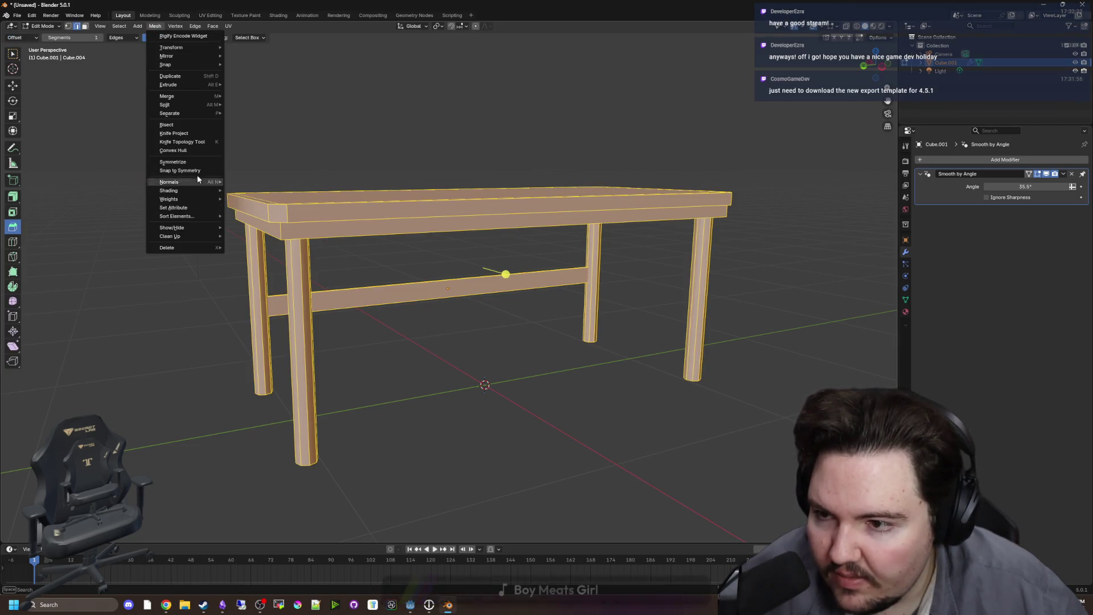
mouse_move(191, 183)
left_click(256, 191)
key("Tab")
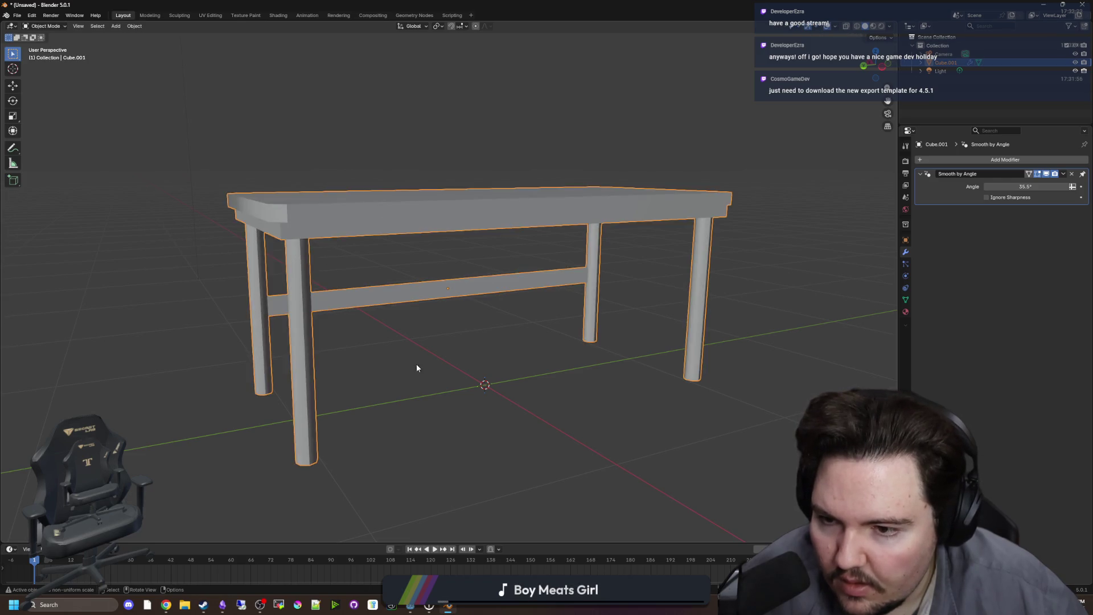
Clear seams and sharp marks from all of the table's edges.
scroll(399, 370, "up", 3)
mouse_move(399, 370)
left_mouse_down()
mouse_move(369, 351)
mouse_move(283, 339)
mouse_move(349, 345)
left_mouse_up()
left_click_drag(543, 258, 184, 100)
key("Tab")
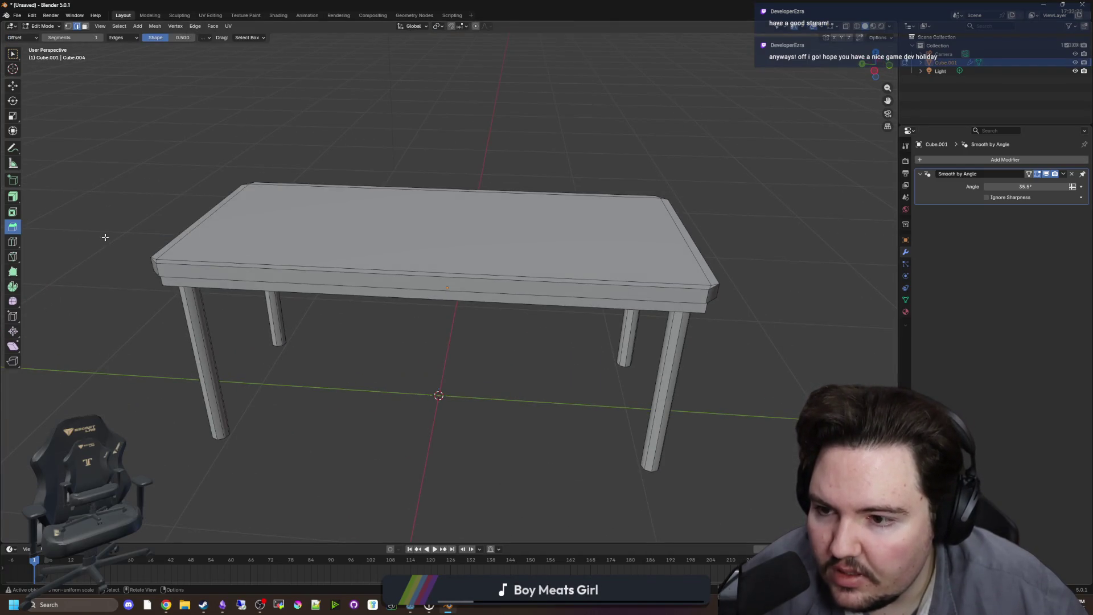
key("a")
left_click(194, 26)
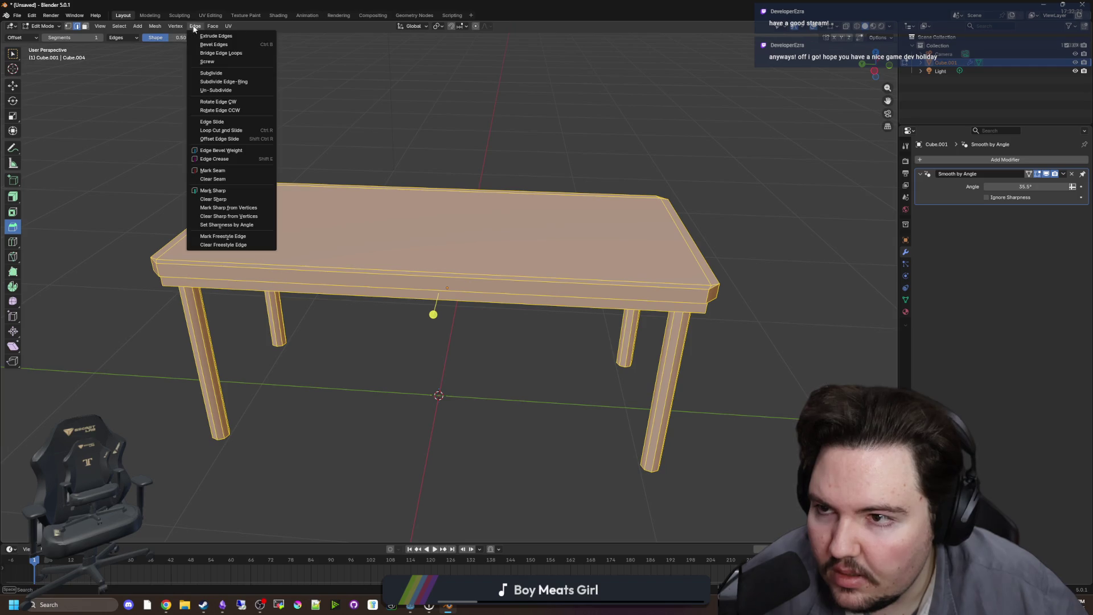
left_click(222, 179)
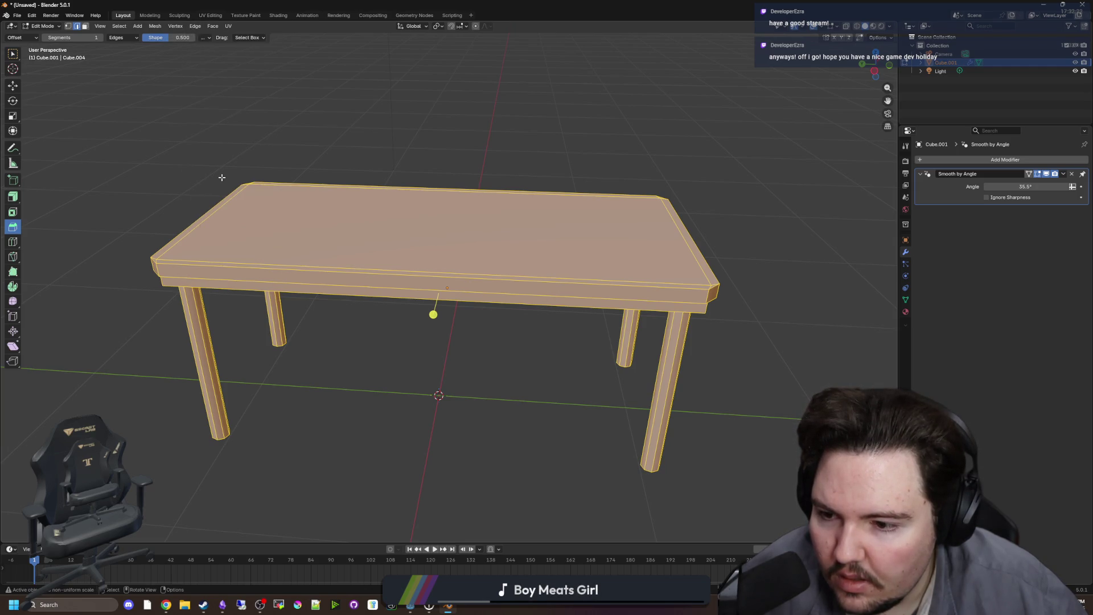
left_click(214, 27)
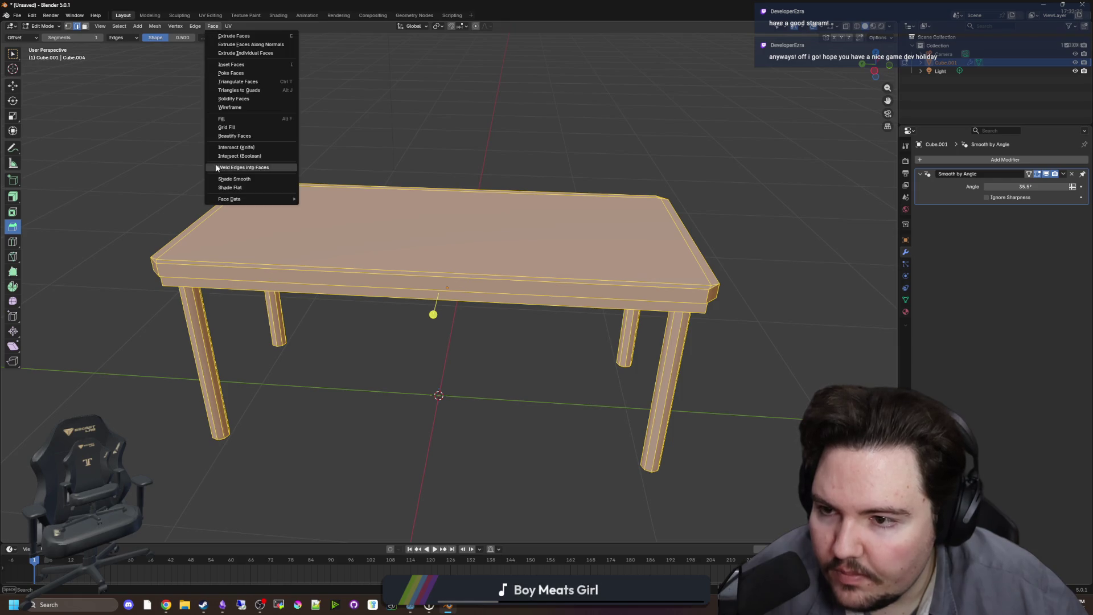
left_click(194, 26)
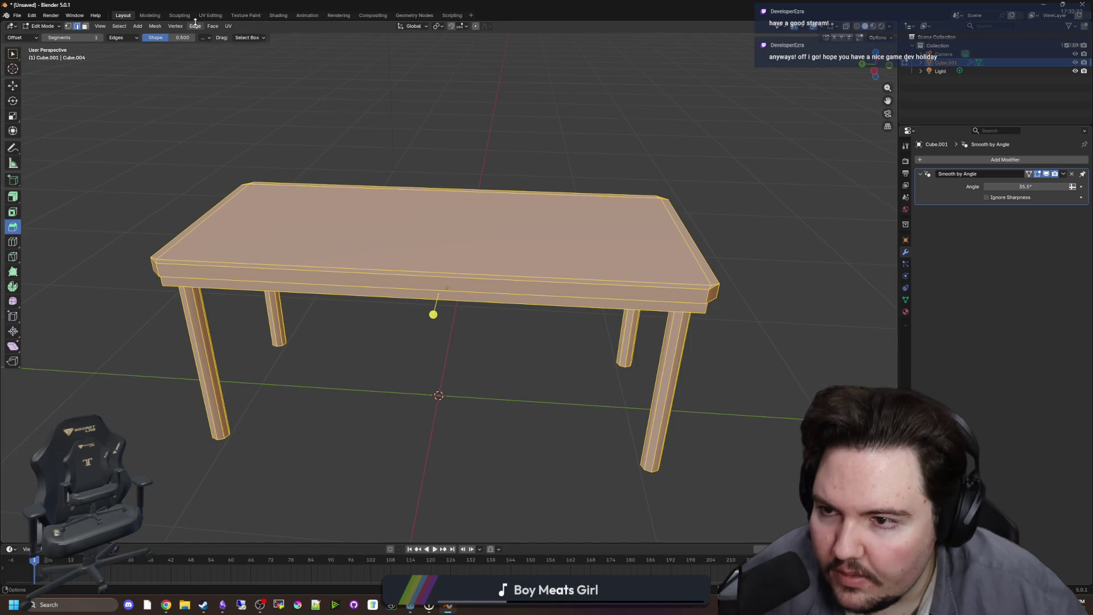
left_click(196, 27)
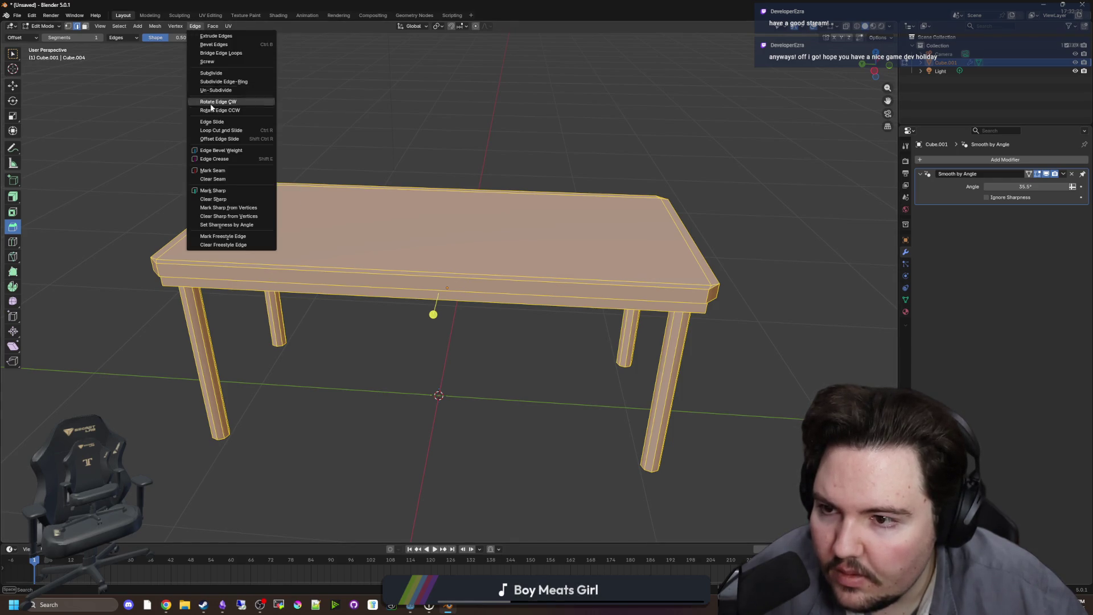
left_click(220, 194)
key("Tab")
Try Smooth by Angle ignoring sharp edges at 110°, then undo it.
mouse_move(334, 319)
left_mouse_down()
mouse_move(271, 242)
mouse_move(203, 262)
mouse_move(594, 285)
left_mouse_up()
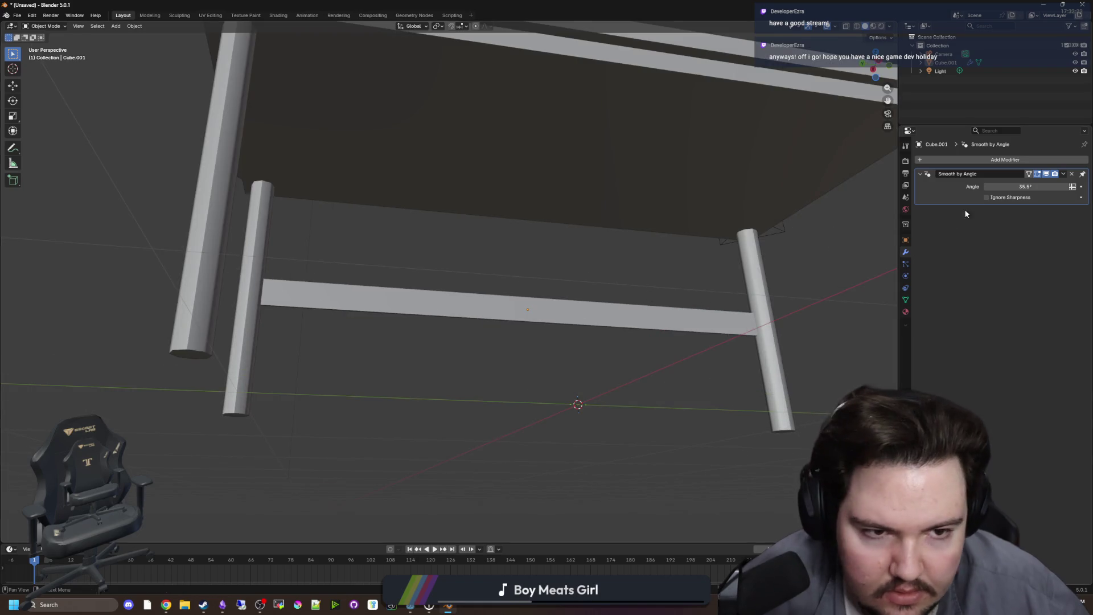
left_click(987, 198)
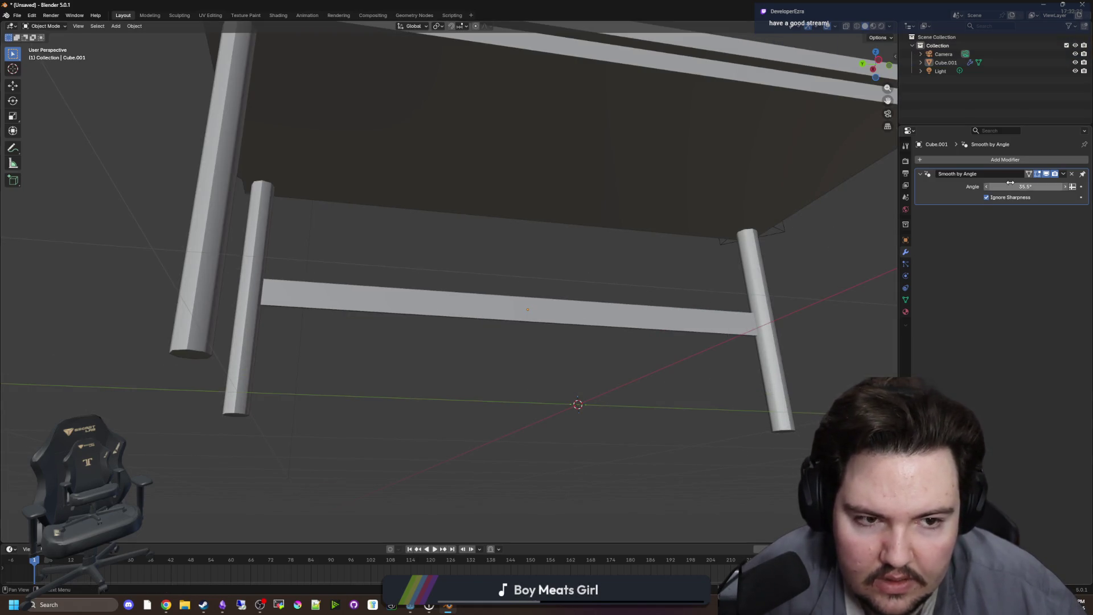
left_click_drag(1010, 182, 1015, 183)
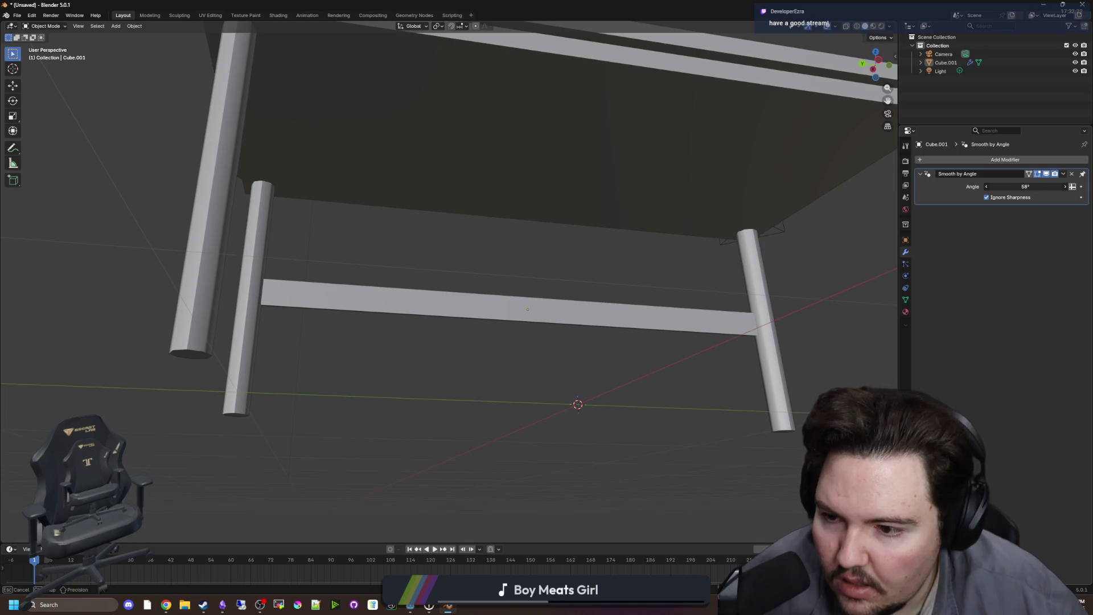
mouse_move(1020, 187)
left_mouse_down()
mouse_move(1043, 186)
mouse_move(991, 186)
mouse_move(1002, 186)
left_mouse_up()
scroll(513, 241, "down", 5)
key("ctrl+z")
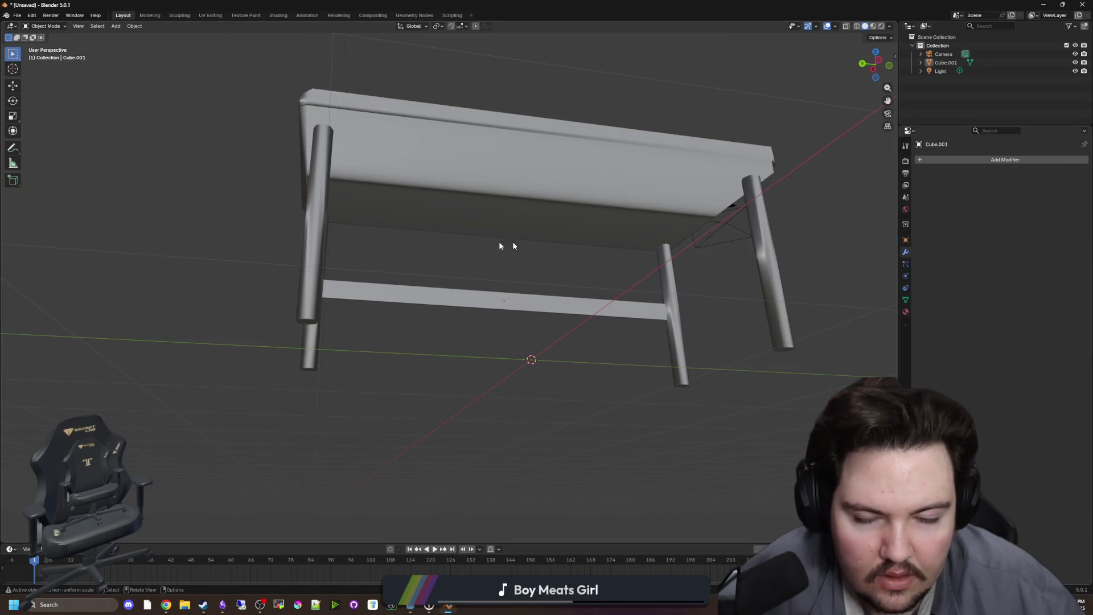
Reapply Shade Auto Smooth to the table.
left_click(395, 269)
right_click(411, 208)
right_click(418, 186)
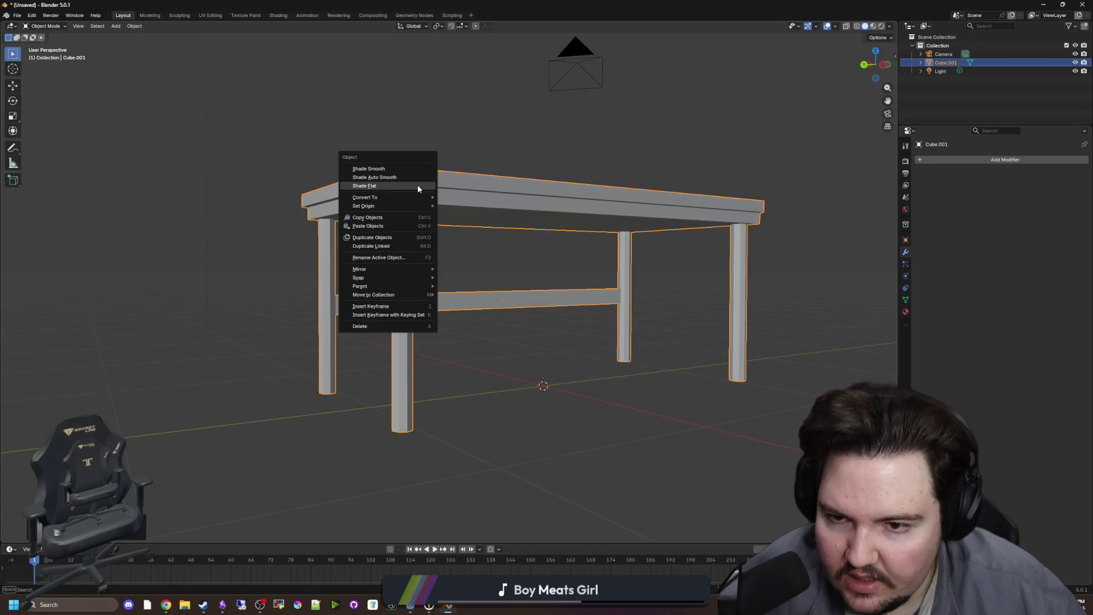
left_click(396, 177)
key("ctrl+z")
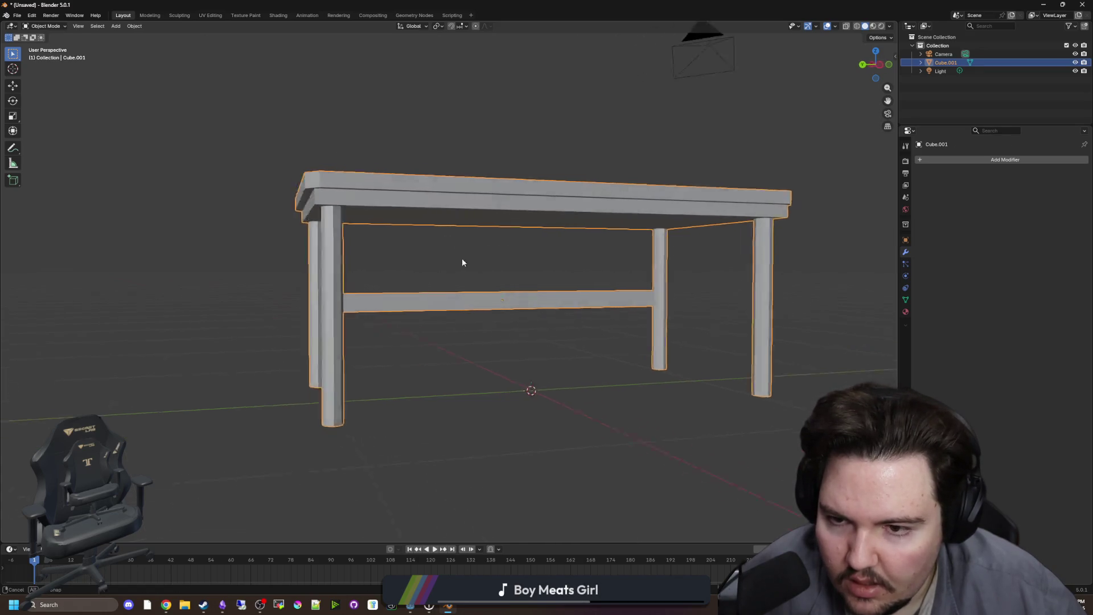
right_click(306, 213)
key("Escape")
right_click(307, 188)
left_click(307, 188)
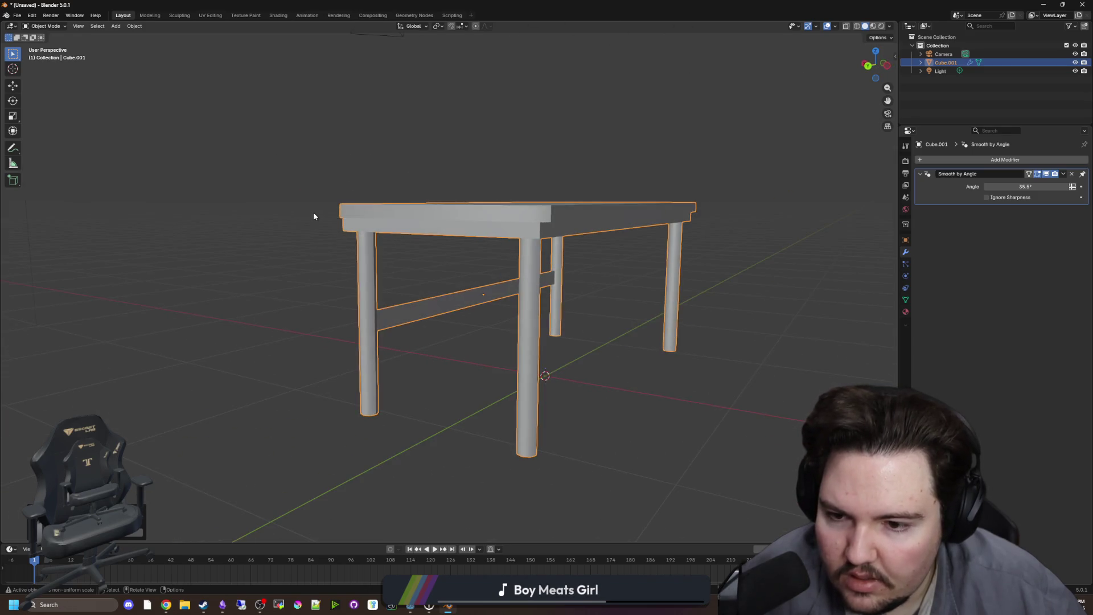
left_click(314, 211)
View the table from an elevated angle and reselect it.
mouse_move(381, 216)
left_mouse_down()
mouse_move(517, 222)
mouse_move(481, 285)
mouse_move(397, 320)
mouse_move(432, 272)
left_mouse_up()
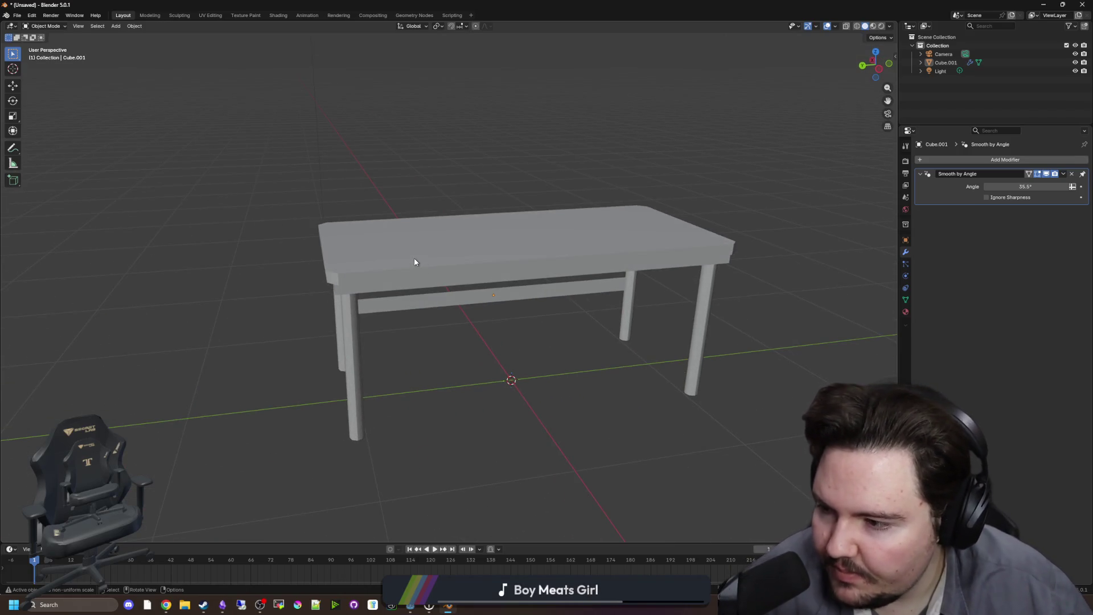
mouse_move(440, 220)
left_mouse_down()
mouse_move(415, 199)
mouse_move(403, 213)
mouse_move(419, 212)
mouse_move(368, 154)
mouse_move(417, 159)
mouse_move(464, 208)
mouse_move(554, 237)
mouse_move(399, 321)
mouse_move(408, 349)
mouse_move(435, 227)
mouse_move(425, 367)
mouse_move(402, 305)
mouse_move(493, 234)
mouse_move(451, 323)
mouse_move(412, 344)
mouse_move(460, 323)
mouse_move(338, 239)
mouse_move(353, 342)
mouse_move(402, 261)
left_mouse_up()
left_click(463, 208)
left_click(399, 321)
left_click(435, 228)
left_click(425, 367)
left_click(493, 235)
left_click(378, 317)
left_click(338, 239)
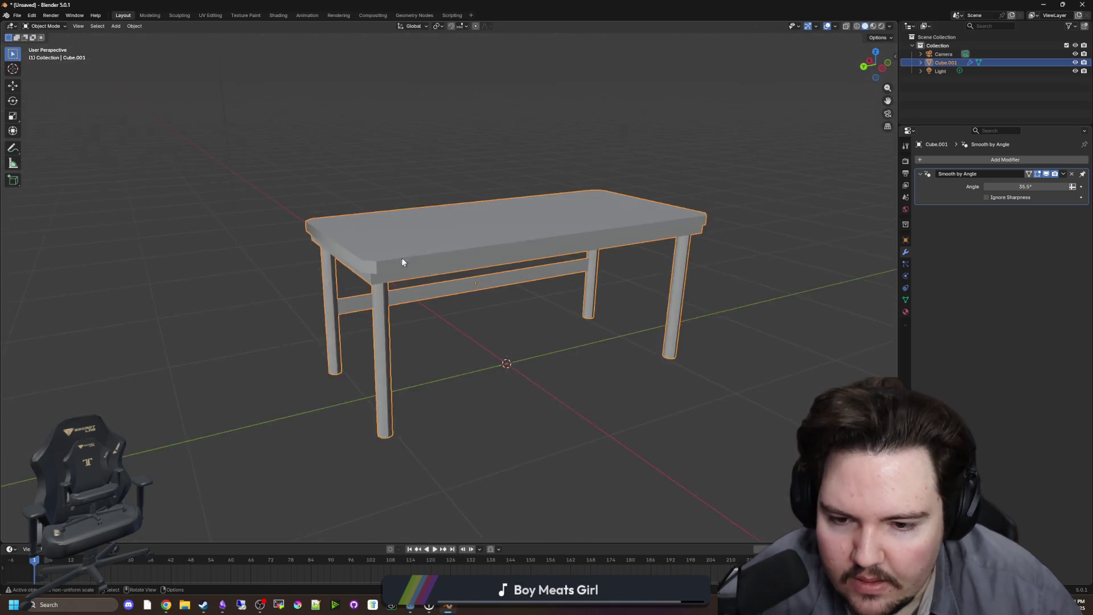
scroll(403, 261, "up", 3)
Remove the Smooth by Angle modifier and shade the table flat.
left_click(1072, 175)
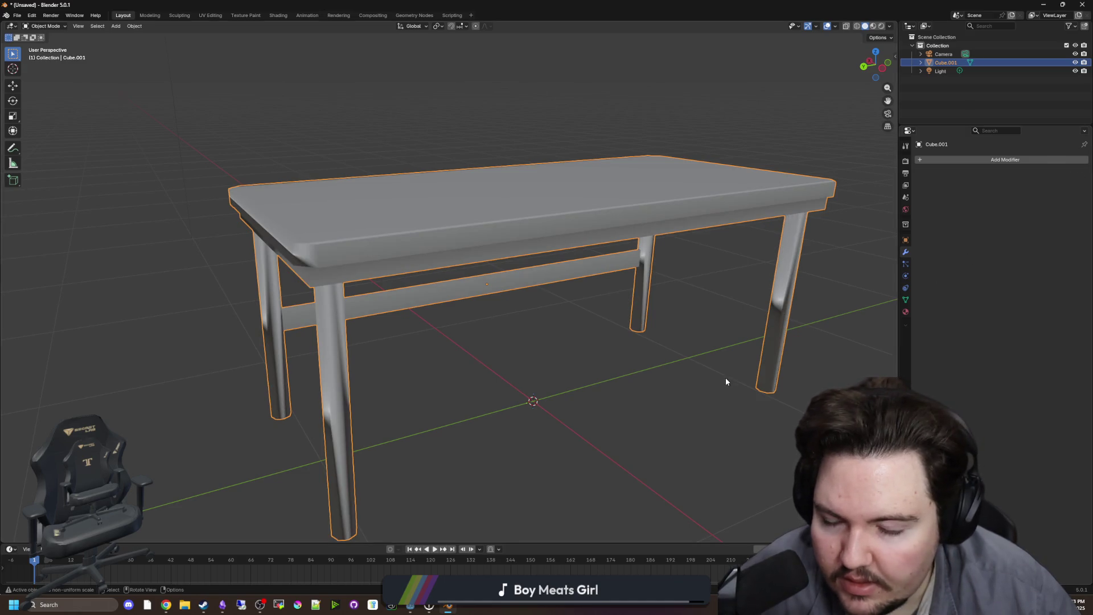
right_click(561, 214)
left_click(540, 224)
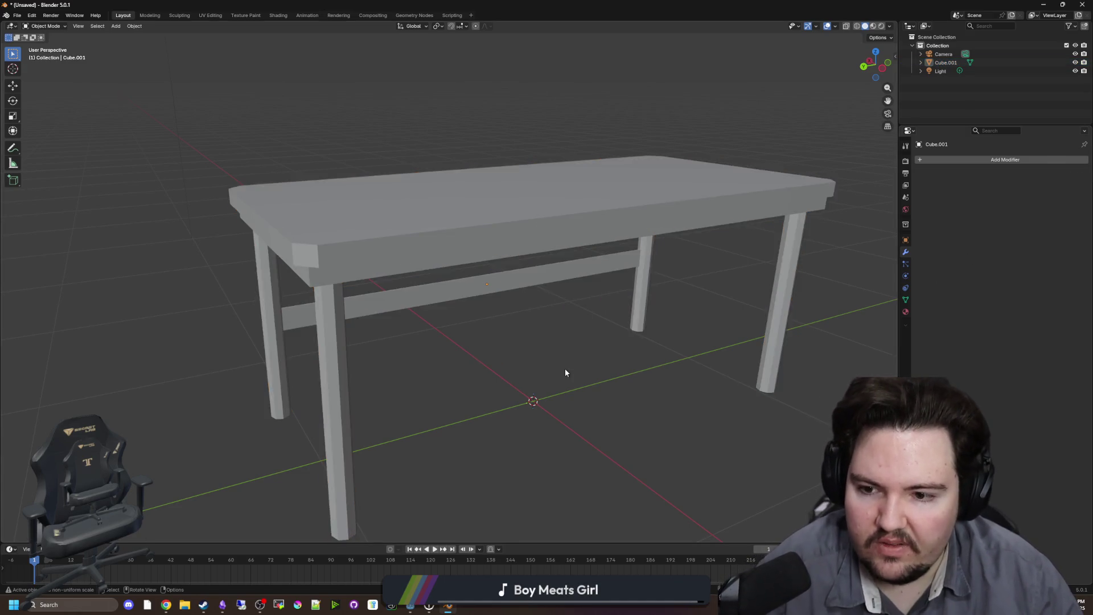
scroll(565, 368, "down", 4)
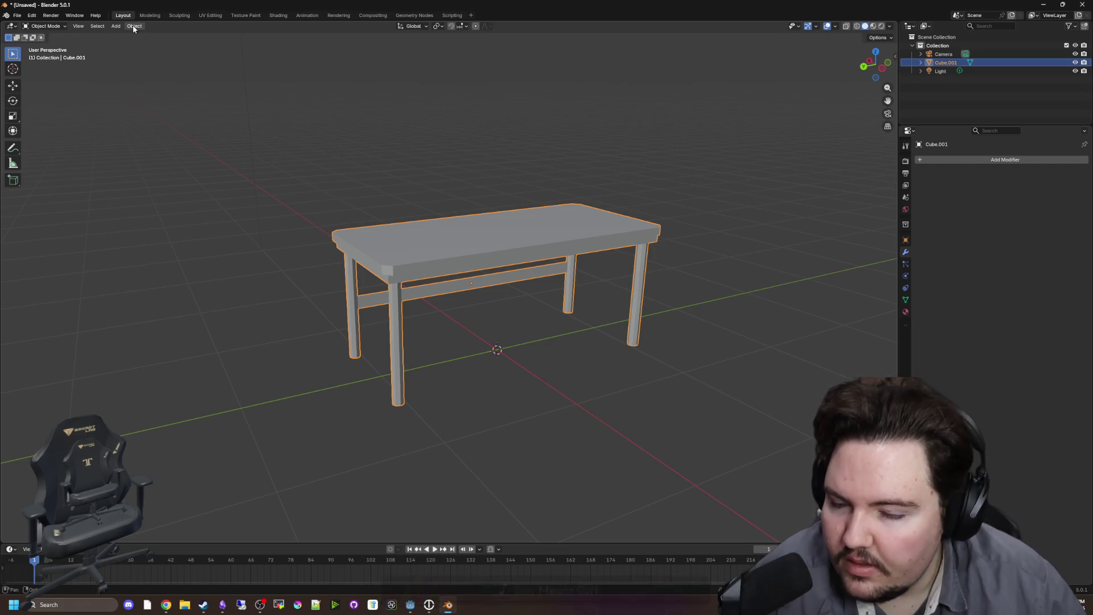
scroll(523, 279, "up", 3)
left_click_drag(523, 279, 528, 258)
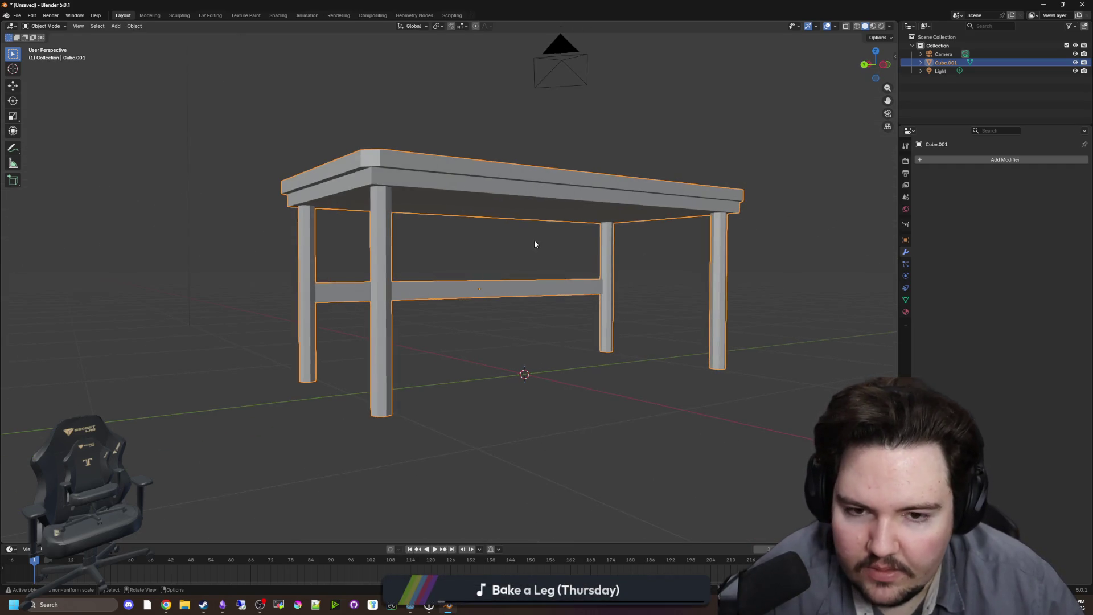
left_click(623, 132)
left_click(486, 201)
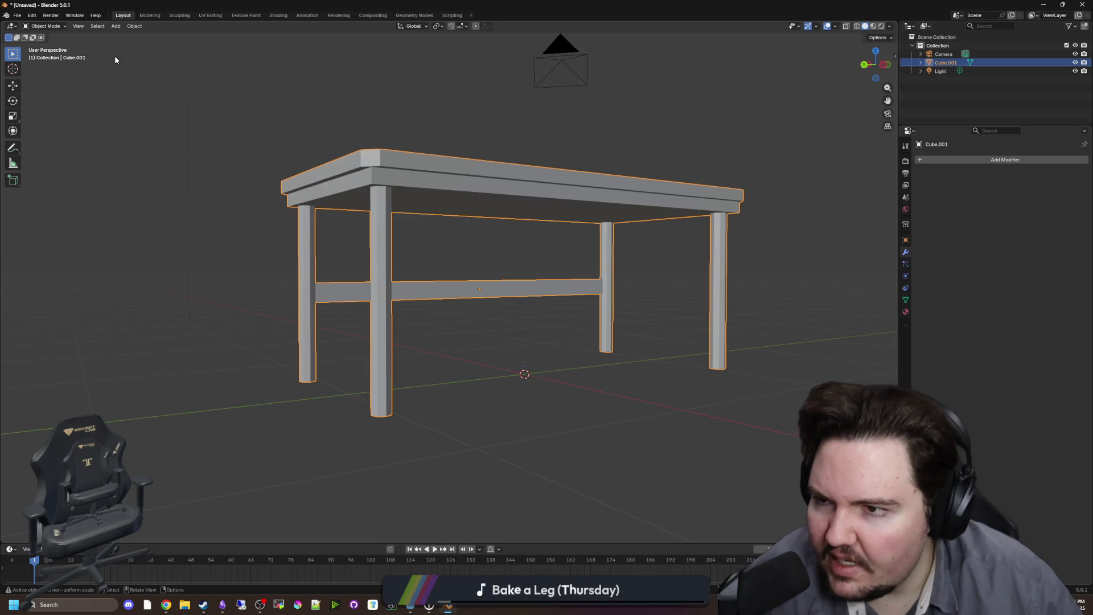
left_click(114, 56)
left_click(481, 171)
left_click(17, 15)
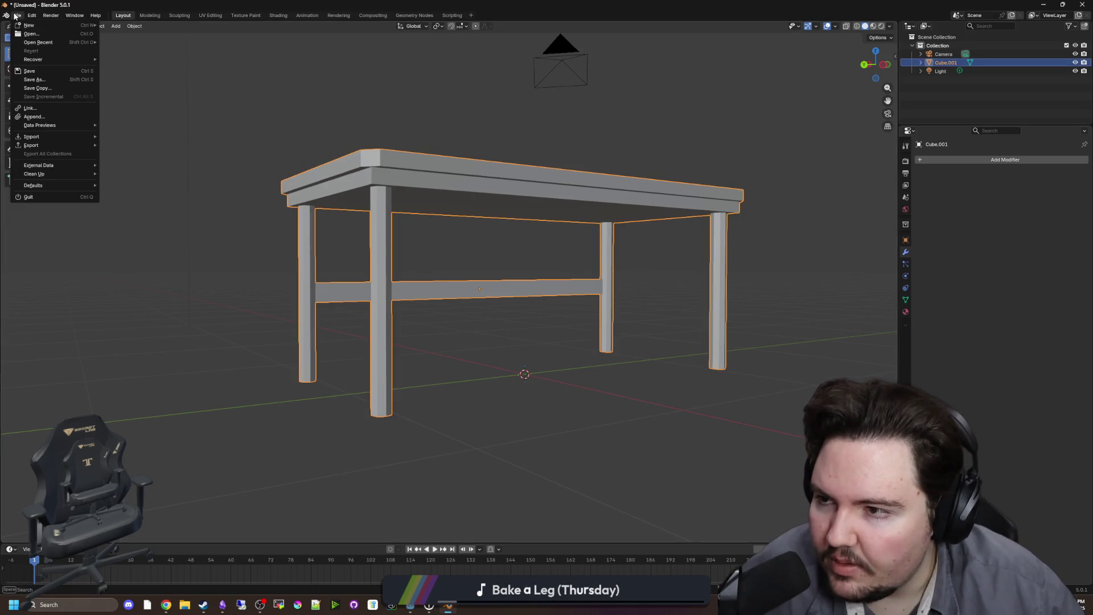
Start Save As for the table model and bookmark the Documents folder in the file browser.
mouse_move(64, 145)
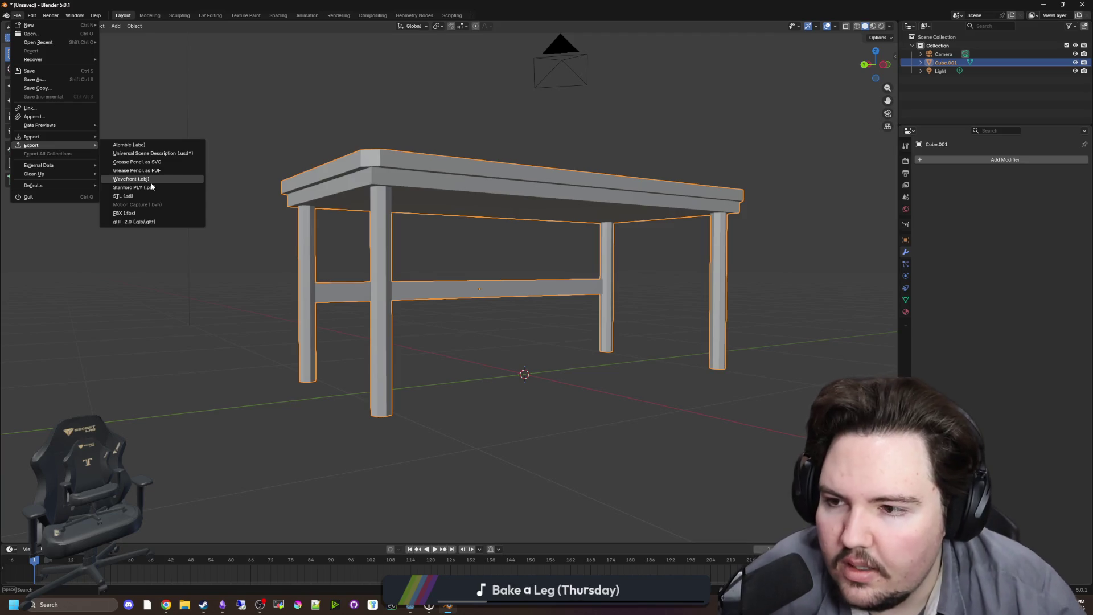
mouse_move(72, 138)
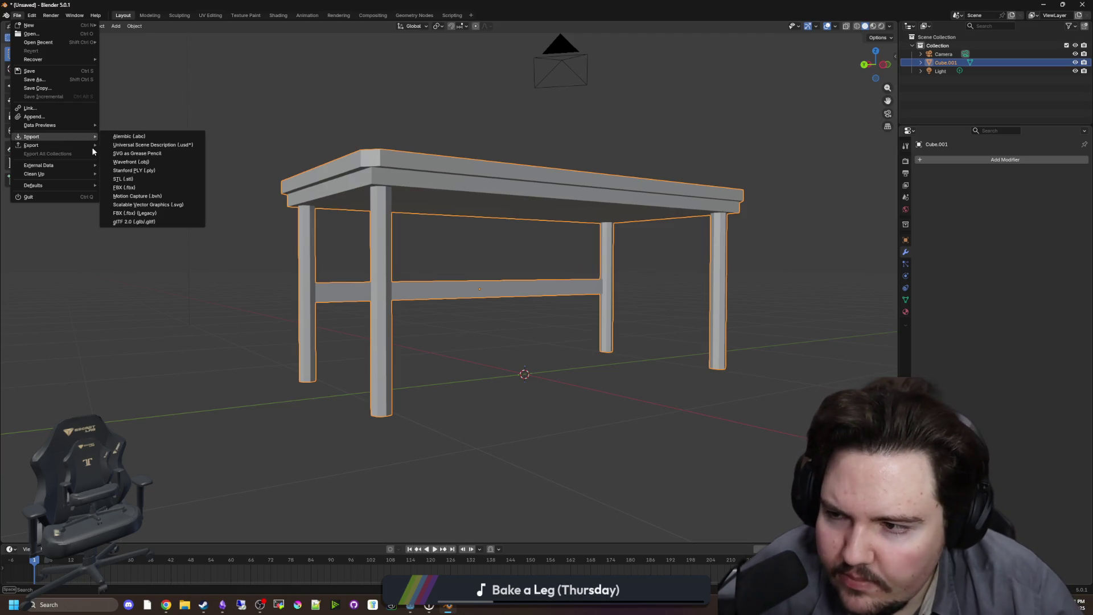
key("Escape")
left_click(17, 15)
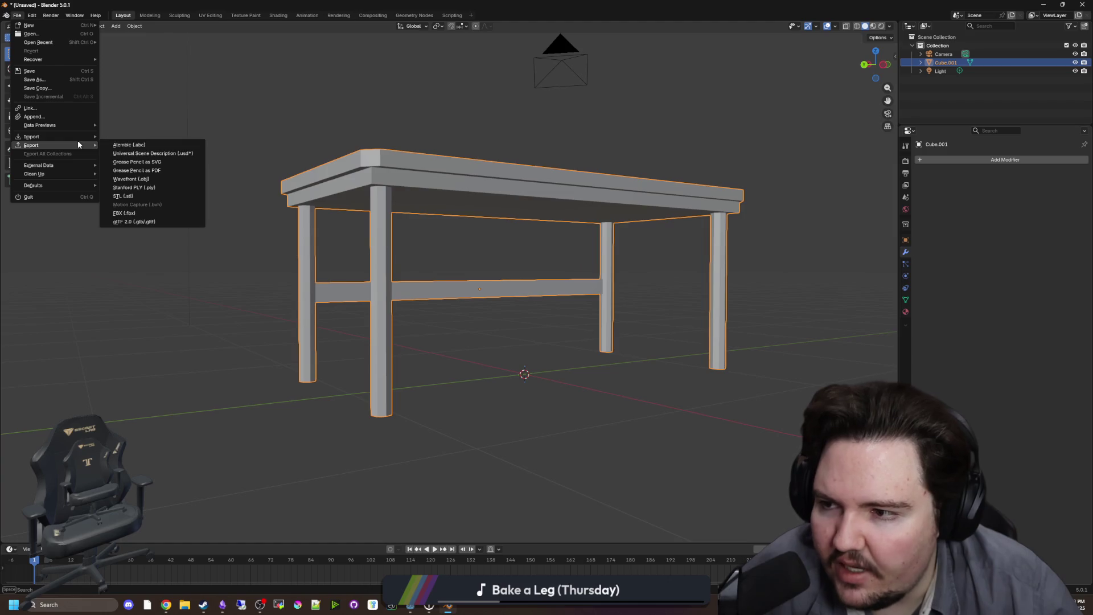
left_click(34, 80)
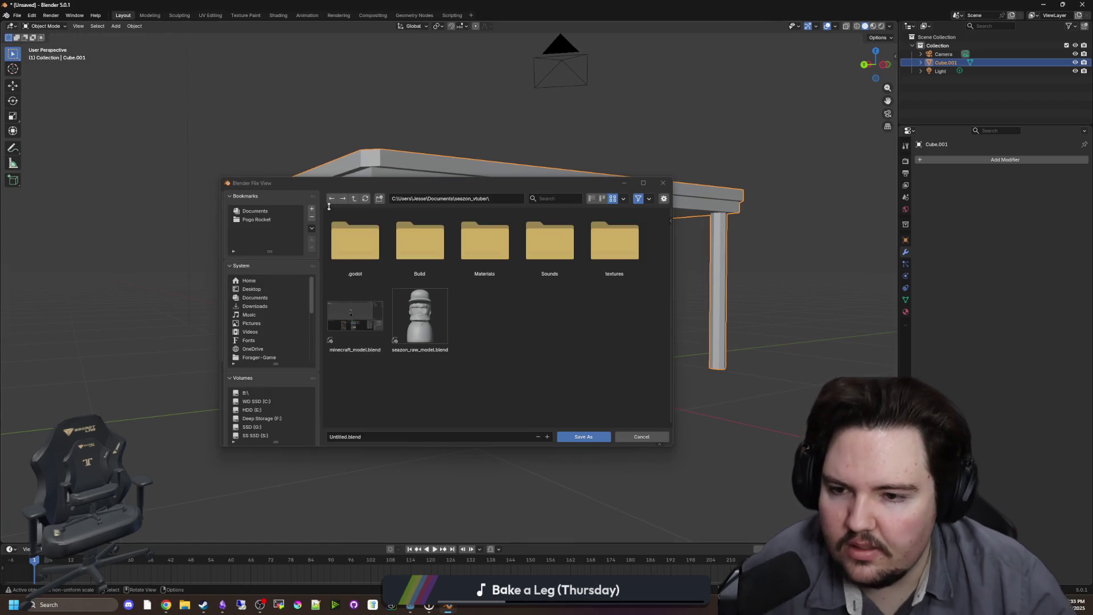
left_click(357, 198)
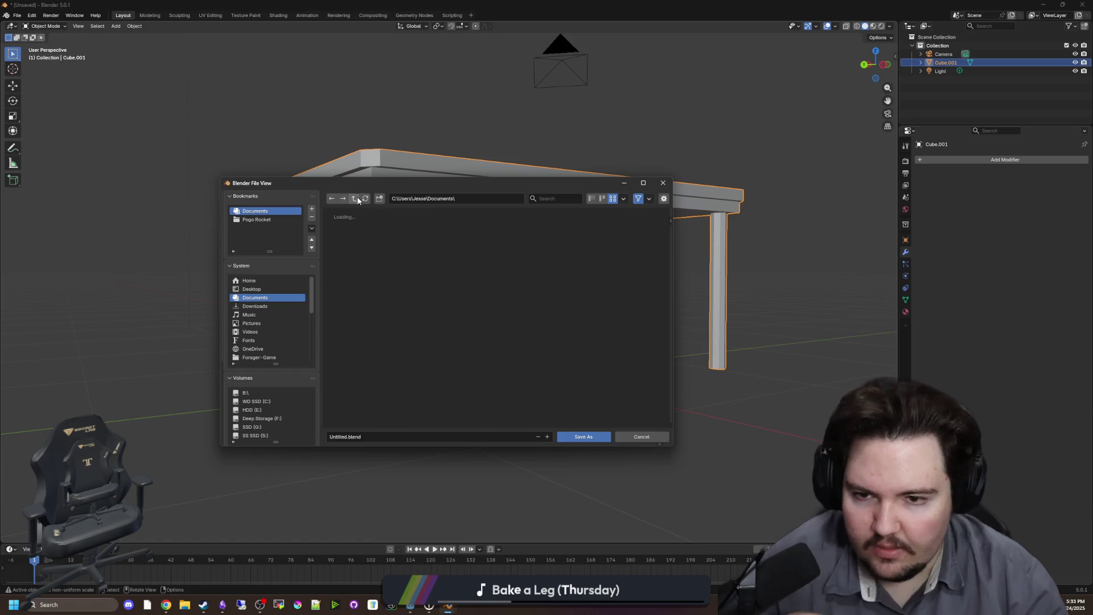
left_click(393, 245)
scroll(411, 284, "down", 10)
left_click(419, 290)
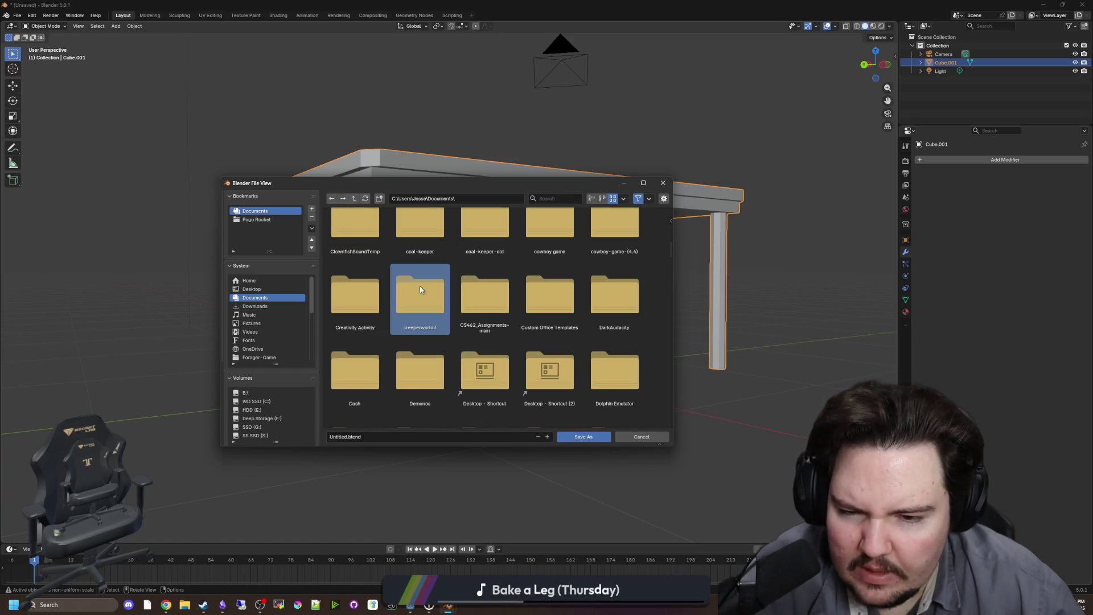
scroll(478, 287, "down", 10)
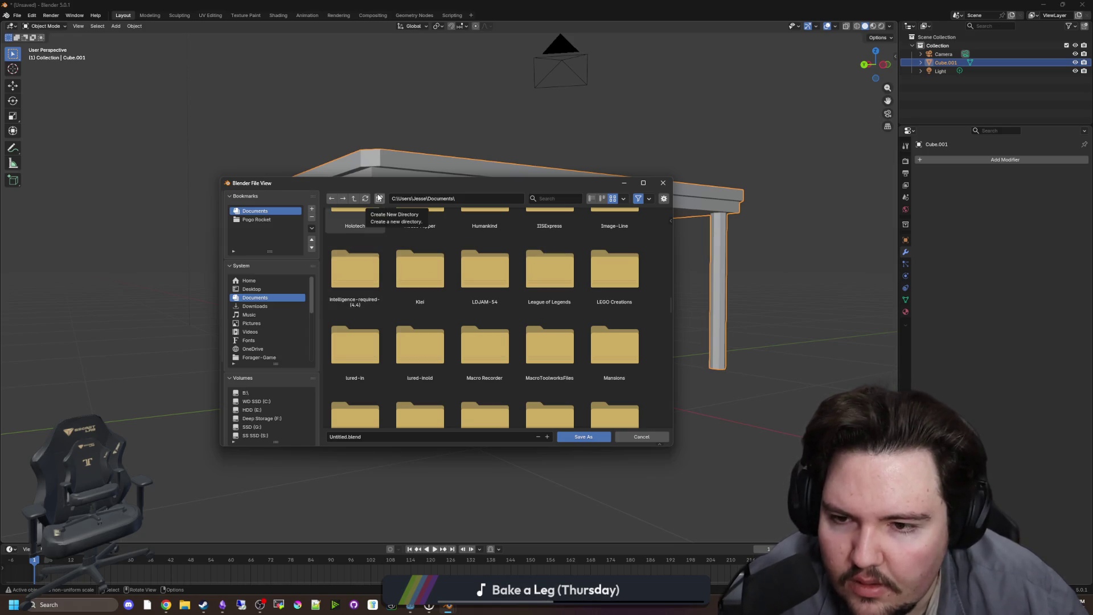
right_click(272, 234)
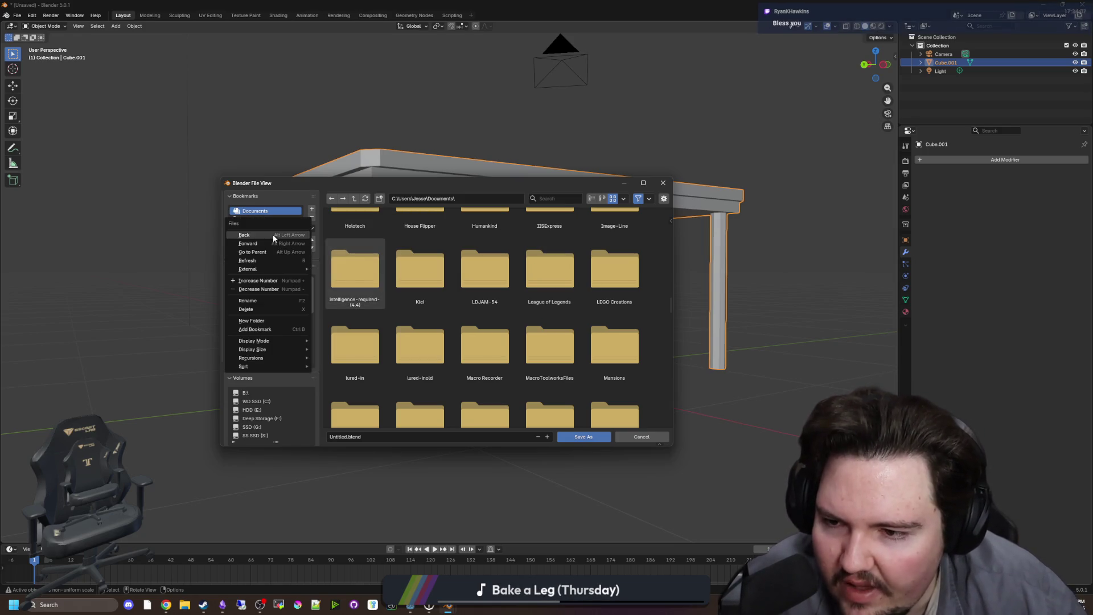
left_click(261, 330)
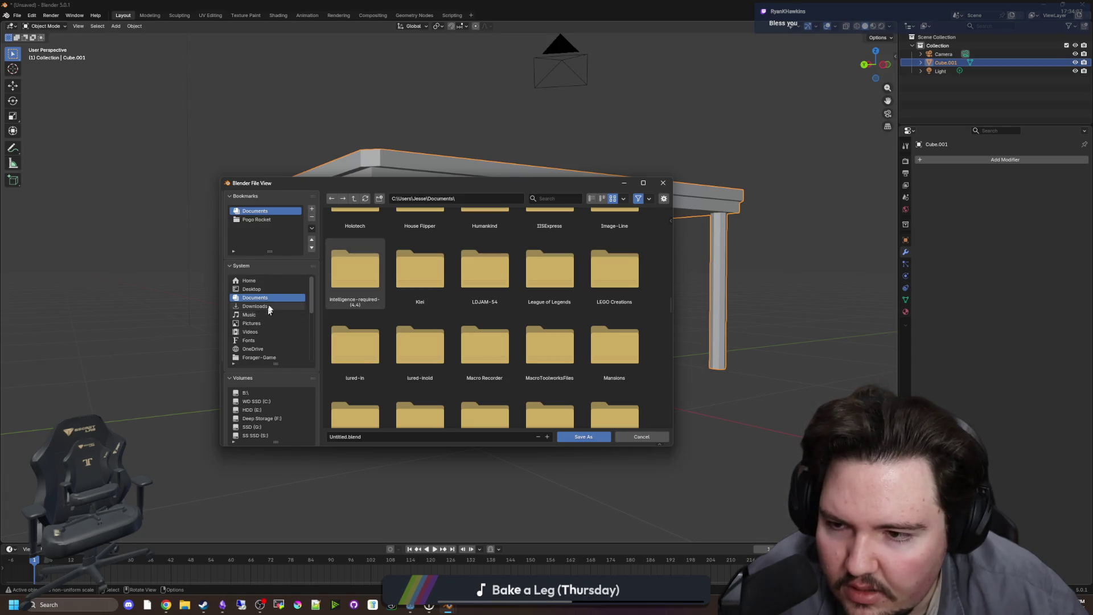
Bookmark maze-game/Models and save the model there as table.blend.
scroll(455, 279, "down", 2)
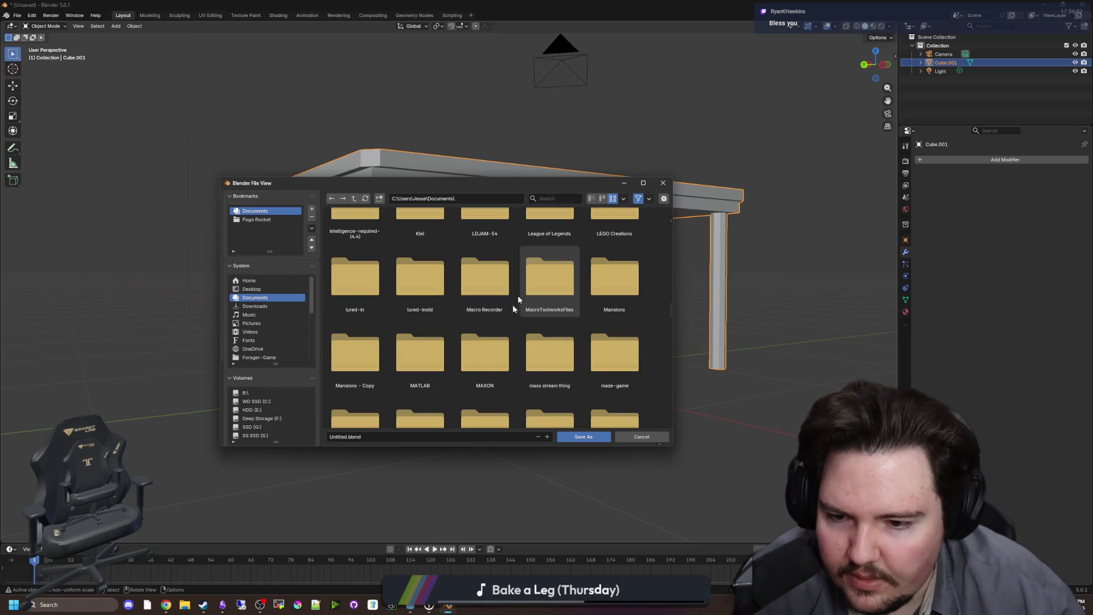
scroll(633, 319, "down", 2)
left_click(637, 316)
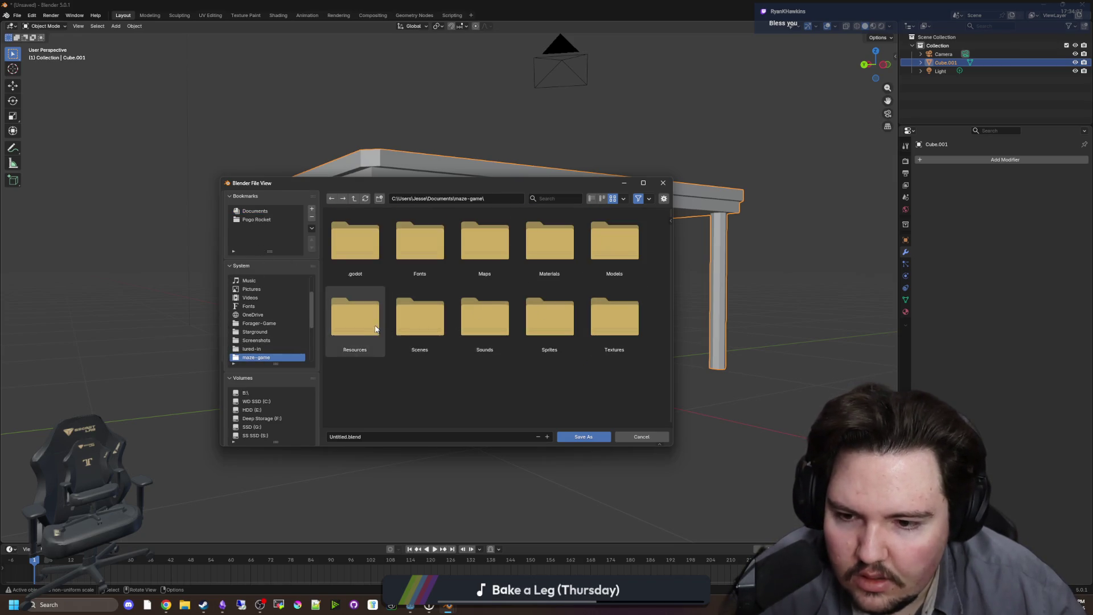
left_click(613, 242)
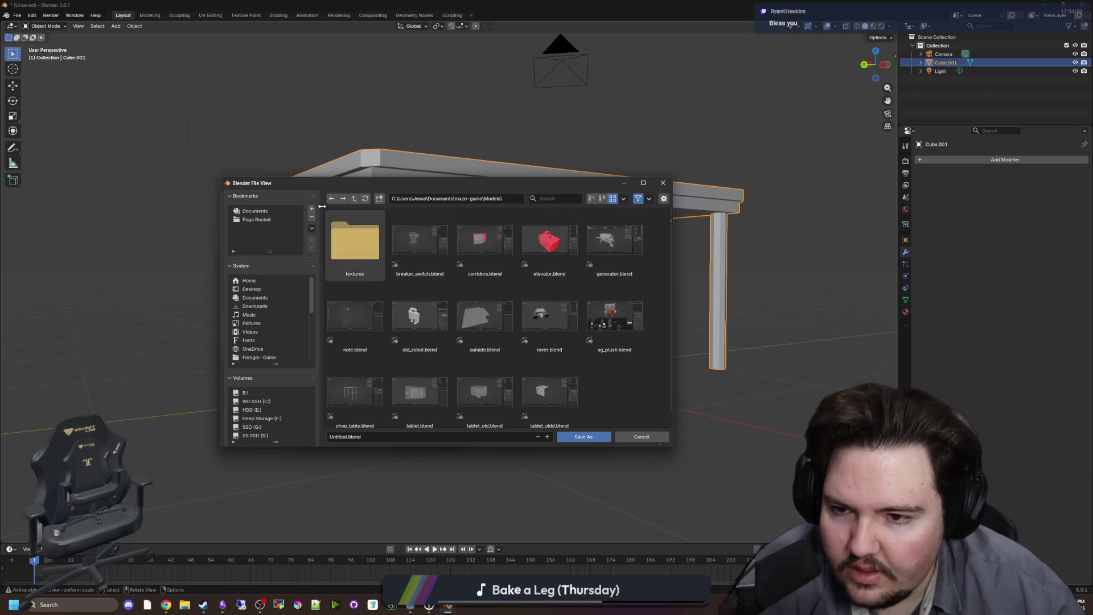
right_click(284, 230)
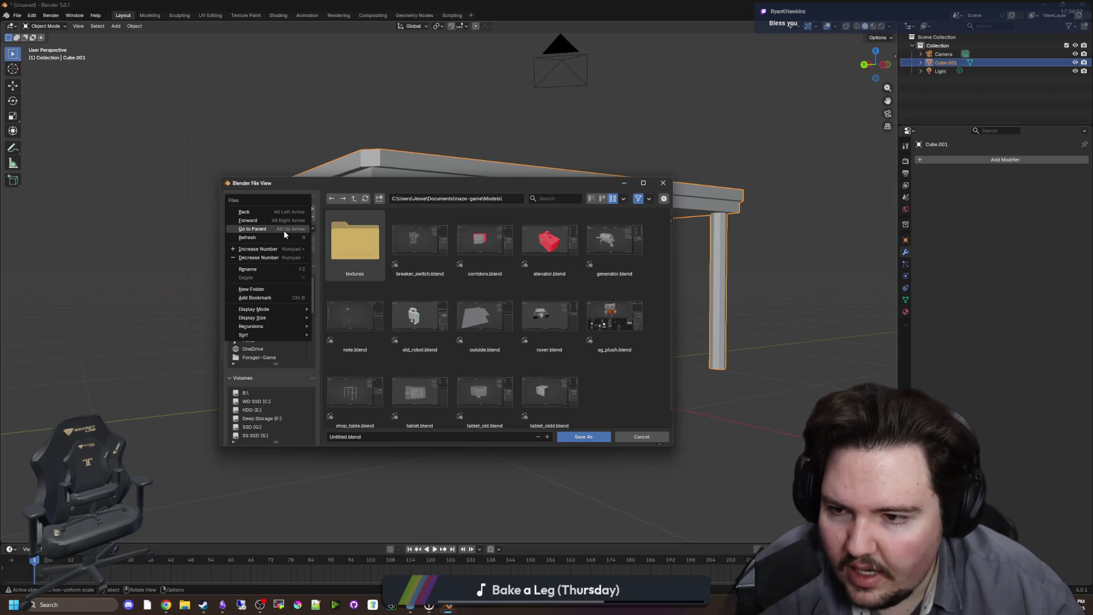
left_click(261, 299)
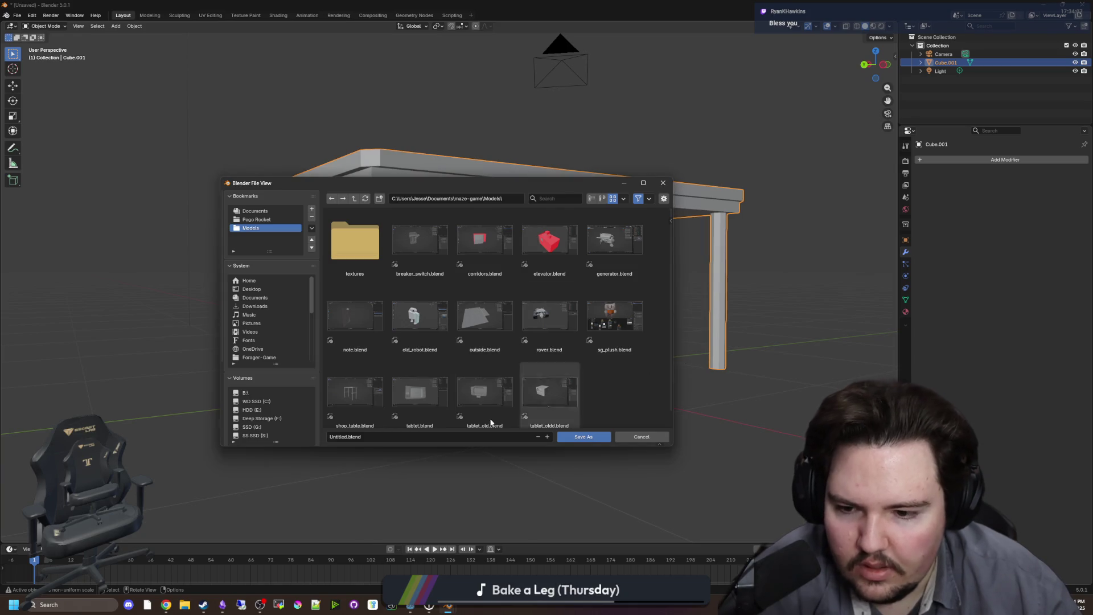
left_click(409, 436)
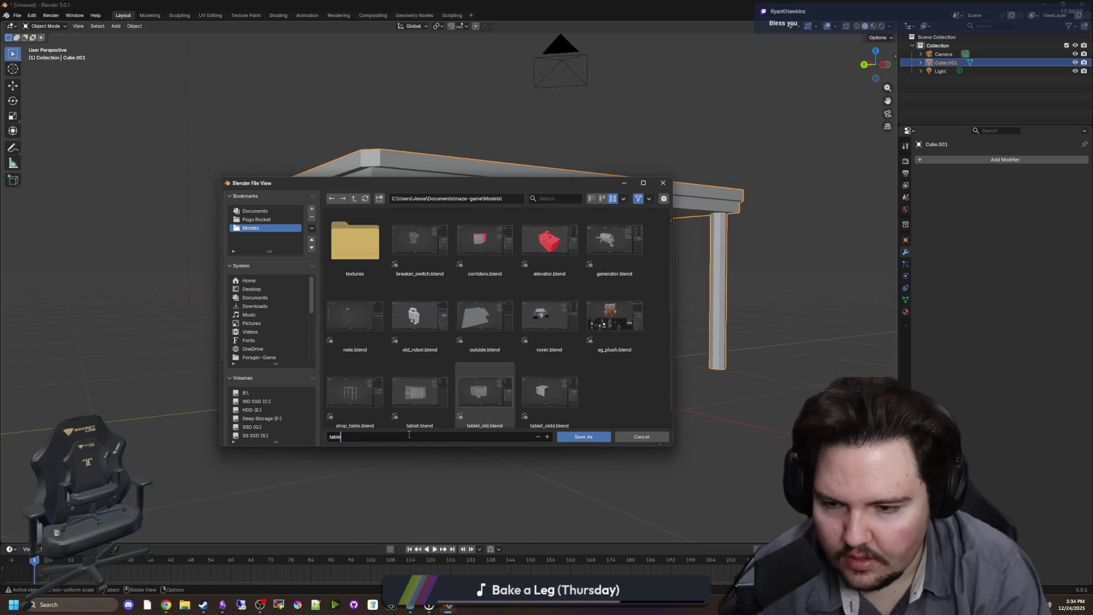
left_click(594, 439)
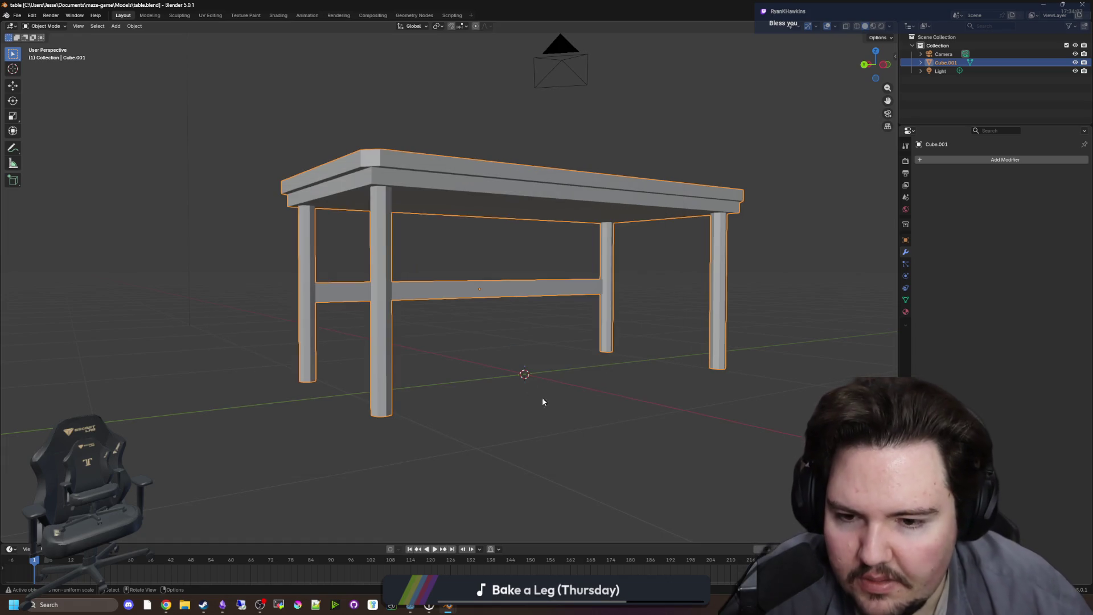
Delete the Camera and Light from the scene, resave table.blend, and switch to Godot.
scroll(535, 387, "down", 3)
left_click(527, 379)
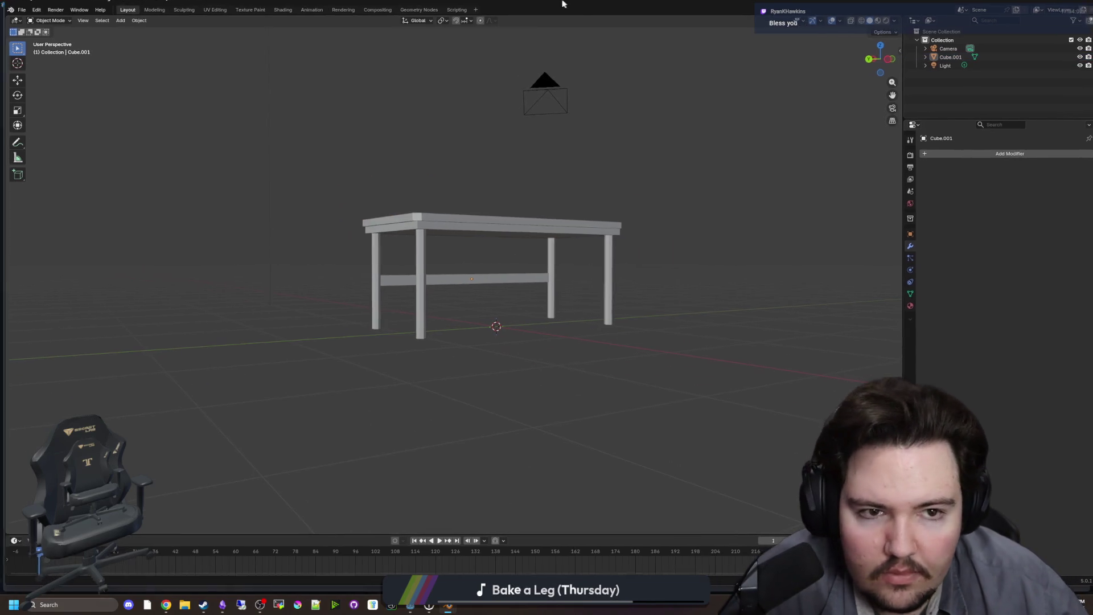
left_click(943, 72)
left_click(944, 54, "ctrl")
key("Delete")
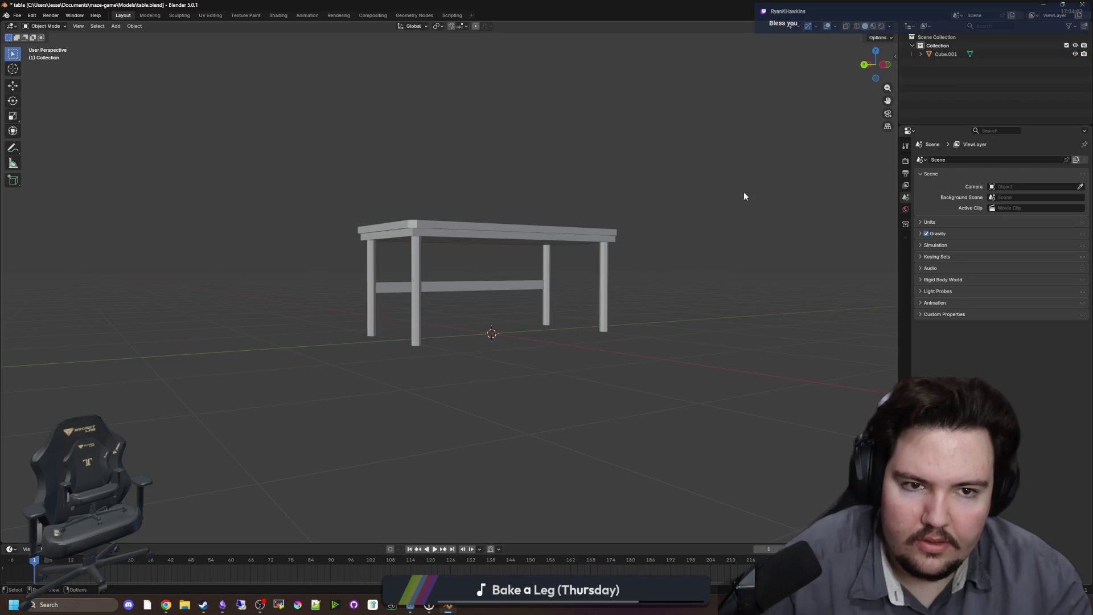
key("ctrl+s")
key("alt+Tab")
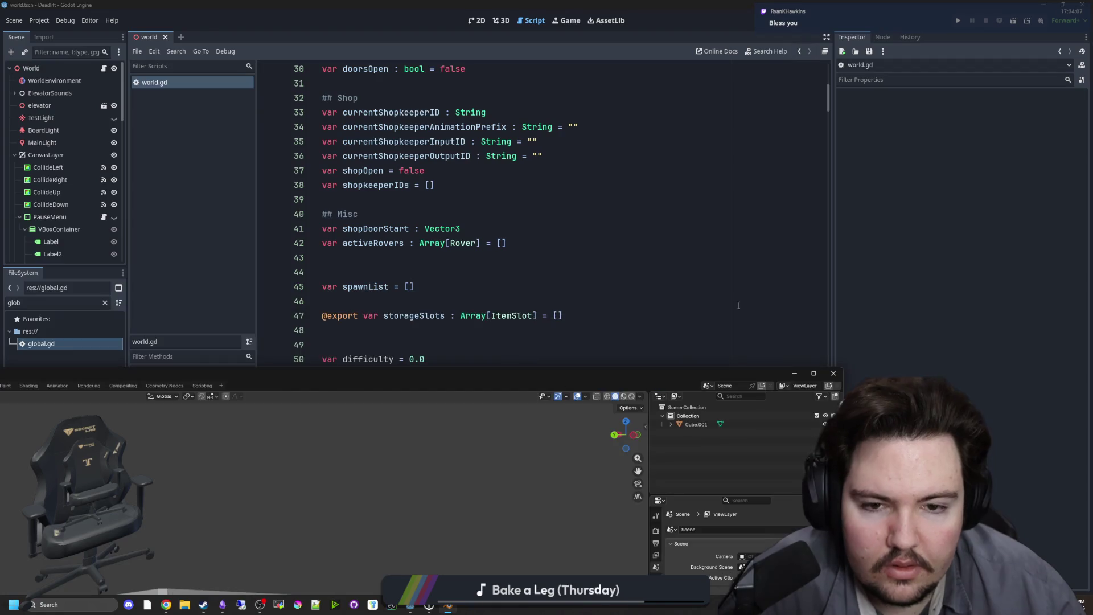
left_click(793, 374)
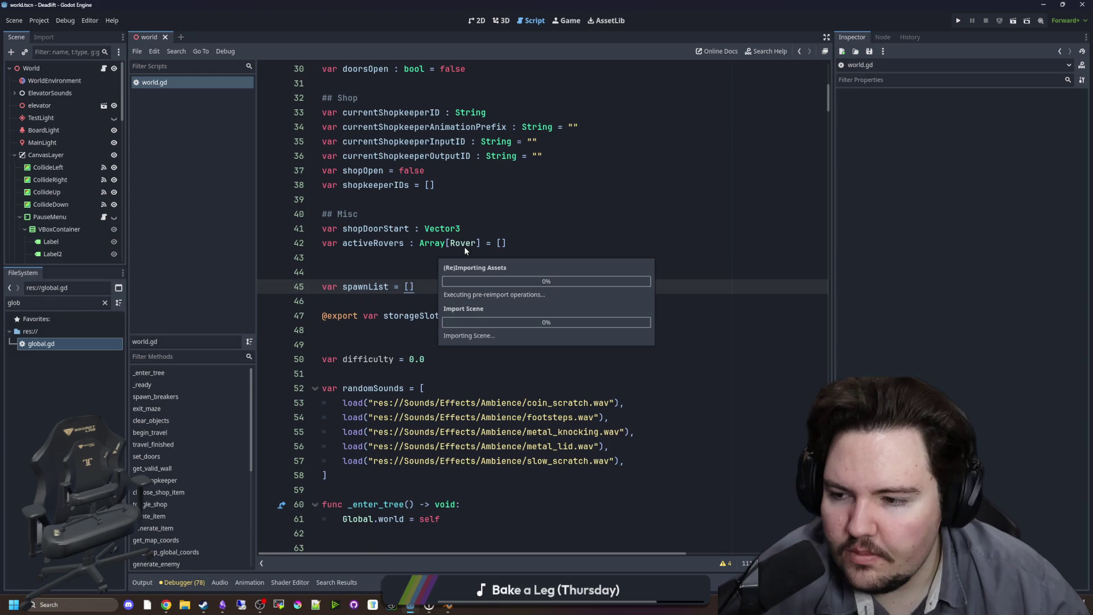
View the world scene in Godot's 3D viewport around the elevator, then restore Blender full-screen.
left_click(501, 20)
mouse_move(466, 254)
left_mouse_down()
mouse_move(488, 390)
mouse_move(540, 444)
mouse_move(505, 315)
left_mouse_up()
scroll(507, 306, "down", 5)
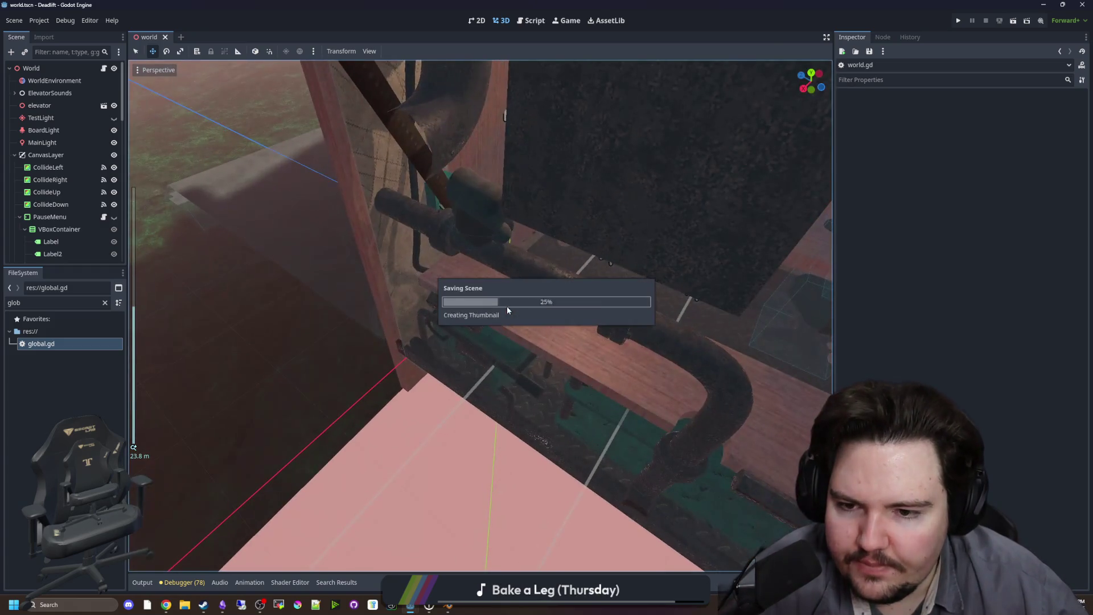
mouse_move(612, 354)
left_mouse_down()
mouse_move(552, 337)
mouse_move(534, 384)
mouse_move(473, 319)
left_mouse_up()
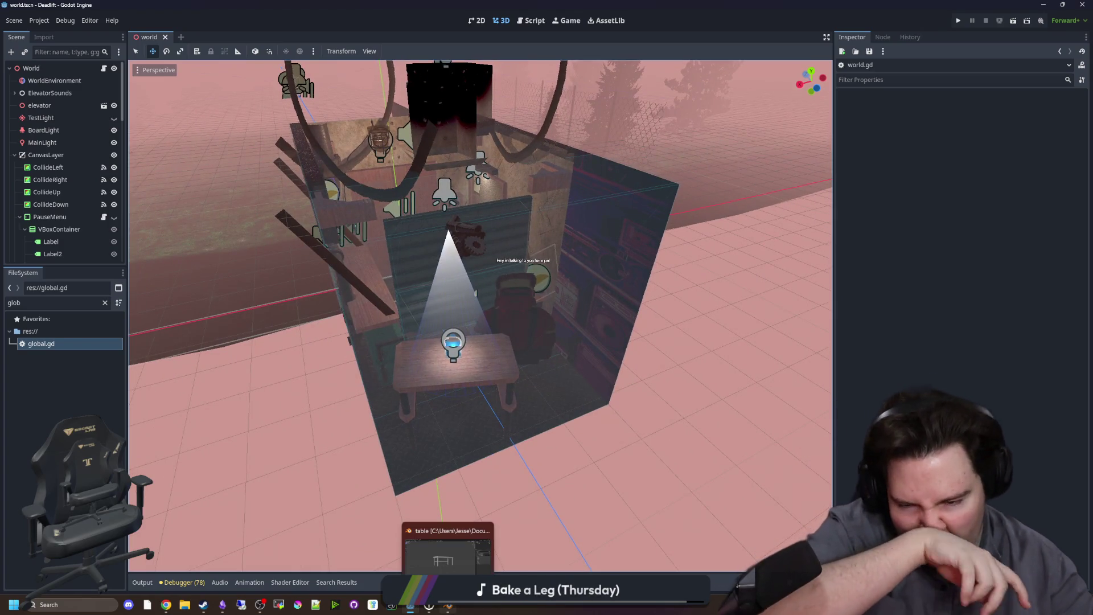
left_click(449, 604)
double_click(441, 382)
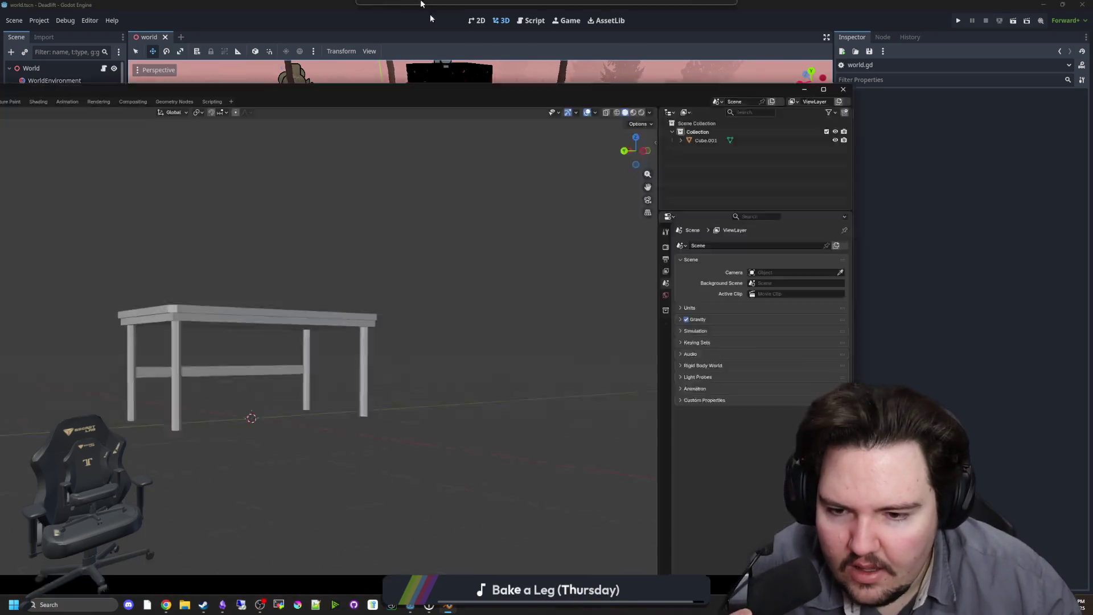
Move the table along X with G X, then set its Location X to 0 m.
mouse_move(367, 354)
left_mouse_down()
mouse_move(464, 398)
mouse_move(496, 347)
mouse_move(459, 347)
mouse_move(484, 350)
left_mouse_up()
left_click(484, 390)
key("g")
key("x")
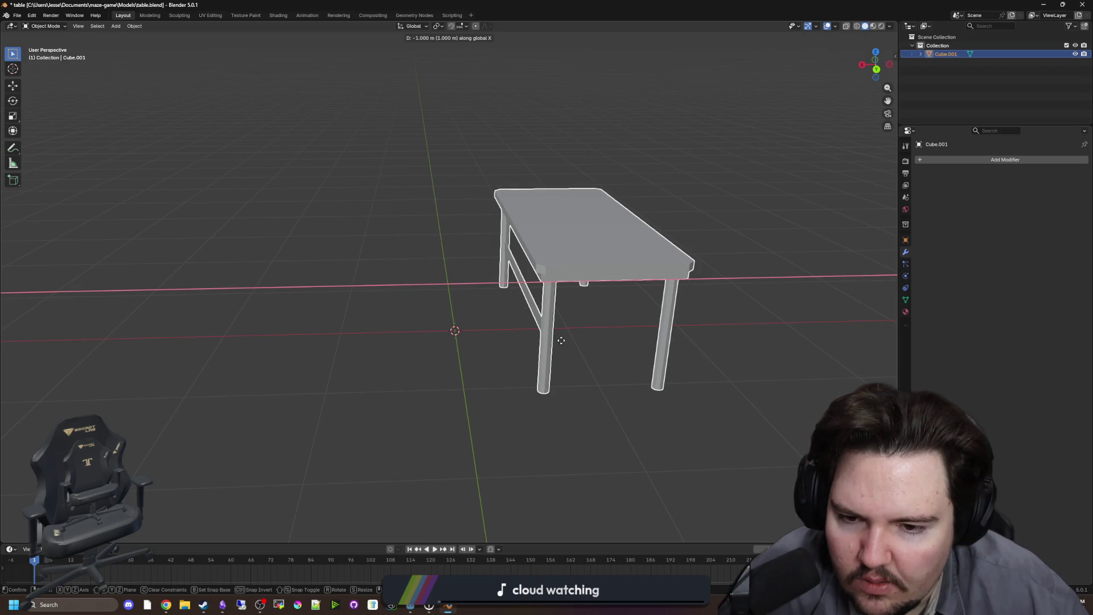
left_click(538, 340)
mouse_move(538, 340)
left_mouse_down()
mouse_move(529, 359)
mouse_move(529, 349)
mouse_move(734, 344)
left_mouse_up()
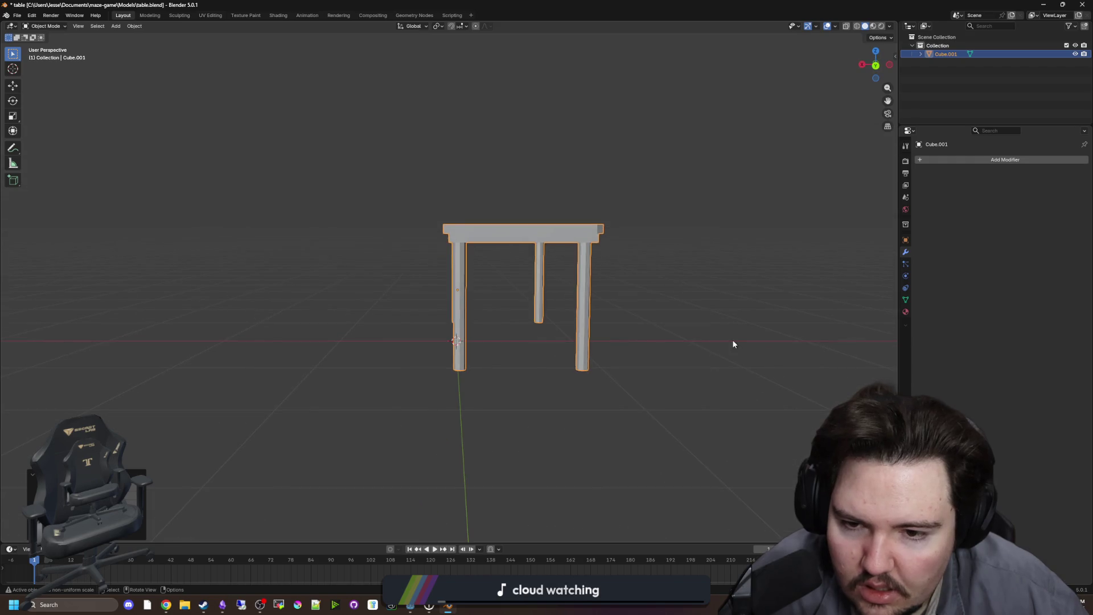
left_click(906, 239)
left_click(1053, 189)
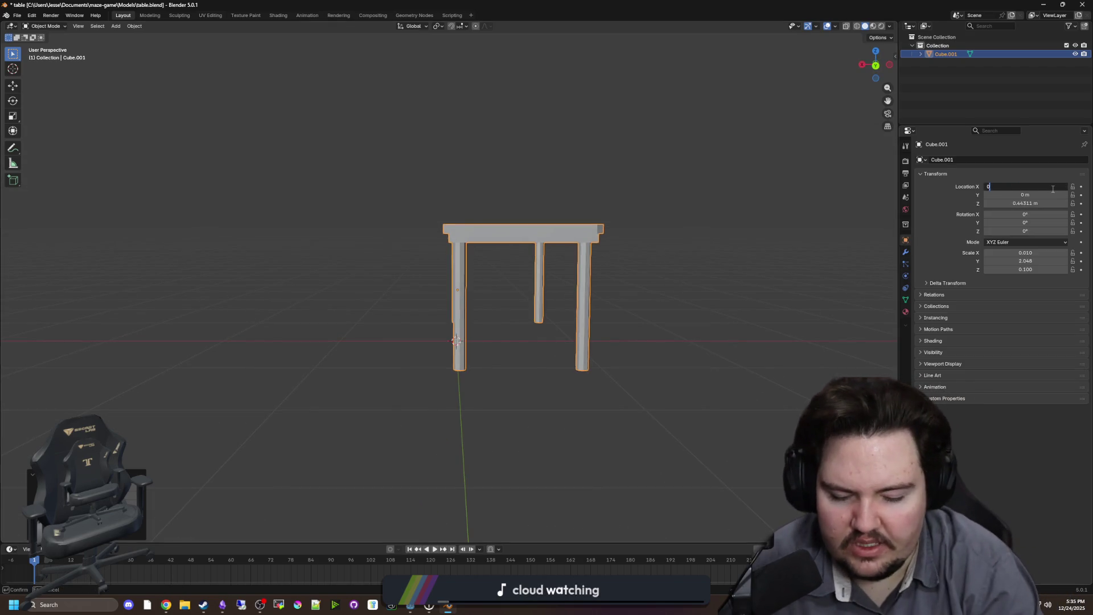
key("Return")
Inspect the repositioned table from angled views, deselect it, and return to Godot.
mouse_move(709, 210)
left_mouse_down()
mouse_move(665, 197)
mouse_move(639, 205)
mouse_move(541, 142)
left_mouse_up()
left_click(507, 110)
left_click(455, 211)
left_click(506, 110)
mouse_move(506, 109)
left_mouse_down()
mouse_move(532, 261)
mouse_move(449, 290)
left_mouse_up()
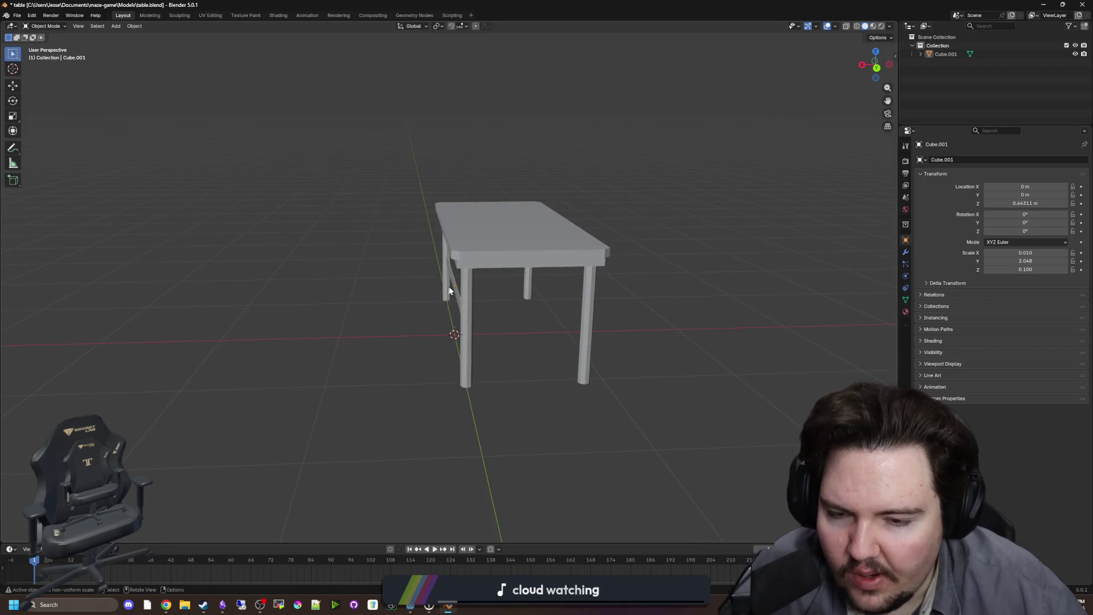
left_click(468, 269)
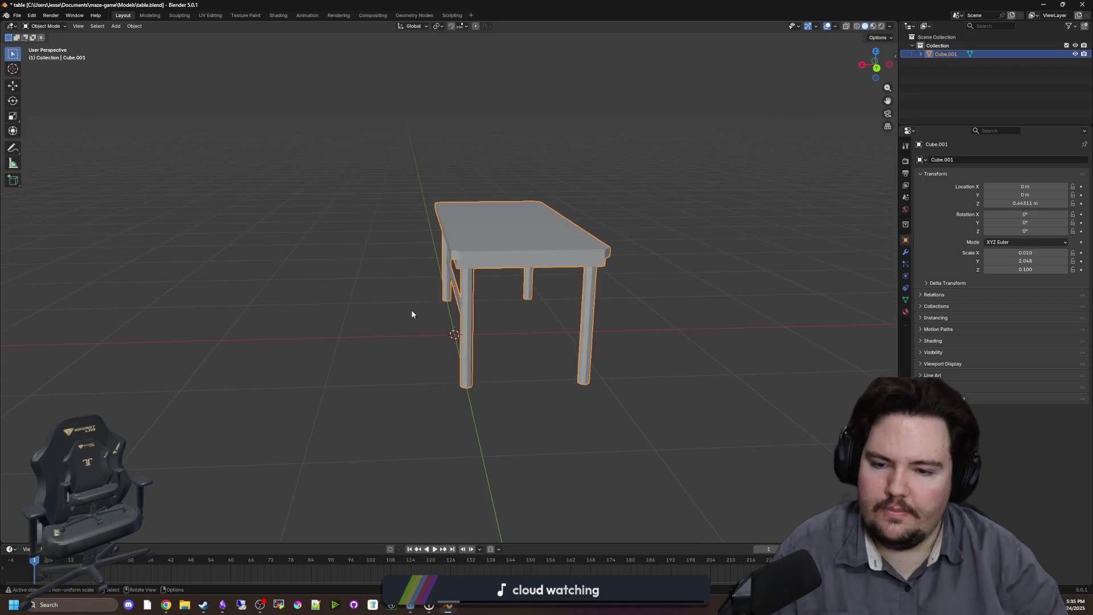
left_click(412, 313)
left_click(450, 297)
left_click(192, 119)
key("alt+Tab")
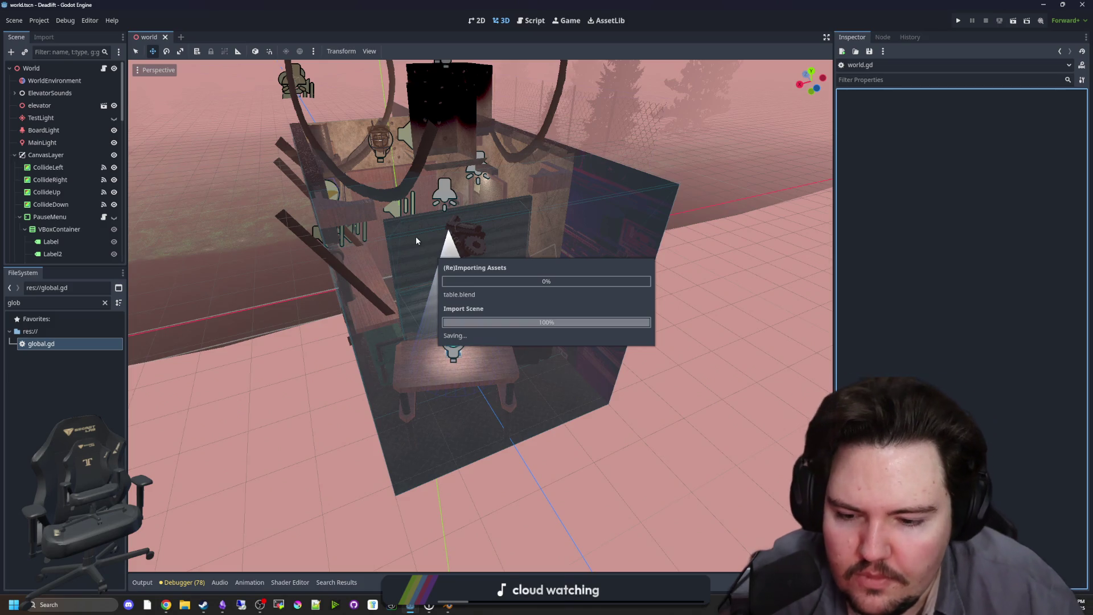
Rotate the Blender table -90° around Z, save it, and bring Godot back to front.
left_click(449, 606)
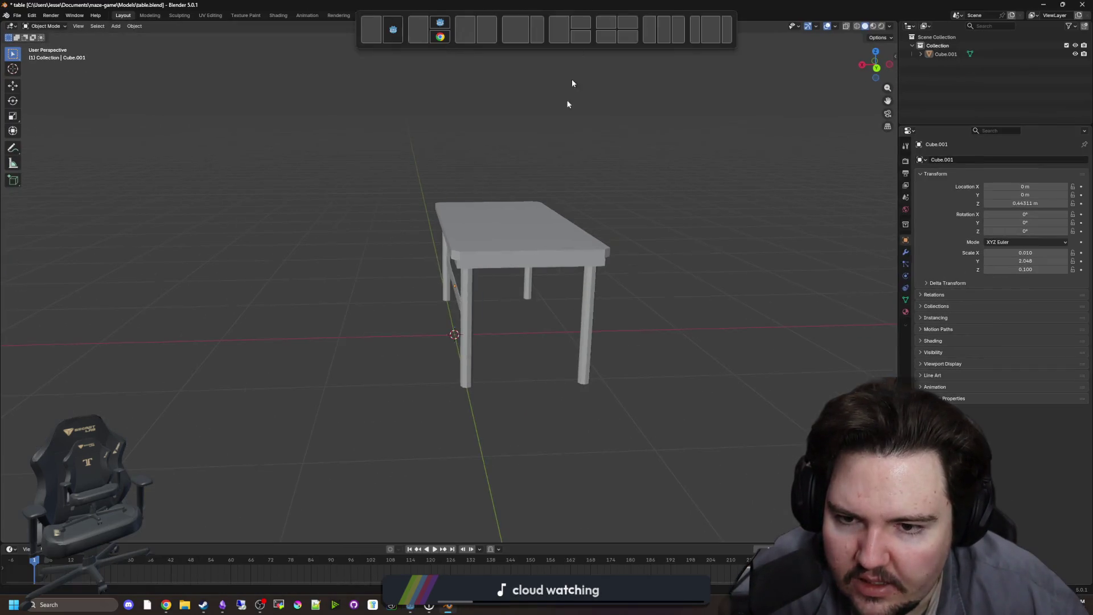
left_click(582, 309)
key("r")
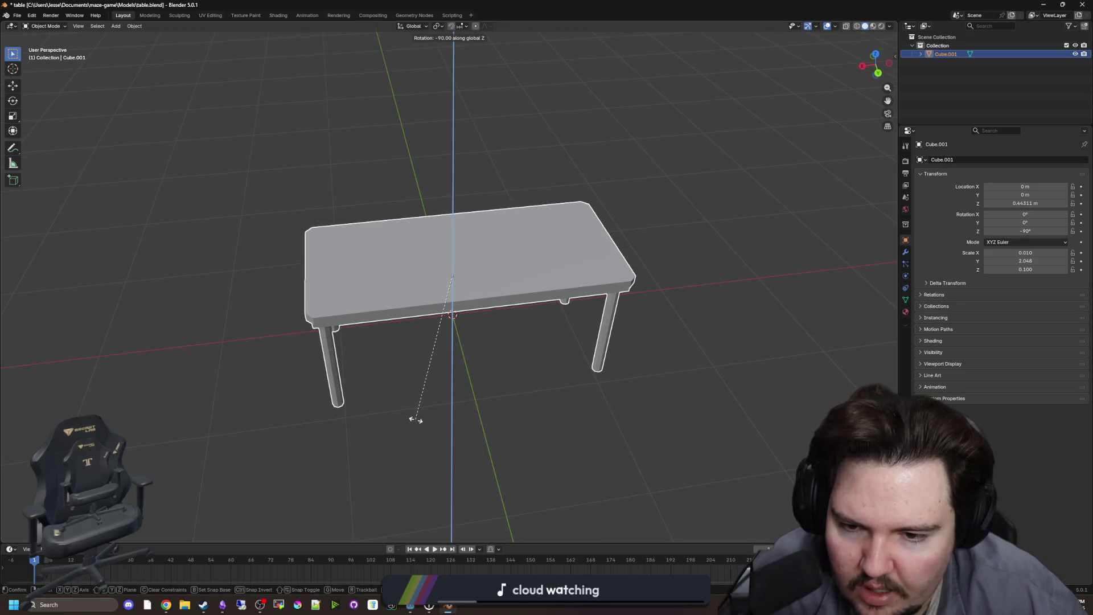
left_click(416, 423)
key("ctrl+s")
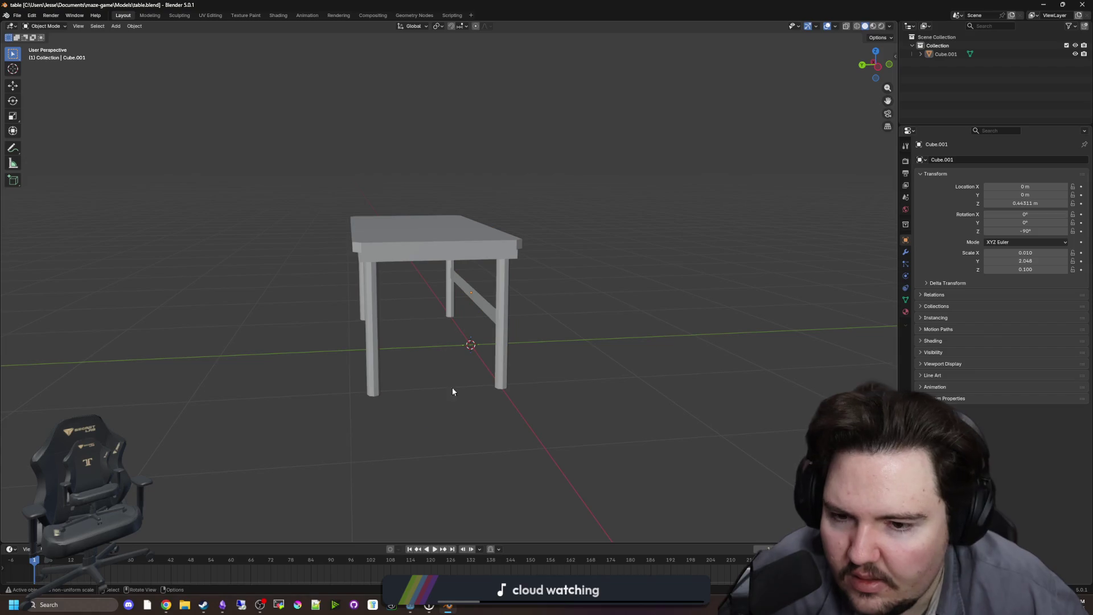
key("super+Down")
left_click(106, 303)
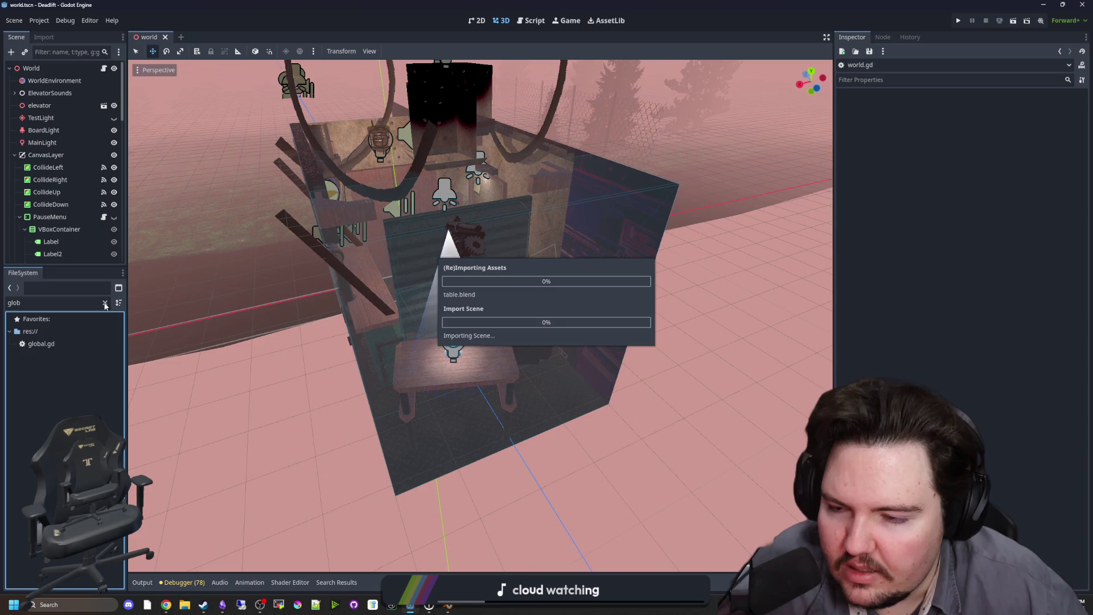
Try dropping table.blend into the world scene, undo the placement, and save the world scene.
left_click(106, 303)
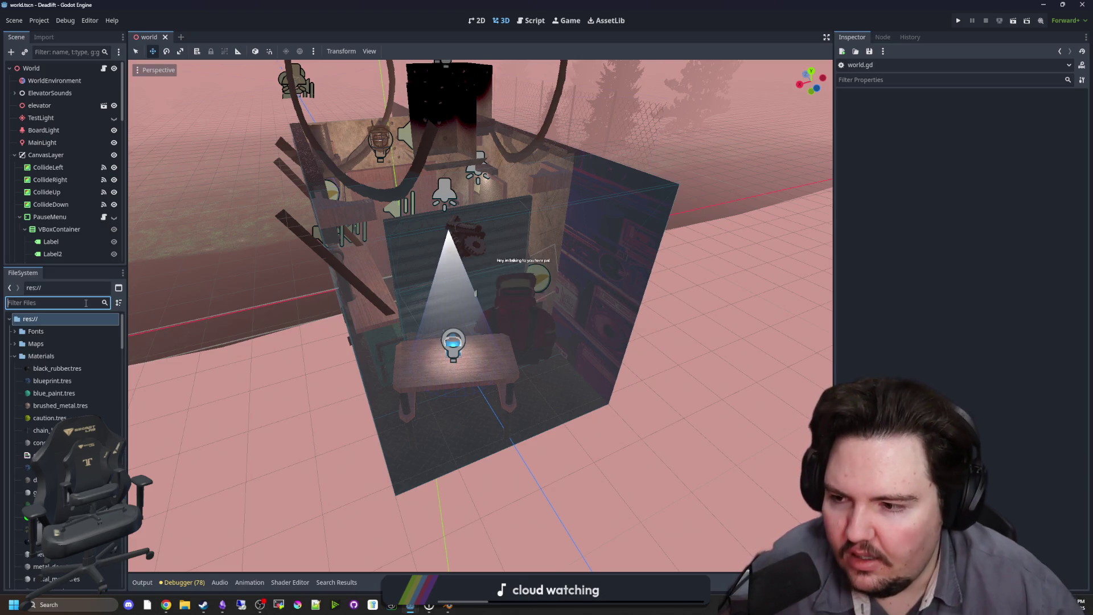
type("table")
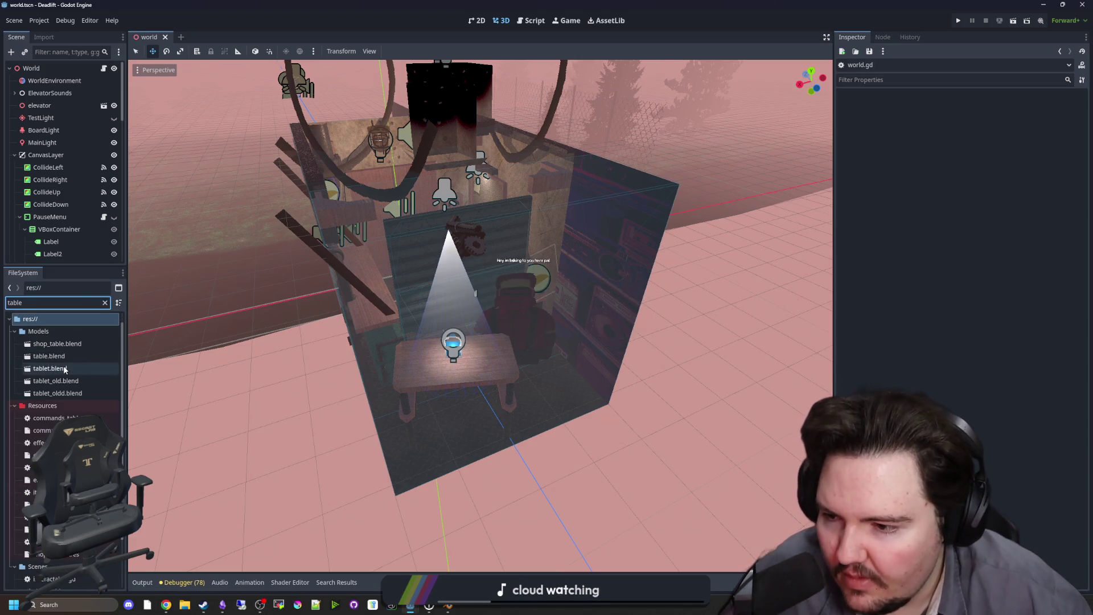
mouse_move(69, 363)
left_mouse_down()
mouse_move(131, 319)
mouse_move(237, 305)
left_mouse_up()
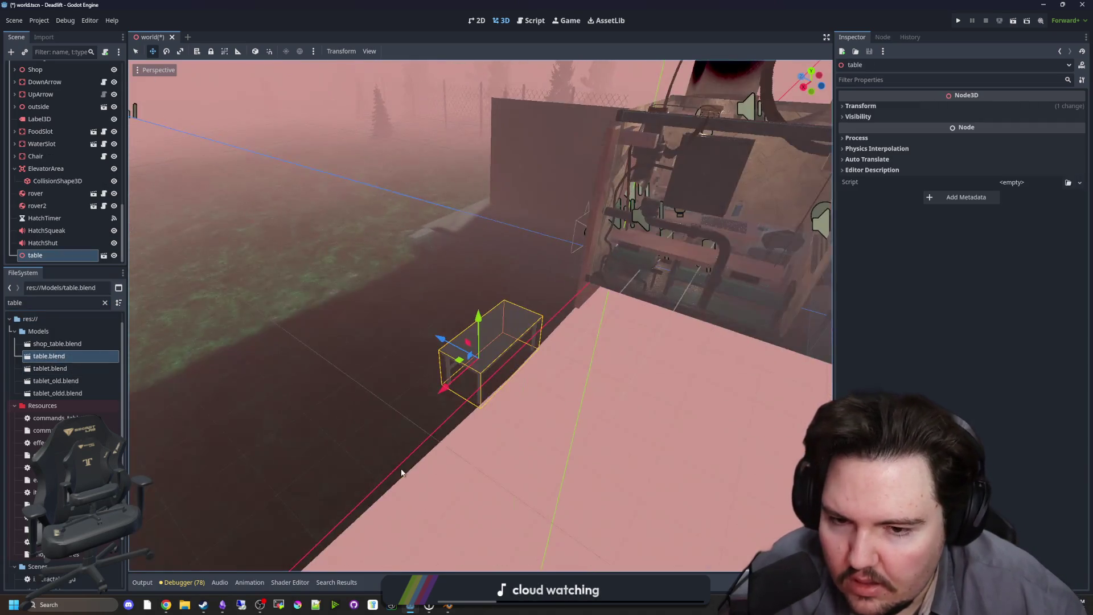
scroll(434, 443, "up", 5)
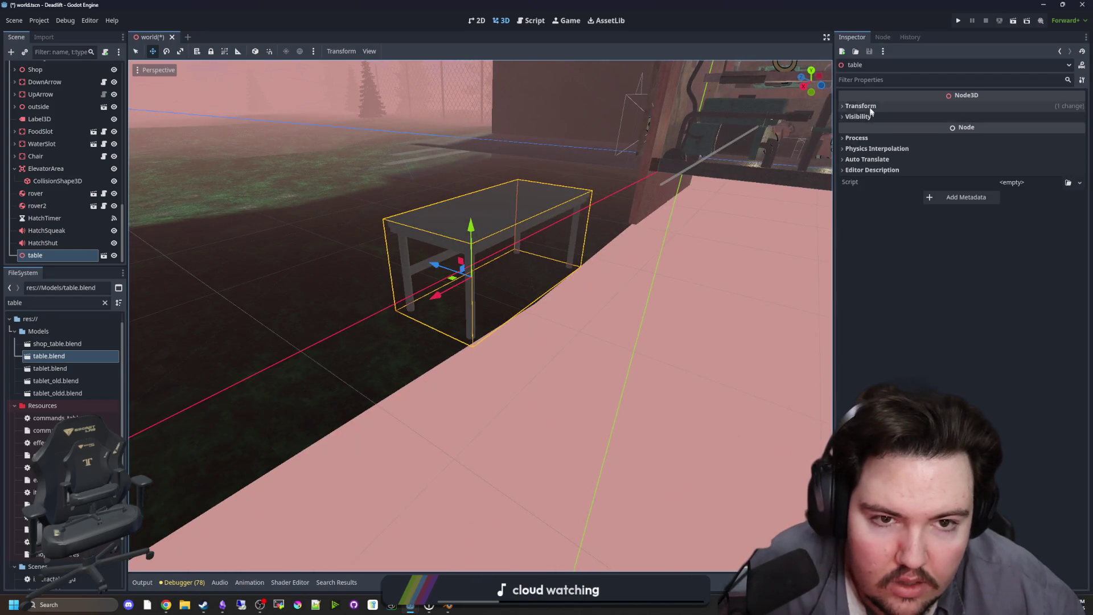
left_click(861, 106)
left_click_drag(431, 258, 493, 343)
key("ctrl+z")
key("ctrl+z")
scroll(493, 343, "down", 5)
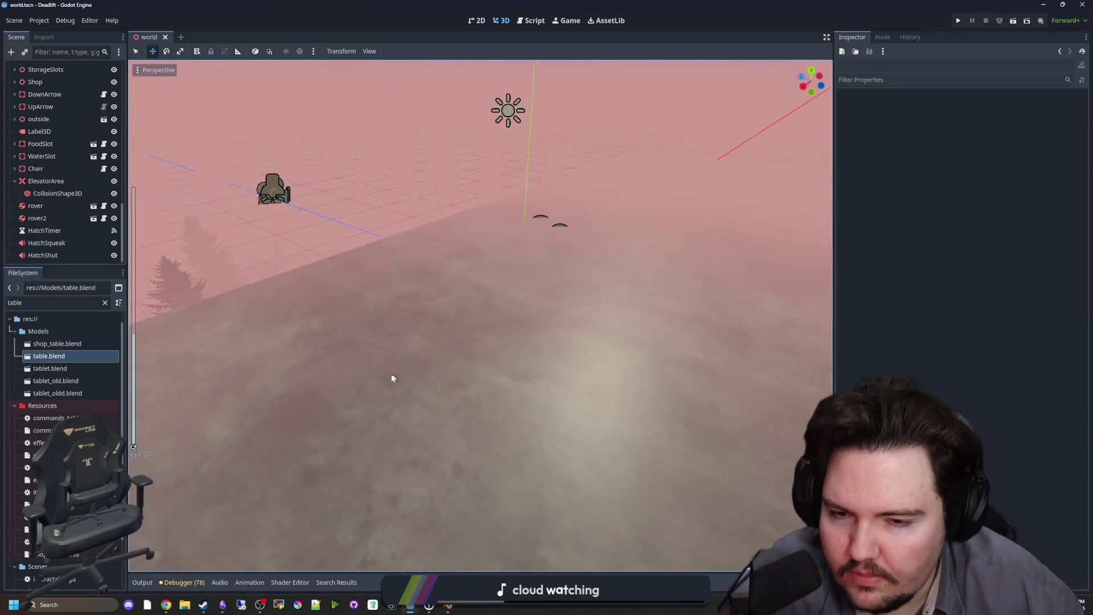
scroll(366, 385, "up", 5)
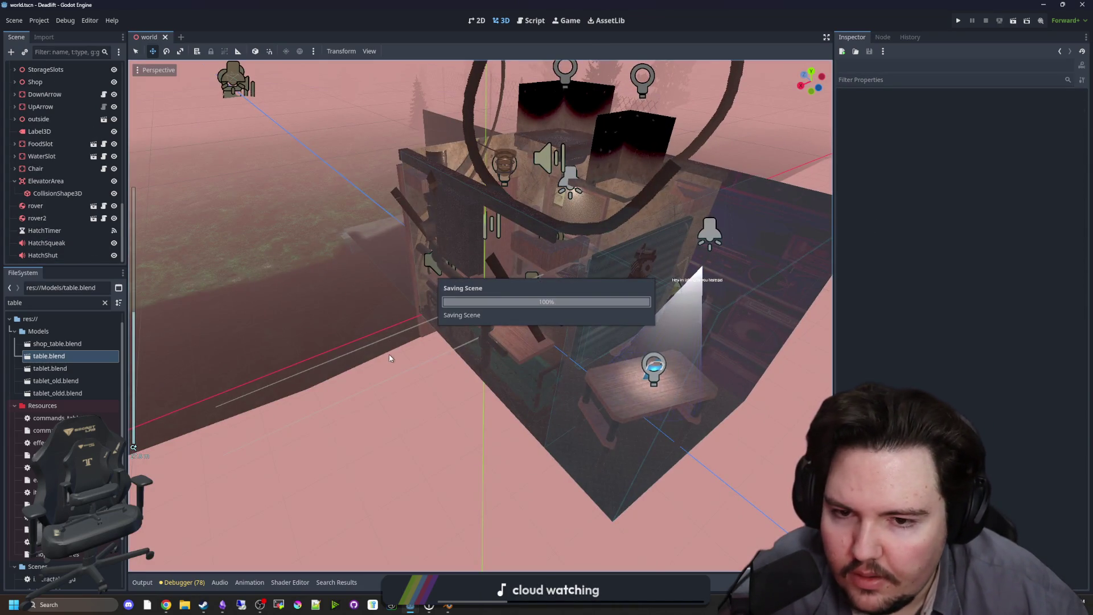
scroll(388, 354, "up", 5)
scroll(333, 379, "down", 2)
key("ctrl+s")
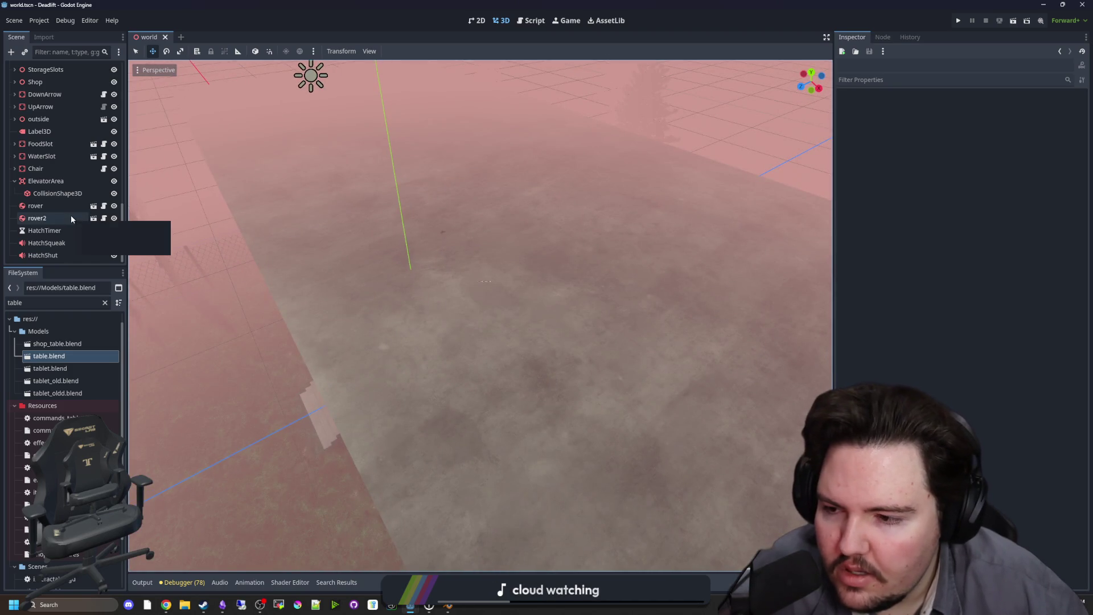
Create a New Inherited Scene from table.blend and start saving it.
left_click_drag(65, 357, 477, 317)
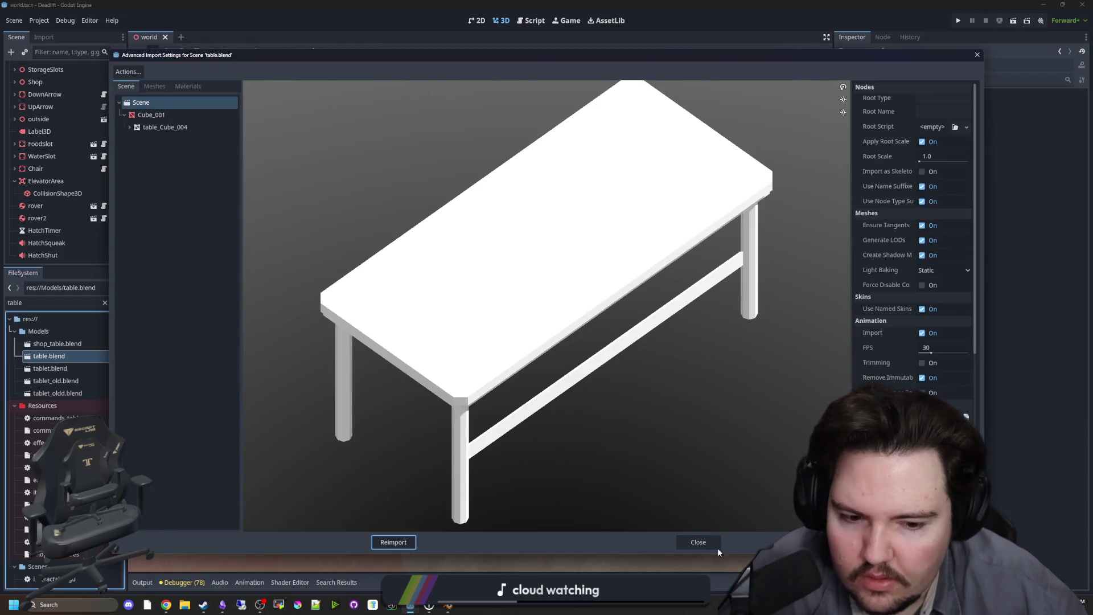
left_click(717, 548)
right_click(54, 352)
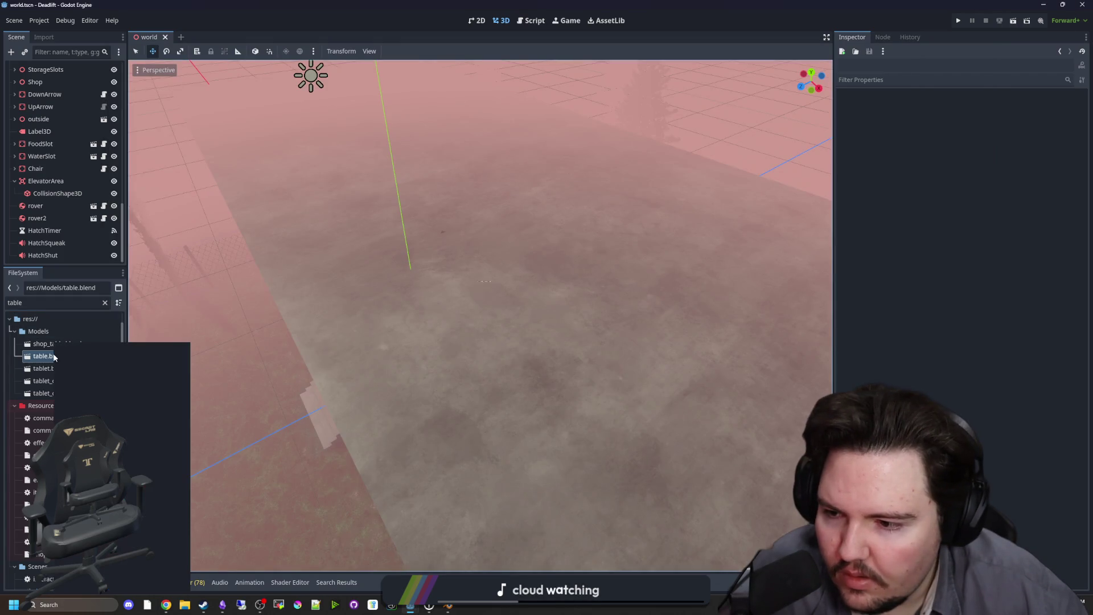
left_click(100, 365)
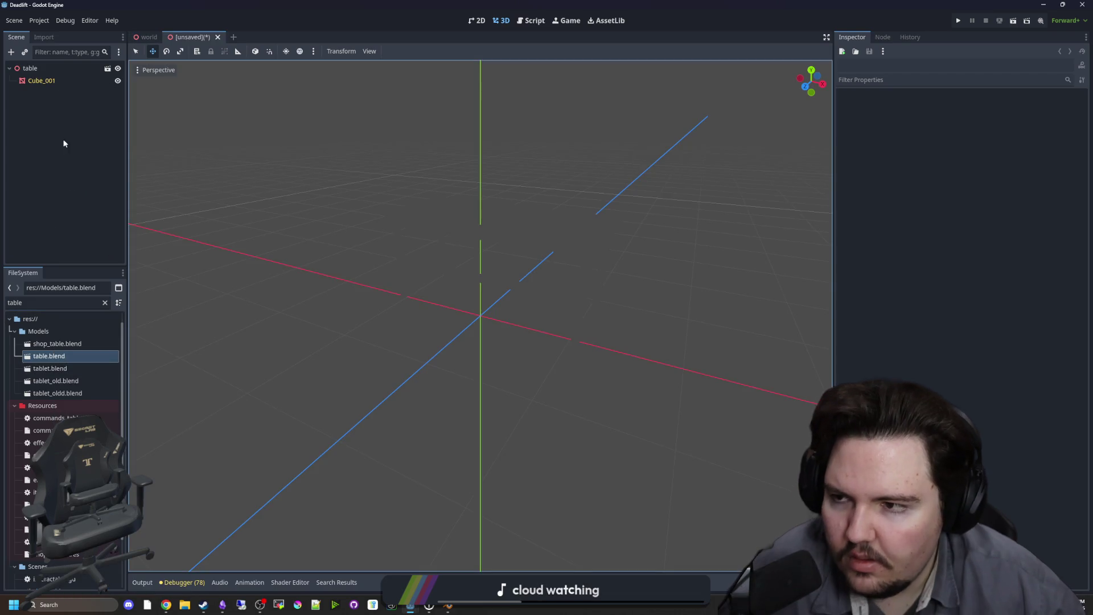
key("ctrl+s")
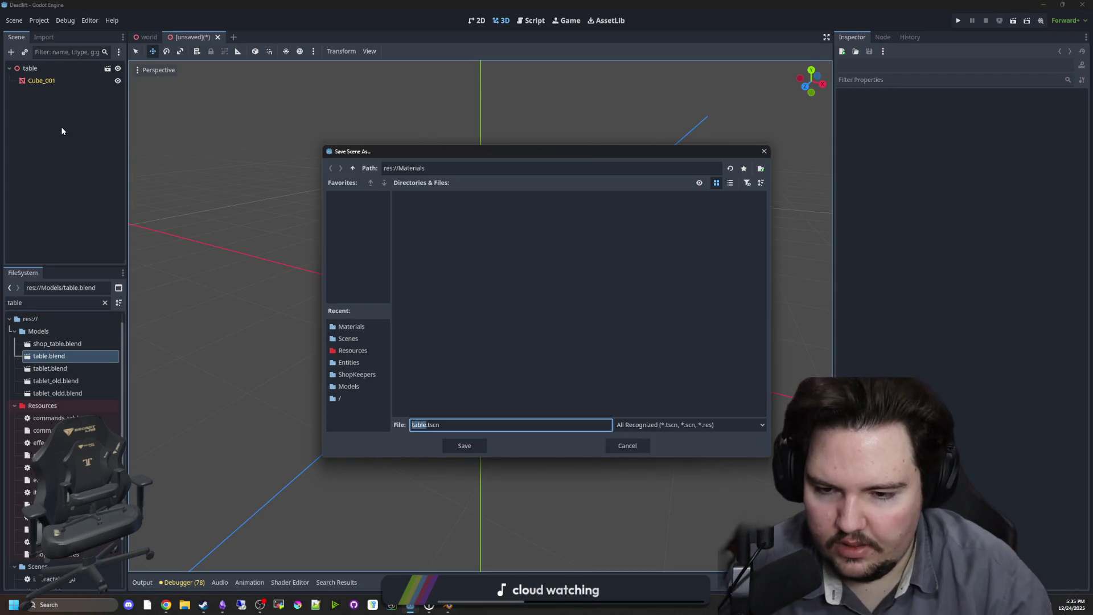
Save the inherited table scene as table.tscn in res://Scenes.
left_click(353, 168)
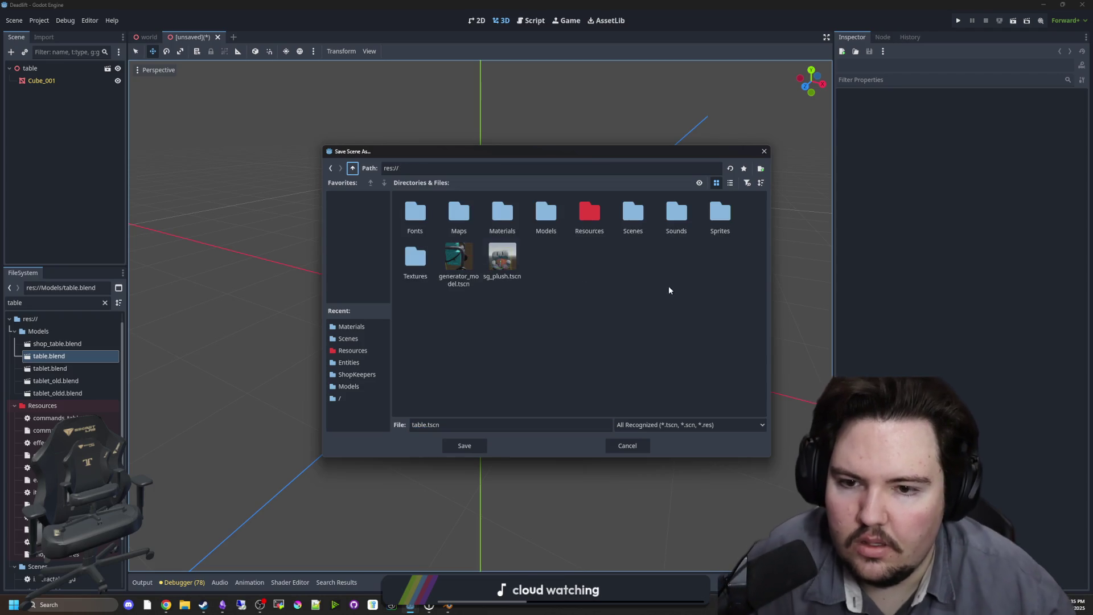
double_click(633, 213)
left_click(464, 446)
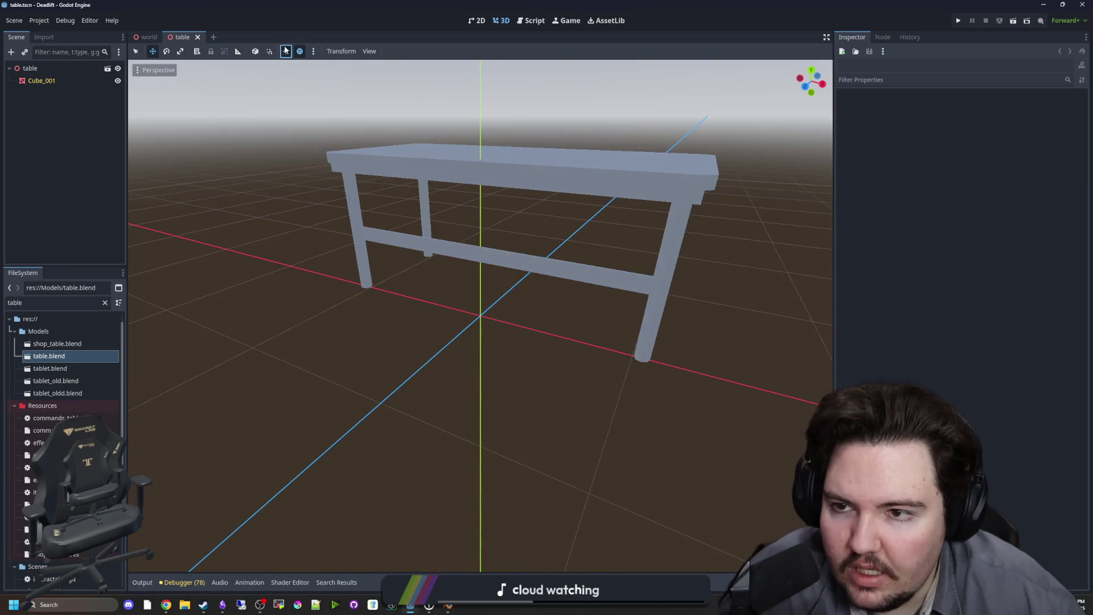
Turn on preview sunlight, inspect the table and its Cube_001 mesh, then reopen the world scene.
left_click(286, 51)
mouse_move(452, 200)
left_mouse_down()
mouse_move(471, 183)
mouse_move(359, 161)
left_mouse_up()
scroll(511, 237, "down", 2)
left_click_drag(511, 238, 327, 253)
right_click(427, 286, "alt")
left_click(450, 301)
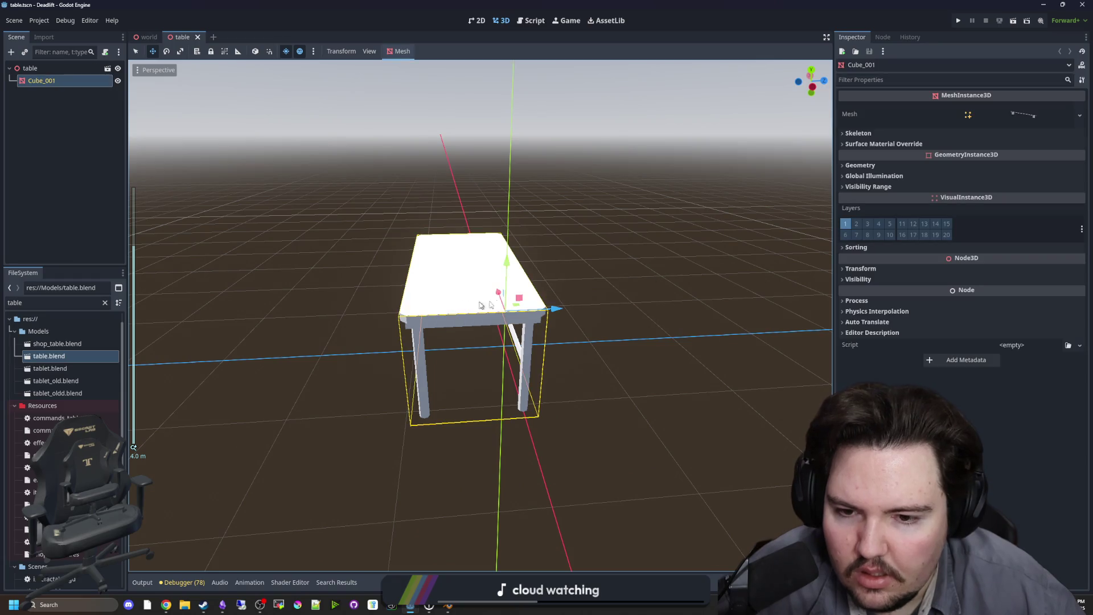
mouse_move(552, 309)
left_mouse_down()
mouse_move(691, 320)
mouse_move(497, 323)
left_mouse_up()
scroll(496, 322, "up", 4)
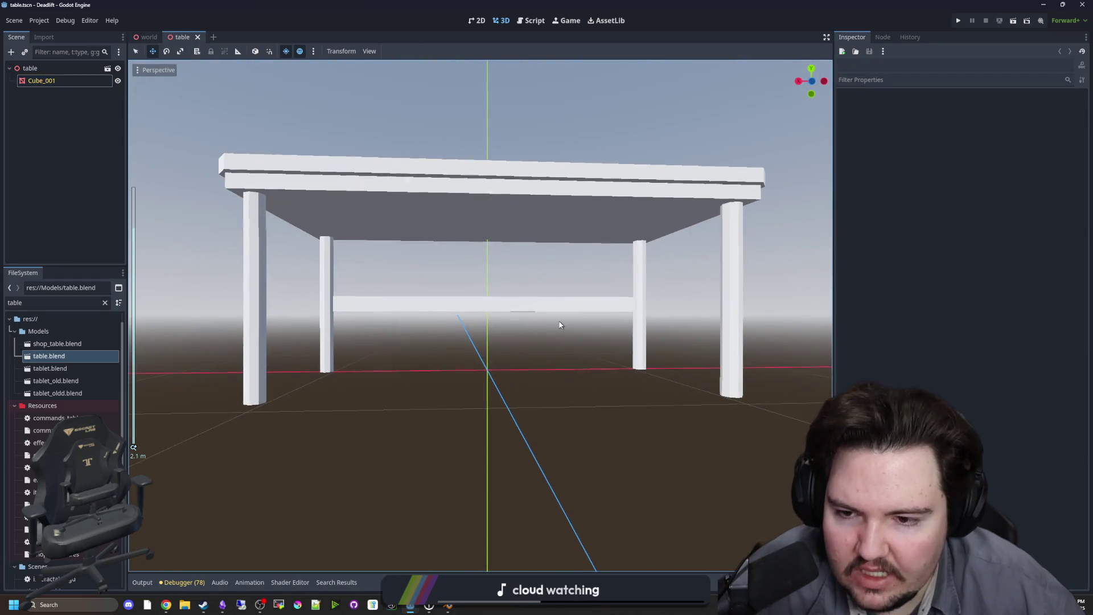
scroll(497, 322, "down", 3)
right_click(438, 281, "alt")
left_click_drag(438, 282, 489, 434)
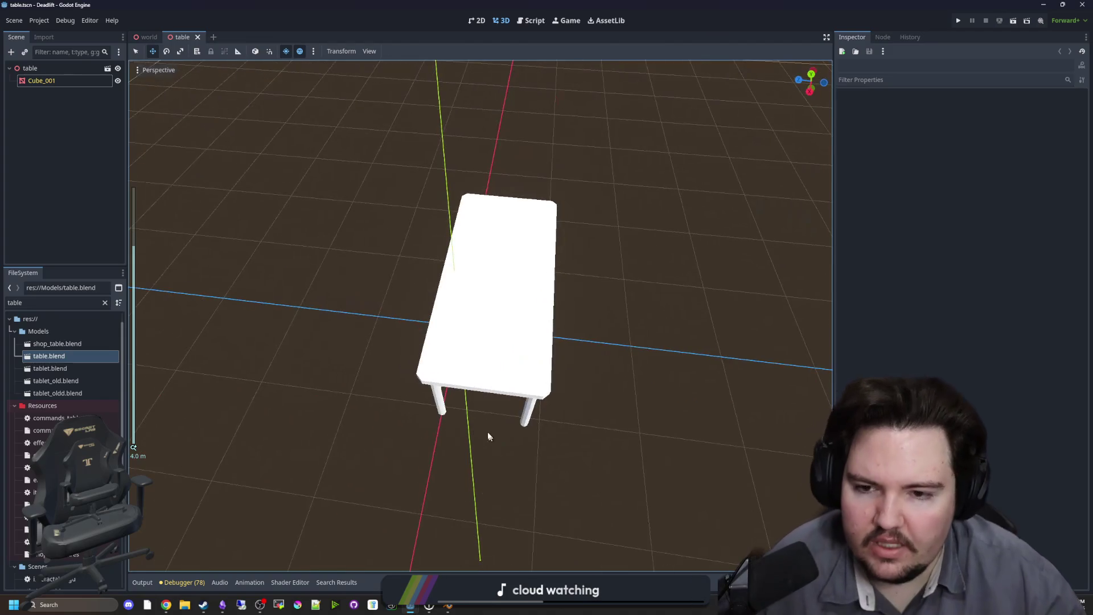
left_click(147, 37)
scroll(89, 90, "up", 5)
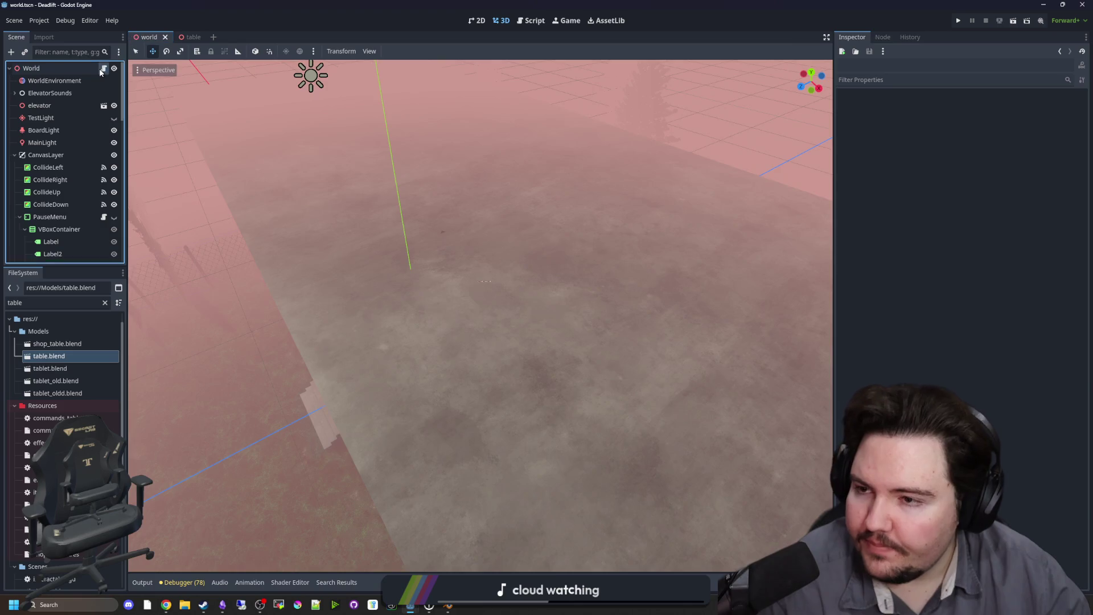
In world.gd, find the generation code and comment out the generate_item loop with Ctrl+K.
left_click(103, 68)
left_click(401, 264)
scroll(465, 236, "down", 4)
left_click(527, 210)
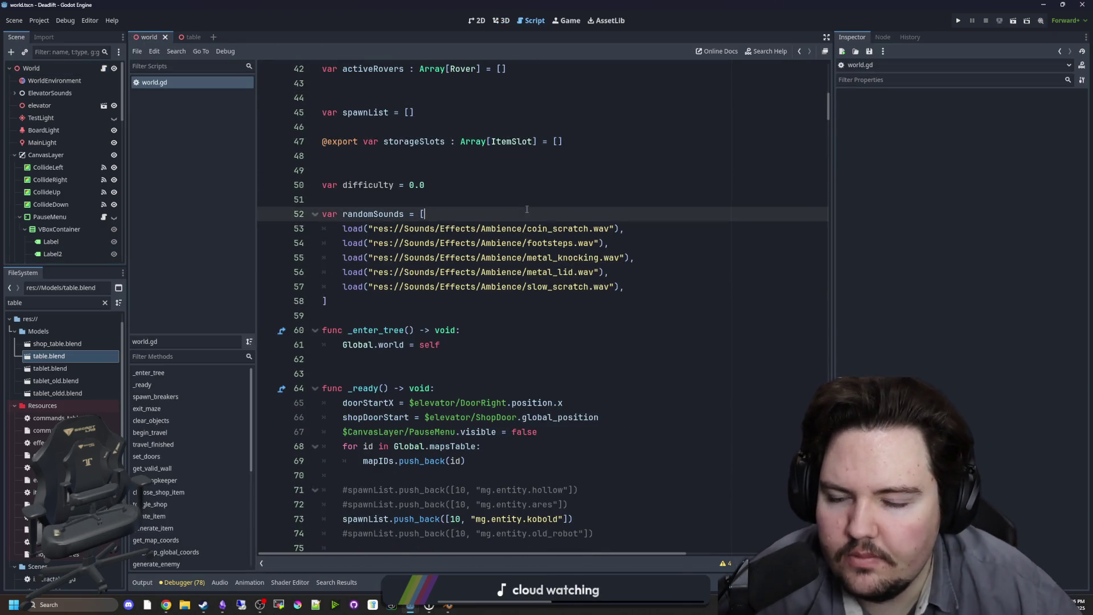
key("ctrl+f")
type("sin_ragenerate_")
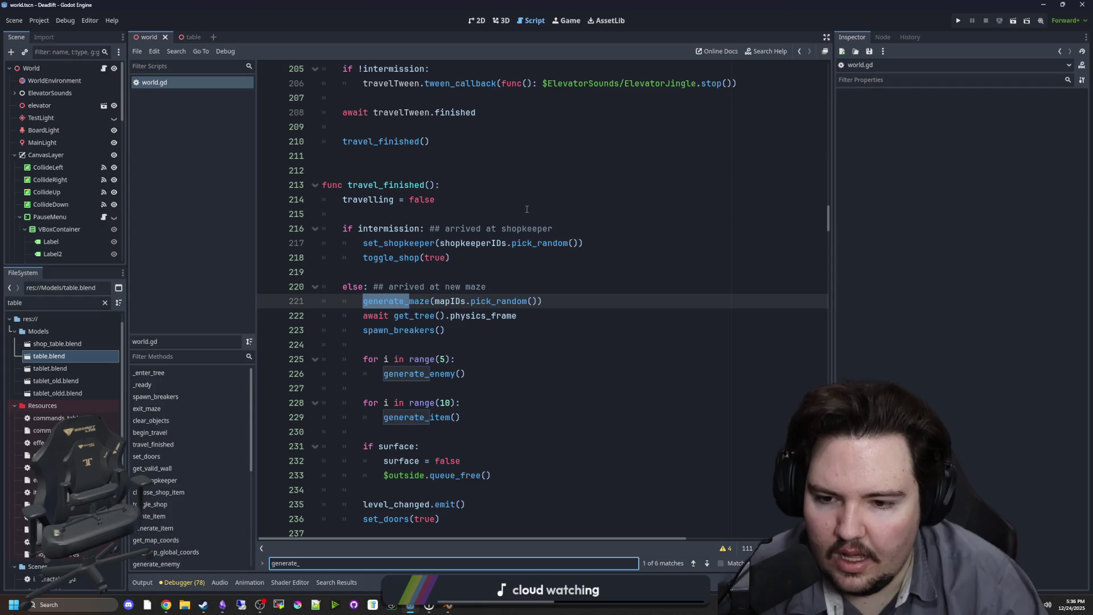
left_click(423, 427)
scroll(448, 351, "down", 3)
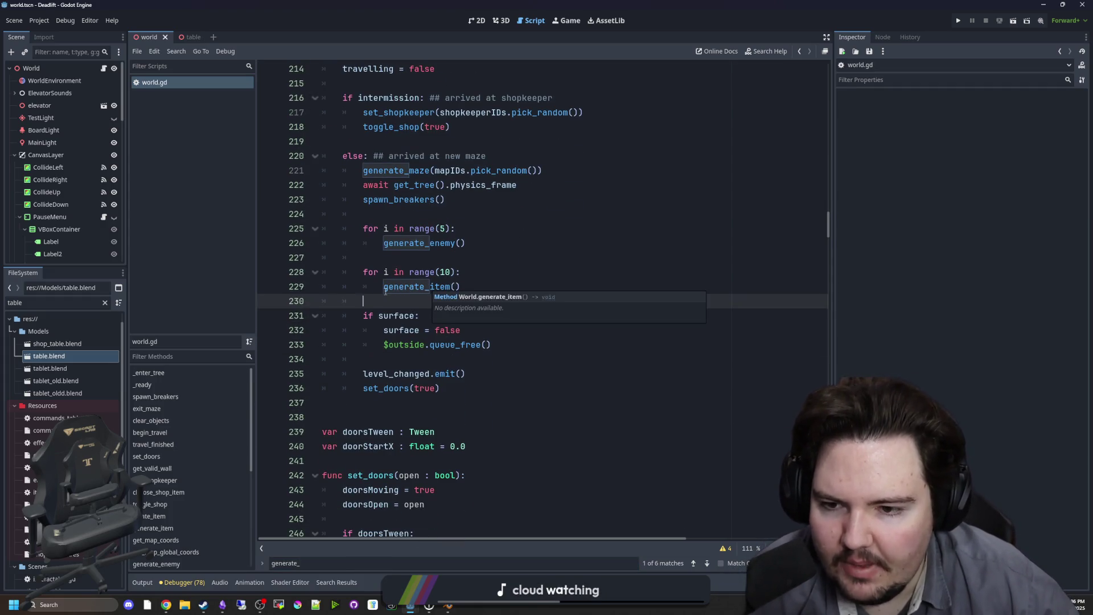
left_click(429, 287)
key("ctrl+k")
key("Up")
key("ctrl+k")
Add a loop 'for i in range(20):' calling generate_decoration() below the disabled item loop.
left_click(396, 306)
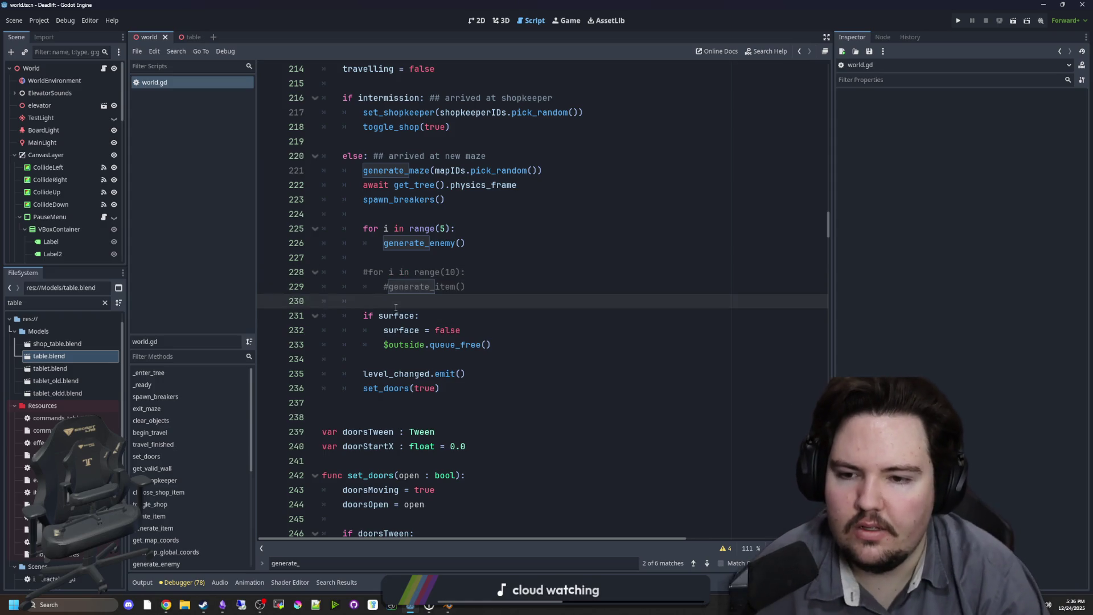
key("Down")
key("Up")
key("Return")
key("Return")
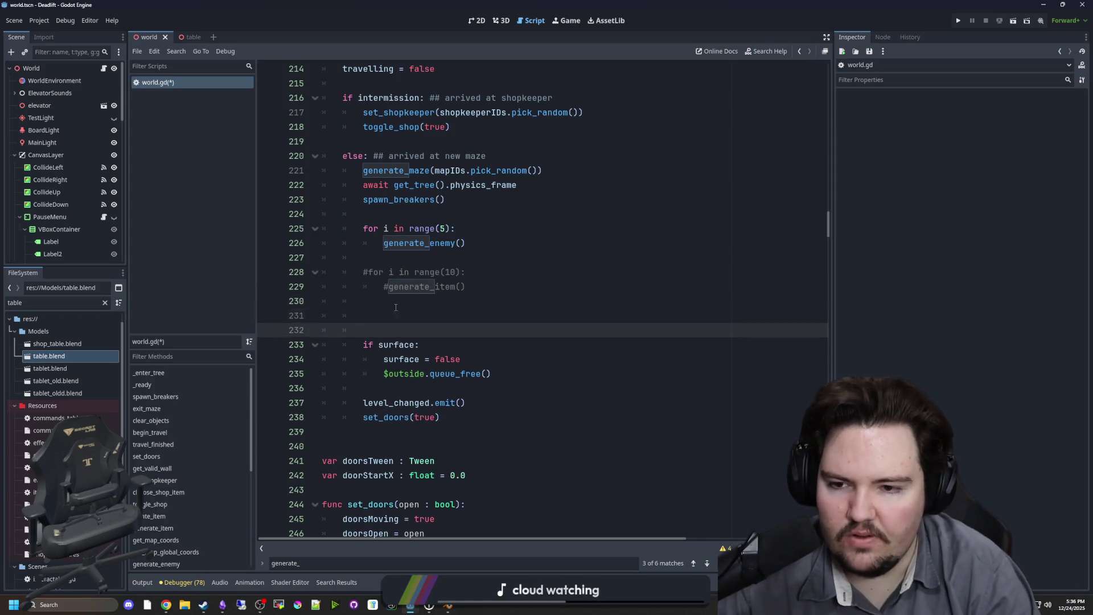
key("Up")
type("f")
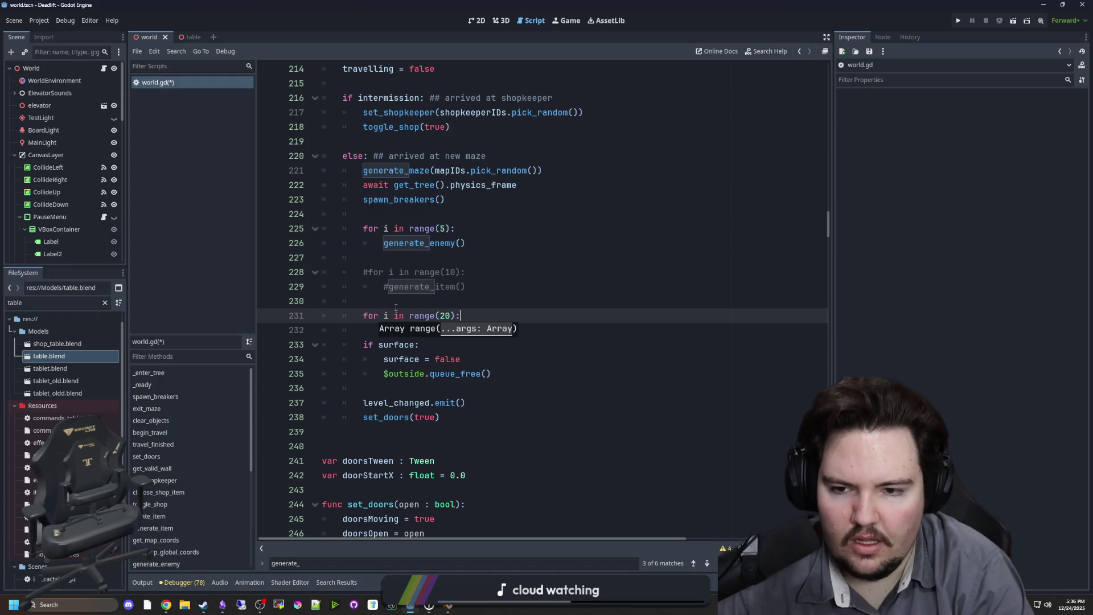
key("Return")
type("erat")
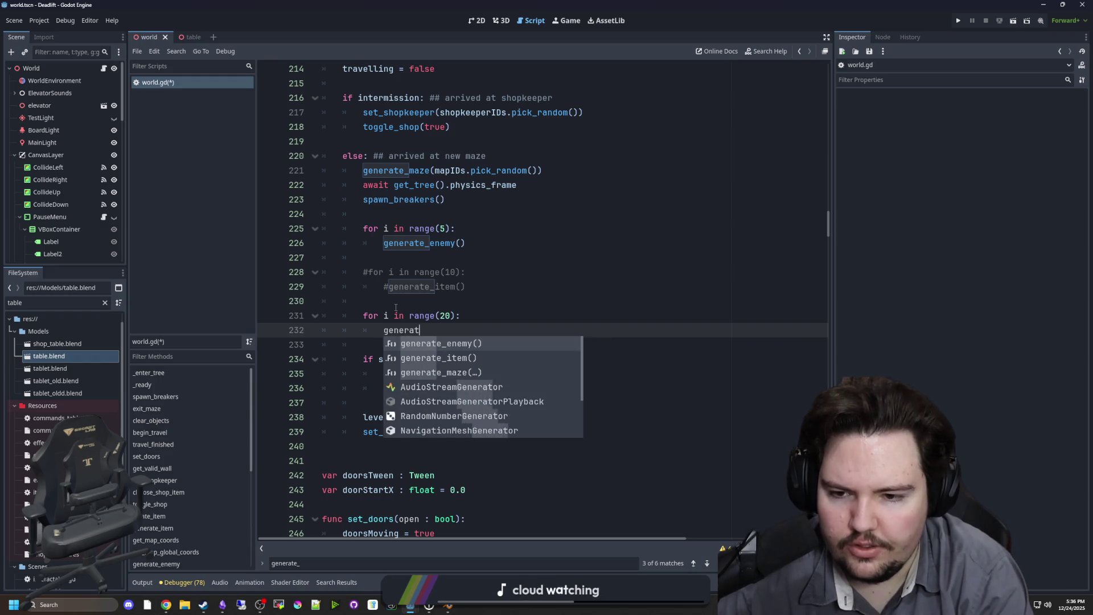
type("e_decoration():")
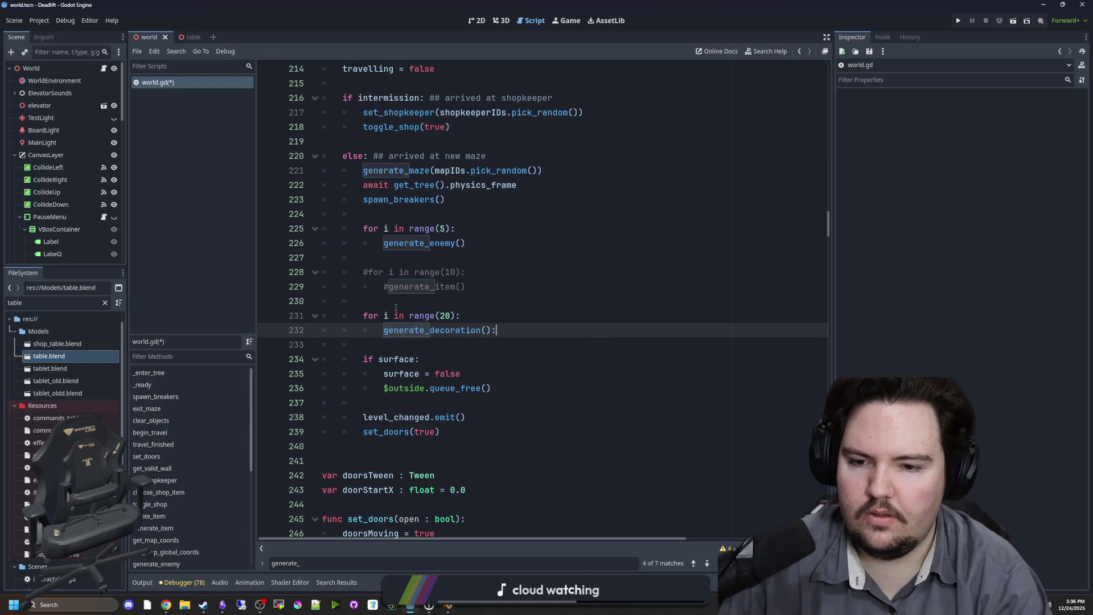
left_click_drag(491, 331, 373, 332)
scroll(381, 332, "down", 3)
Start generate_decoration() with a decorations list holding the table.tscn scene.
left_click(354, 320)
key("Return")
key("Return")
key("Return")
type("func generat")
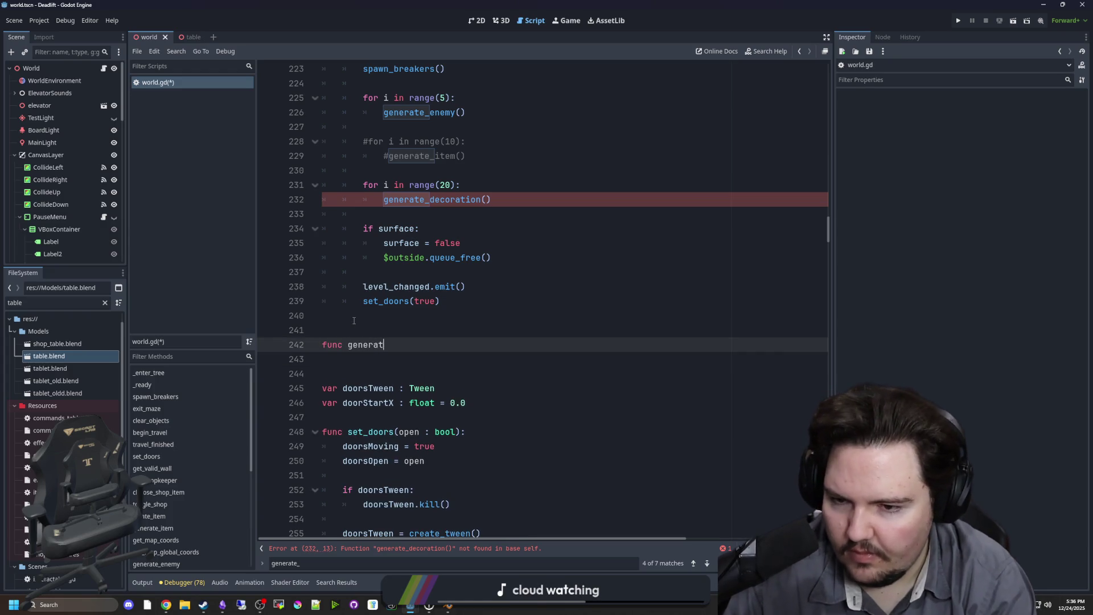
type("e_decoration():")
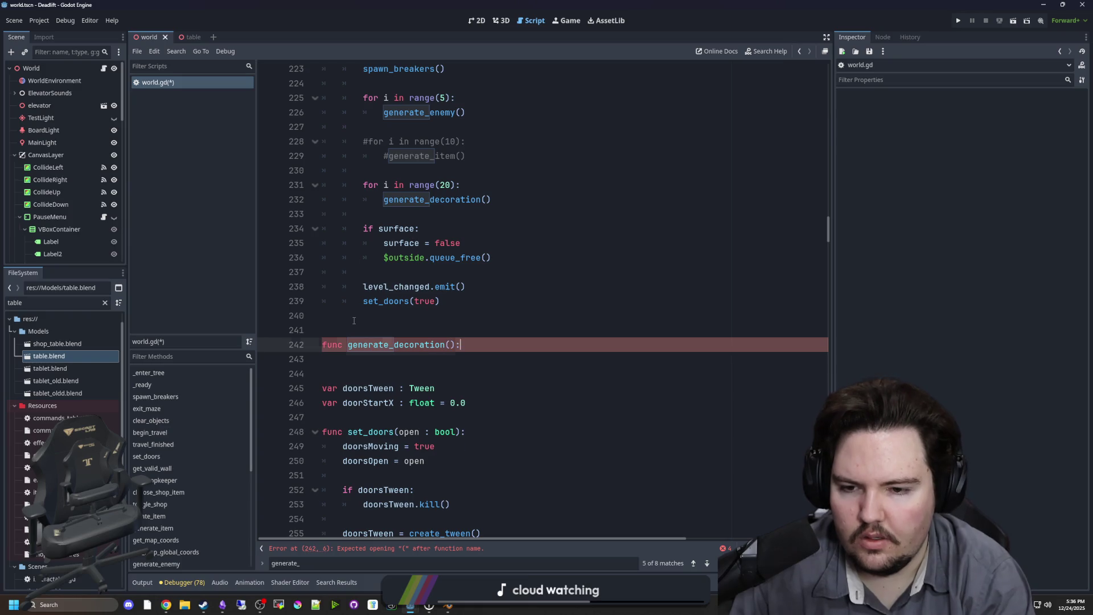
key("Return")
type("var decorations =")
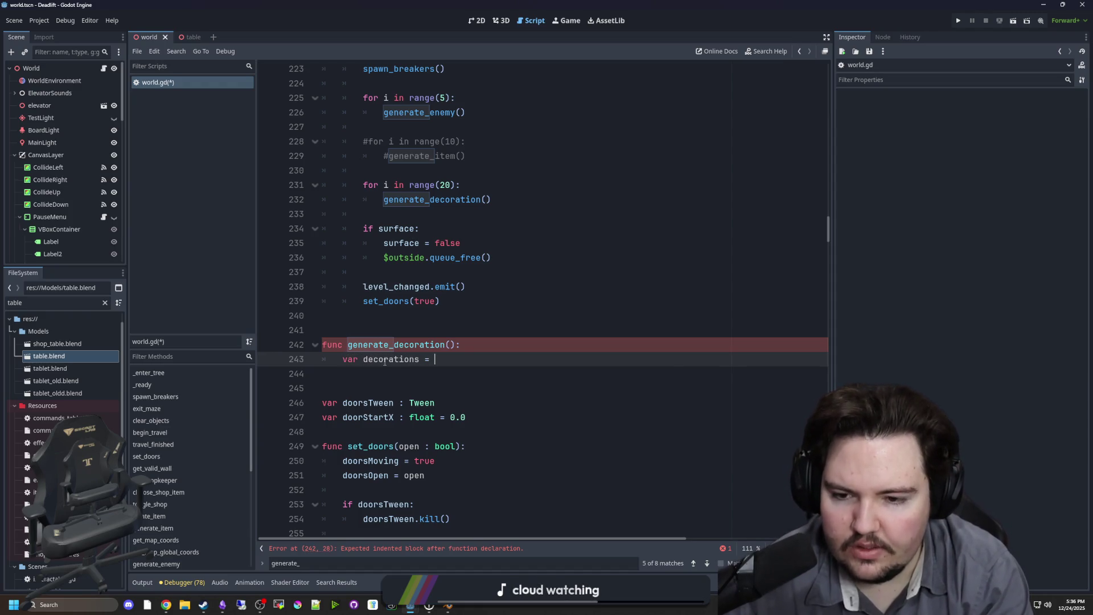
type("{")
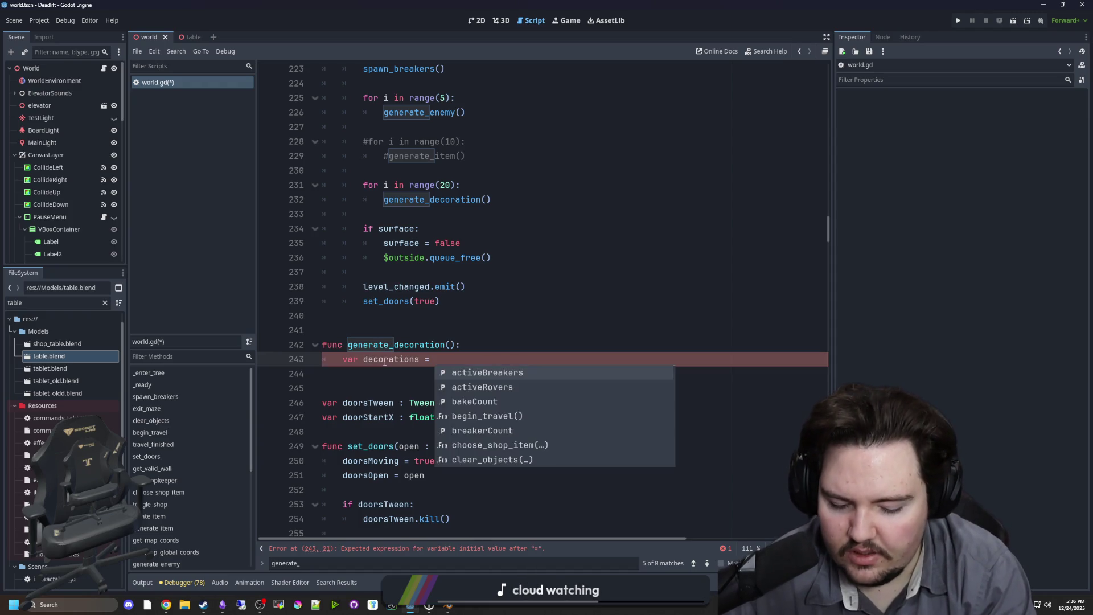
key("Return")
key("ctrl+z")
key("BackSpace")
type("[")
key("Return")
type("preload(")
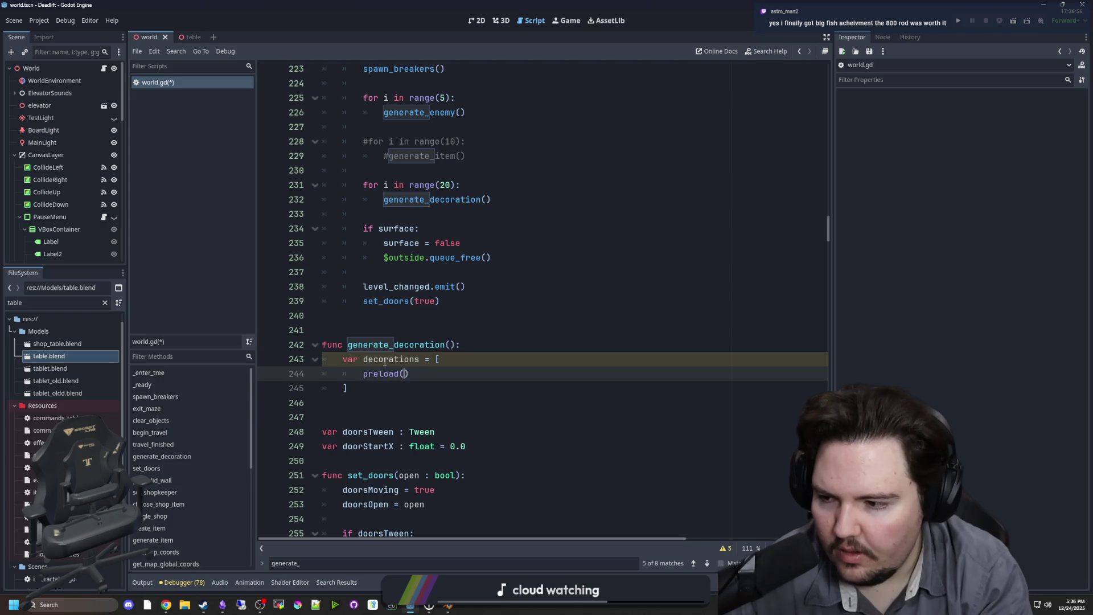
type("\"table.ts")
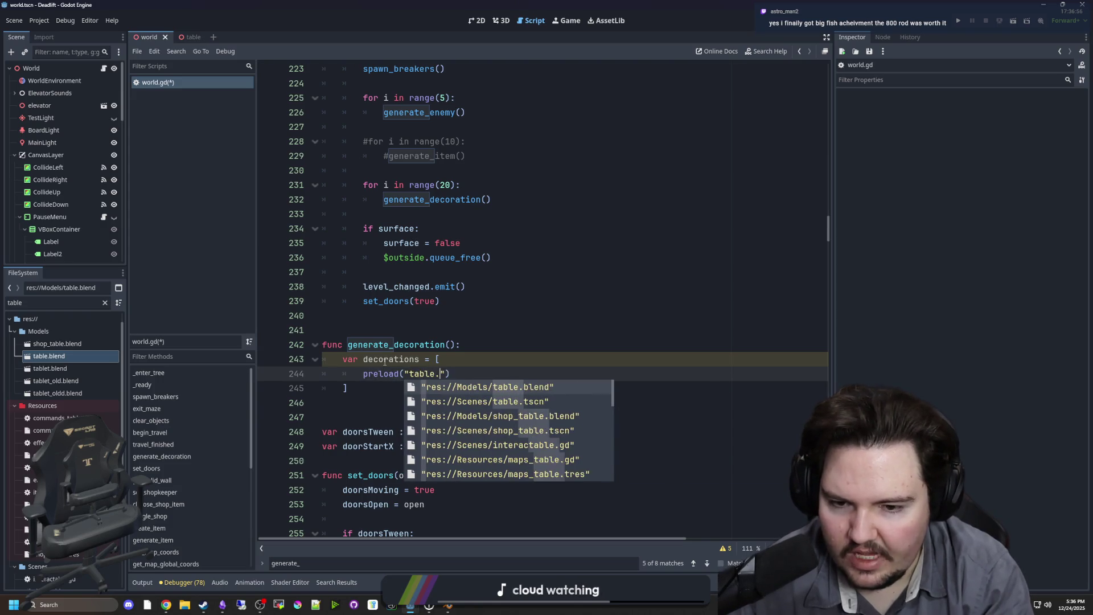
key("Return")
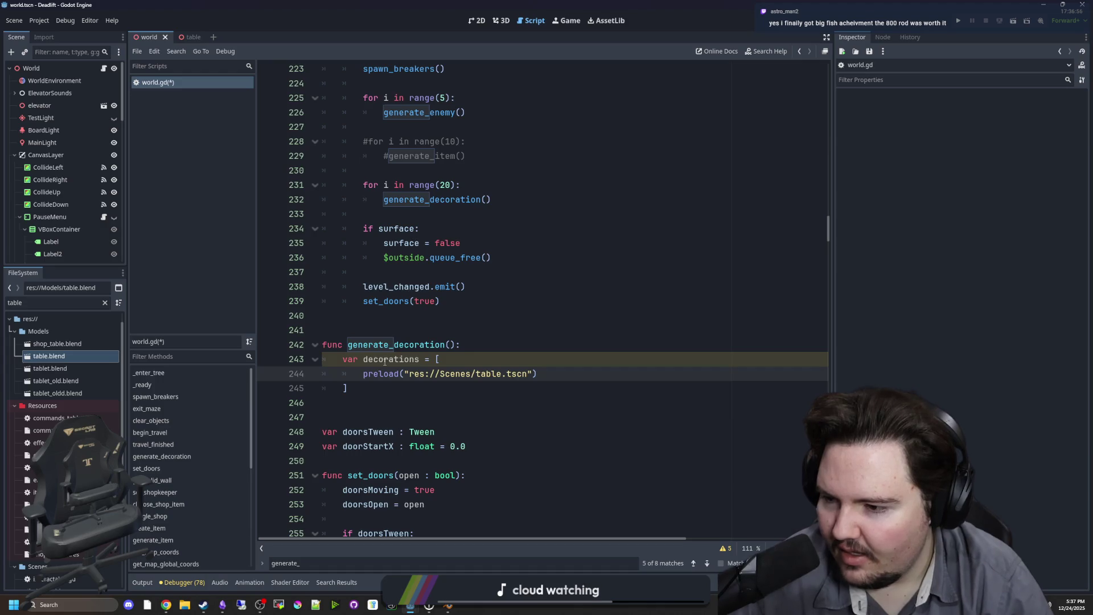
Add var decoration = decorations.pick_random().instantiate() below the decorations list.
left_click(373, 388)
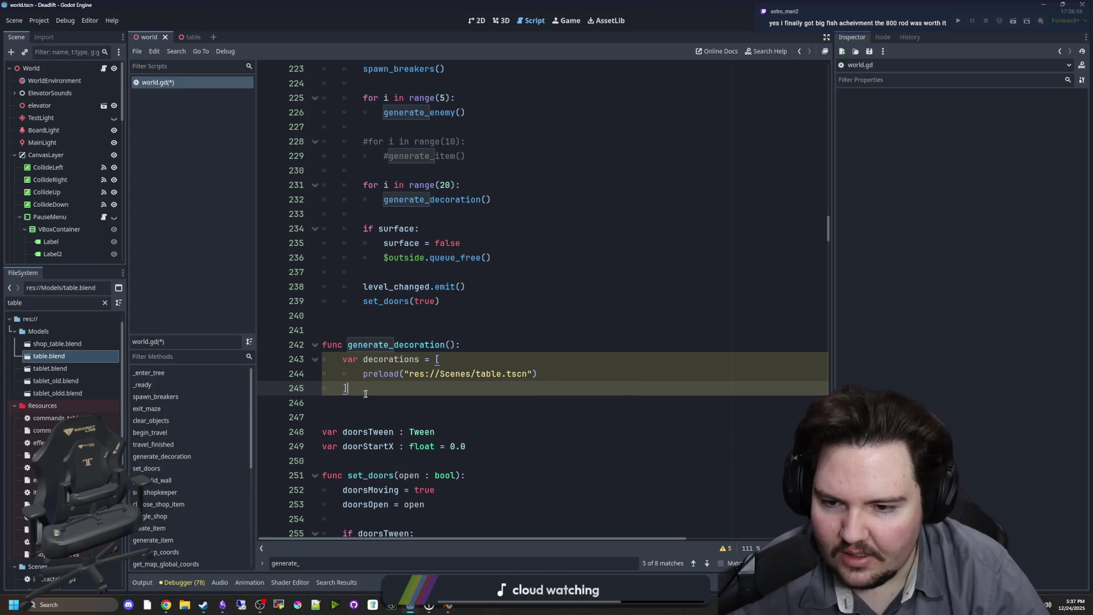
key("Return")
key("Return")
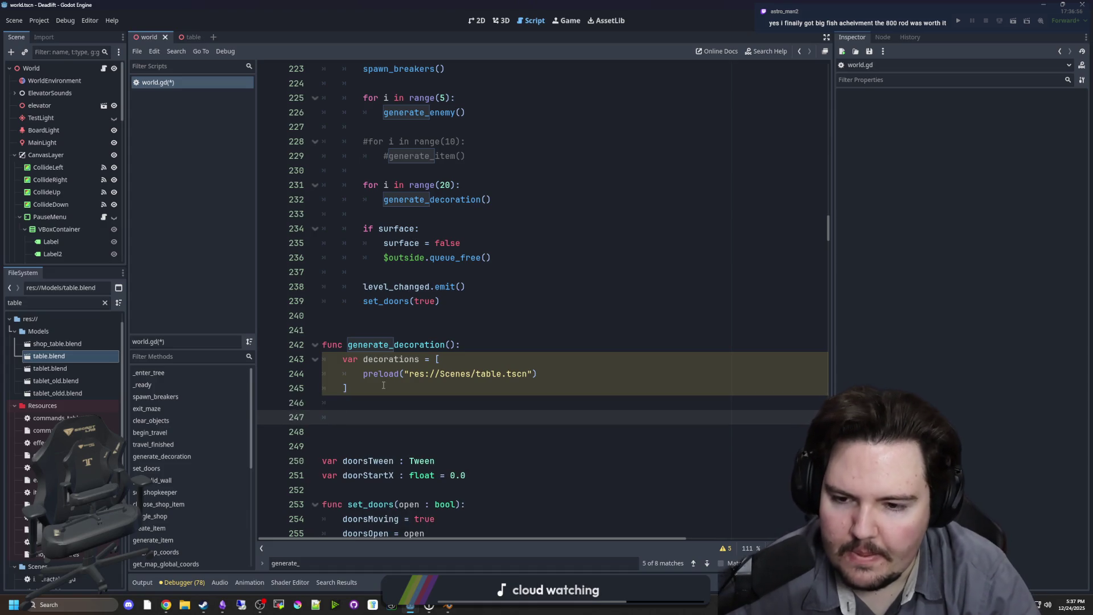
type("var decor")
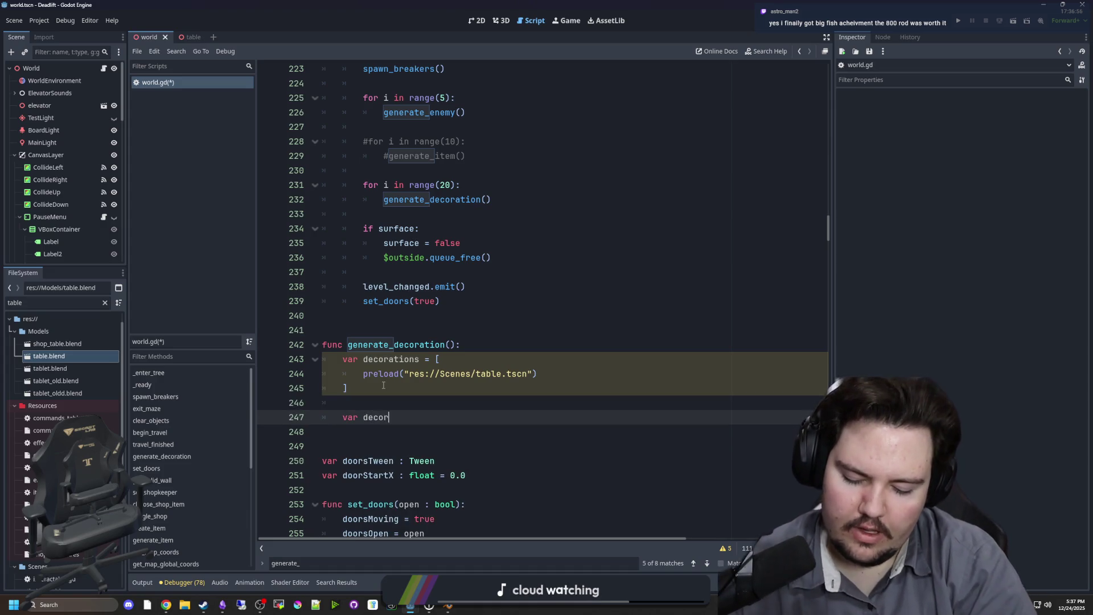
type("ation = decorationm")
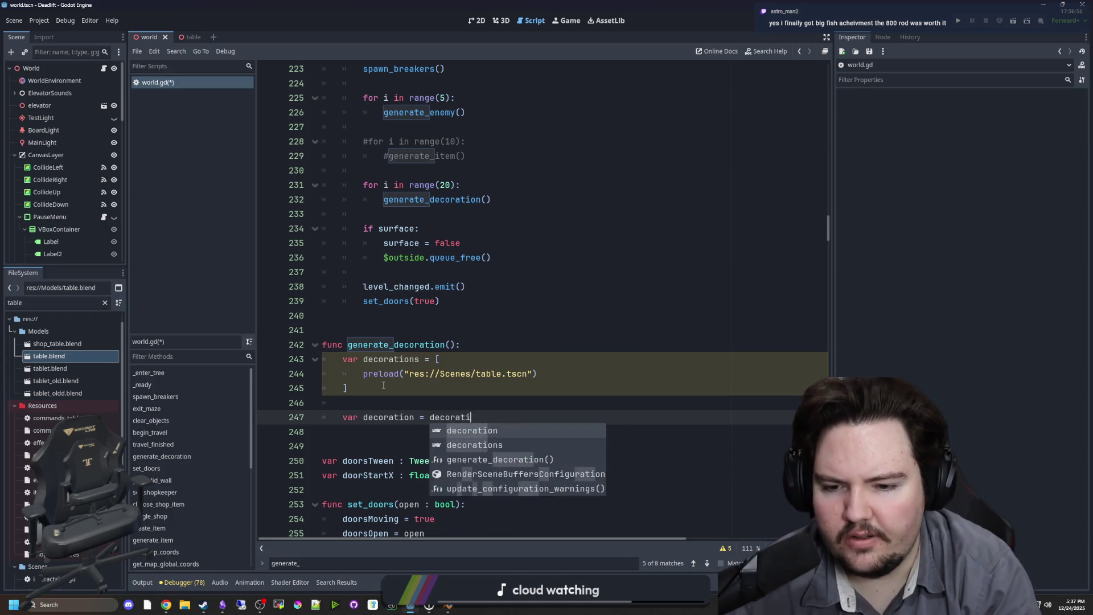
key("BackSpace")
type("s.pick_ra")
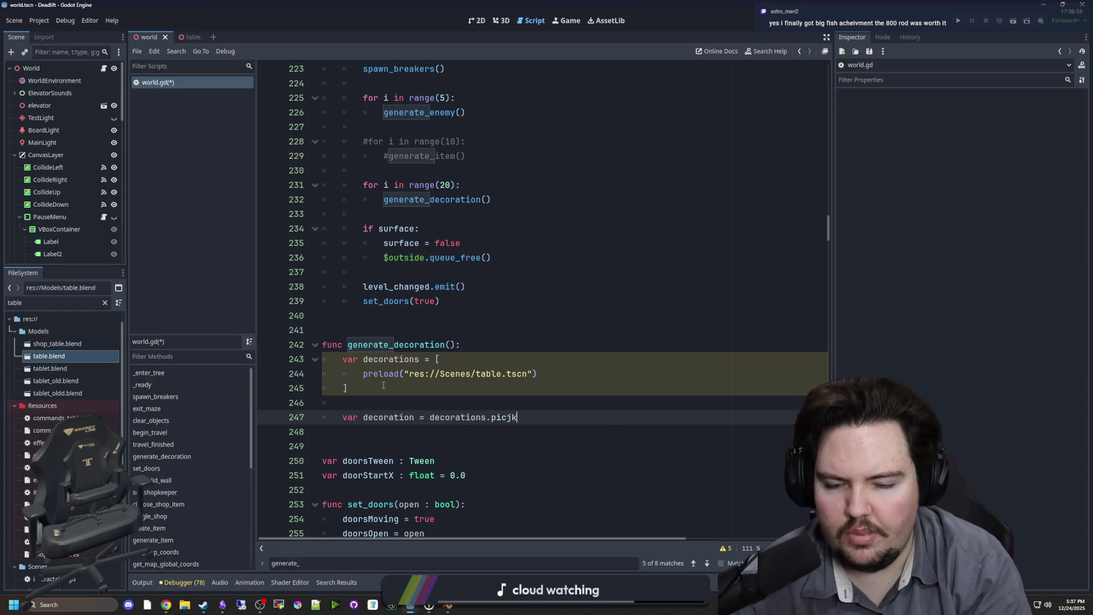
key("Return")
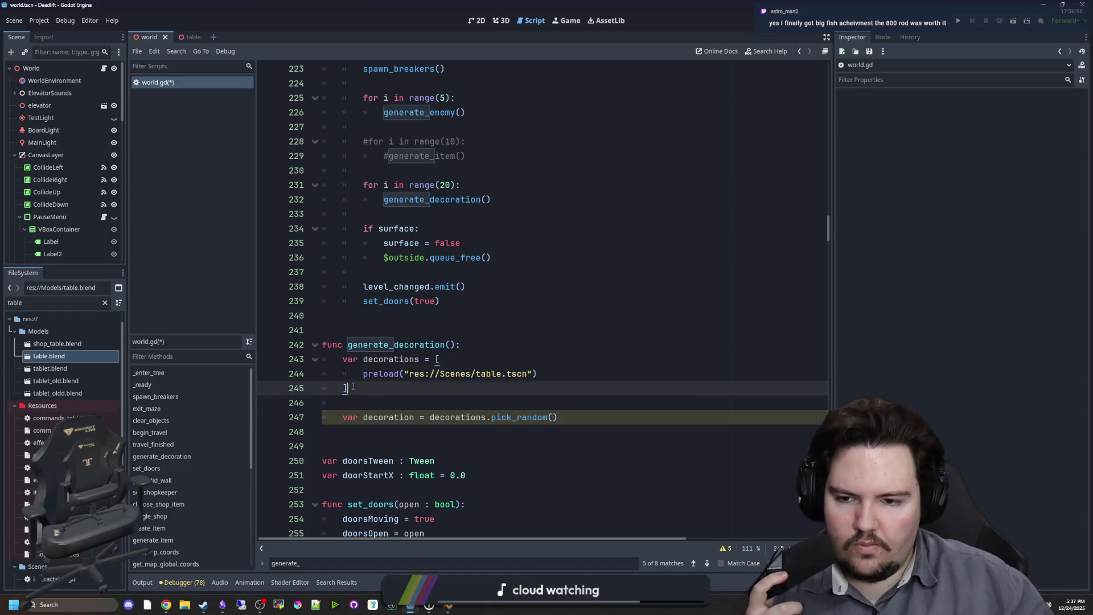
left_click_drag(383, 387, 353, 345)
left_click(366, 328)
left_click_drag(377, 402, 353, 358)
left_click(375, 327)
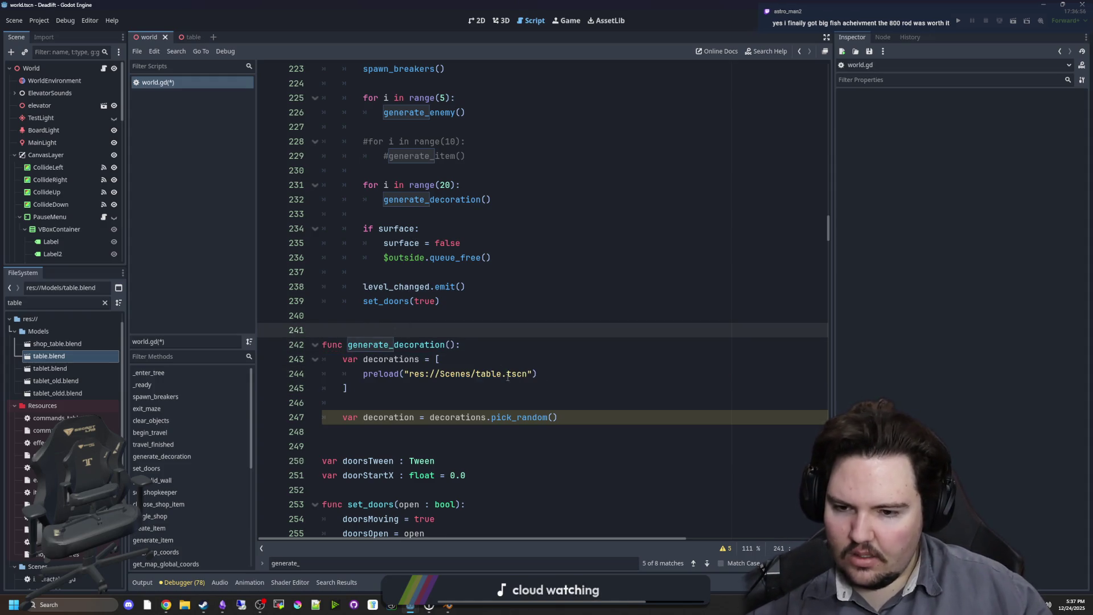
scroll(570, 370, "down", 1)
left_click(575, 374)
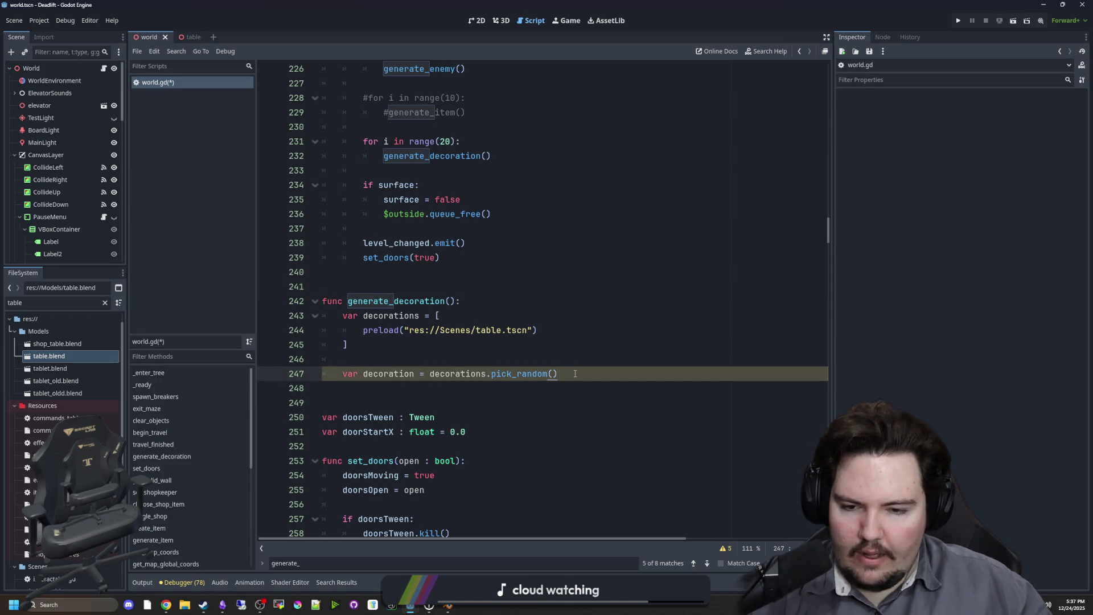
type(".insta")
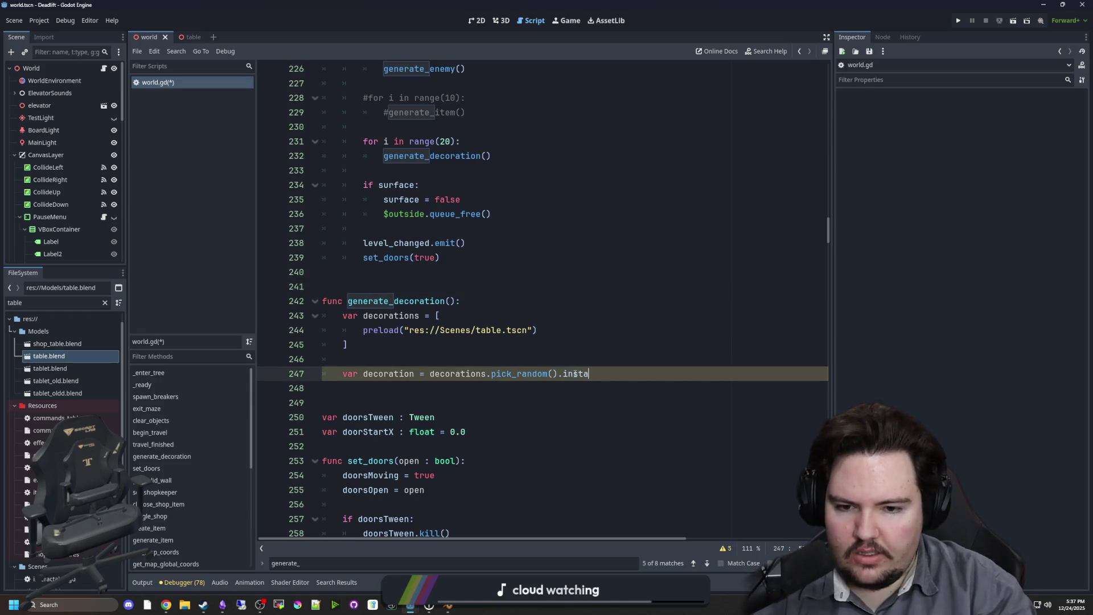
type("ntiate()")
key("Return")
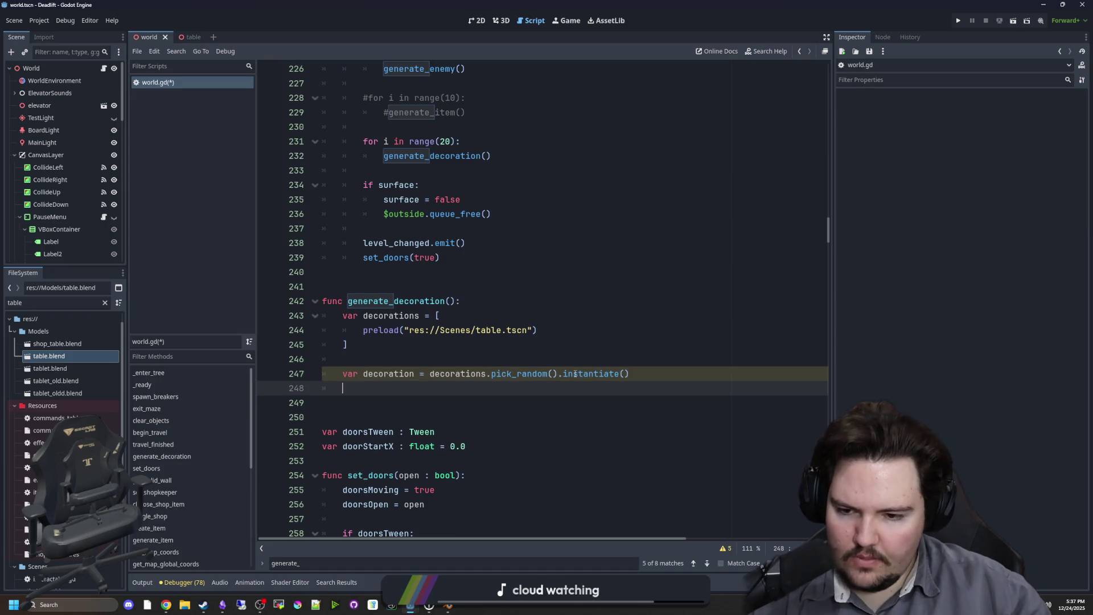
scroll(575, 373, "up", 3)
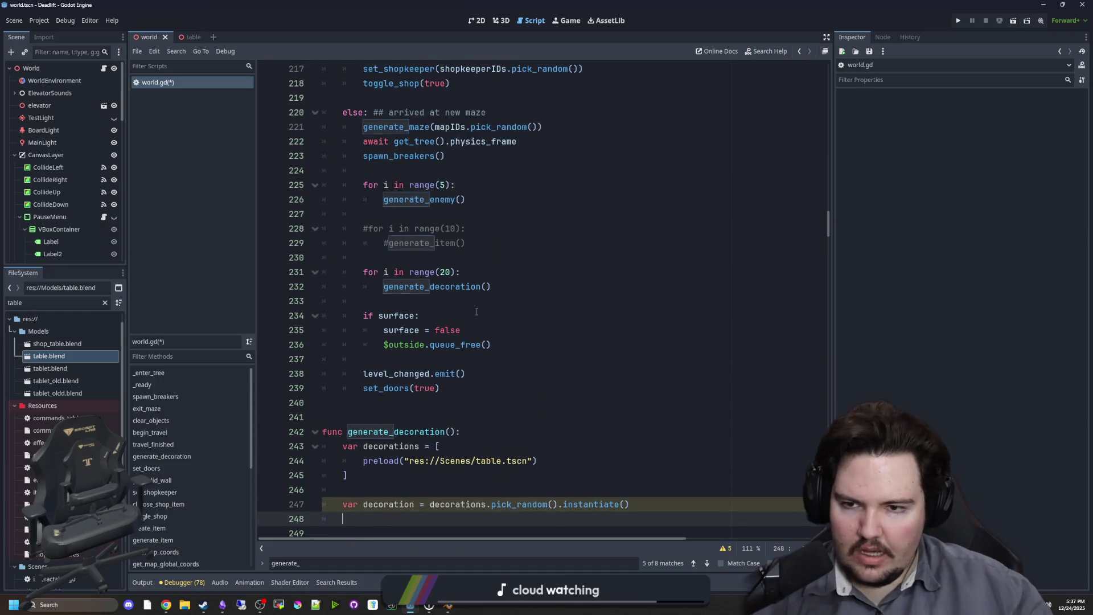
Find generate_item and copy its positions-gathering loop.
left_click(433, 315)
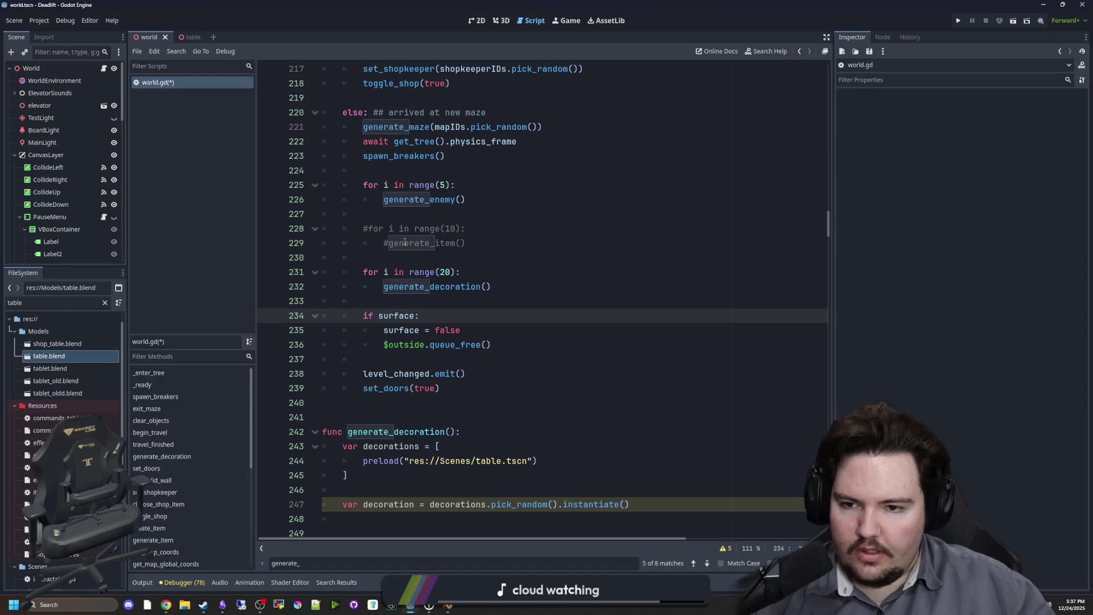
scroll(490, 297, "down", 20)
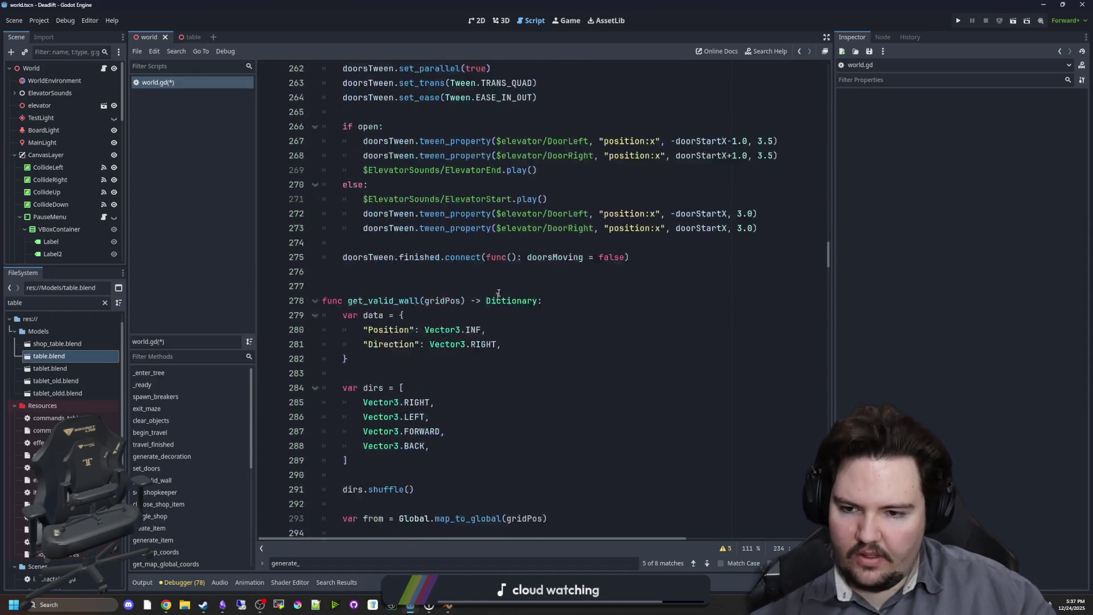
key("ctrl+f")
type("gener")
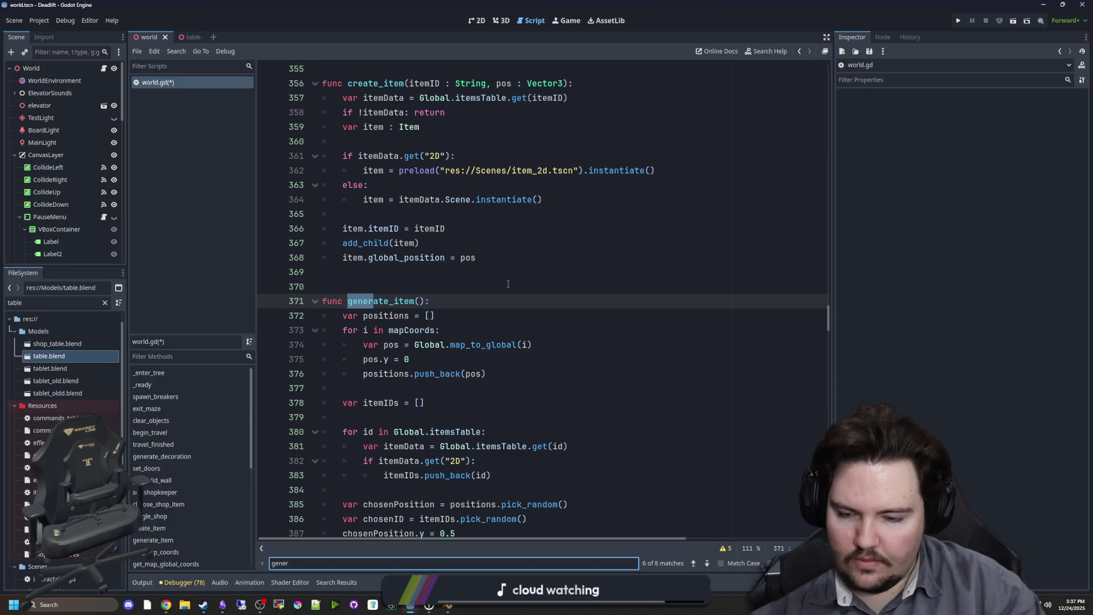
scroll(484, 284, "down", 3)
left_click(403, 360)
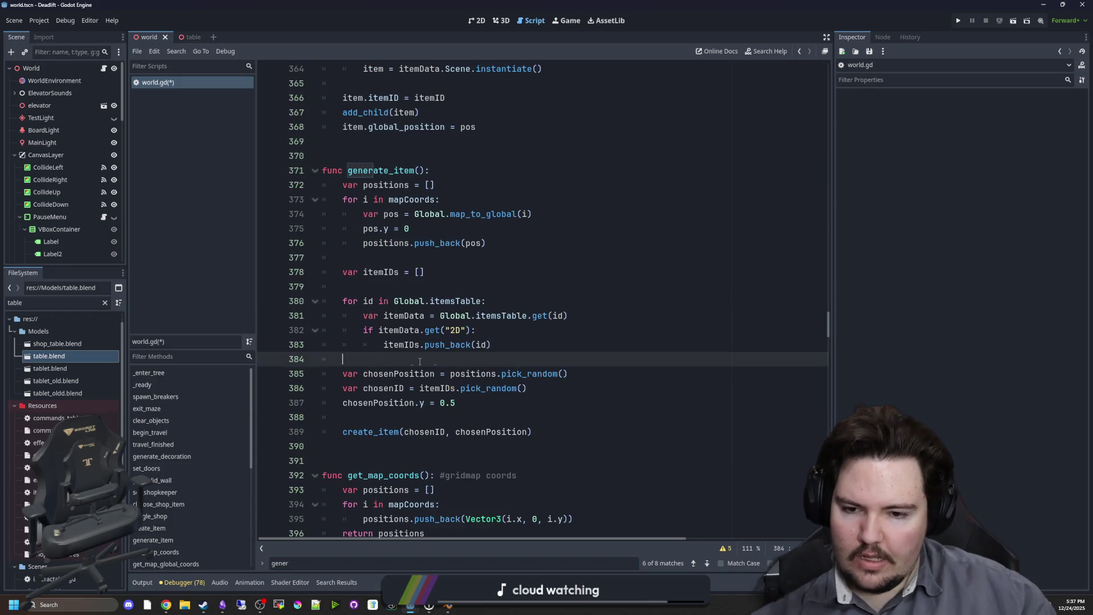
left_click(528, 373)
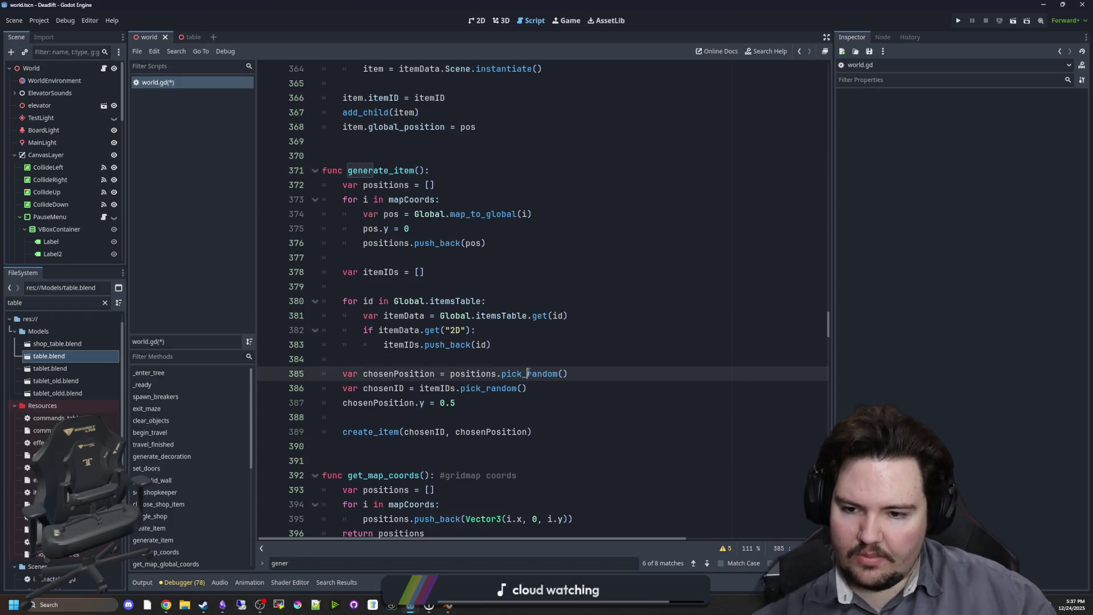
left_click(453, 359)
left_click(423, 256)
left_click_drag(486, 244, 268, 192)
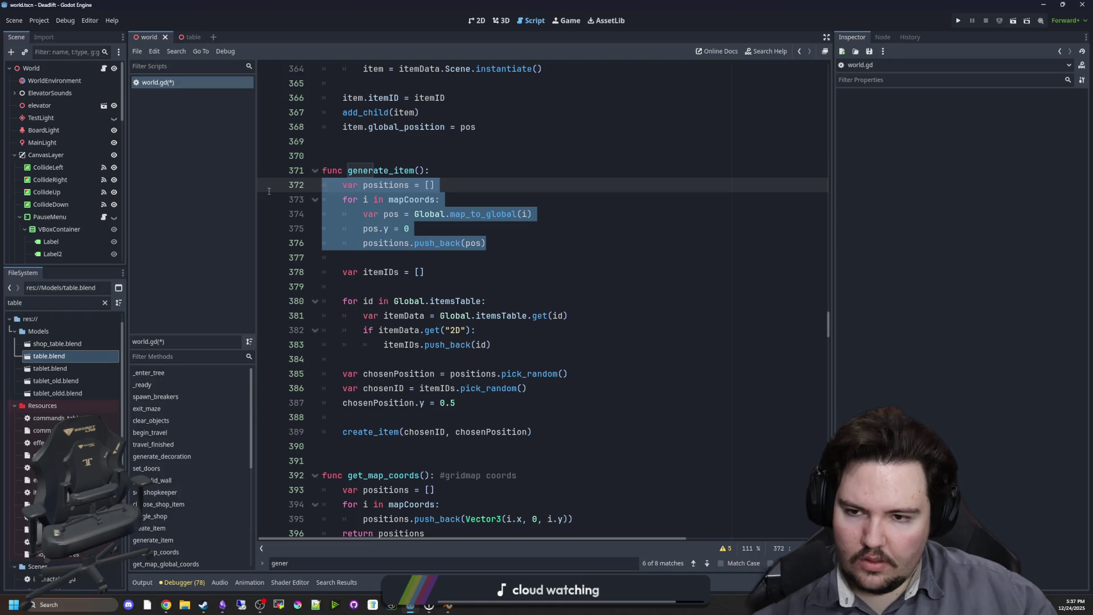
left_click(539, 199)
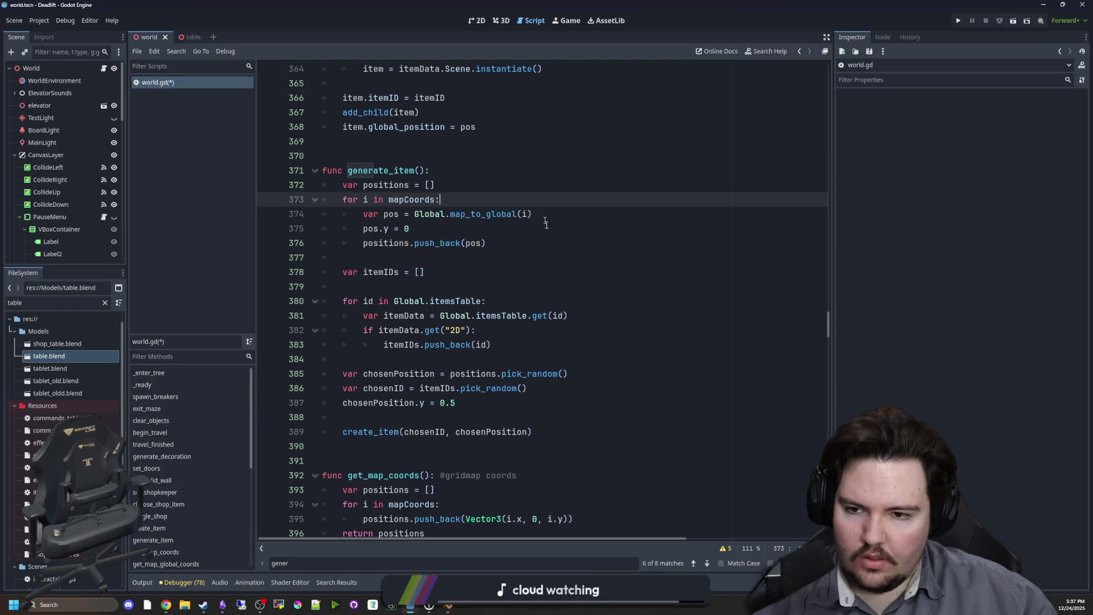
scroll(552, 245, "up", 7)
scroll(557, 258, "up", 12)
Paste the positions loop into generate_decoration and fix its indentation.
left_click(523, 295)
key("ctrl+f")
type("decoration")
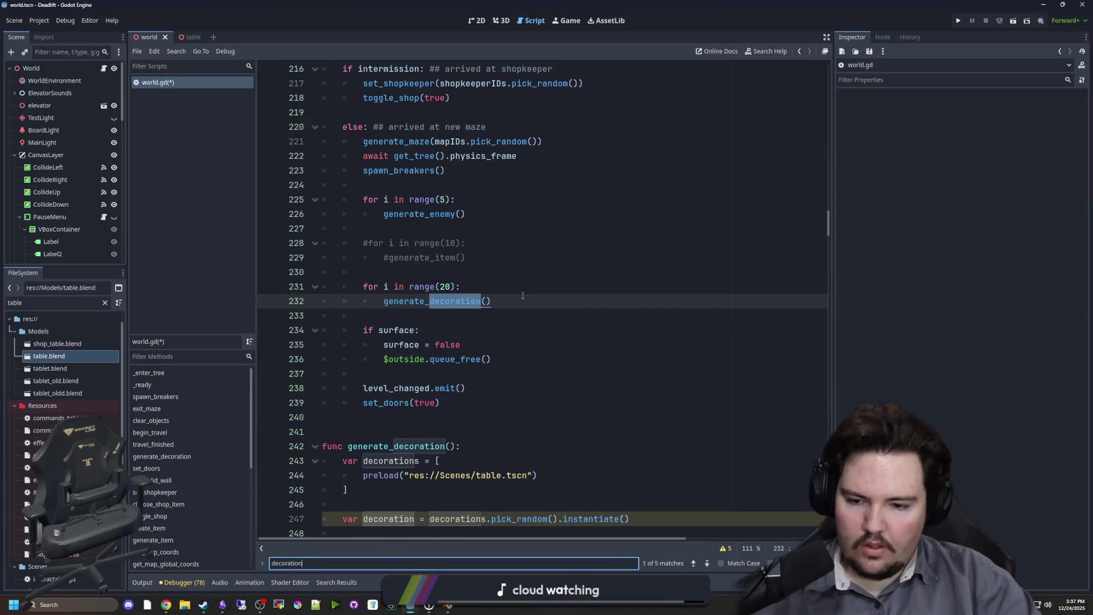
scroll(538, 288, "down", 1)
left_click(387, 329)
key("ctrl+v")
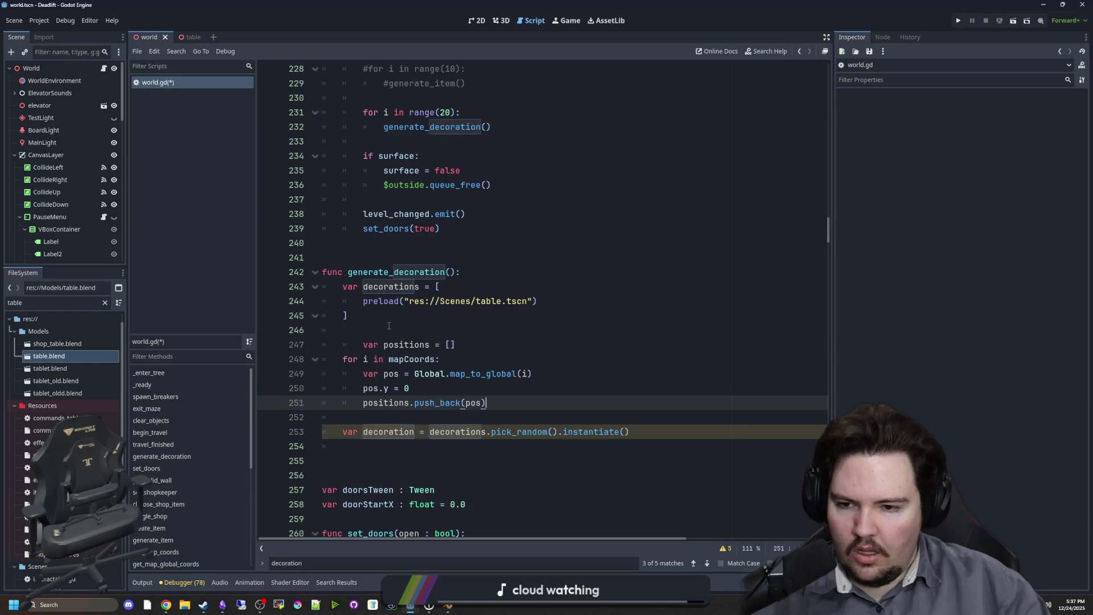
key("Up")
key("Up")
key("Up")
key("shift+Tab")
left_click(390, 324)
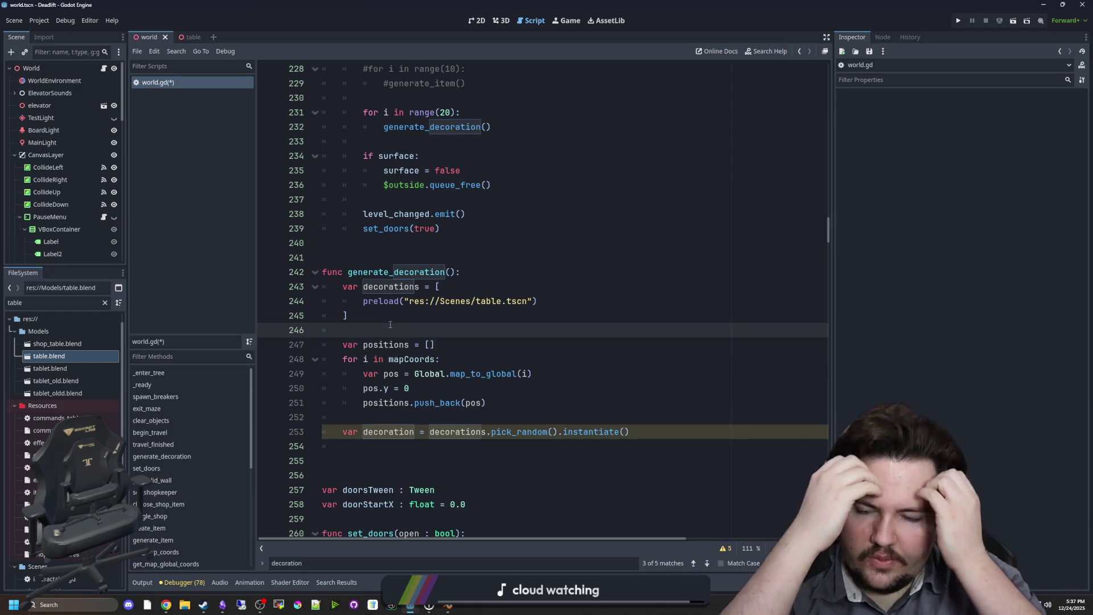
scroll(416, 407, "down", 1)
left_click(416, 408)
scroll(416, 407, "down", 1)
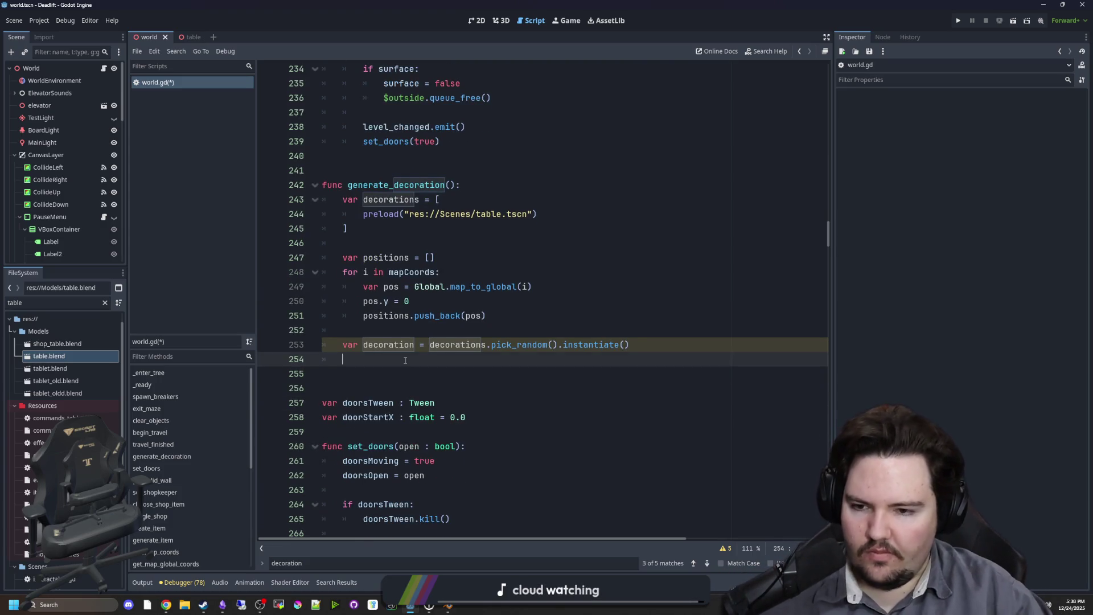
key("Return")
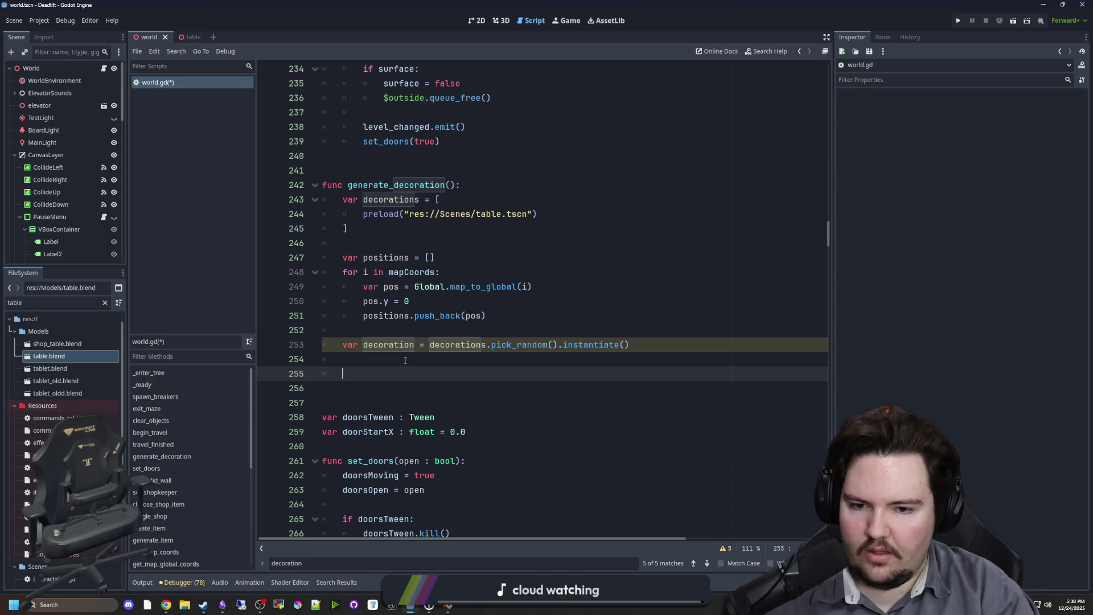
key("BackSpace")
Add var pos = positions.pick_random(), add_child(decoration) and decoration.global_position = pos.
left_click(404, 328)
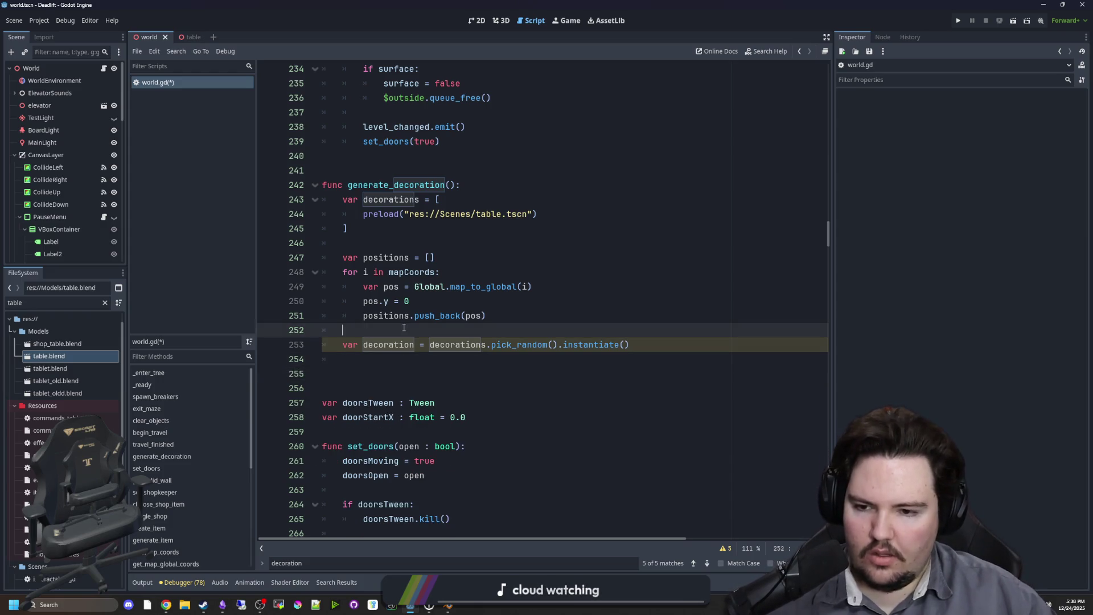
key("Return")
type("var pos = positions.pic")
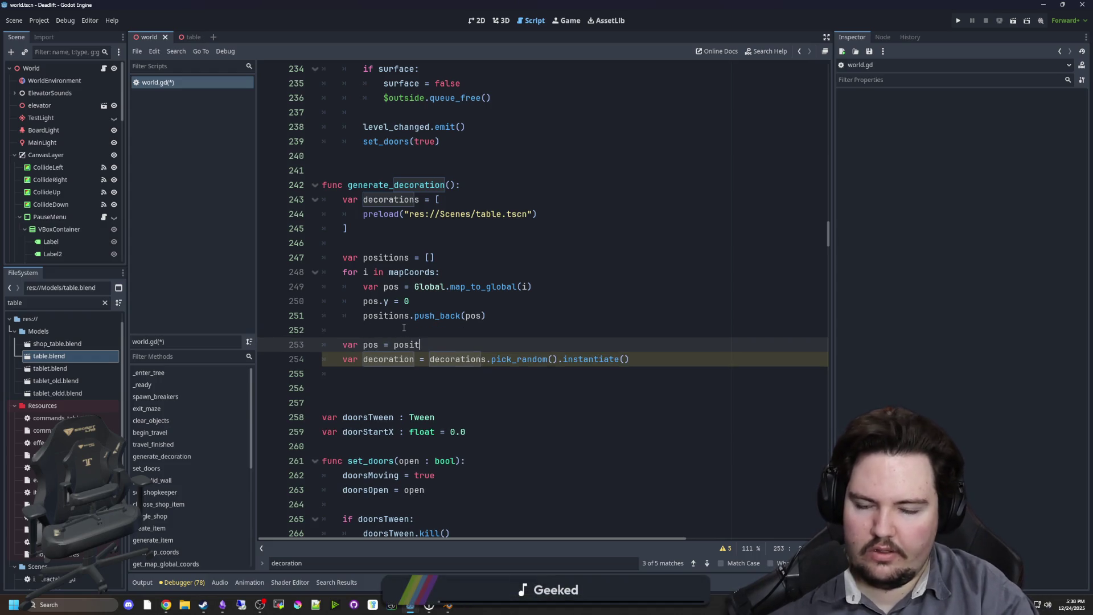
type("k_random()")
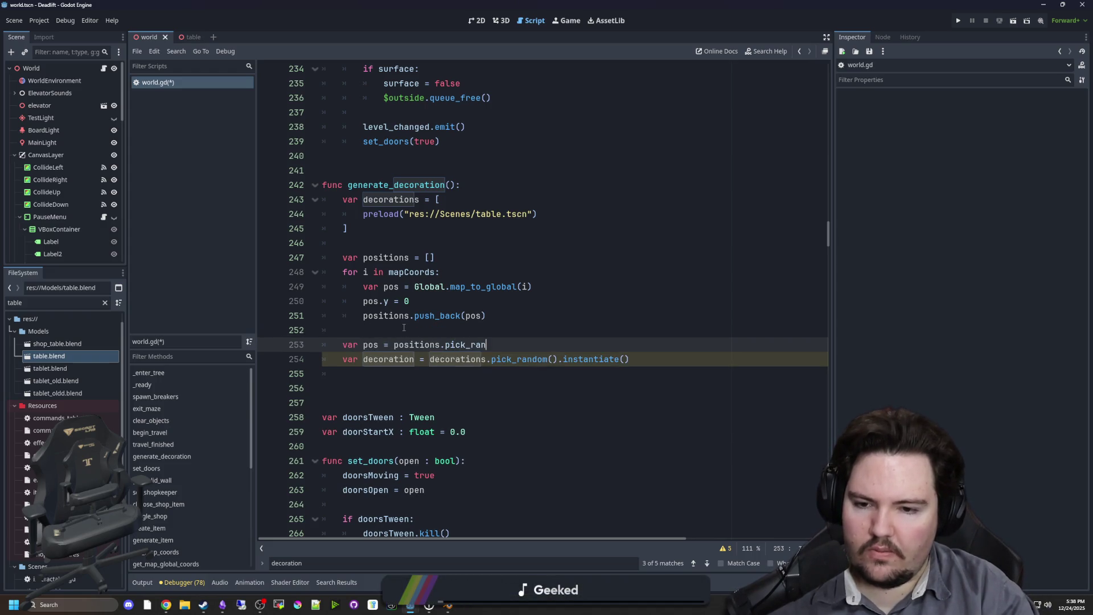
left_click(407, 380)
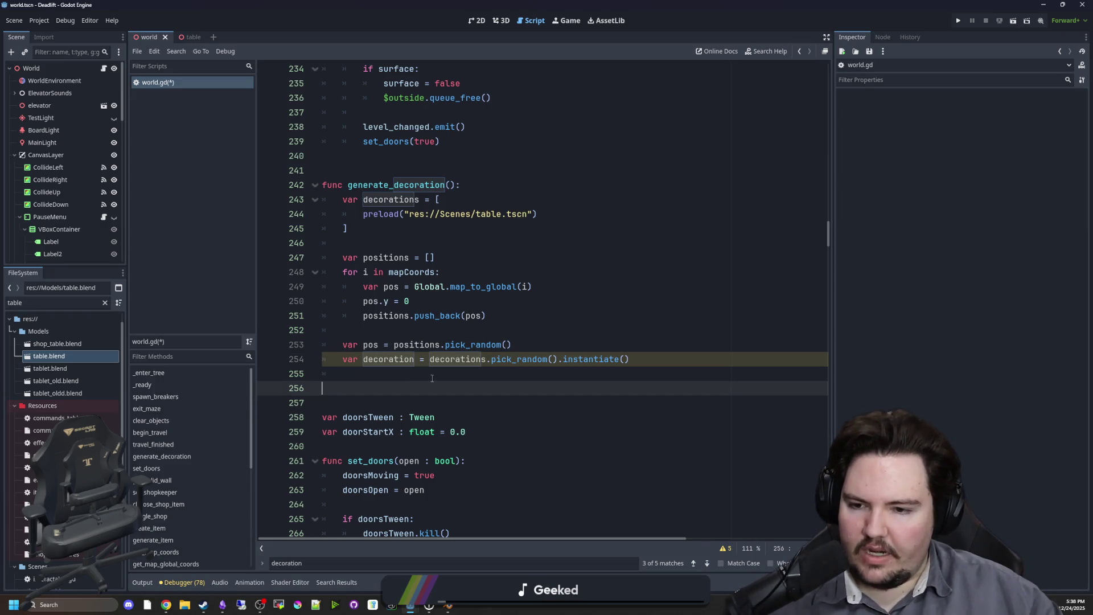
key("Return")
type("ad")
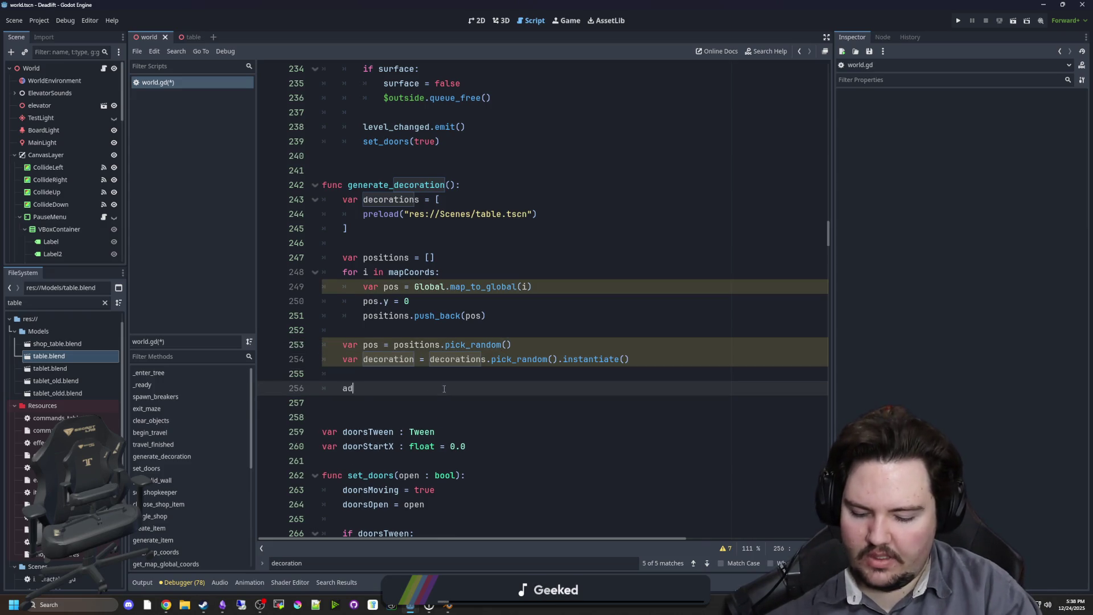
type("d_child(decoration")
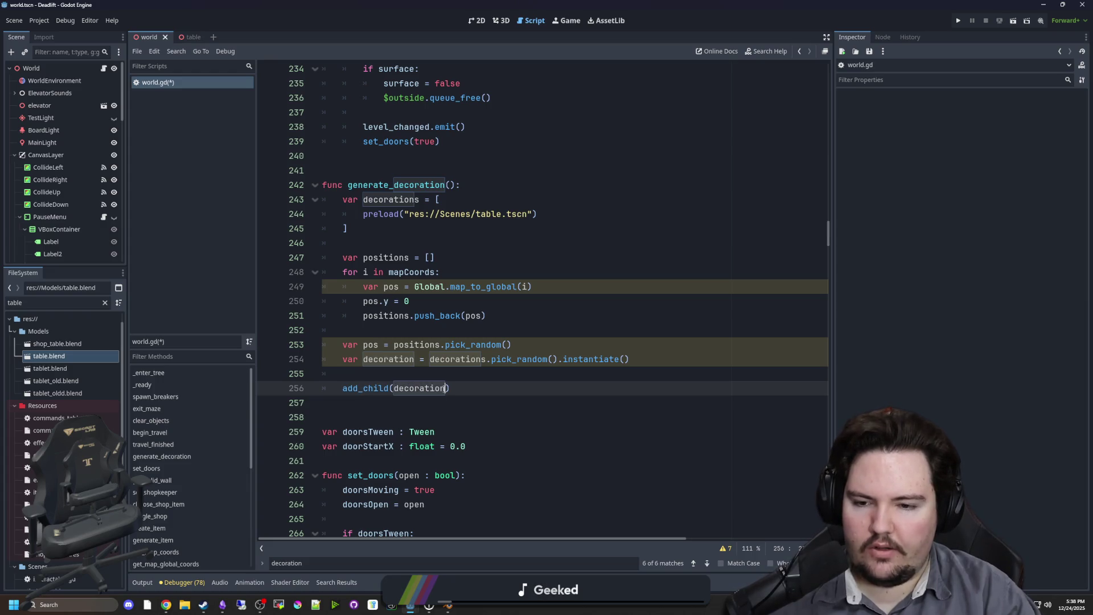
type(")")
key("Return")
type("decora")
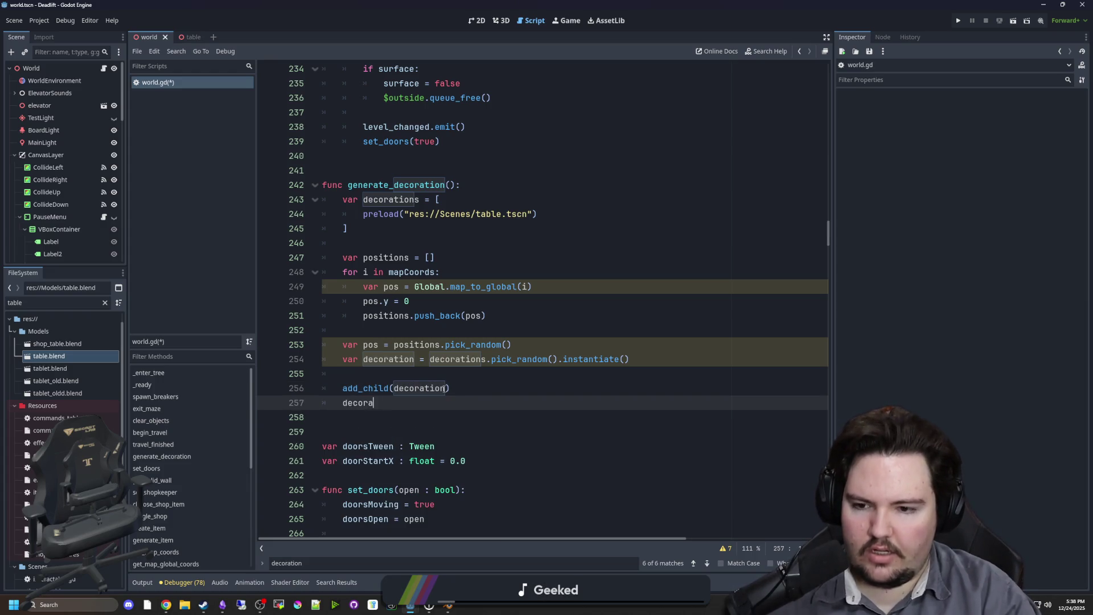
type("tion.global_positio")
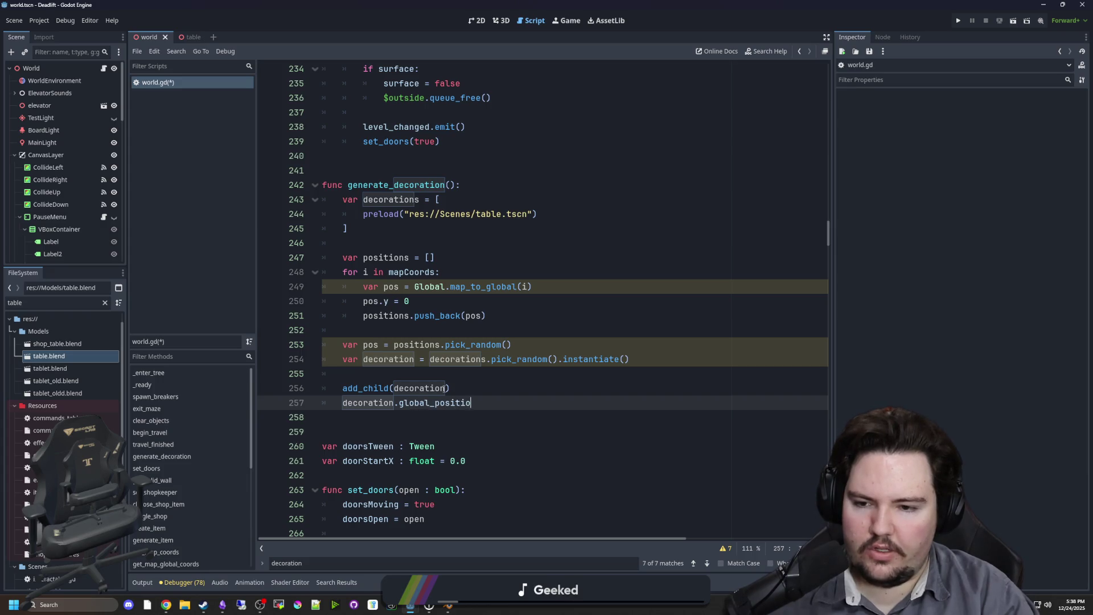
type("n =- pos")
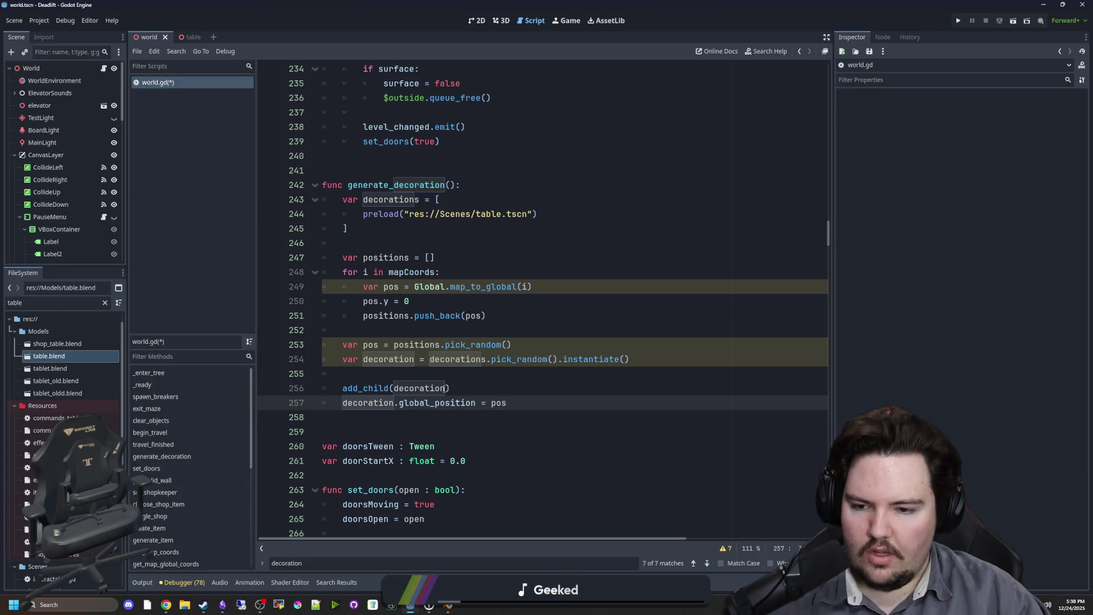
key("Return")
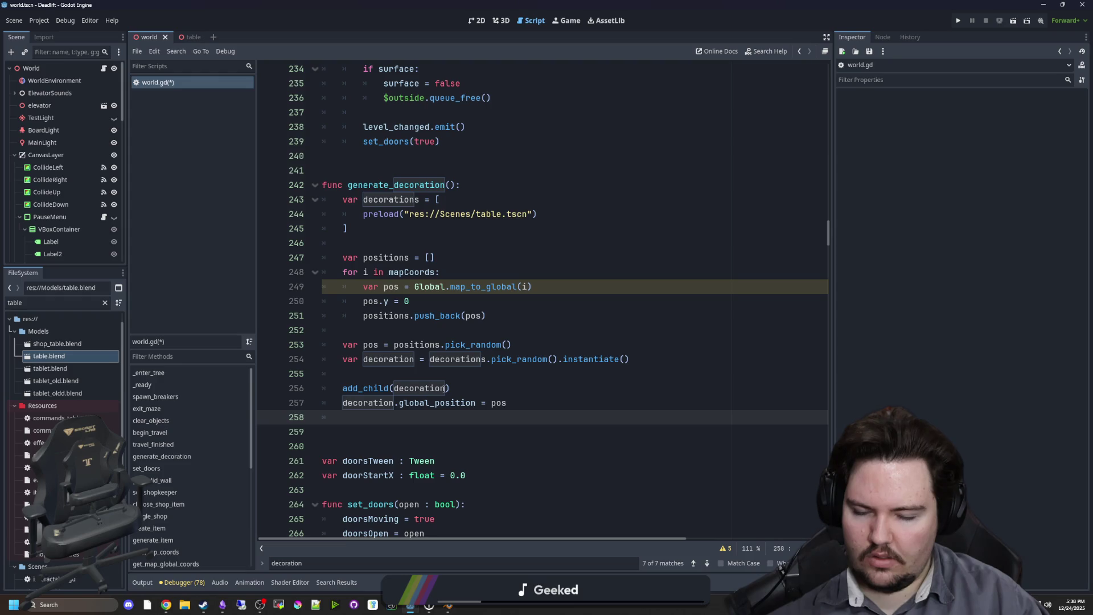
scroll(433, 387, "down", 9)
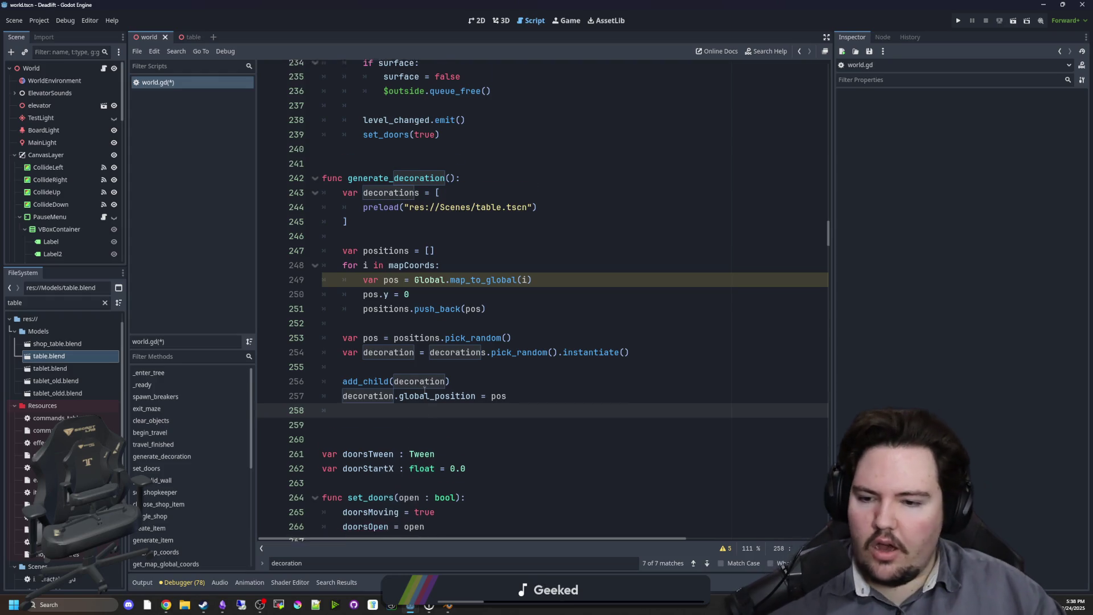
Review the script, selecting the get_valid_wall function name to inspect it.
scroll(412, 362, "down", 9)
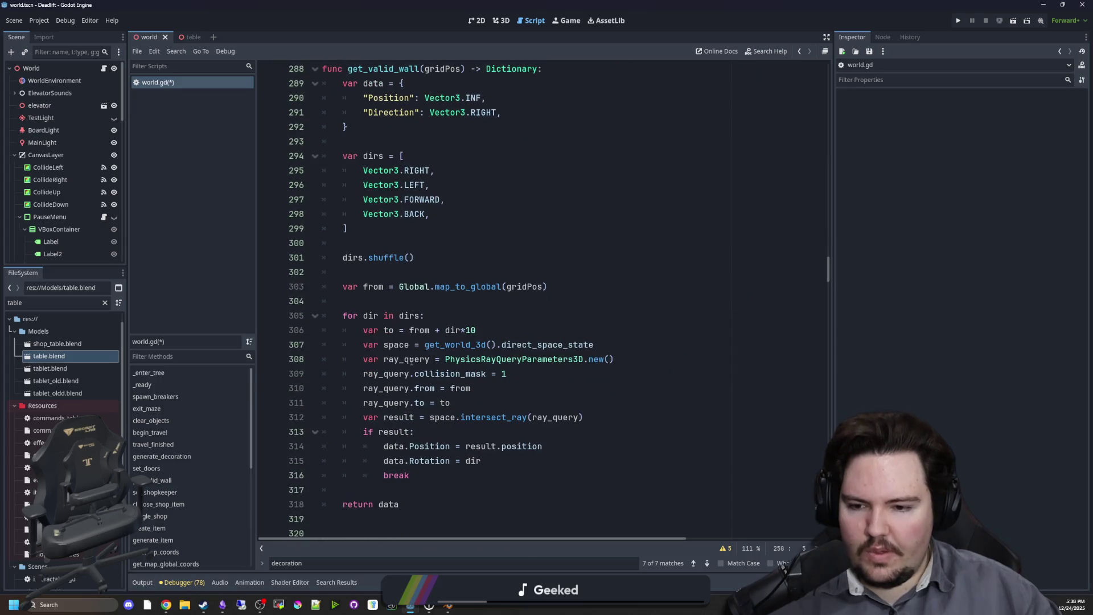
scroll(427, 304, "up", 3)
scroll(399, 307, "up", 1)
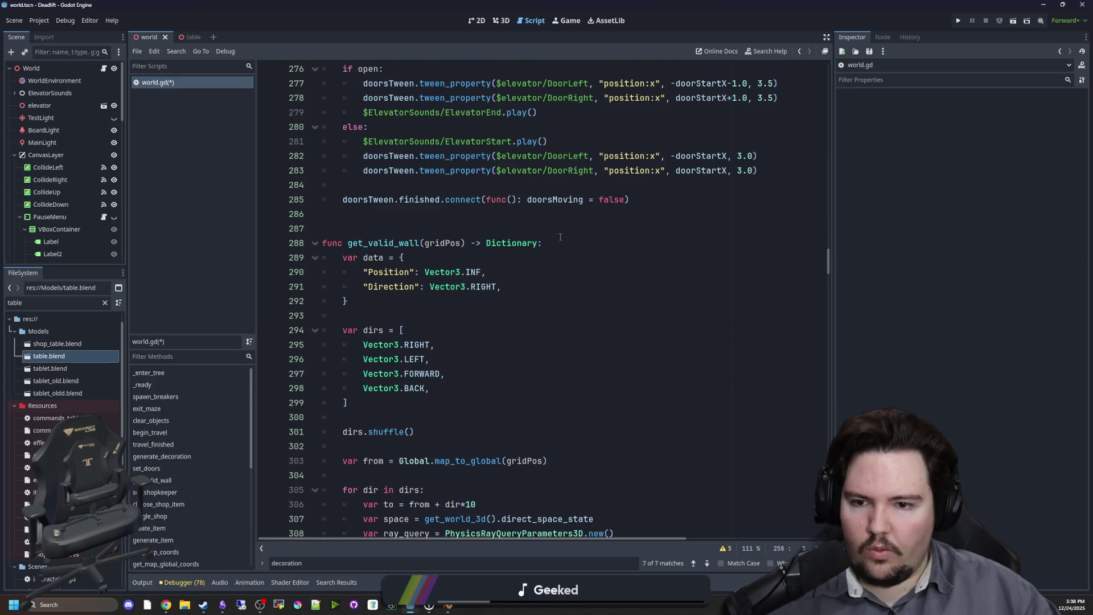
left_click_drag(466, 244, 347, 243)
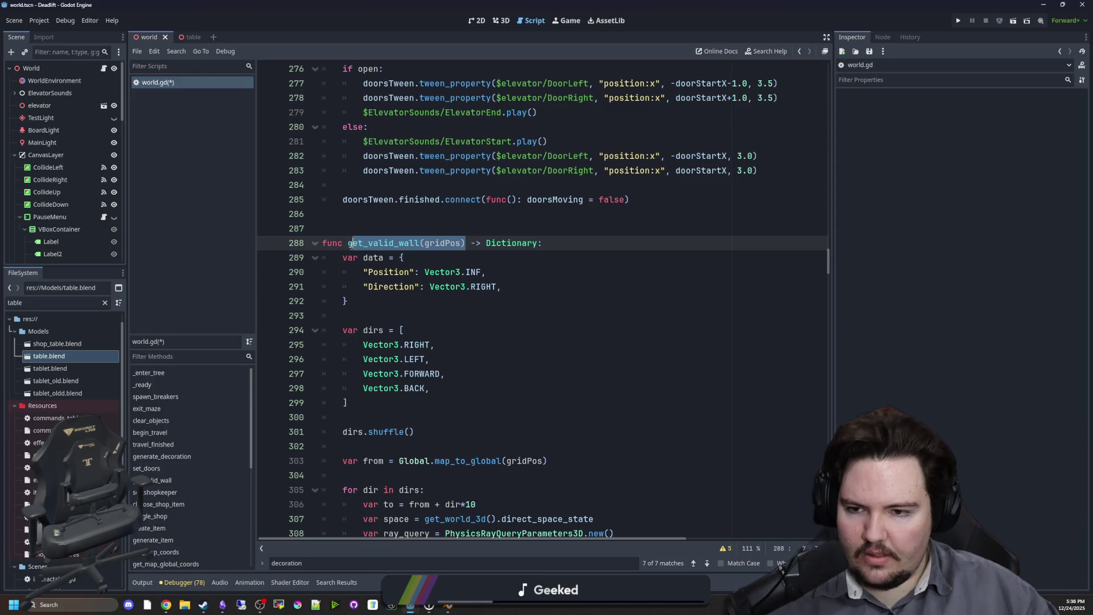
scroll(480, 301, "down", 4)
scroll(513, 293, "down", 1)
scroll(547, 285, "up", 2)
left_click(576, 282)
scroll(577, 280, "down", 5)
Search for 'breaker' to reach spawn_breakers and select the whole function.
key("ctrl+f")
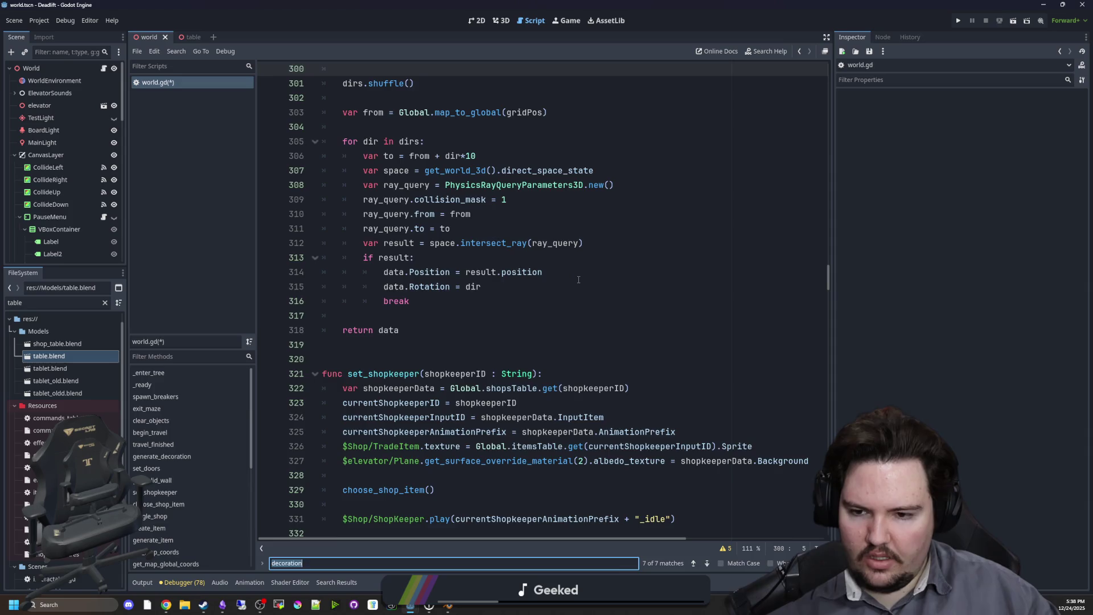
type("breaker")
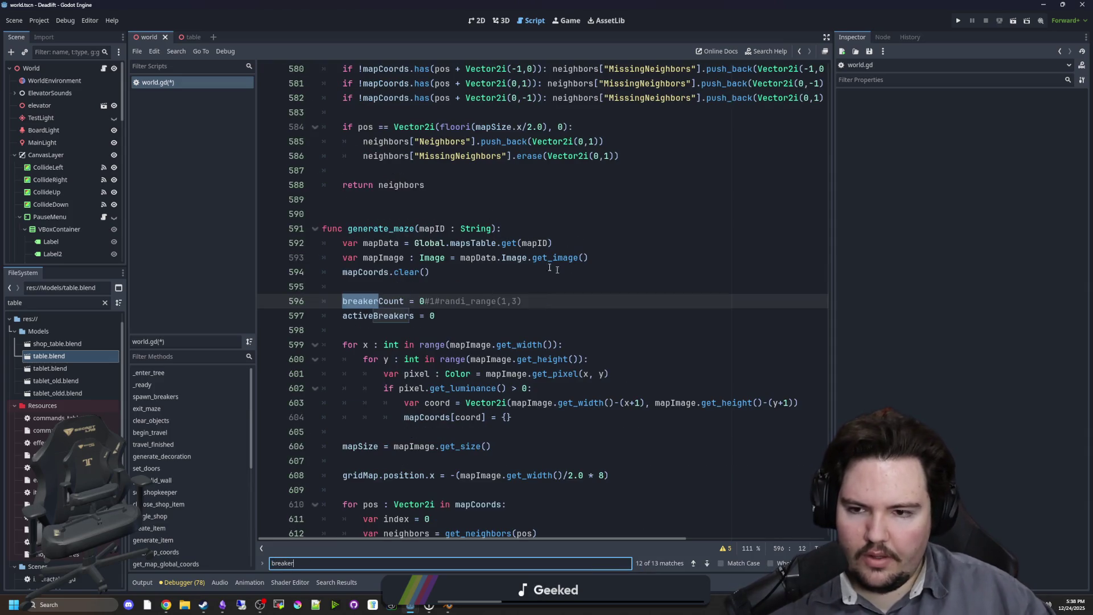
key("BackSpace")
key("BackSpace")
key("BackSpace")
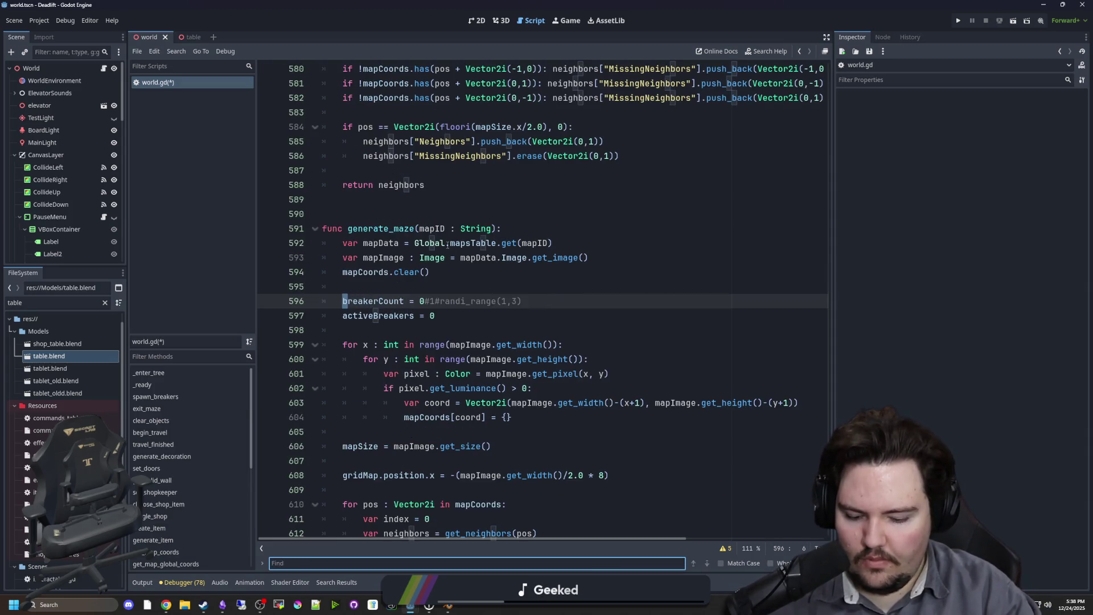
type("breaker")
key("Return")
key("Return")
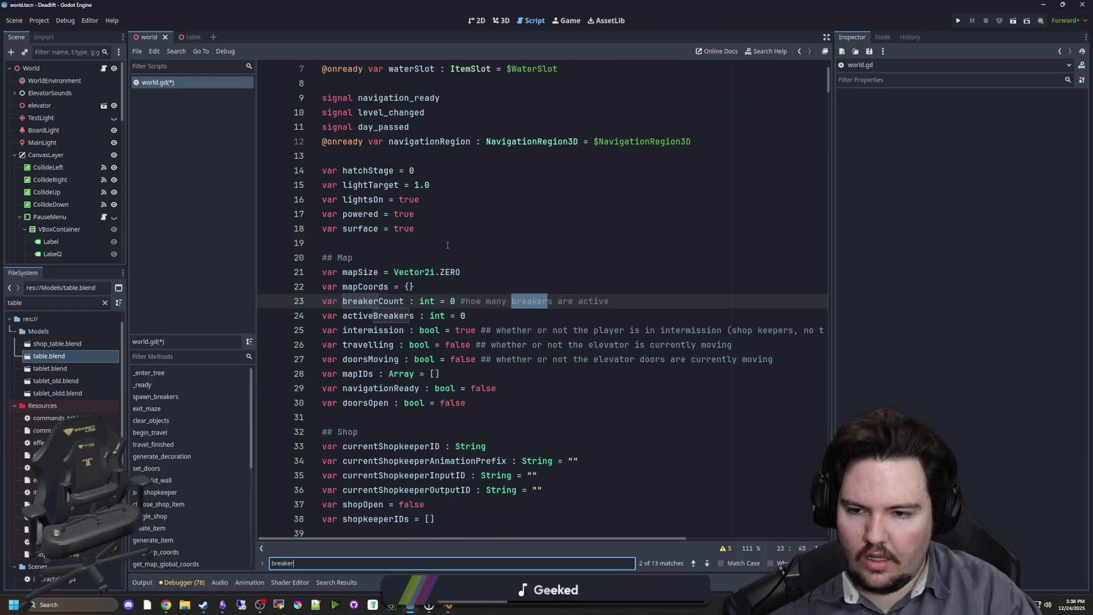
scroll(519, 258, "down", 3)
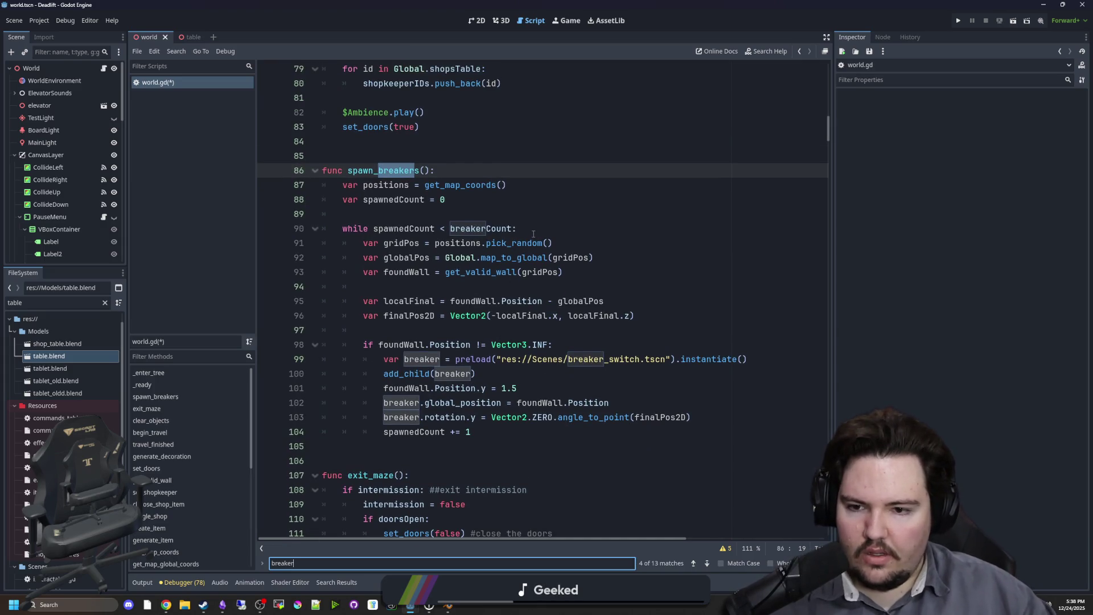
left_click(534, 234)
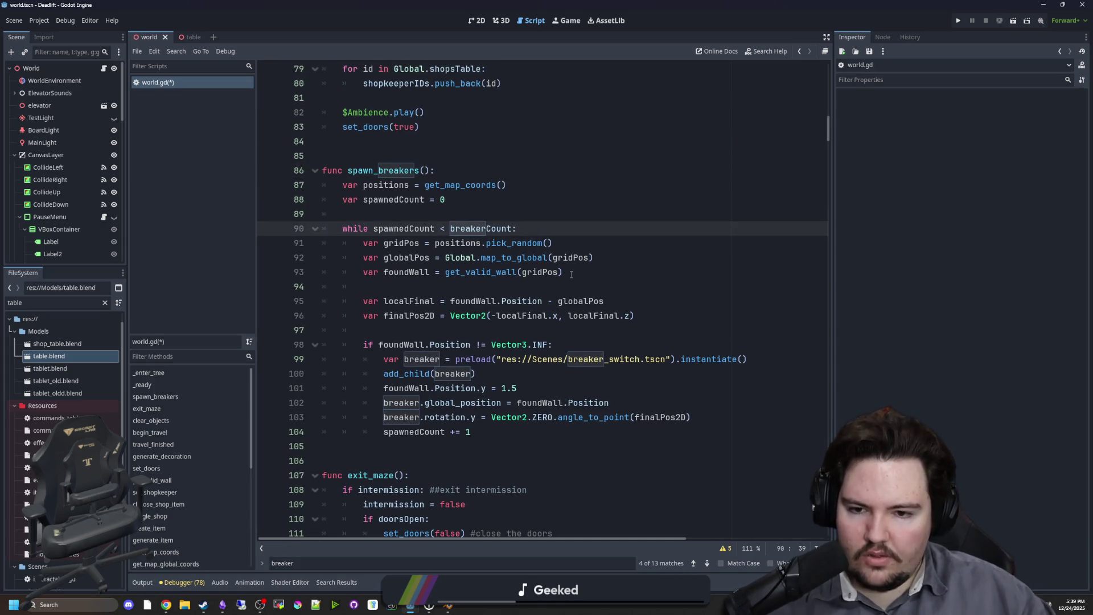
mouse_move(477, 433)
left_mouse_down()
mouse_move(377, 402)
mouse_move(202, 175)
left_mouse_up()
key("ctrl+c")
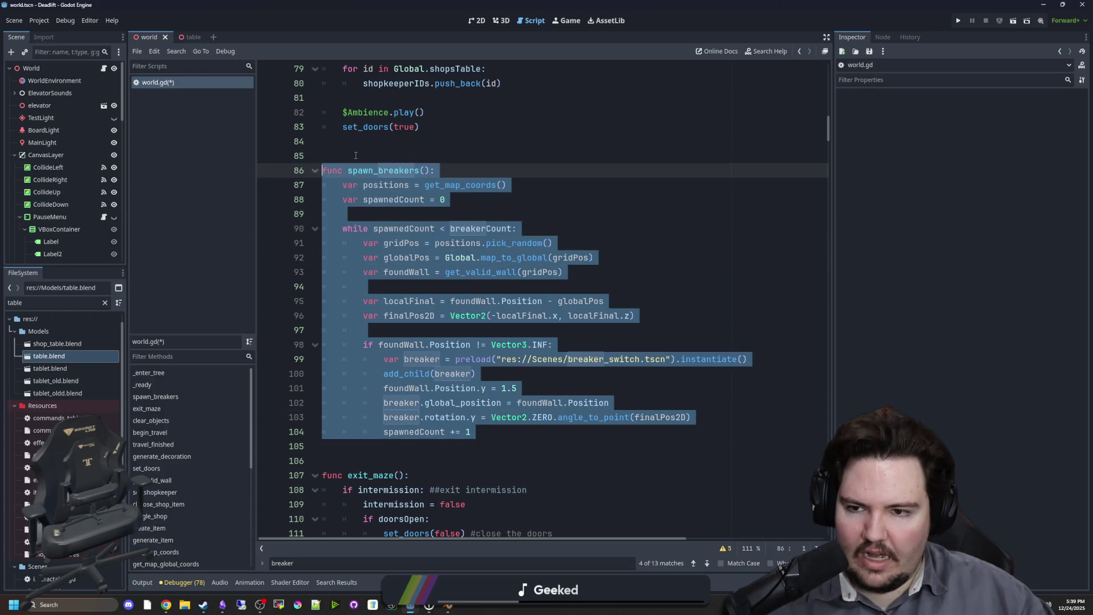
Copy spawn_breakers and paste it below generate_decoration, found via 'generate_decor' search.
key("ctrl+f")
type("generate_")
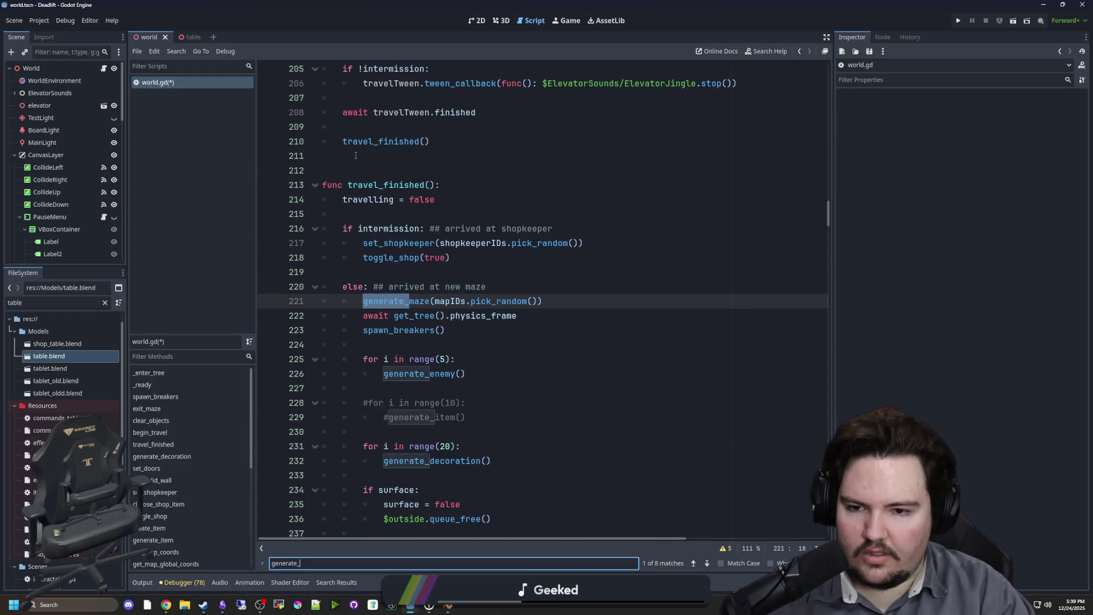
type("decor")
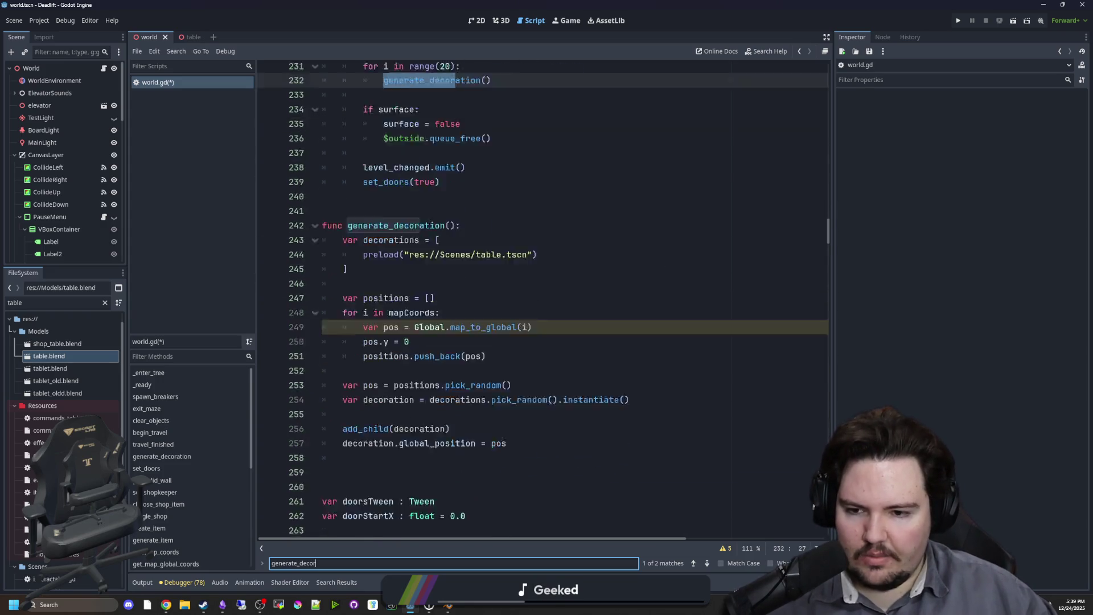
scroll(503, 442, "down", 2)
left_click(404, 328)
left_click(396, 286)
left_click(384, 324)
key("Down")
key("Down")
key("Down")
key("Return")
key("Return")
key("Return")
key("ctrl+v")
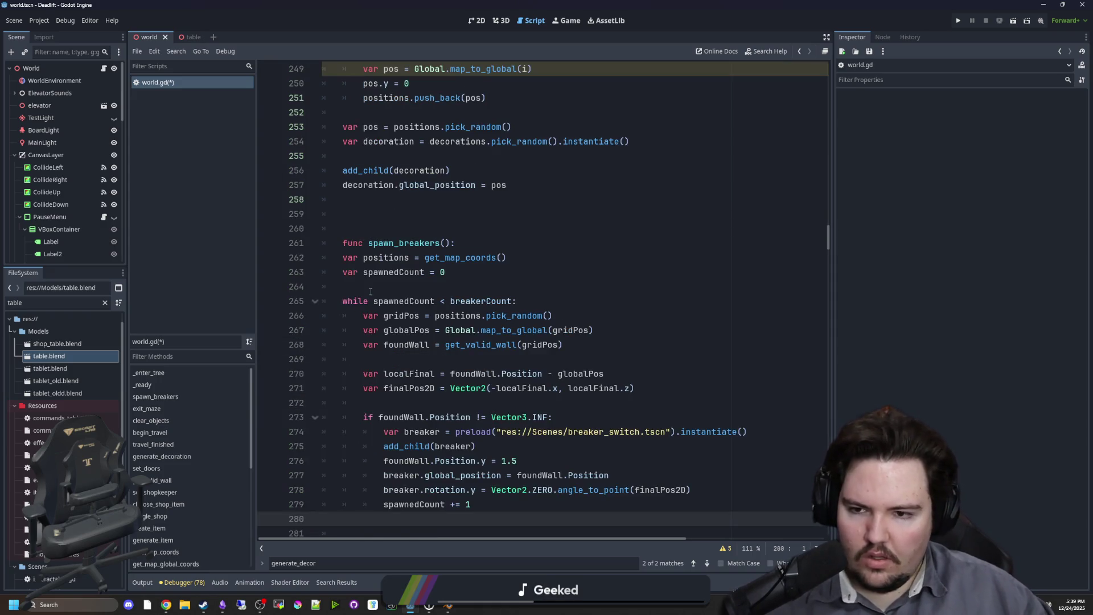
Review the pasted code and select its get_map_coords positions line.
left_click(470, 271)
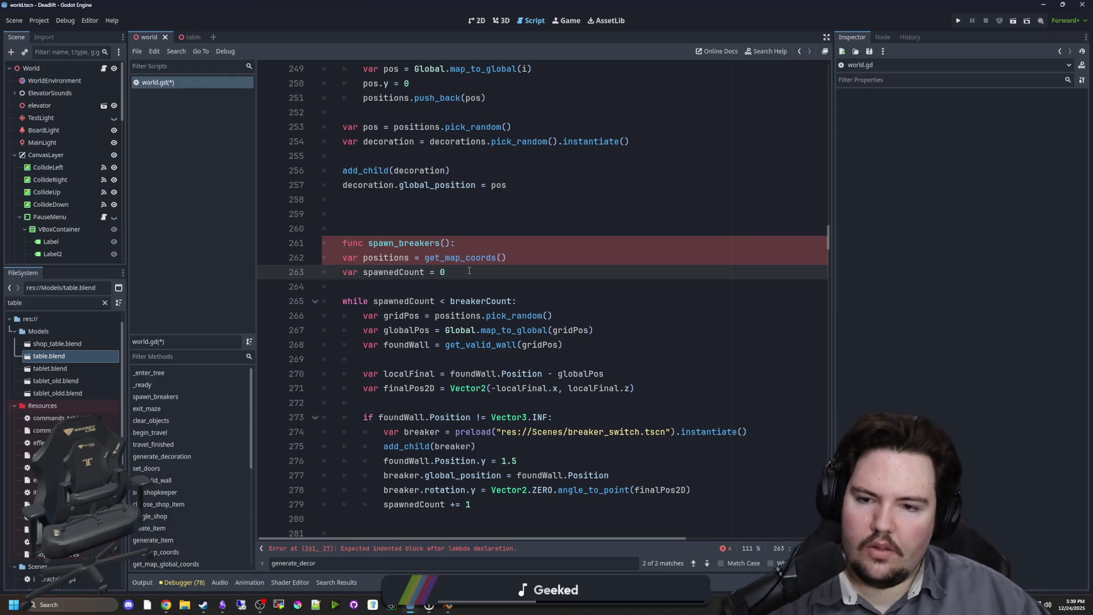
scroll(465, 259, "up", 3)
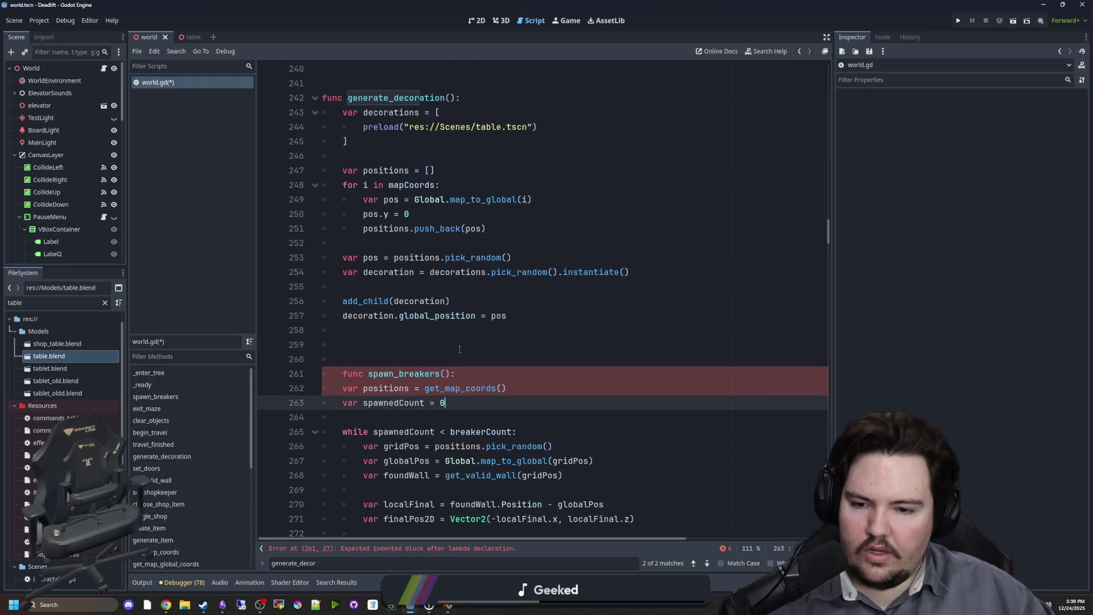
scroll(452, 332, "down", 1)
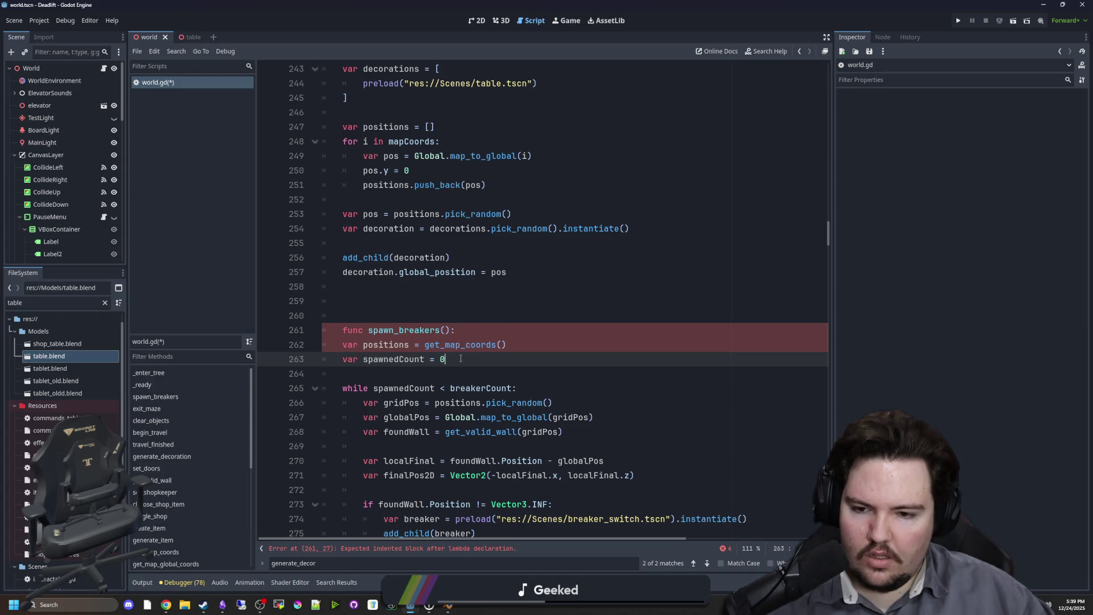
scroll(460, 358, "up", 2)
left_click_drag(526, 433, 343, 432)
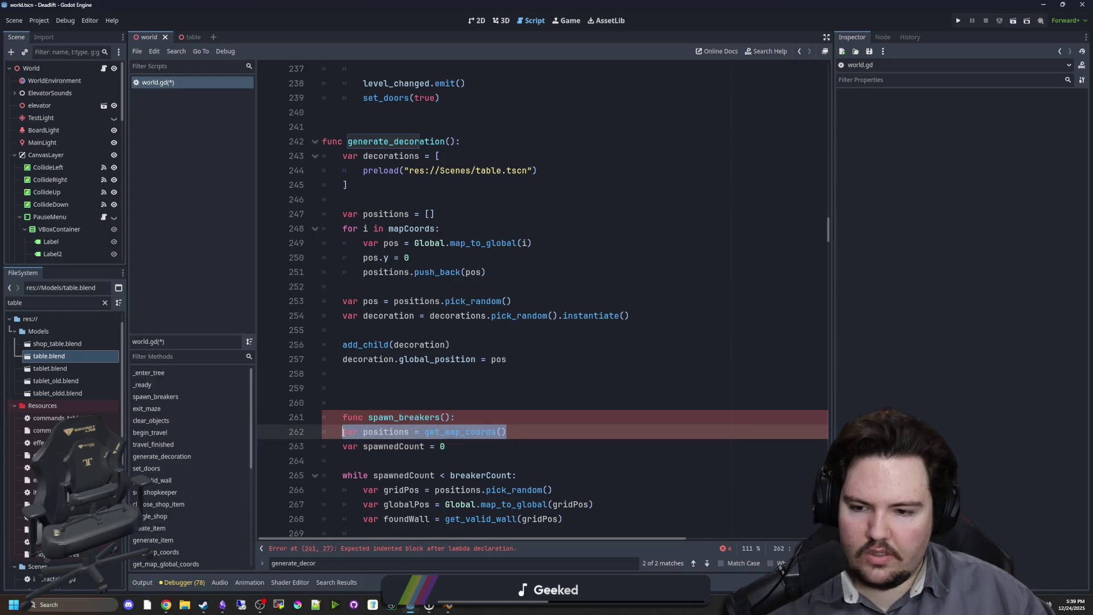
Replace the old positions loop in generate_decoration with the get_map_coords positions line.
key("ctrl+x")
left_click_drag(489, 273, 283, 220)
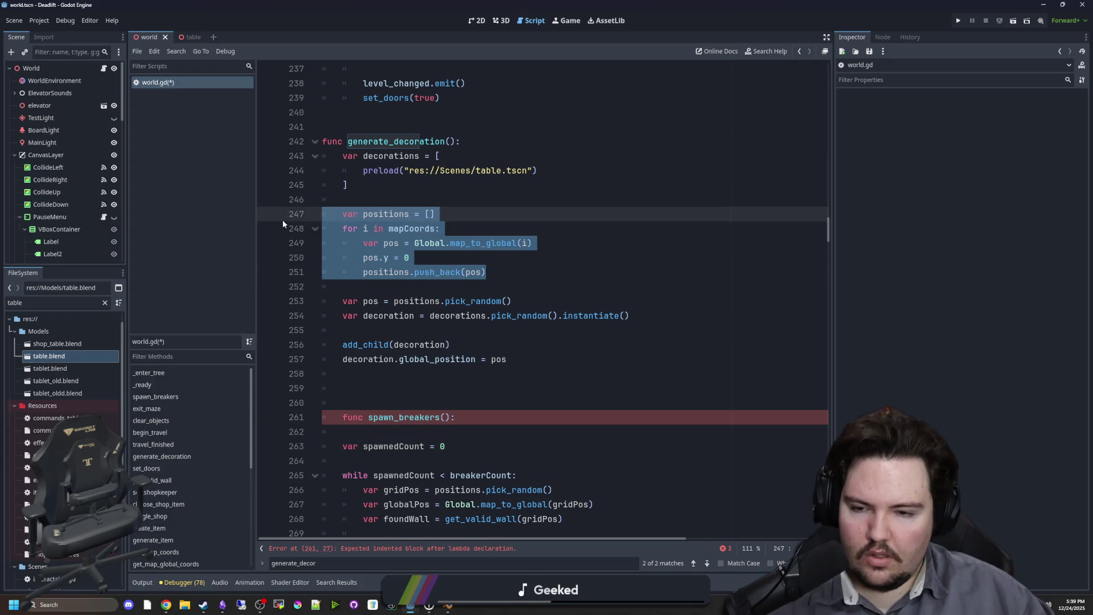
key("ctrl+v")
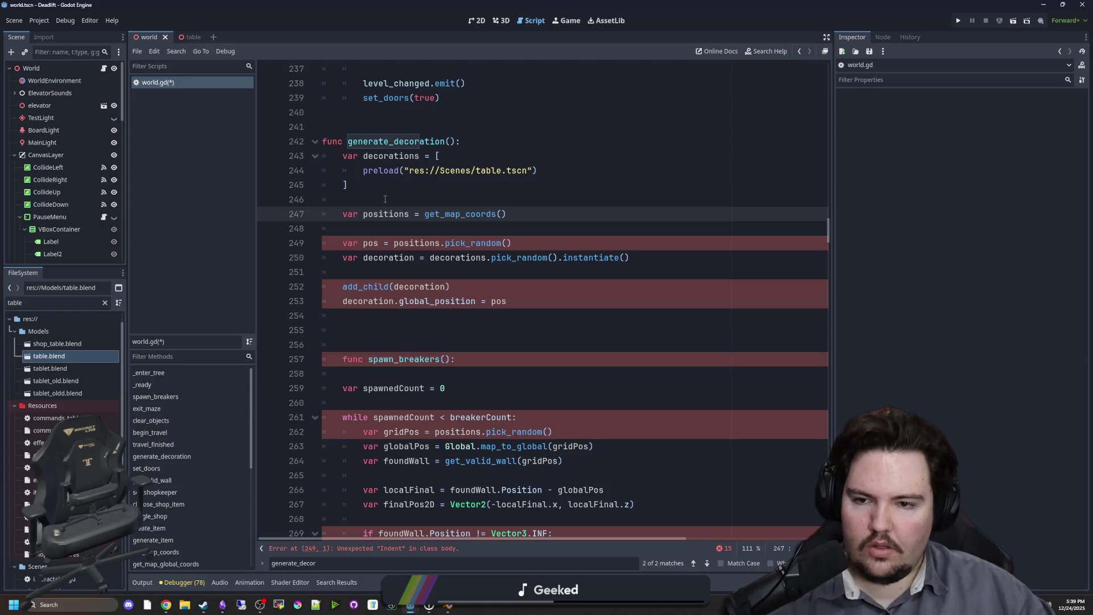
left_click(385, 199)
Move the map_to_global globalPos line into generate_decoration below positions.
scroll(408, 232, "down", 1)
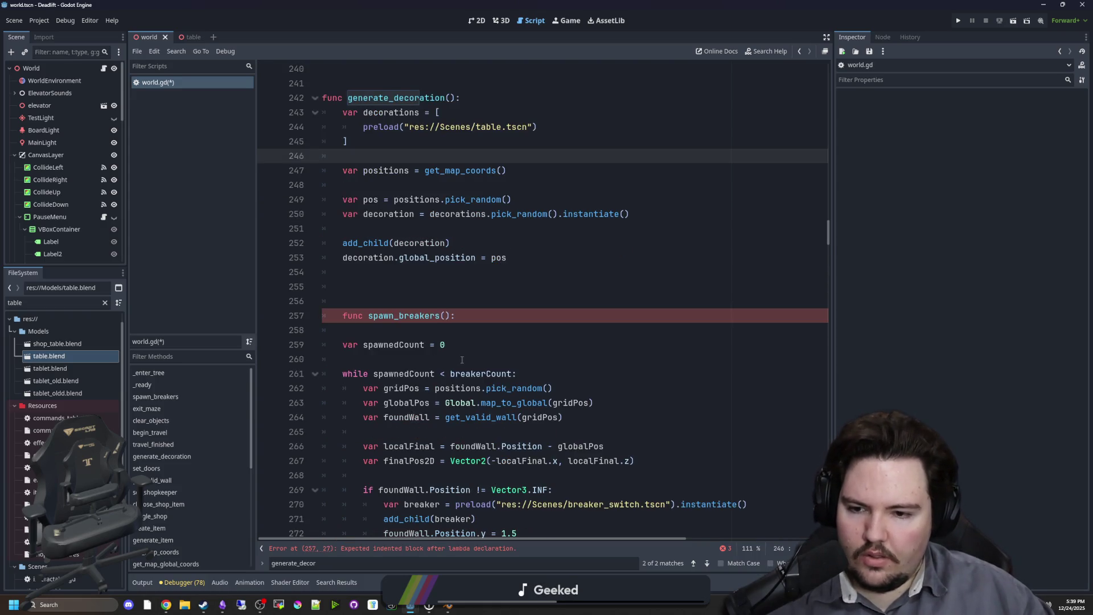
scroll(462, 360, "down", 1)
left_click_drag(593, 359, 363, 359)
key("ctrl+x")
left_click(378, 142)
key("ctrl+v")
key("Return")
left_click(542, 143)
Move the gridPos random pick line between positions and globalPos.
left_click(558, 360)
left_click_drag(558, 359, 364, 359)
key("ctrl+x")
left_click(520, 127)
key("Return")
key("ctrl+v")
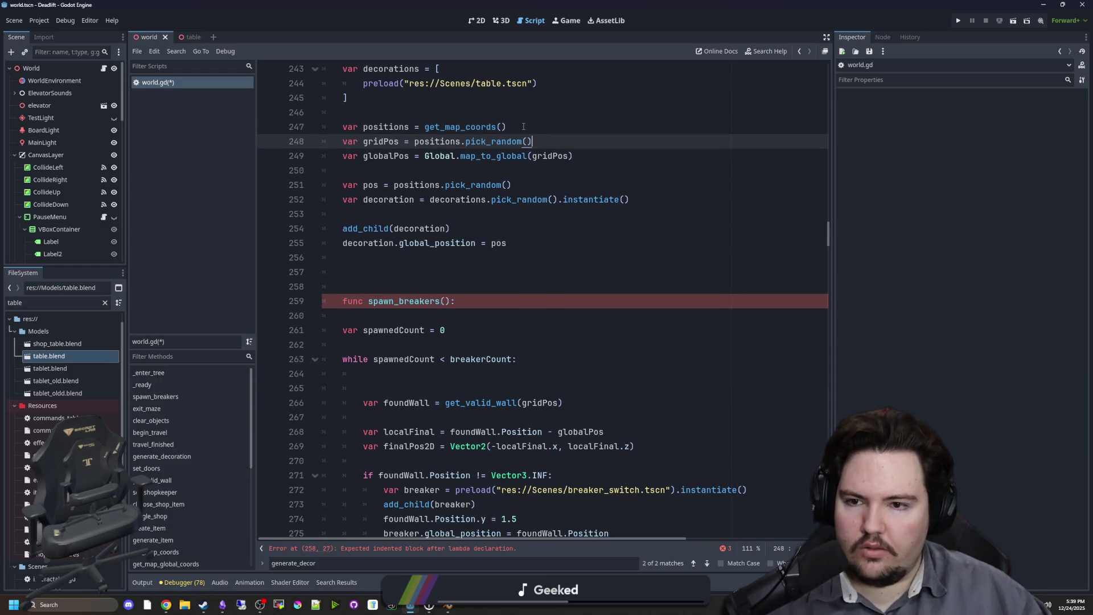
left_click(547, 170)
Delete the leftover spawn_breakers header and while line; move the foundWall lookup after globalPos.
scroll(484, 256, "down", 2)
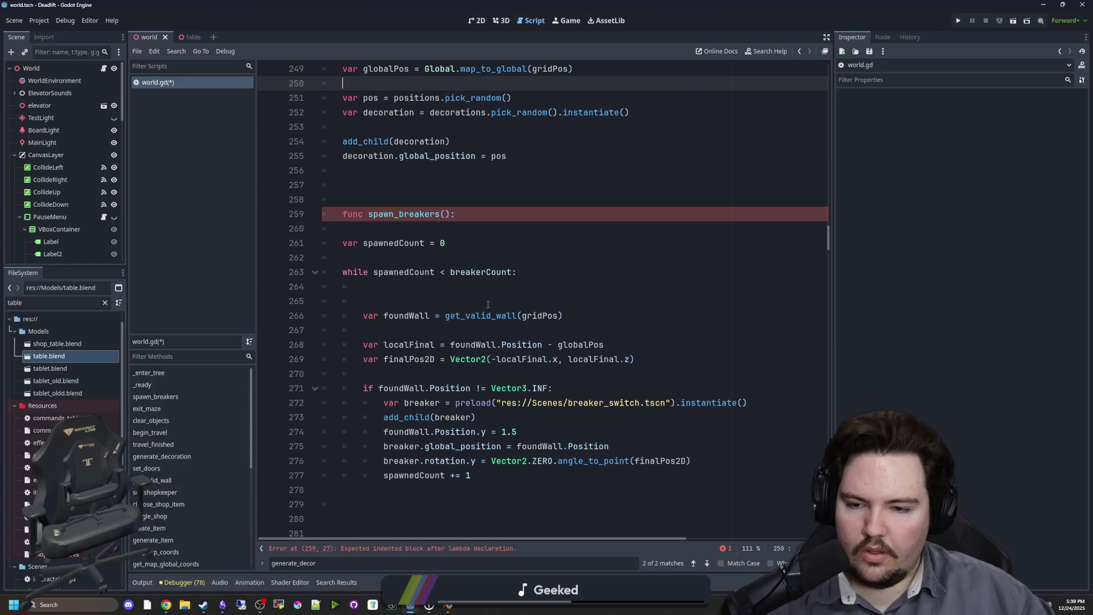
mouse_move(466, 299)
left_mouse_down()
mouse_move(342, 208)
mouse_move(342, 188)
left_mouse_up()
key("BackSpace")
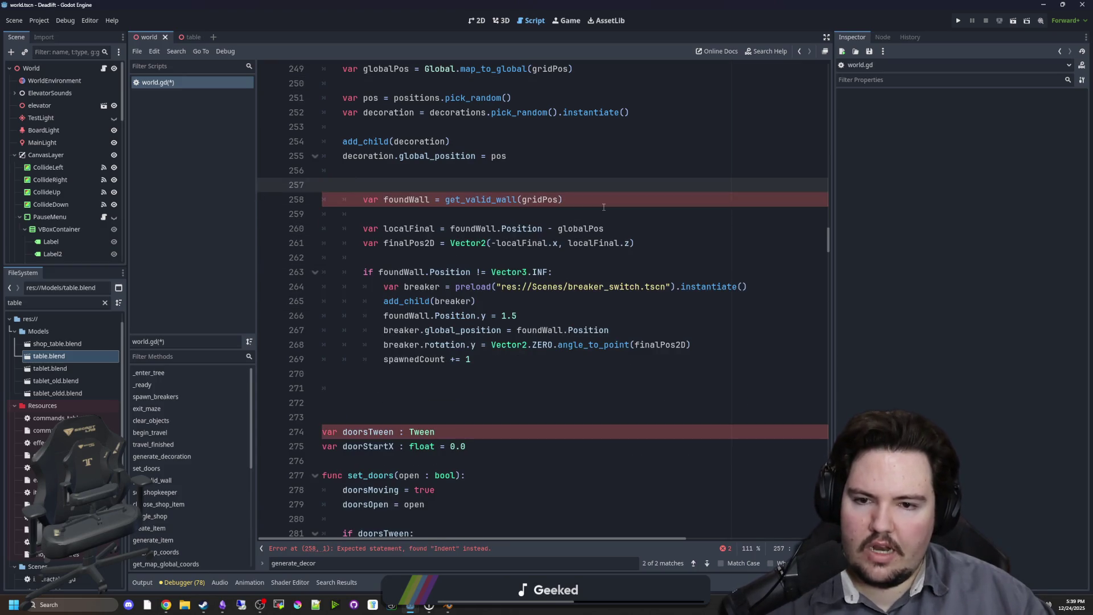
left_click_drag(564, 199, 362, 204)
key("ctrl+x")
scroll(365, 205, "up", 2)
left_click(395, 185)
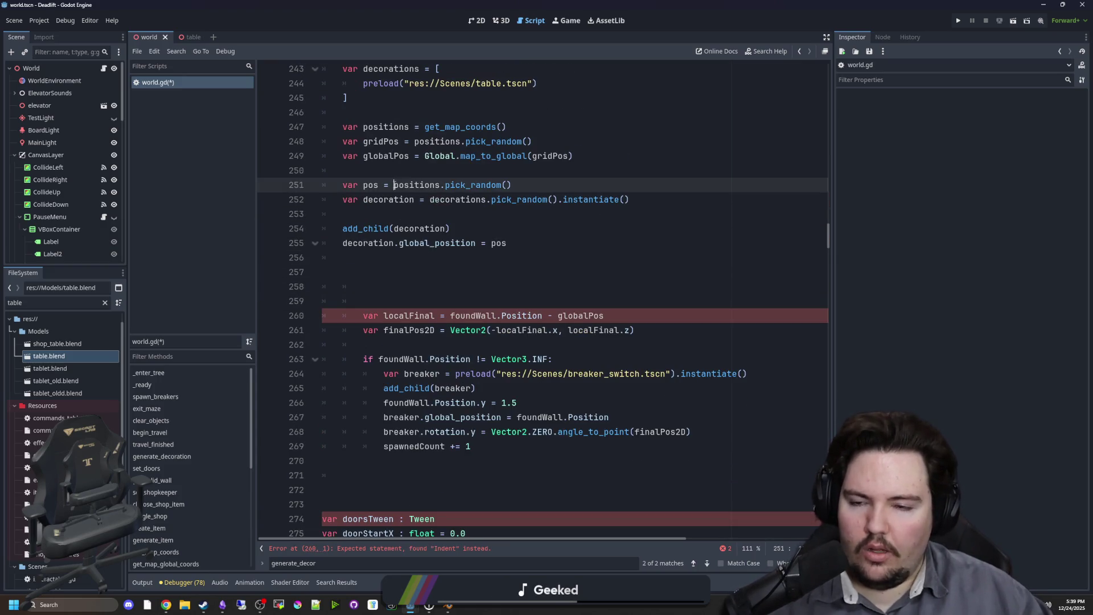
key("Up")
key("ctrl+v")
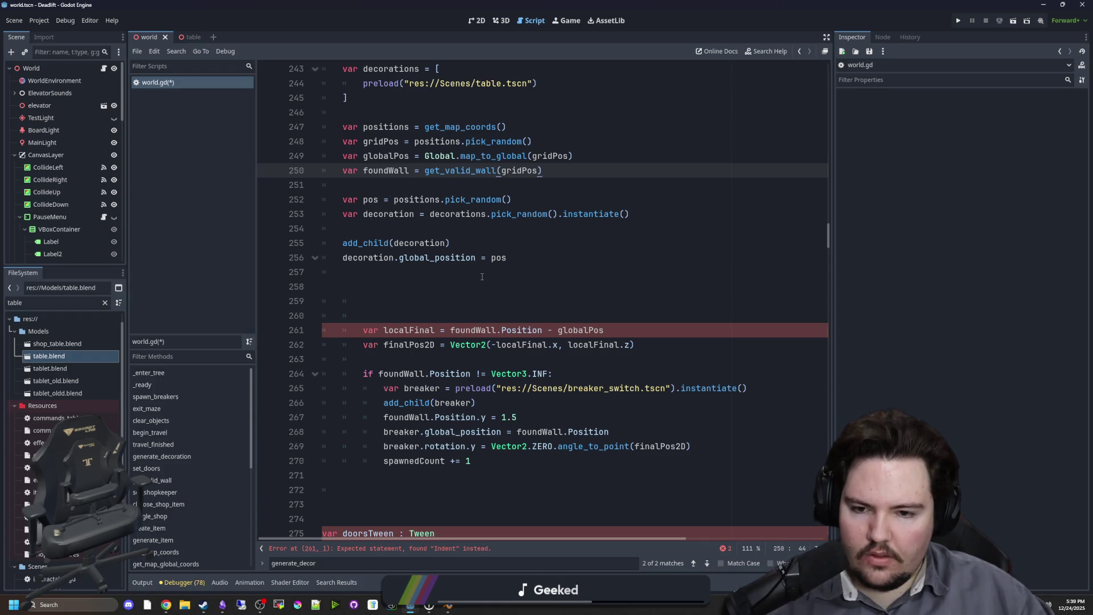
Add a line 'var finalPos = foundWall.Position - globalPos' below the foundWall line.
left_click(415, 190)
key("Return")
key("Up")
type("var finalPos = ")
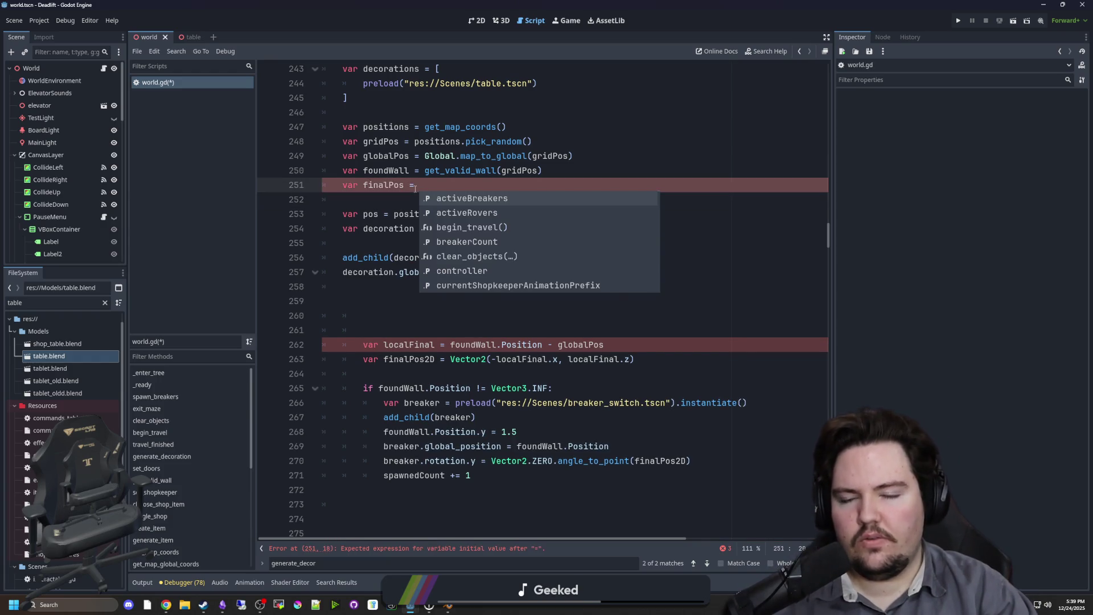
type("globalPos")
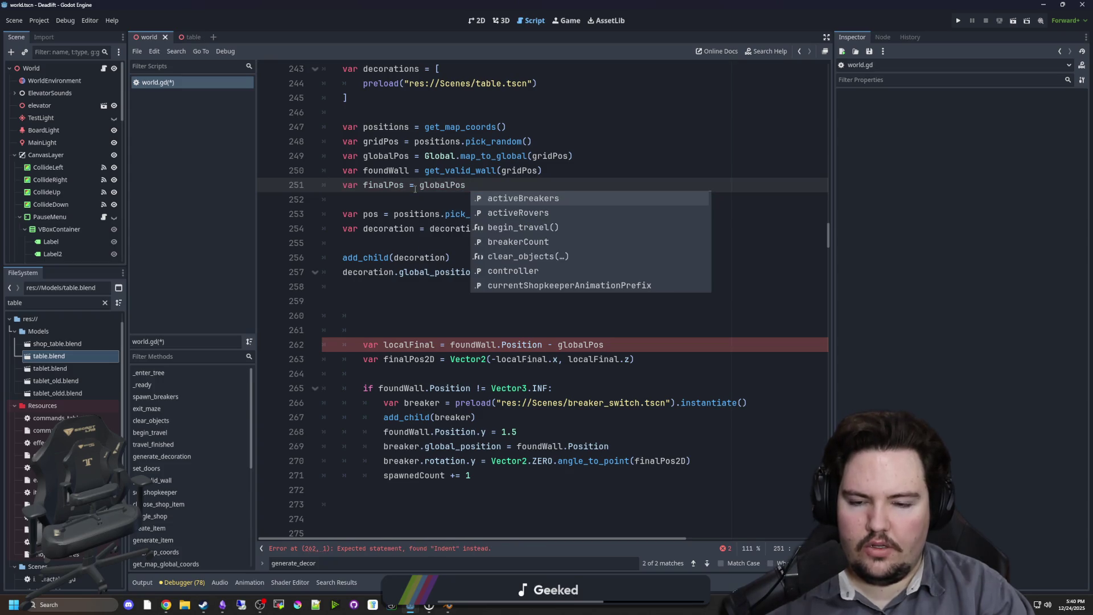
left_click(555, 388)
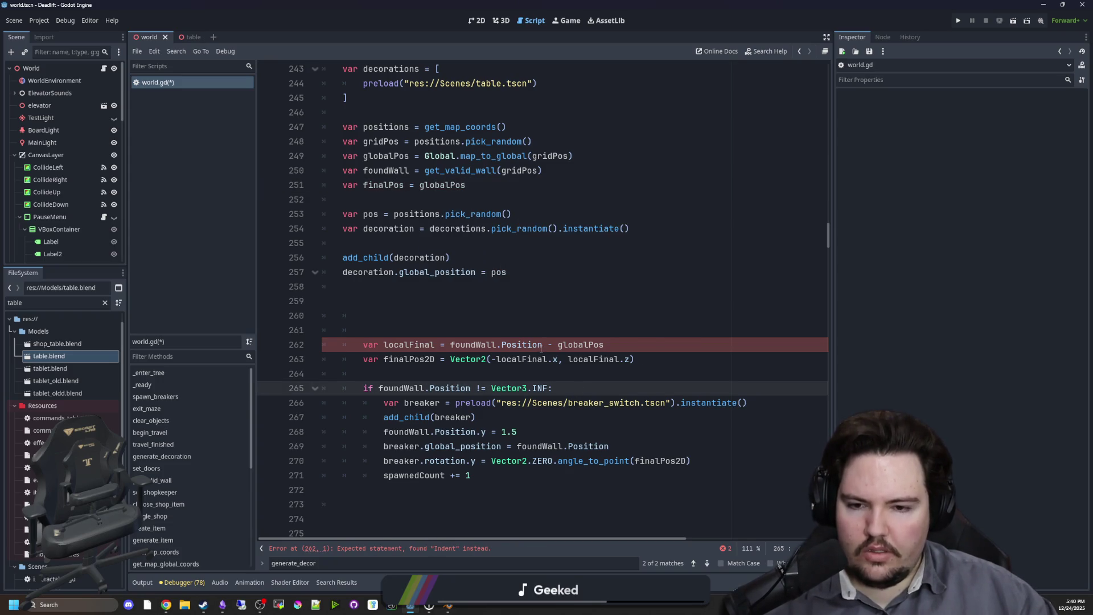
left_click_drag(543, 344, 450, 345)
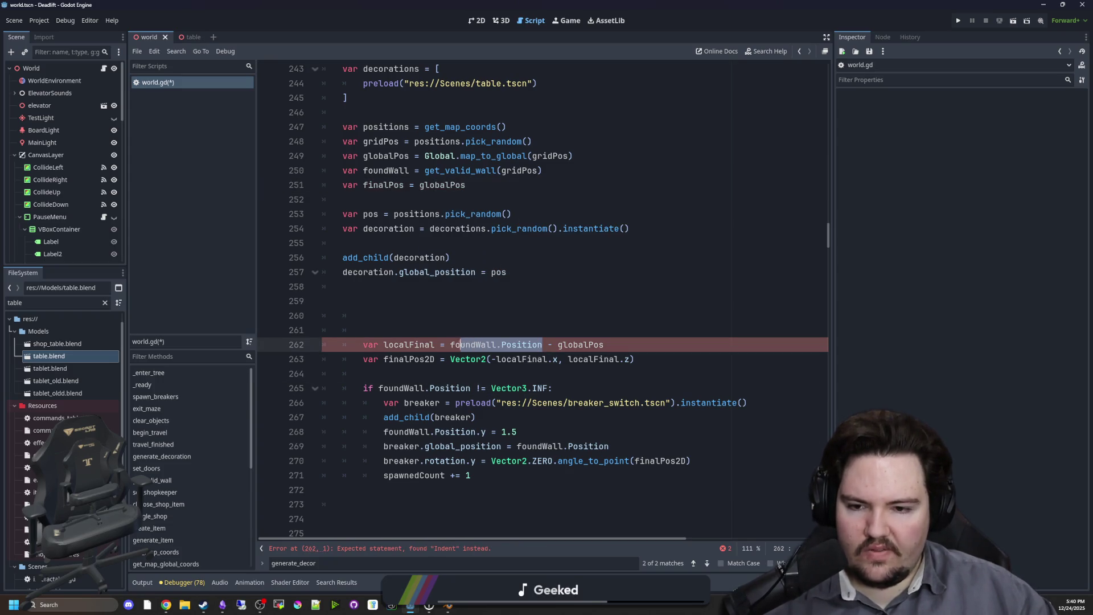
key("ctrl+c")
left_click(420, 185)
key("ctrl+v")
type("-")
left_click(585, 181)
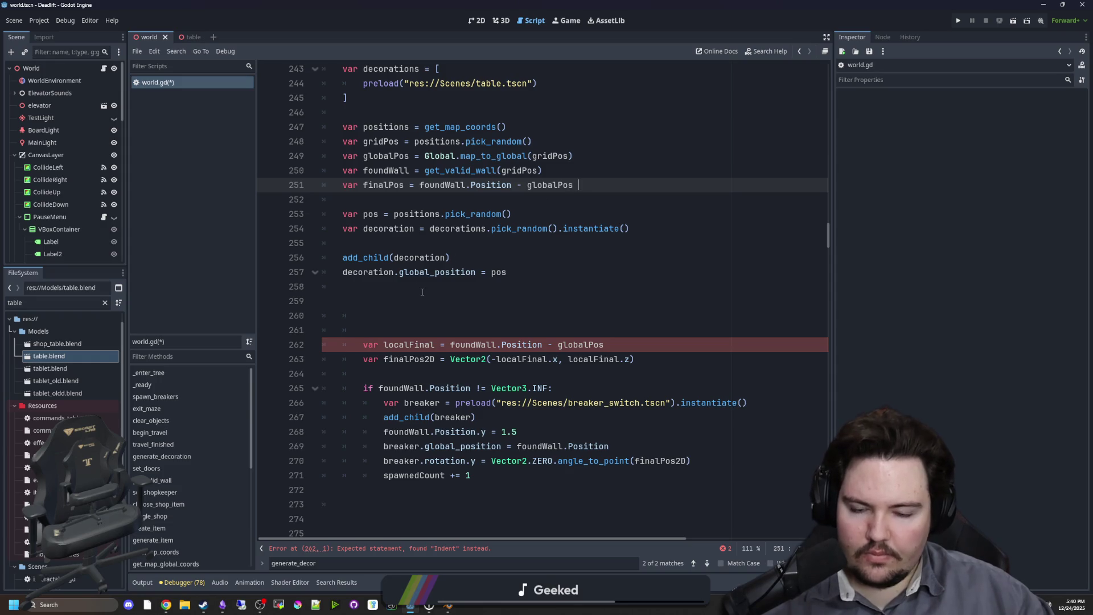
left_click(518, 288)
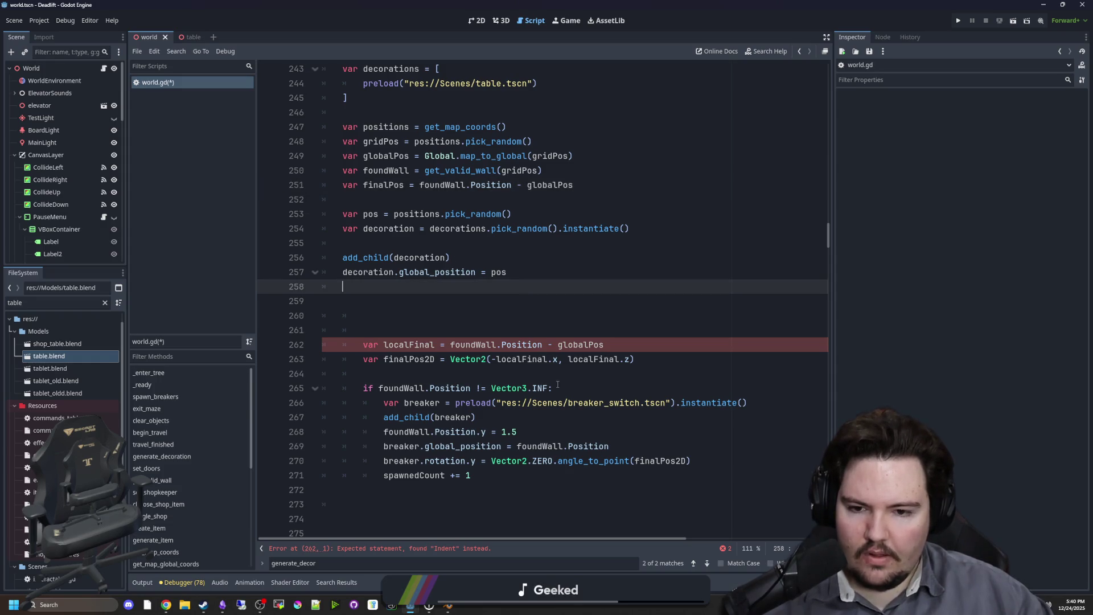
Copy the Vector3.INF wall check into generate_decoration and indent the spawning lines beneath it.
left_click_drag(558, 387, 362, 390)
key("ctrl+c")
left_click(545, 171)
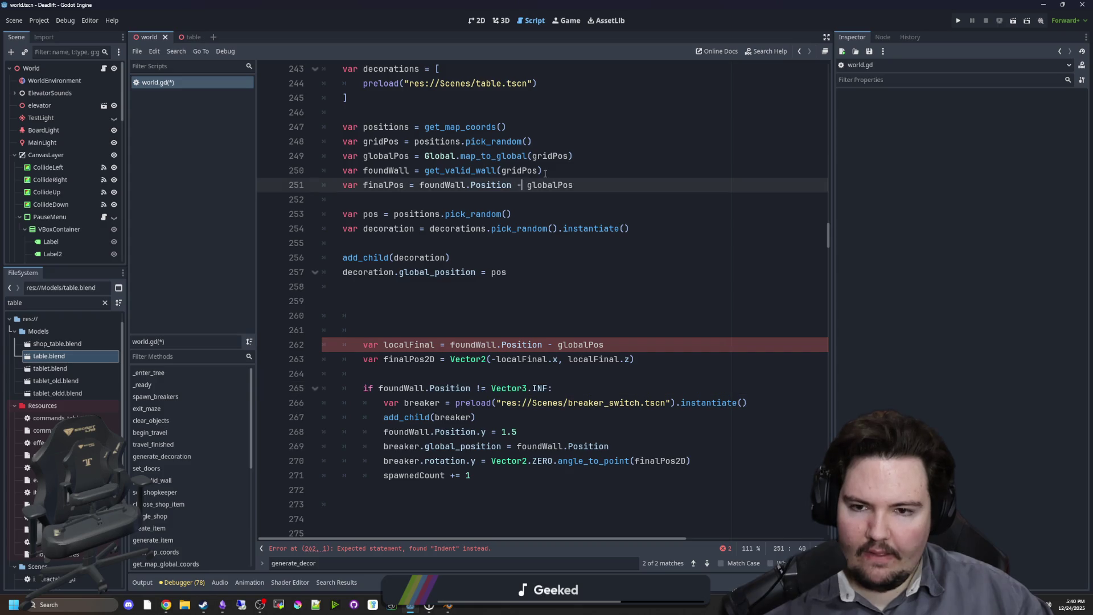
key("Return")
key("ctrl+v")
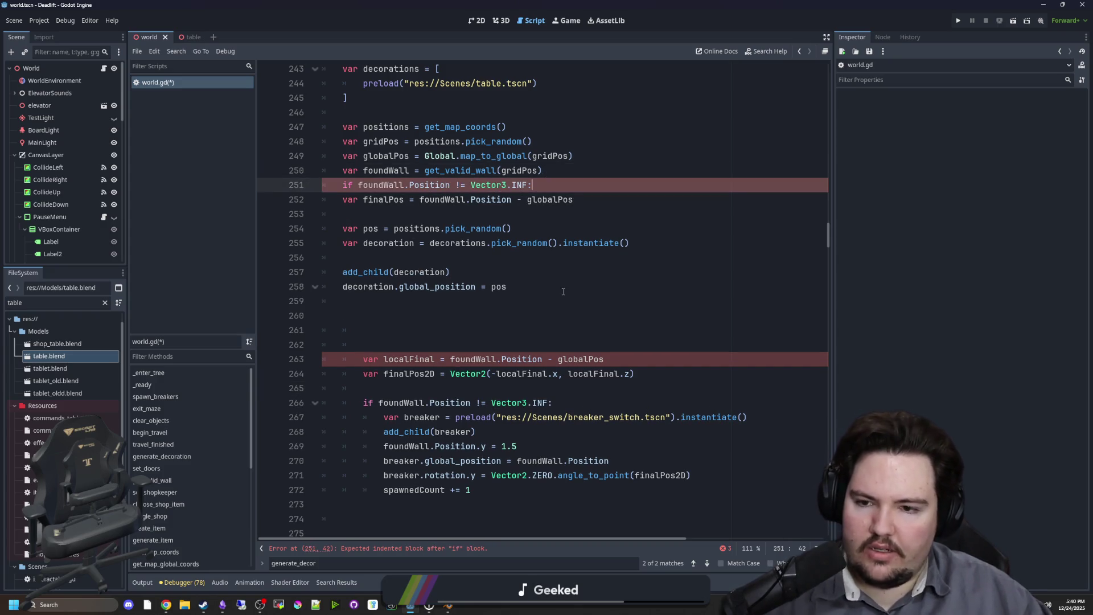
left_click_drag(563, 291, 343, 200)
key("Tab")
left_click(552, 171)
key("Return")
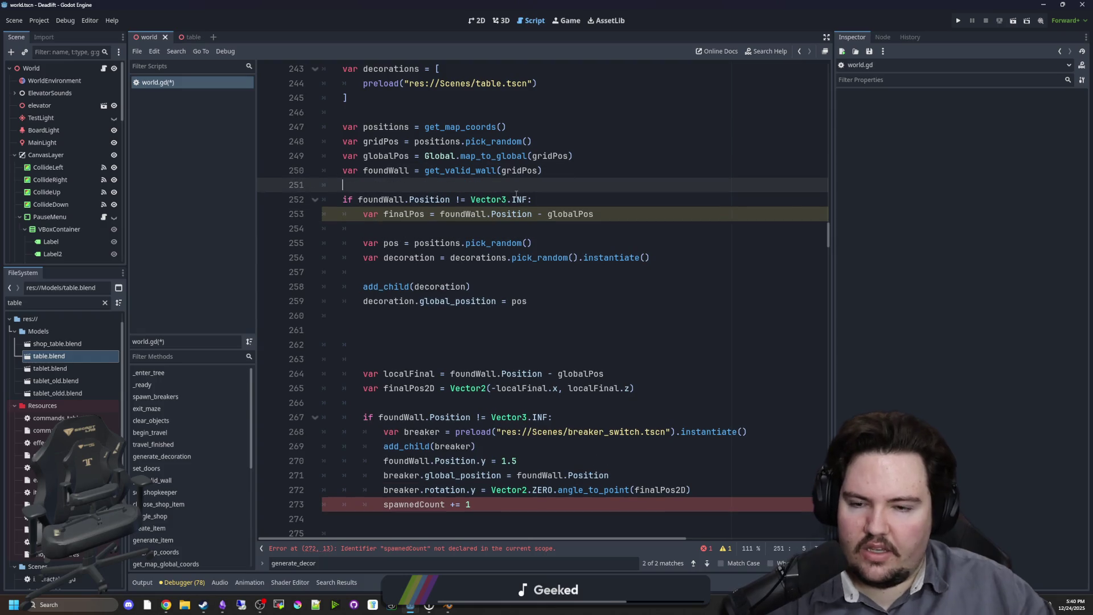
Delete the spawnedCount increment, drop ' - globalPos', and comment out the map_to_global line.
left_click(453, 229)
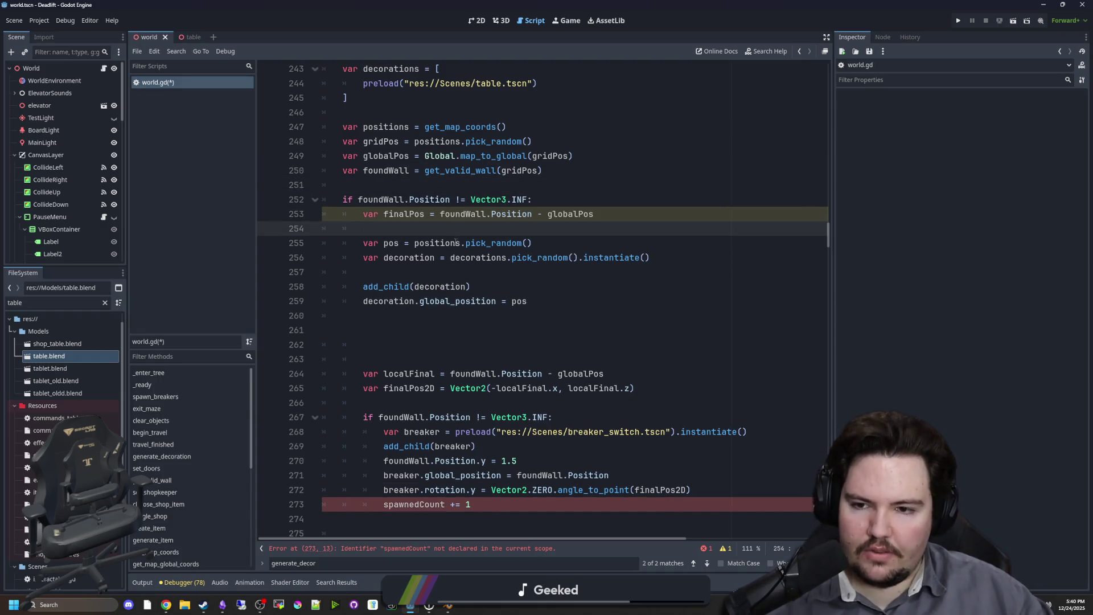
scroll(458, 244, "down", 1)
left_click_drag(471, 461, 306, 457)
key("BackSpace")
key("BackSpace")
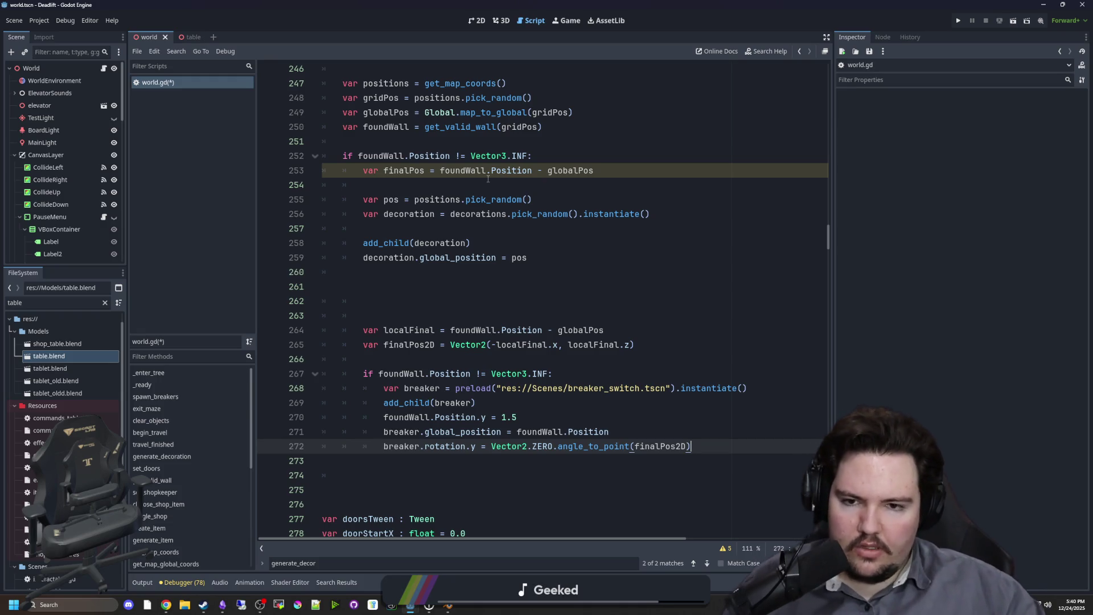
left_click_drag(594, 171, 533, 171)
key("BackSpace")
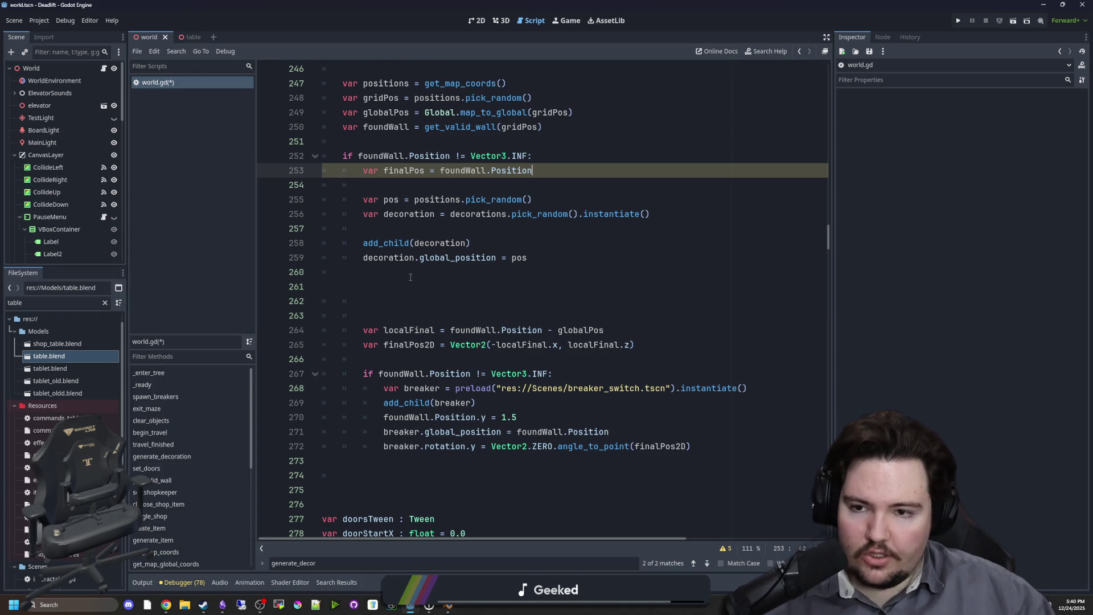
scroll(410, 277, "up", 1)
left_click(409, 156)
key("ctrl+k")
left_click(409, 185)
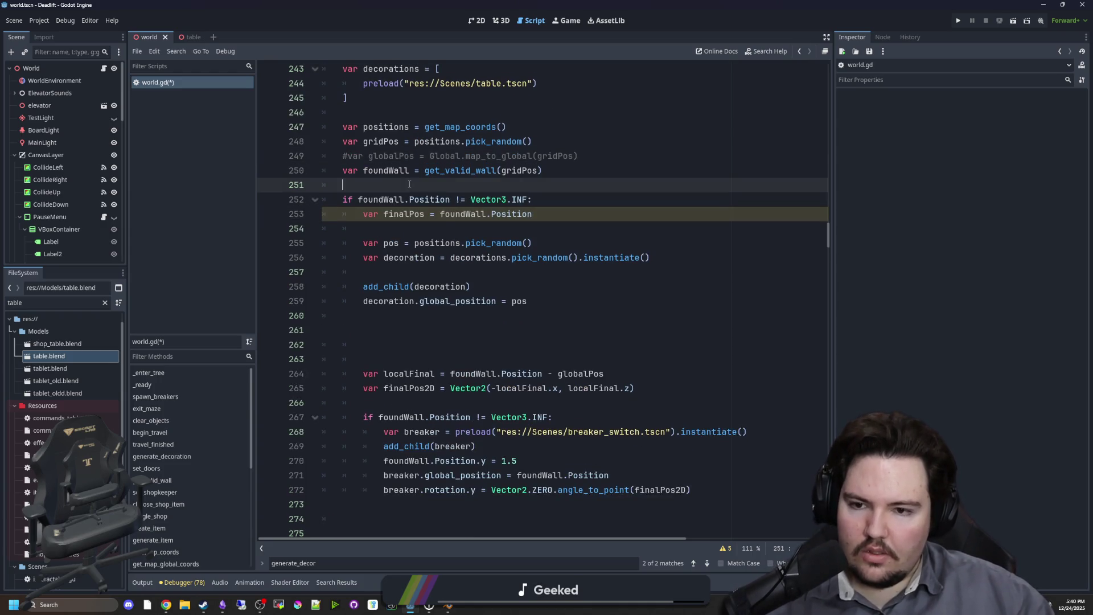
Rename finalPos to globalPos and delete the random 'var pos' line.
double_click(396, 156)
key("ctrl+c")
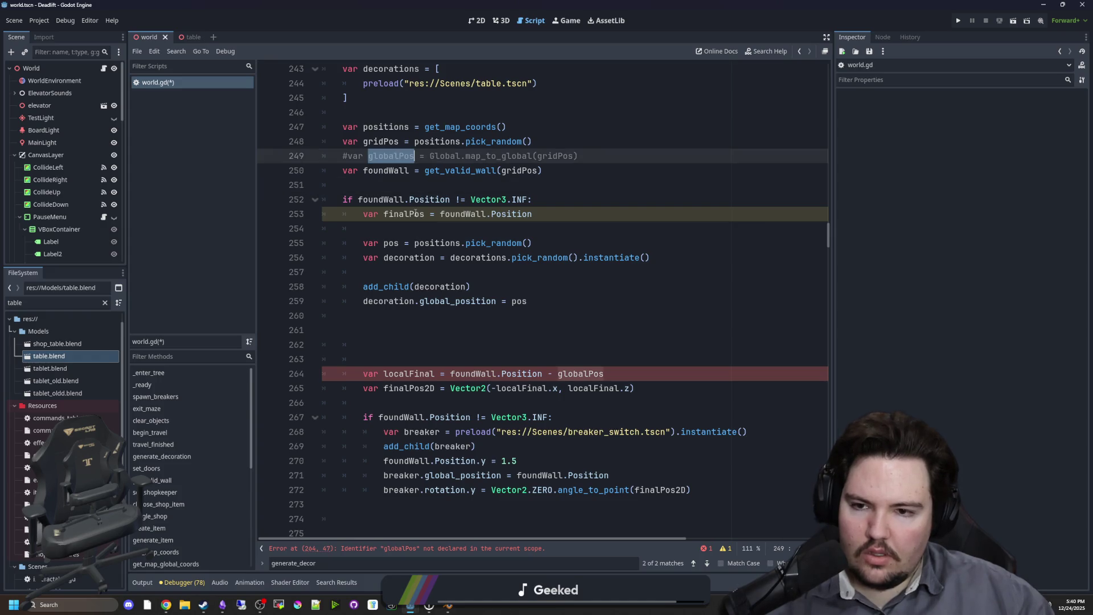
double_click(404, 214)
key("ctrl+v")
left_click(445, 231)
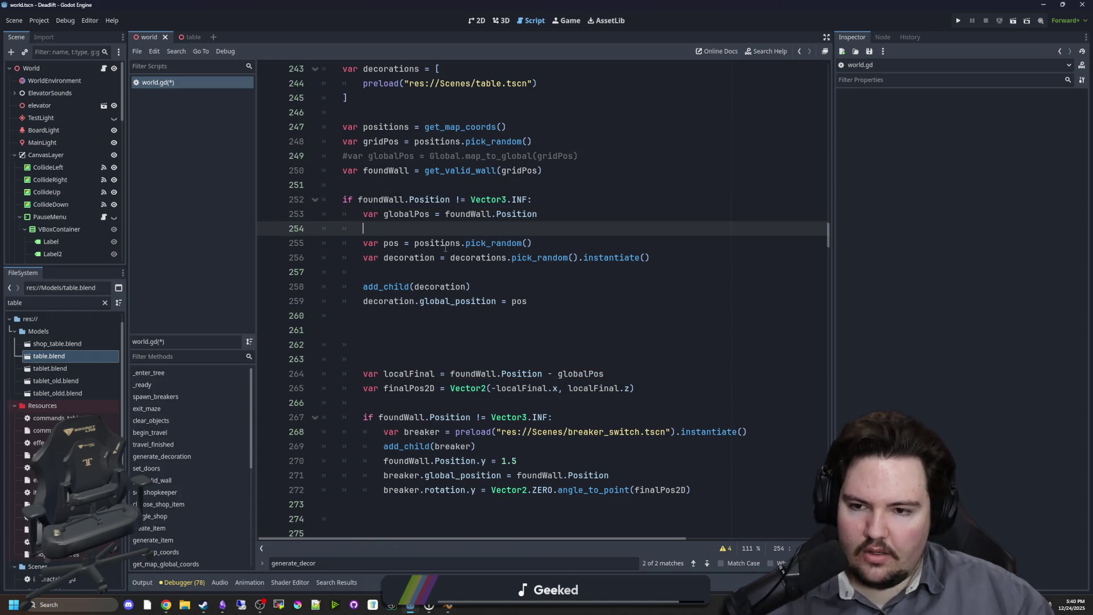
key("shift+Down")
key("shift+Down")
key("Delete")
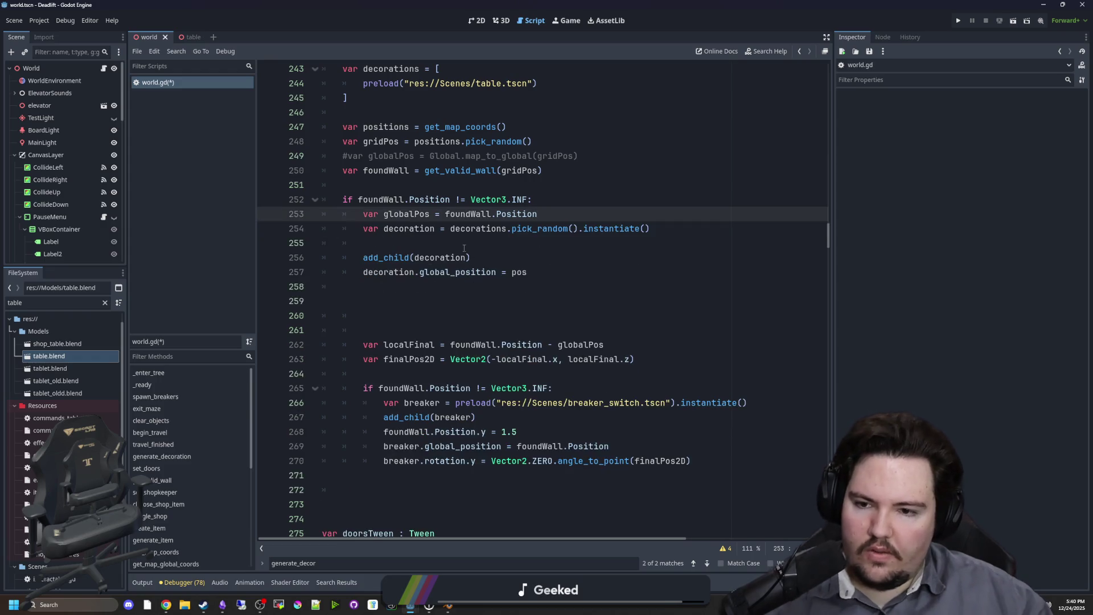
key("Down")
Set decoration.global_position to globalPos and add 'globalPos.y = 0' below the declaration.
double_click(519, 272)
type("global")
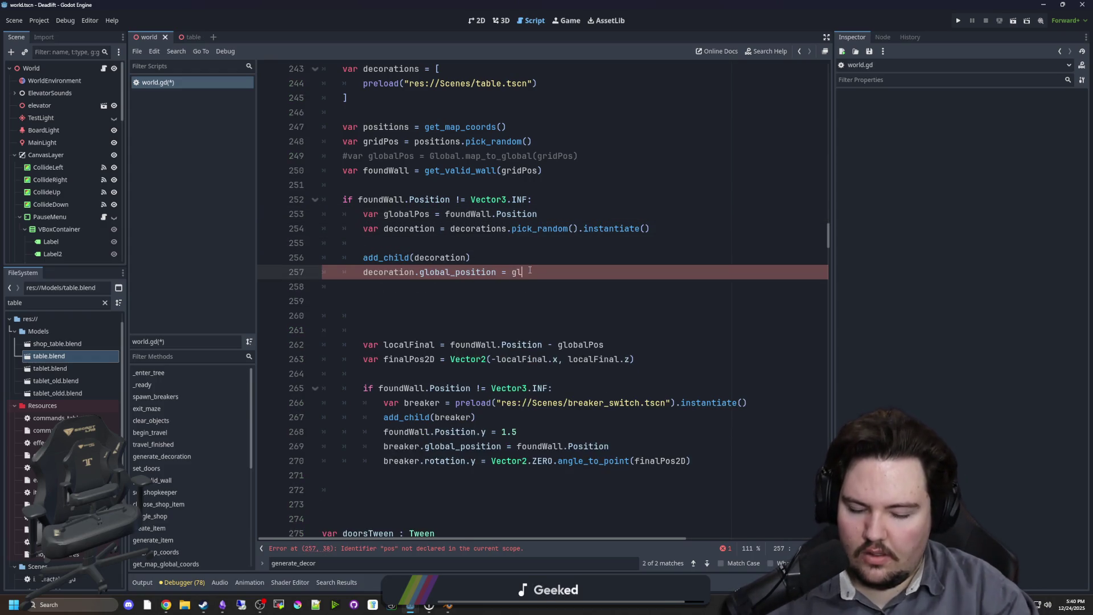
type("Pos")
left_click(465, 302)
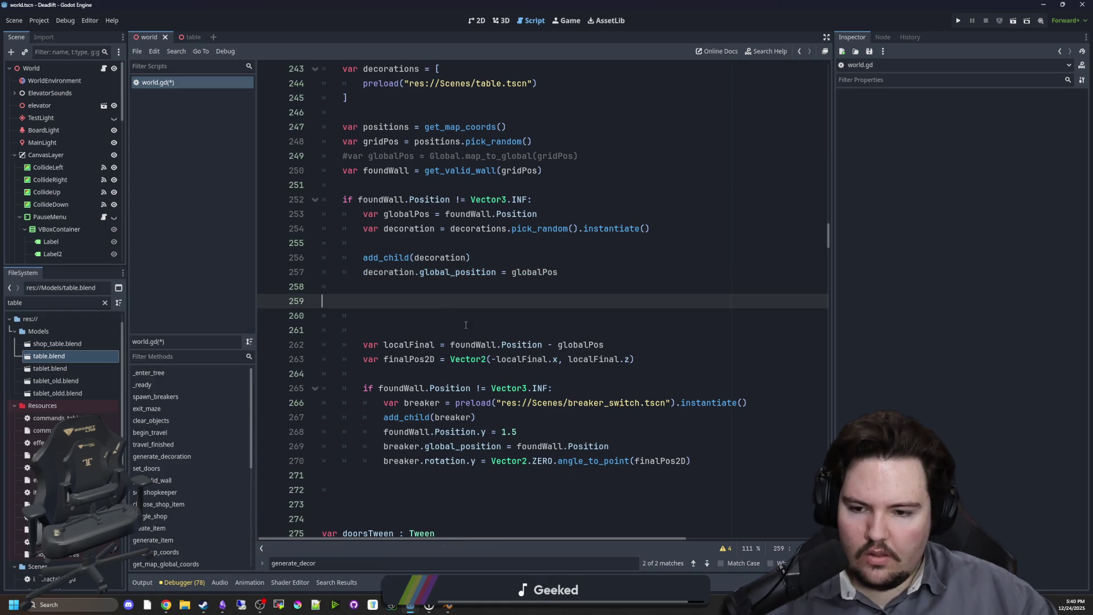
left_click(583, 275)
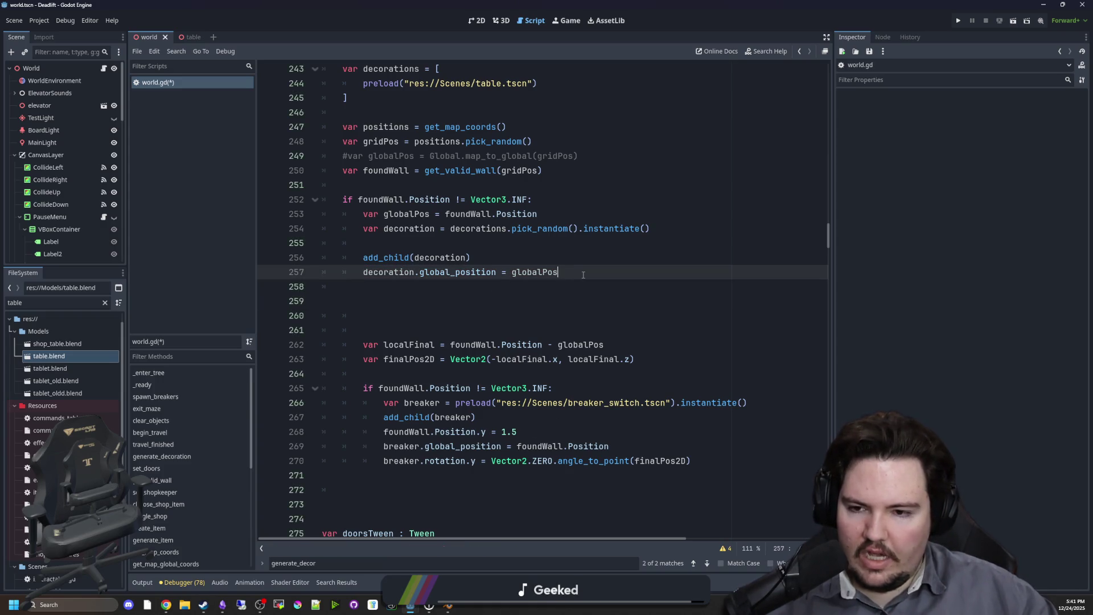
left_click(557, 209)
left_click(452, 198)
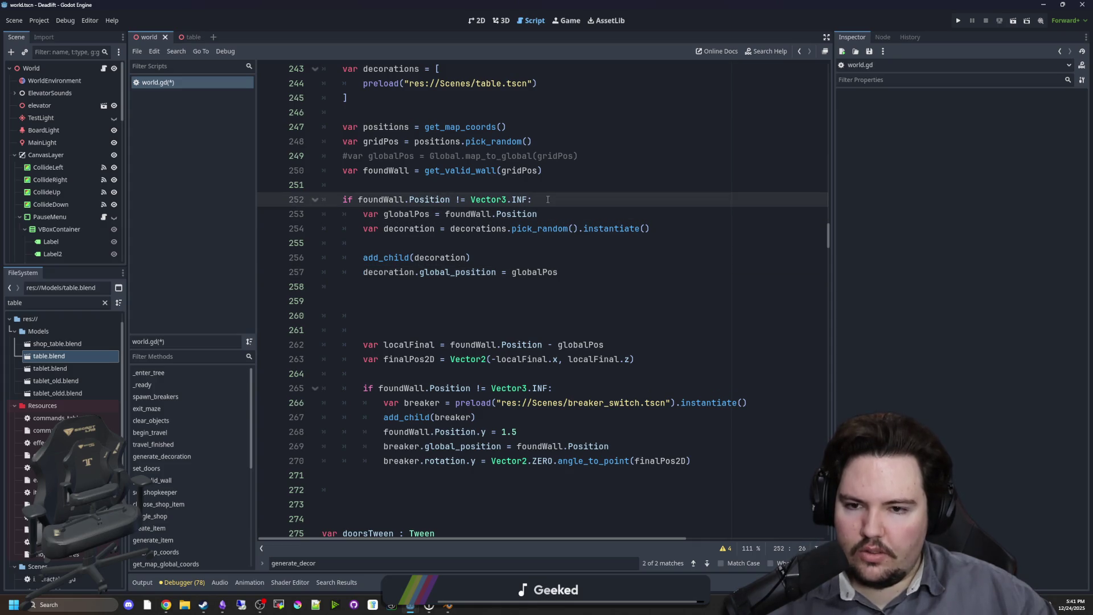
left_click(517, 188)
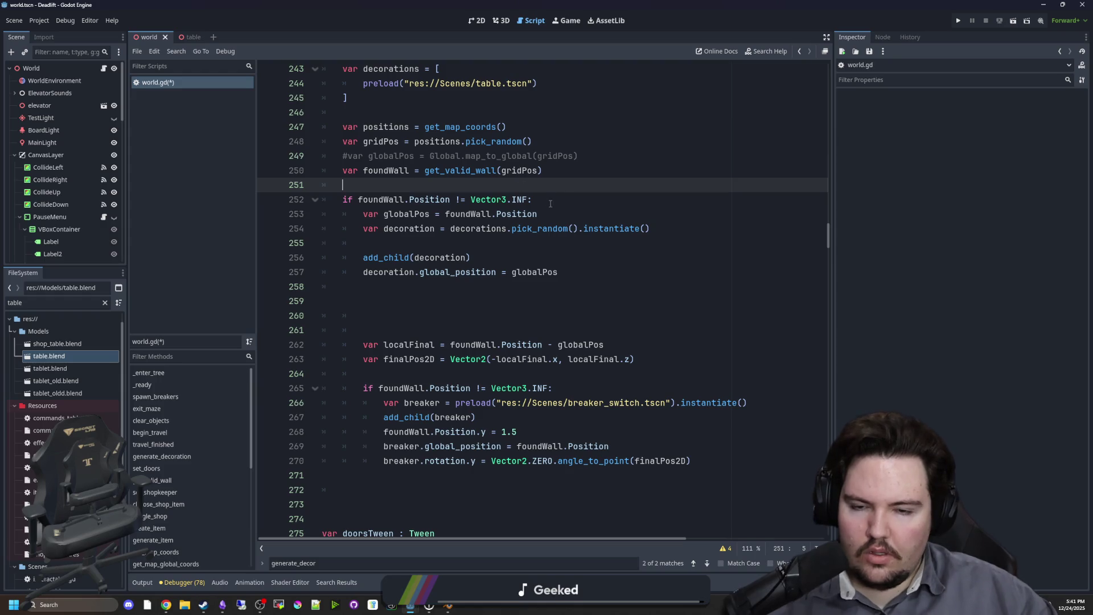
left_click(568, 214)
key("Return")
type("globalPos.y")
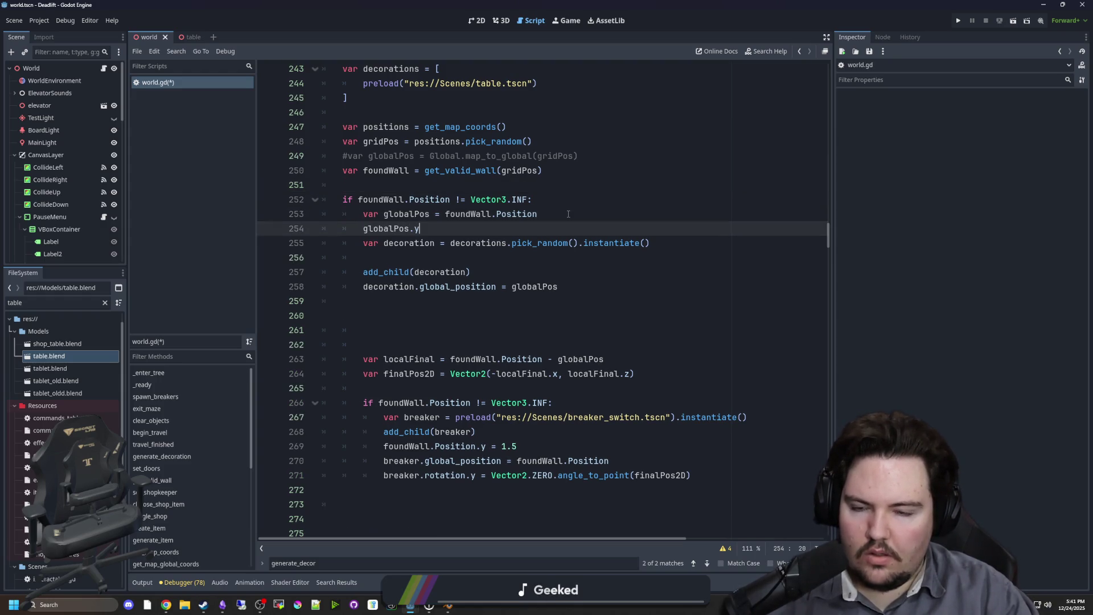
type("= 0")
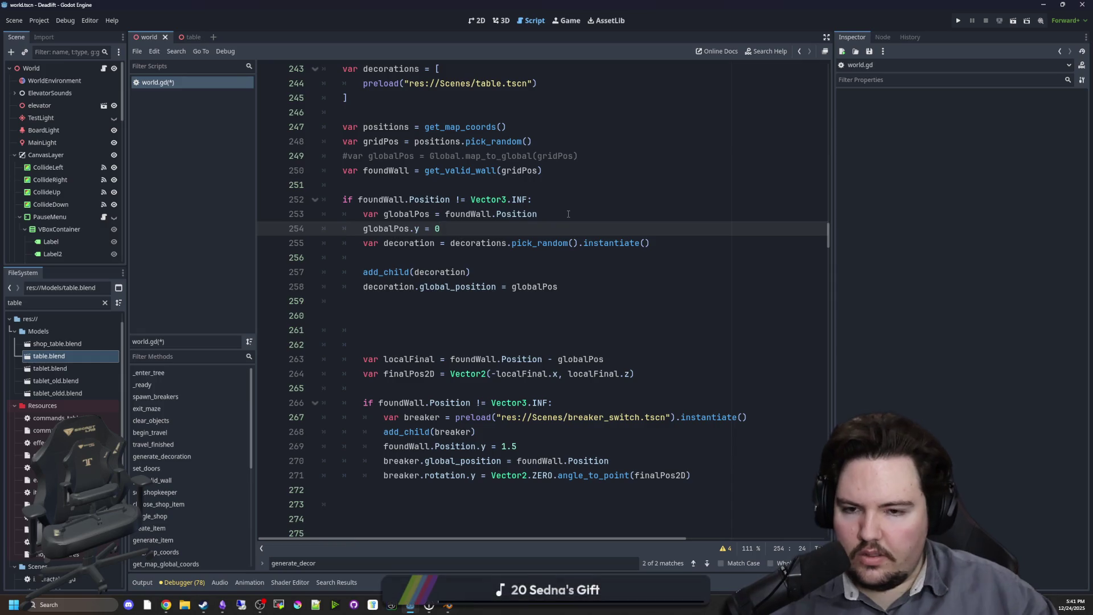
scroll(573, 213, "down", 1)
left_click(487, 341)
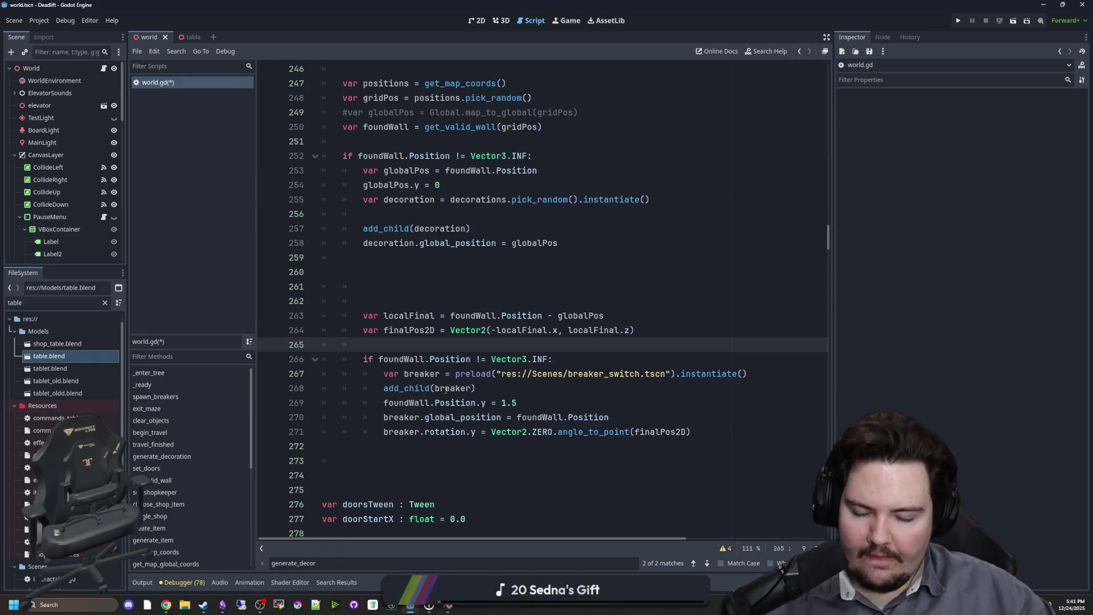
Move the breaker rotation statement under the decoration lines and rename it to decoration.rotation.y.
left_click(487, 473)
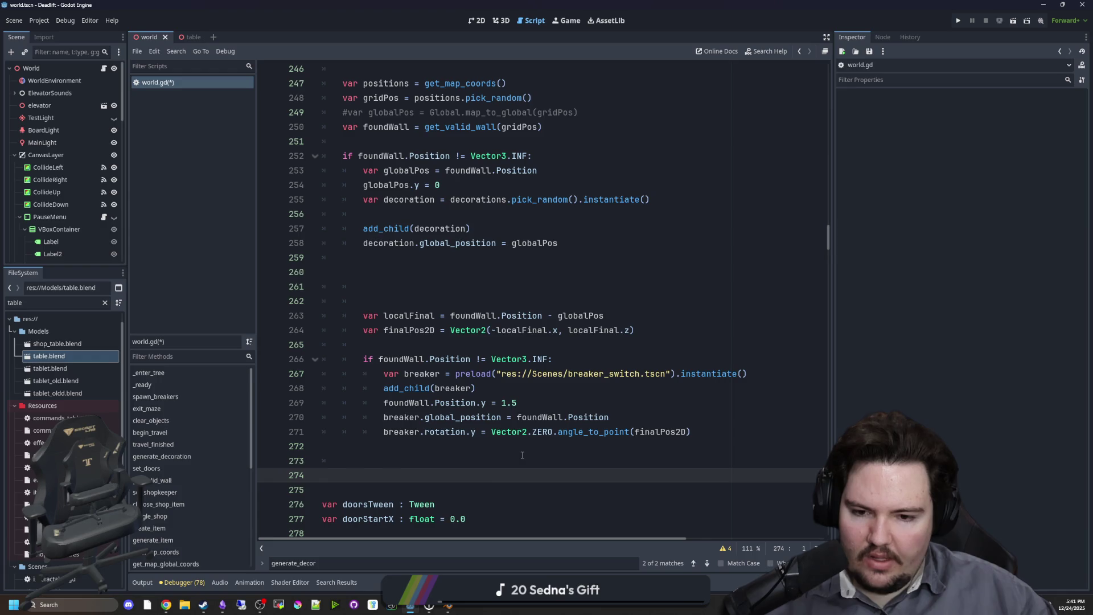
left_click(491, 446)
left_click_drag(691, 432, 383, 432)
key("ctrl+x")
left_click(349, 257)
key("ctrl+v")
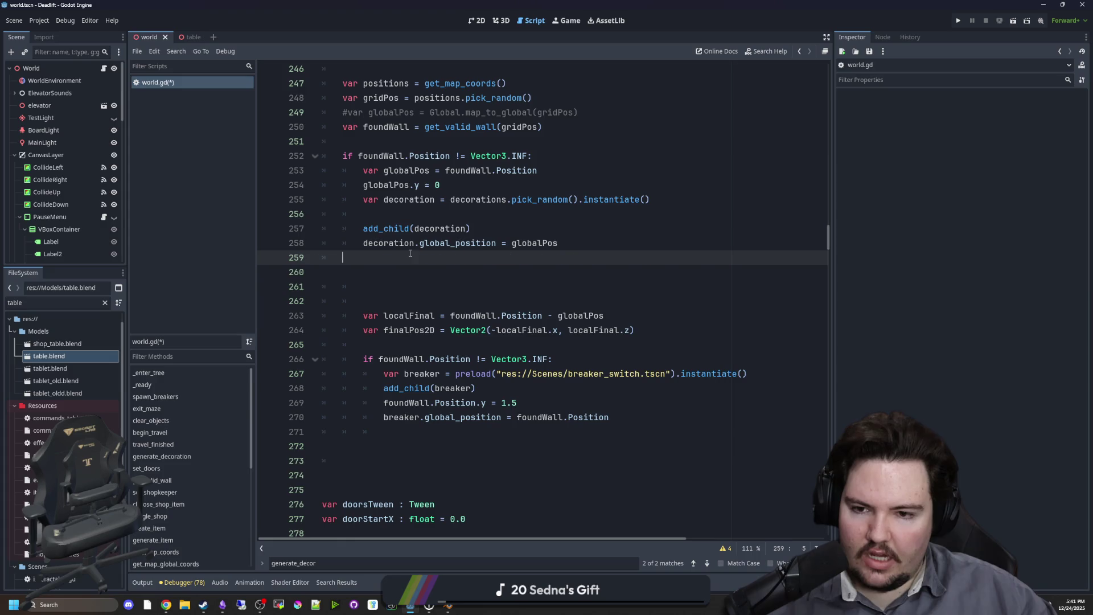
double_click(387, 242)
key("ctrl+c")
left_click(343, 257)
key("Tab")
double_click(380, 257)
key("ctrl+v")
left_click(397, 268)
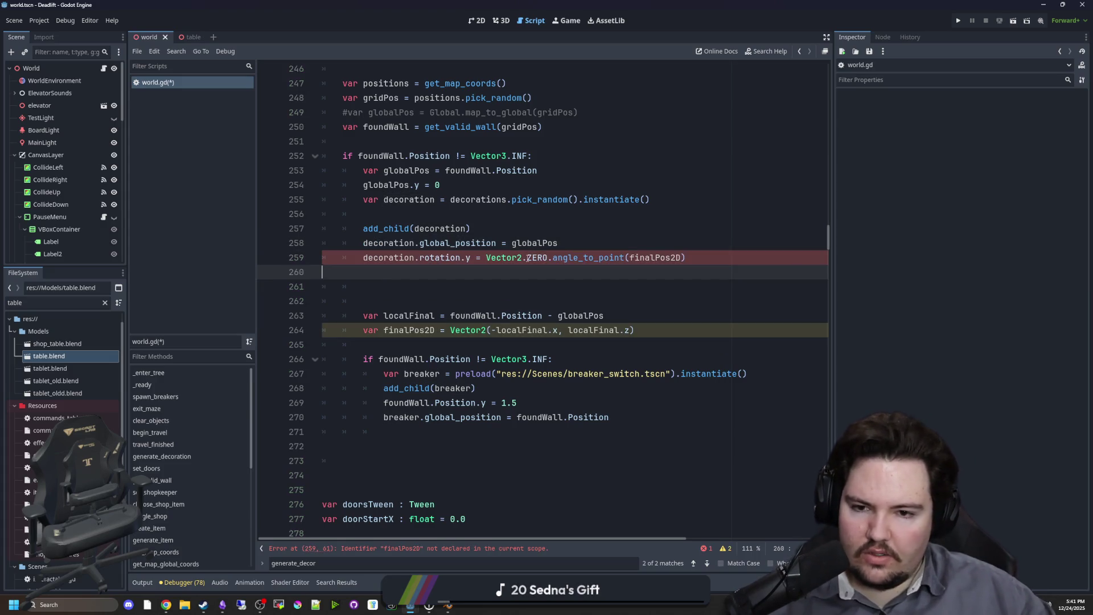
Move the localFinal and finalPos2D declarations up below the decoration instantiation.
left_click(651, 250)
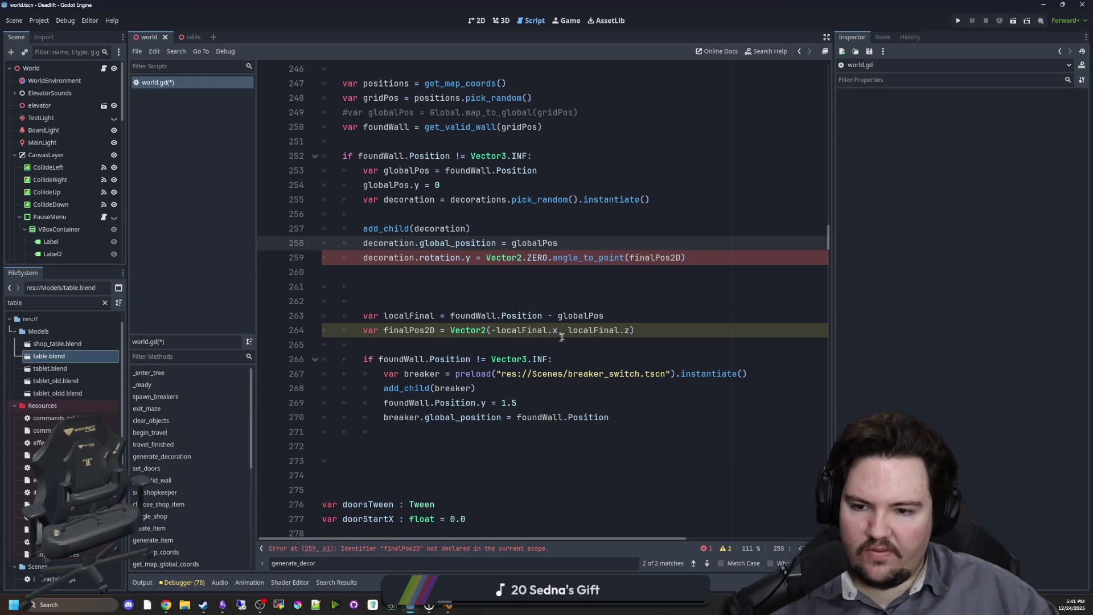
mouse_move(636, 330)
left_mouse_down()
mouse_move(357, 331)
mouse_move(291, 314)
left_mouse_up()
key("ctrl+x")
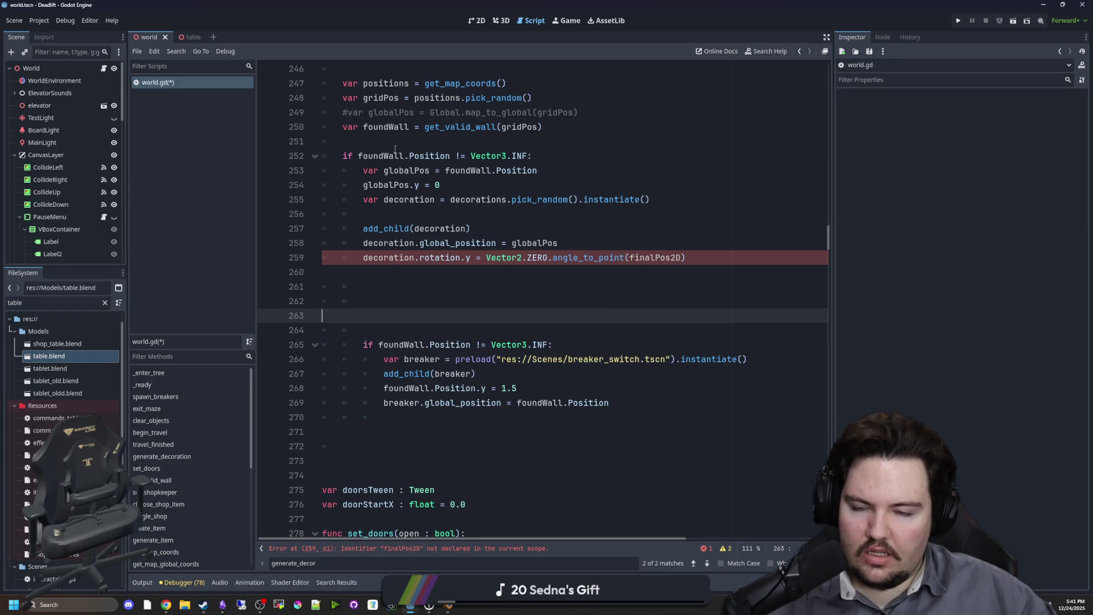
left_click(398, 216)
key("Return")
key("ctrl+v")
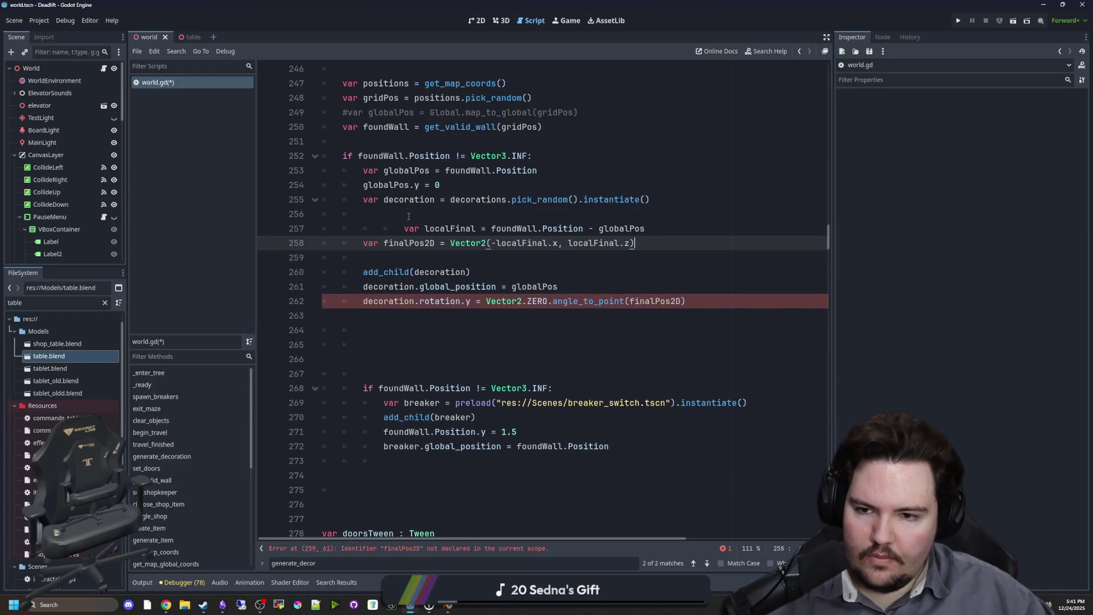
left_click(398, 223)
key("BackSpace")
key("BackSpace")
left_click(409, 215)
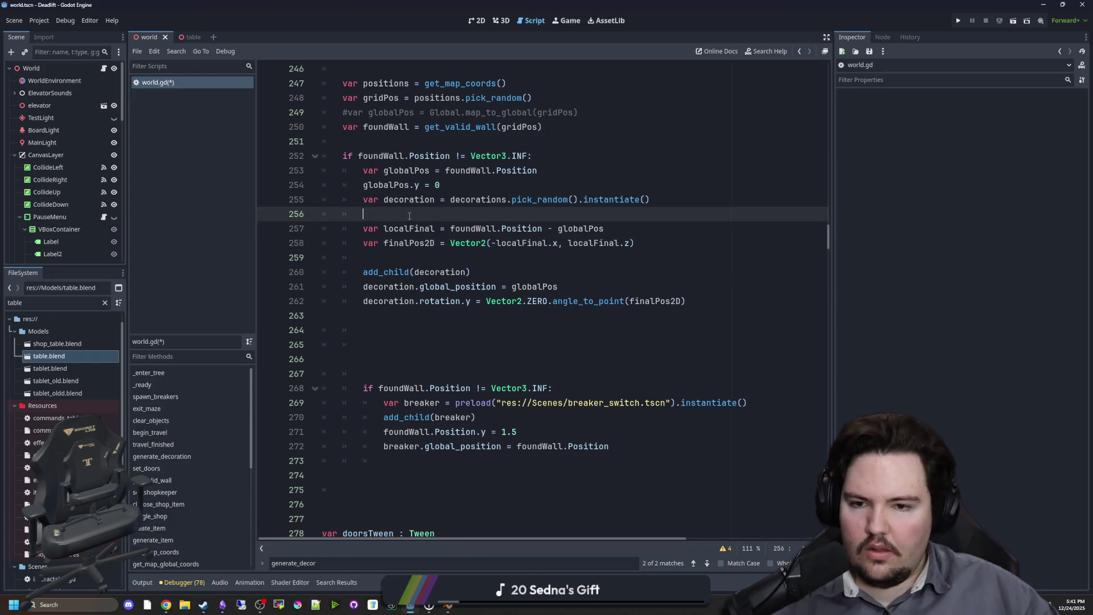
Delete the leftover breaker-spawning block from generate_decoration.
scroll(422, 399, "down", 1)
left_click(413, 451)
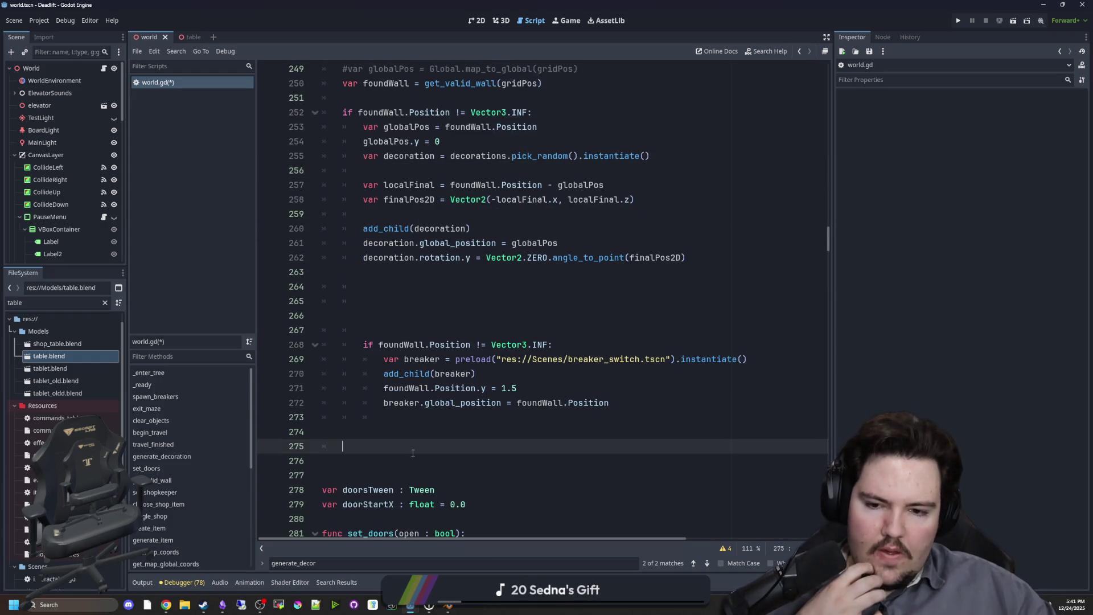
left_click_drag(412, 453, 295, 269)
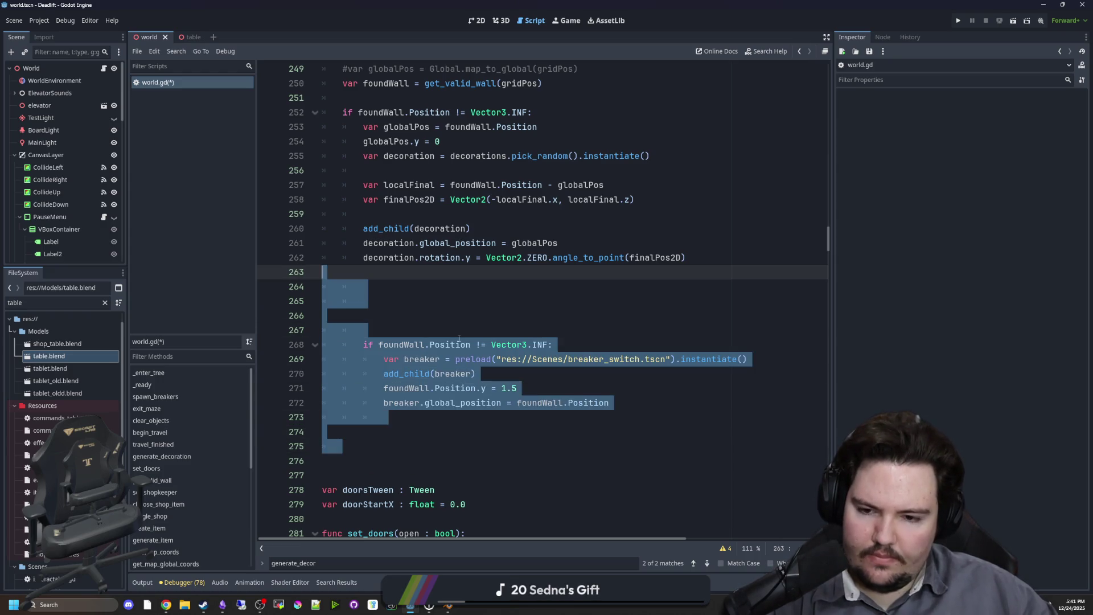
key("BackSpace")
key("BackSpace")
scroll(440, 335, "up", 3)
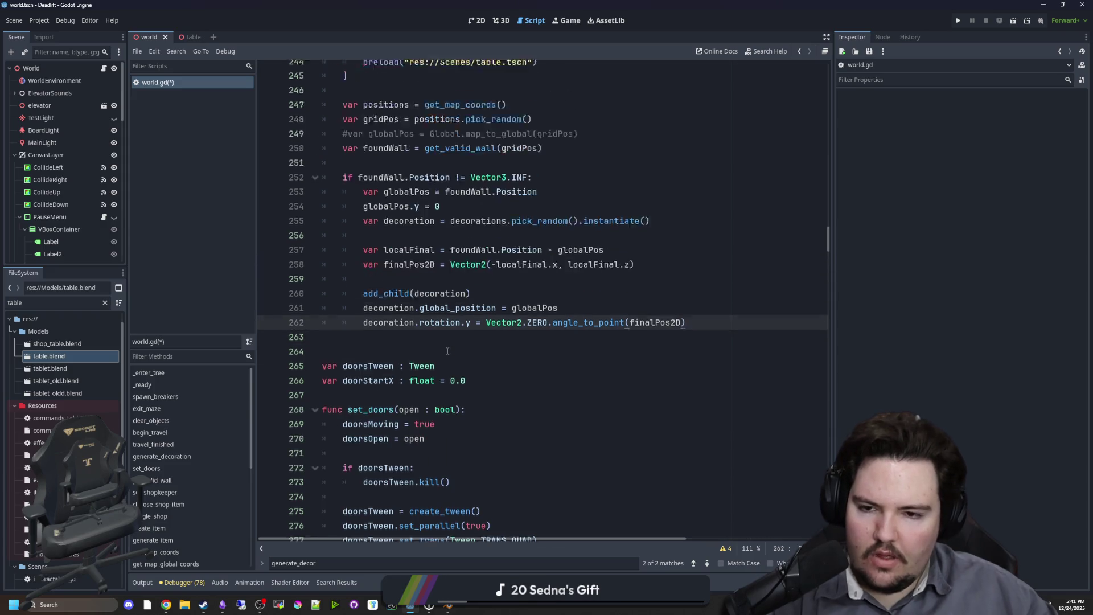
scroll(396, 245, "up", 1)
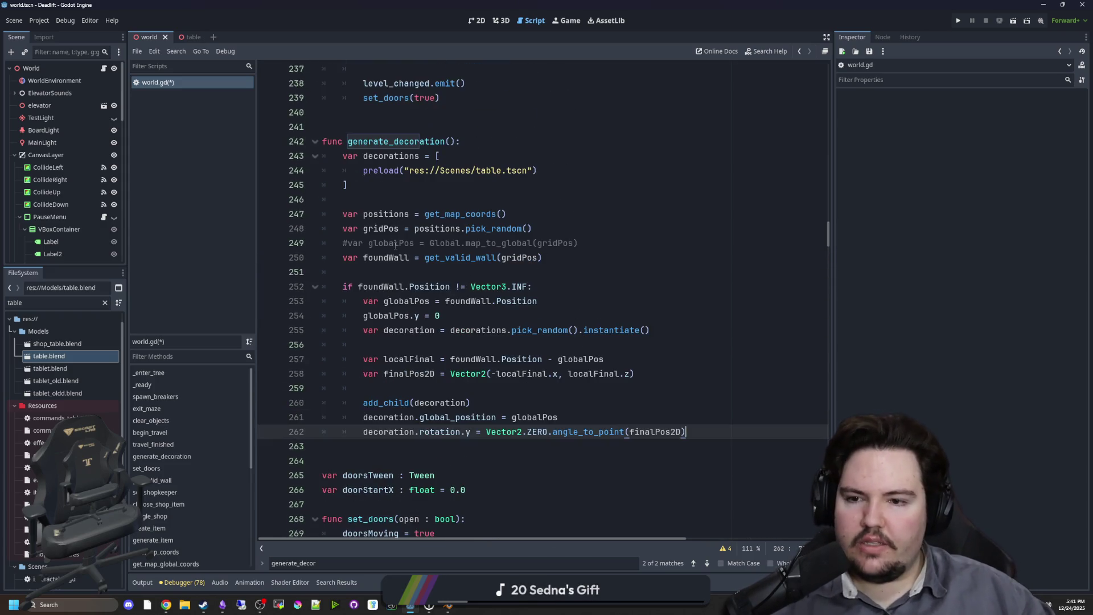
Delete the commented-out map_to_global line and save world.gd.
triple_click(604, 244)
key("BackSpace")
left_click(430, 204)
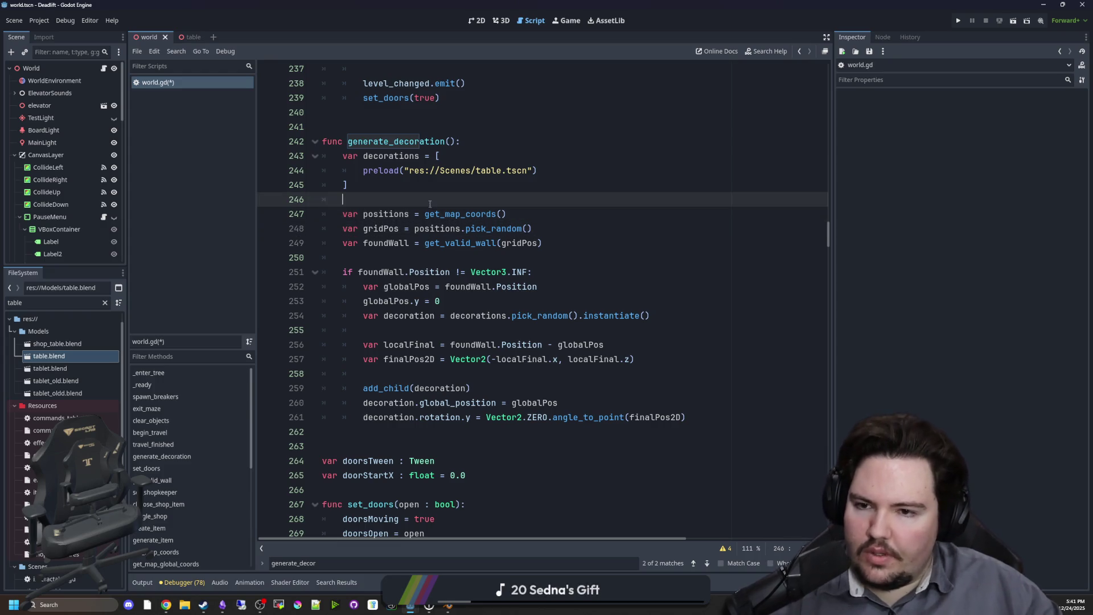
key("ctrl+s")
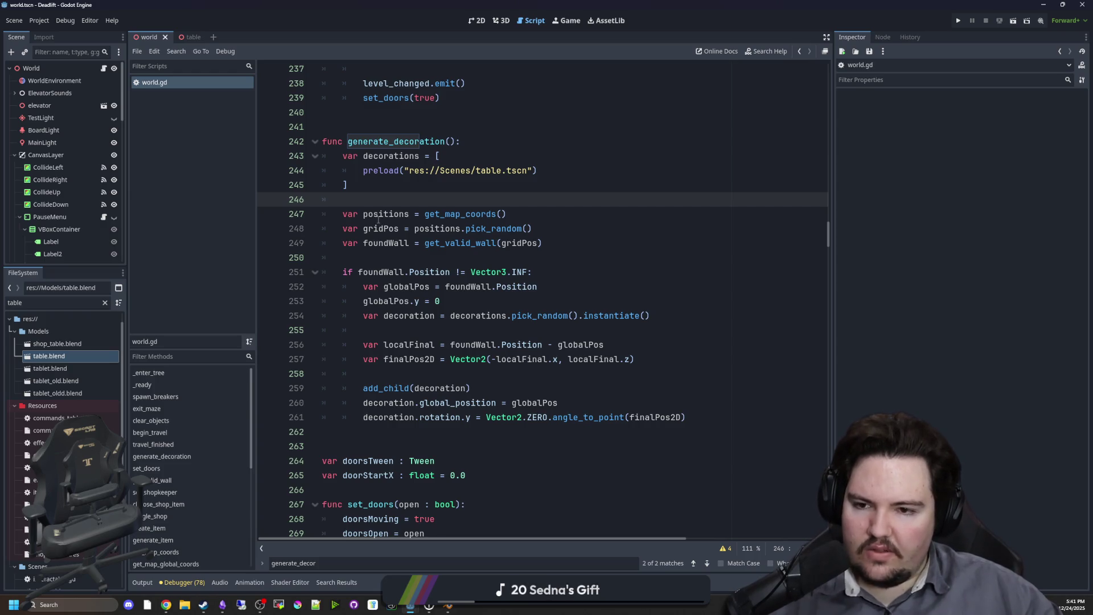
Review the generate_decoration code and run the project to test the decorations.
key("Up")
left_click(405, 194)
left_click_drag(391, 243, 557, 240)
left_click(574, 239)
left_click(516, 259)
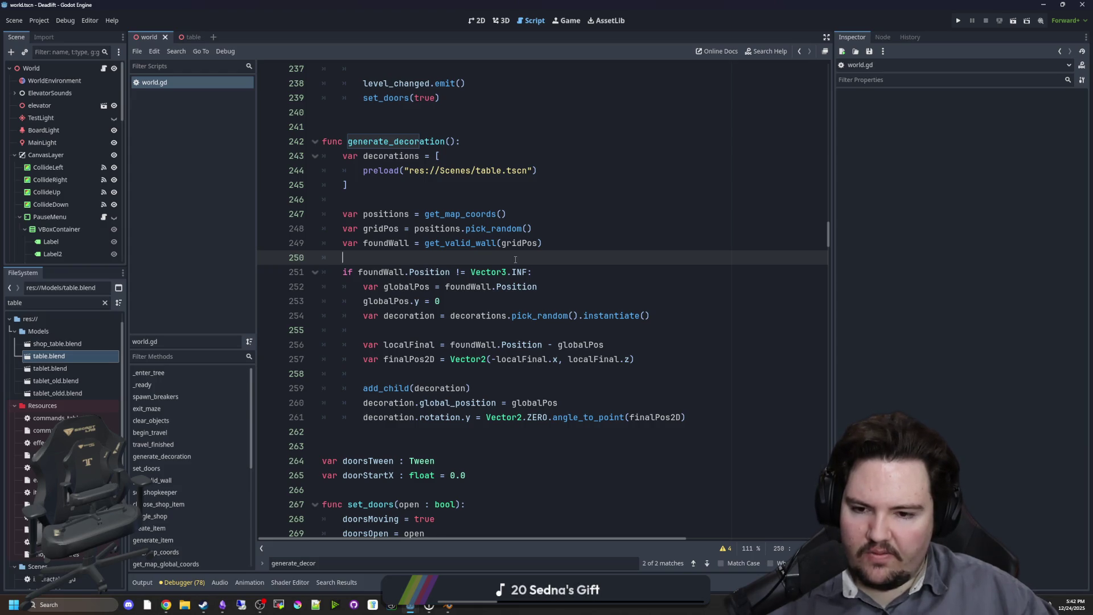
left_click(356, 374)
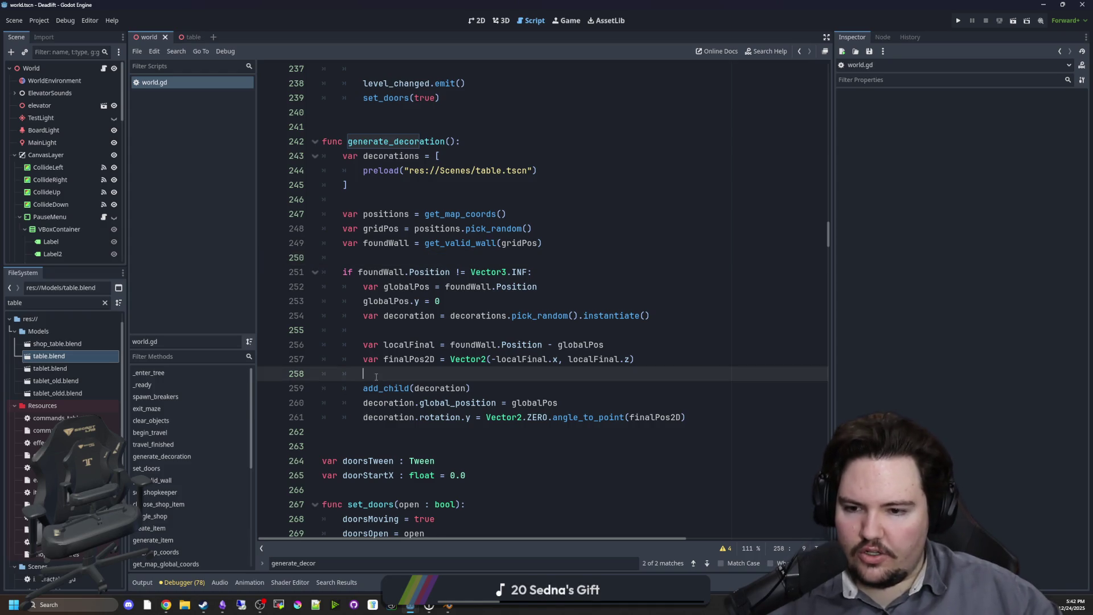
left_click(957, 21)
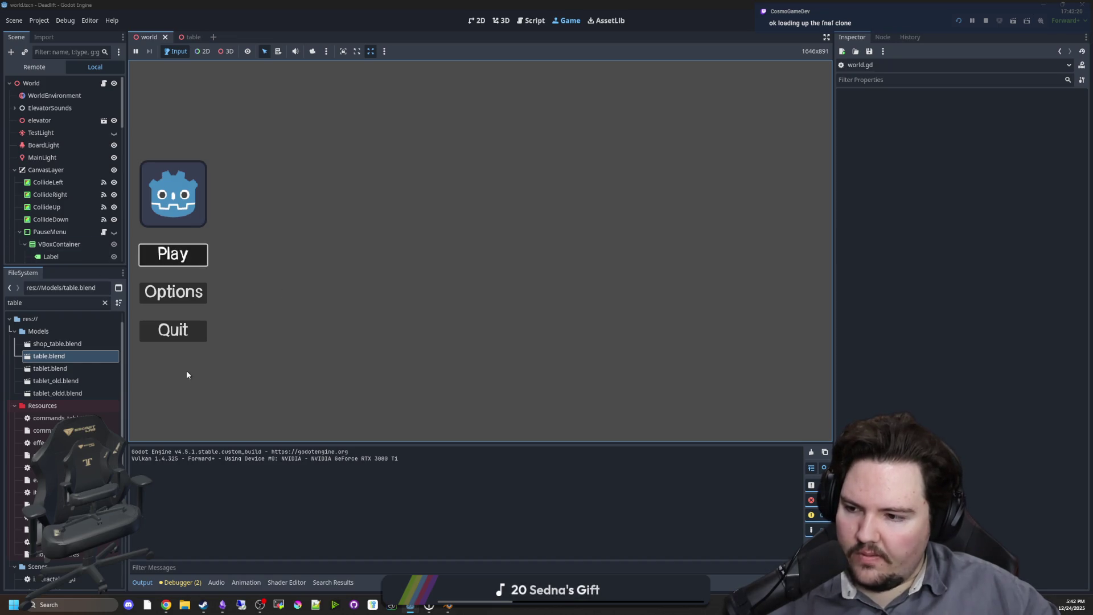
Start playing from the main menu, walk into the elevator, and pause the game.
key("Return")
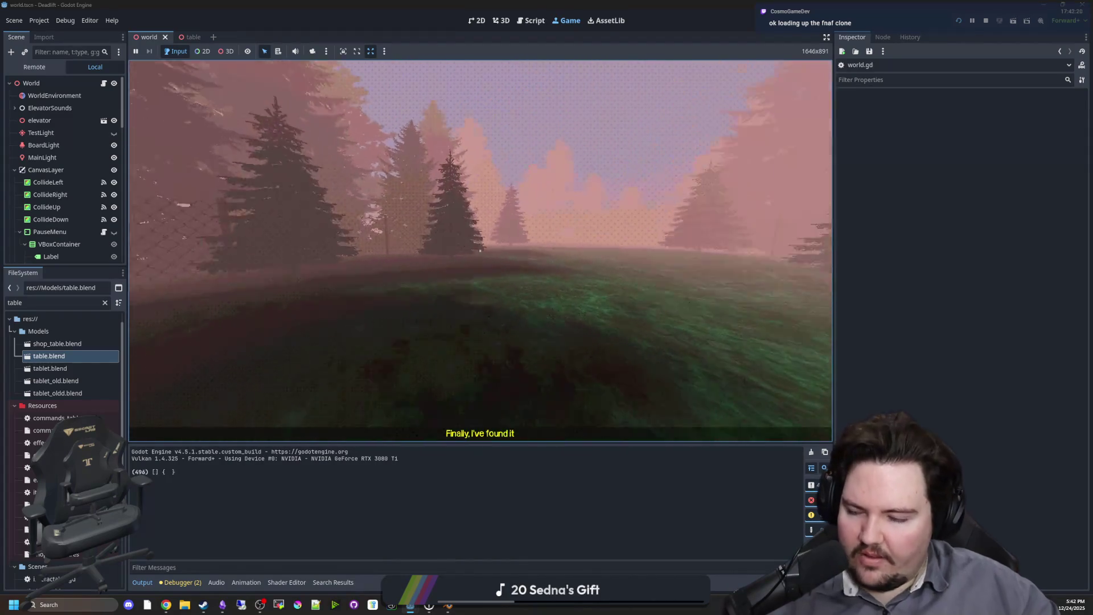
key("w")
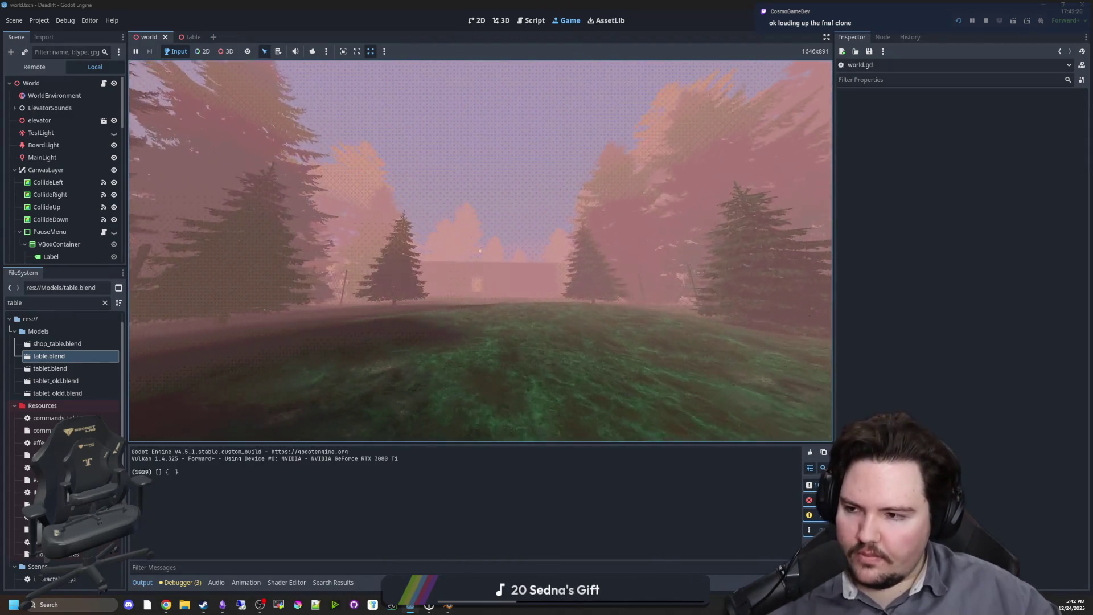
key("w")
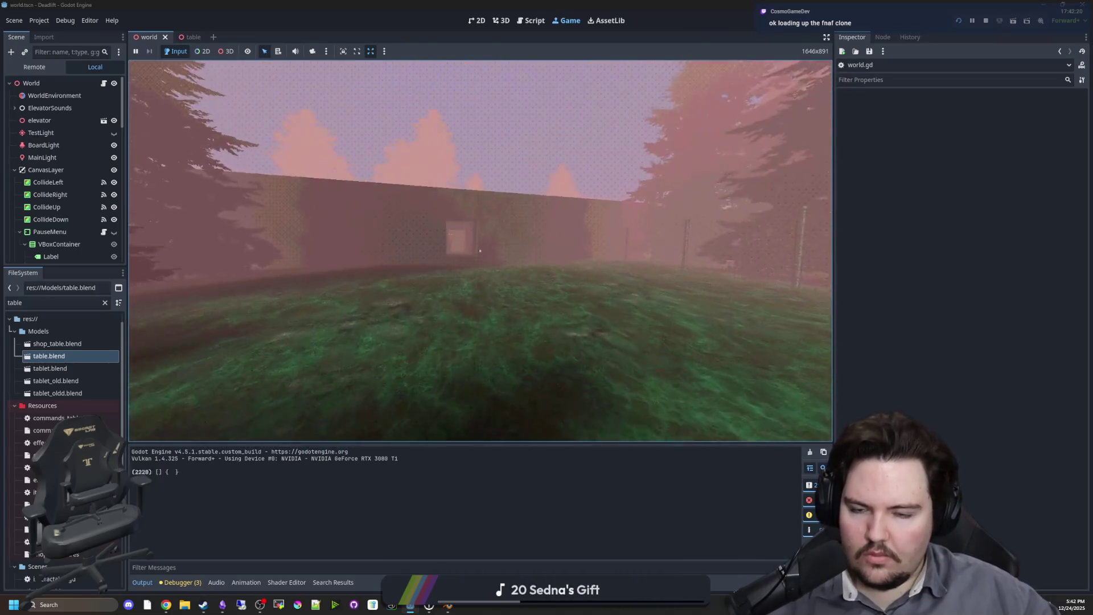
key("w")
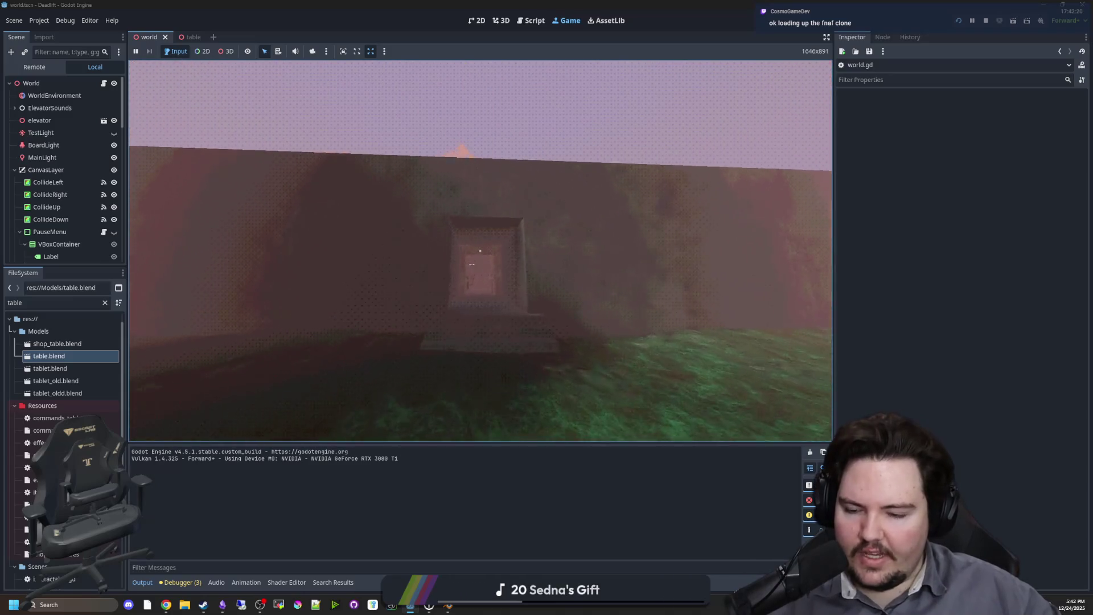
key("w")
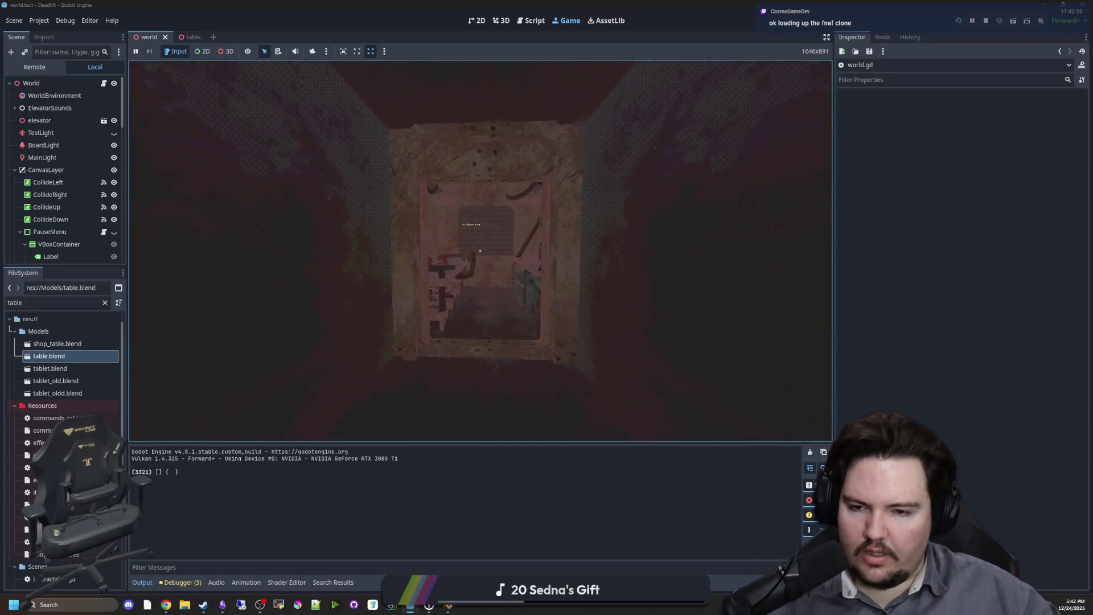
key("w")
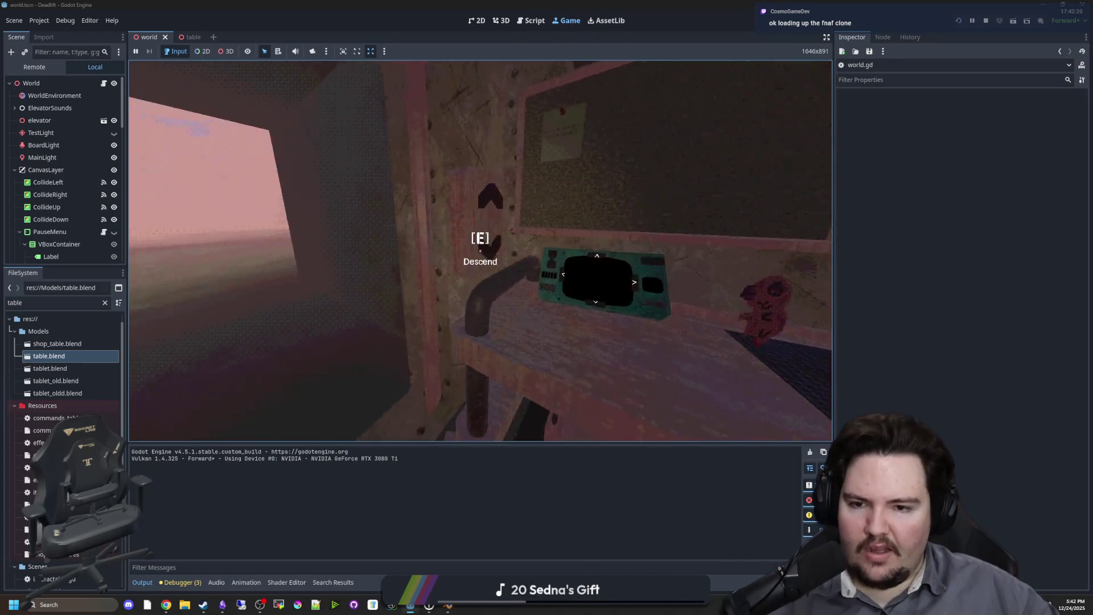
key("Escape")
In Blender, orbit to a front view of the table and save table.blend, then resume the game.
key("super")
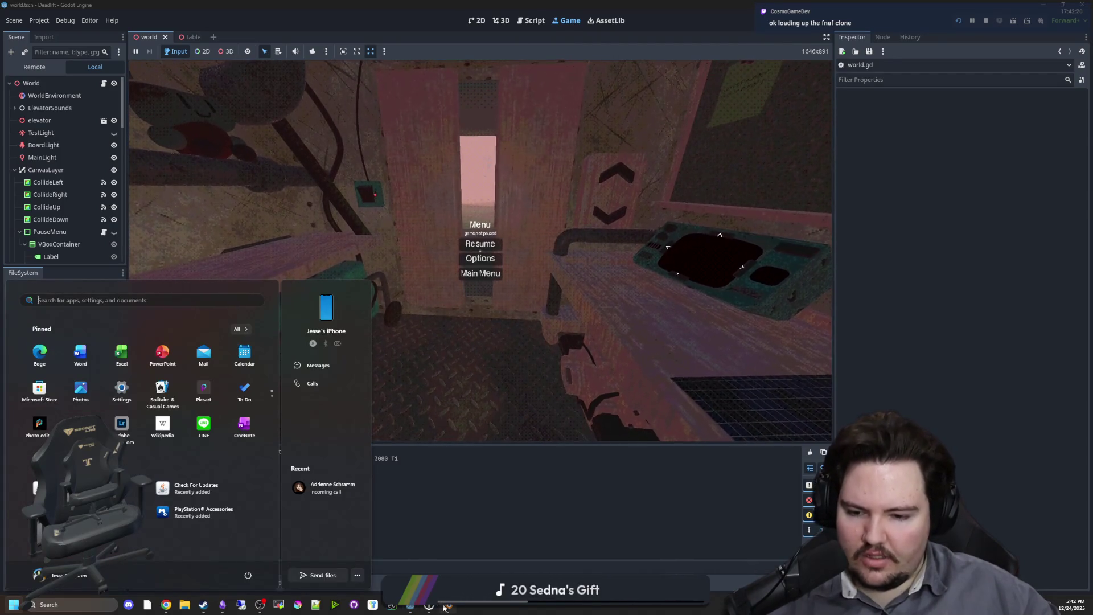
left_click(448, 606)
left_click(448, 606)
mouse_move(606, 341)
left_mouse_down()
mouse_move(517, 312)
mouse_move(632, 310)
left_mouse_up()
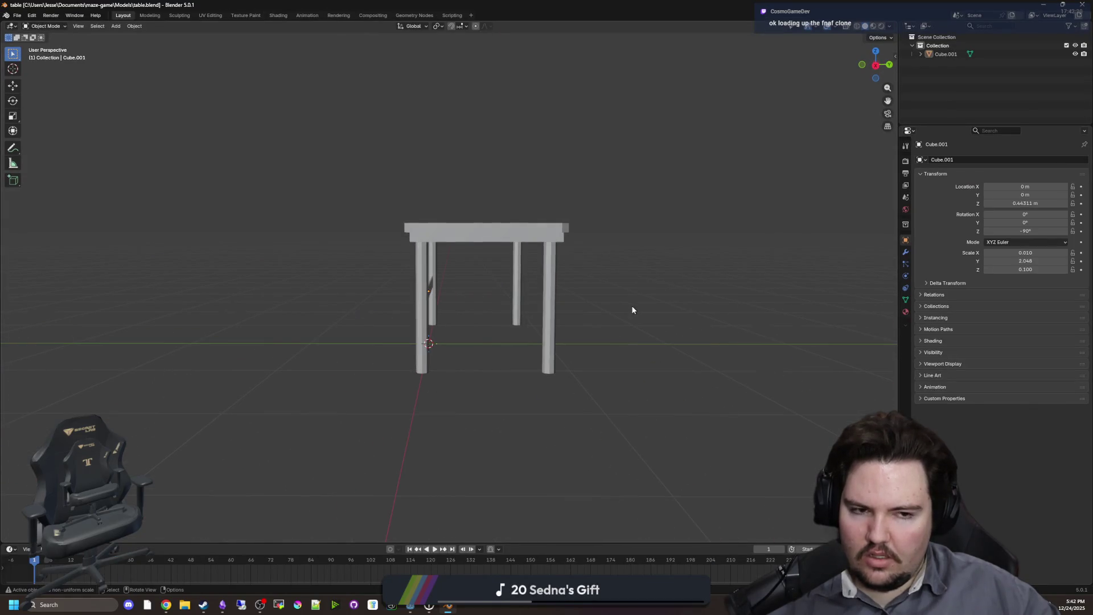
key("ctrl+s")
key("alt+Tab")
left_click(480, 244)
Exit the elevator into the dark maze and inspect the first spawned table.
key("s")
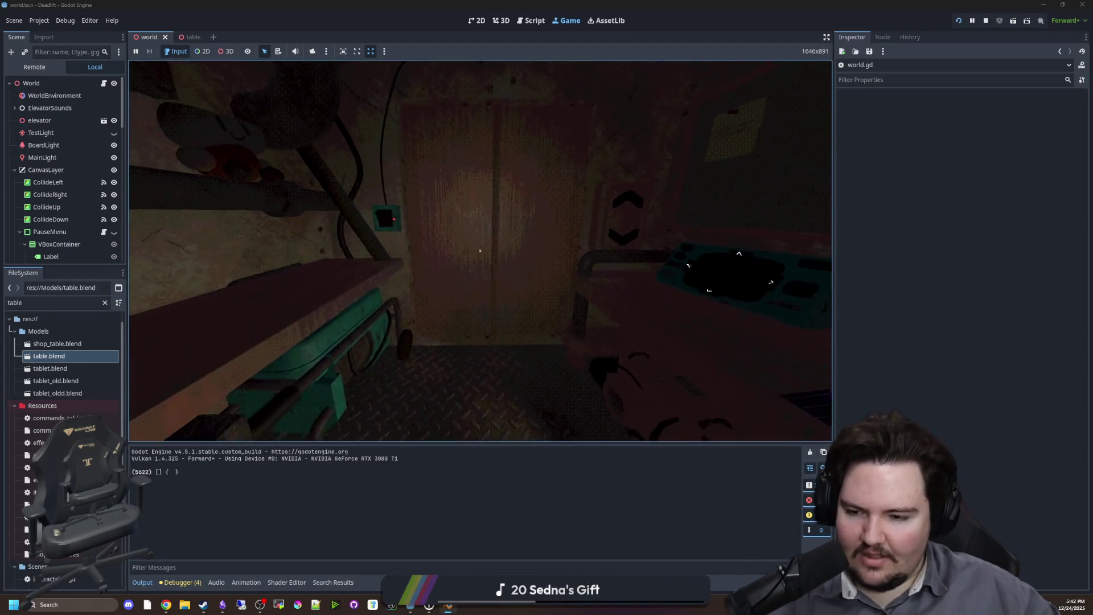
key("w")
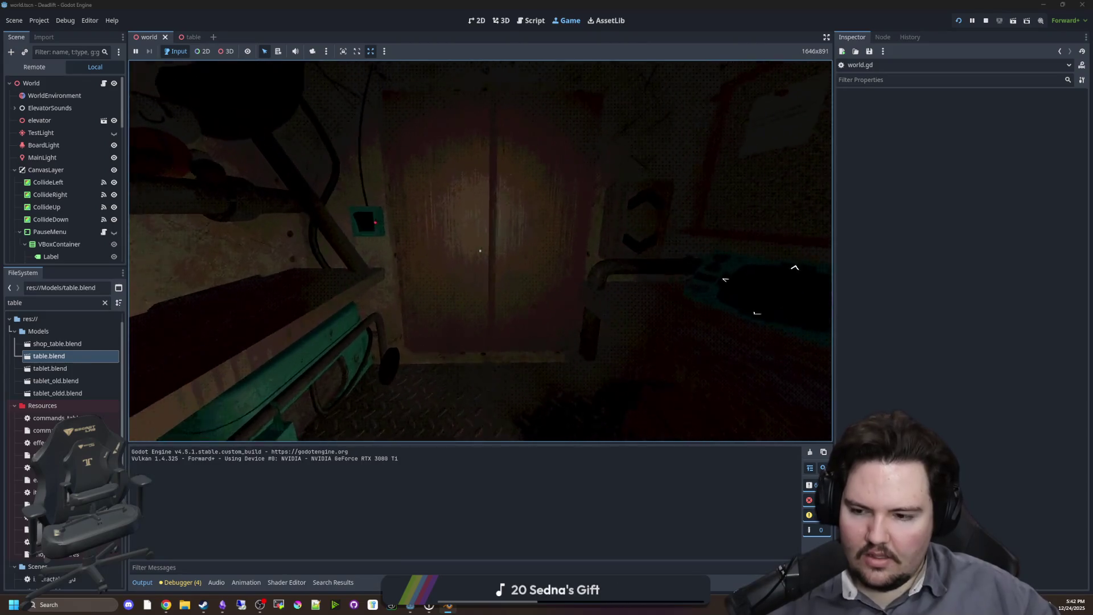
key("w")
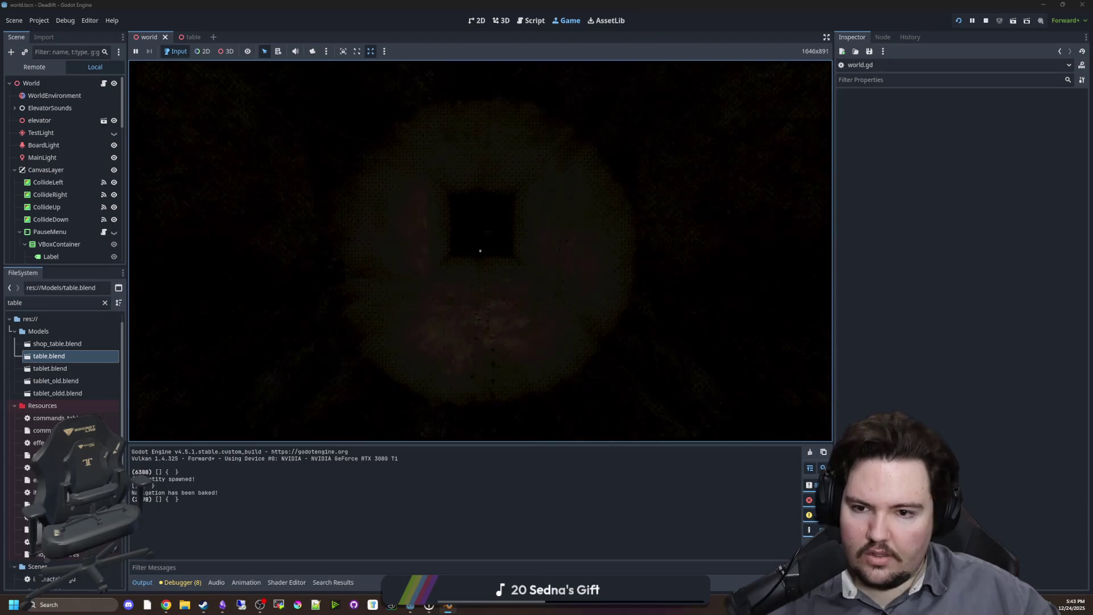
key("w")
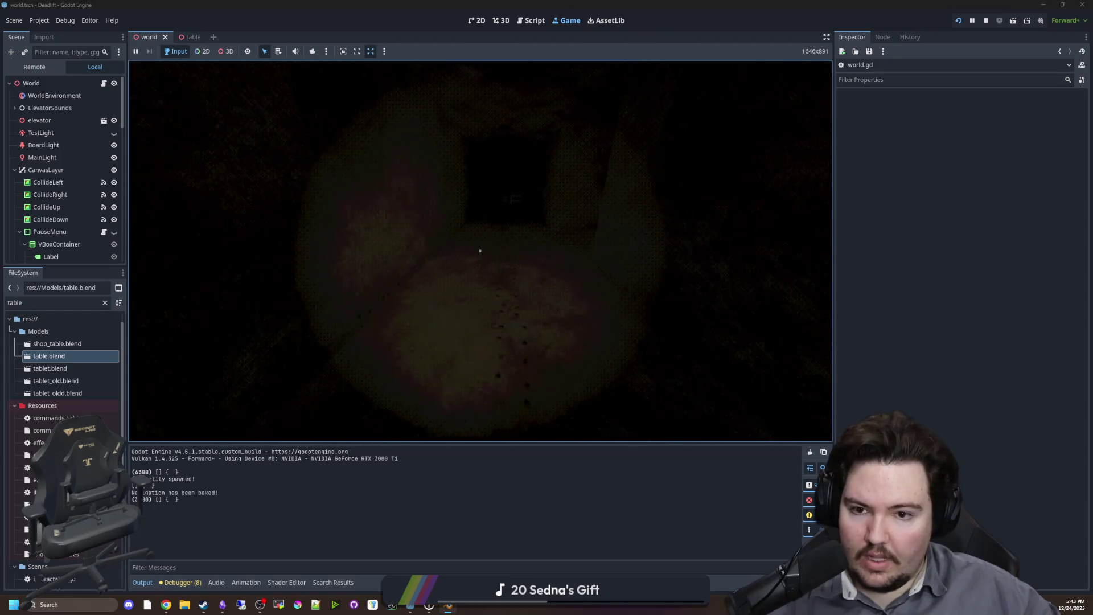
key("s")
key("w")
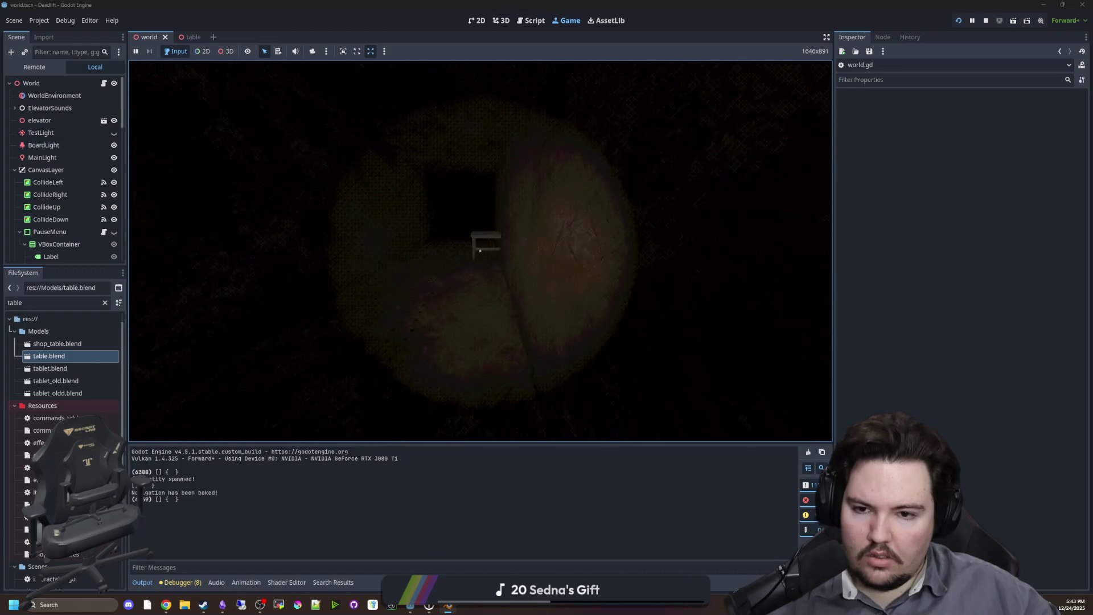
key("w")
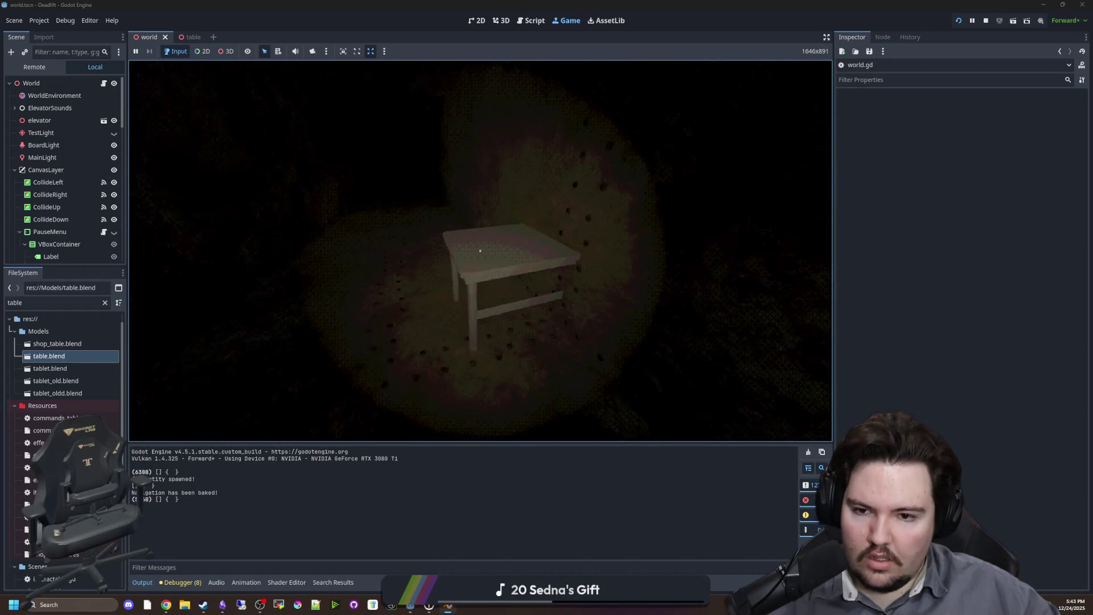
key("e")
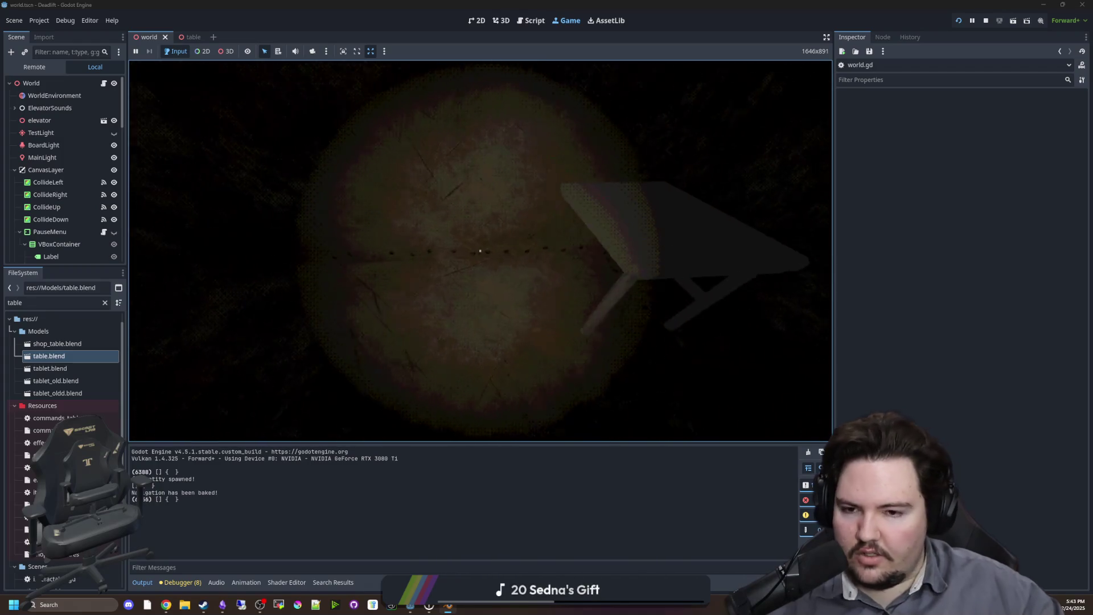
key("a")
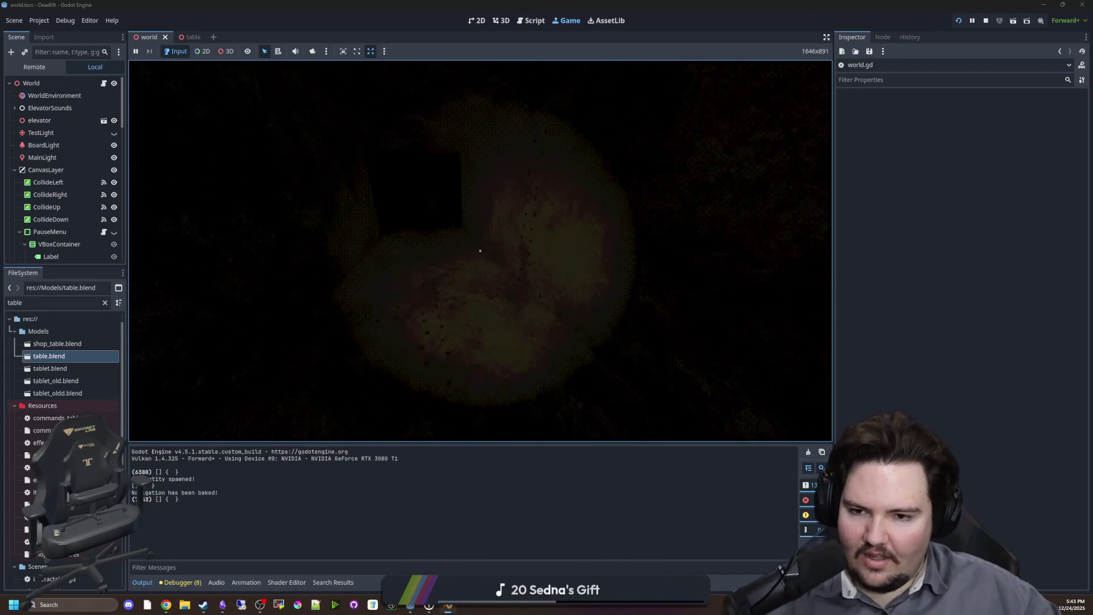
key("a")
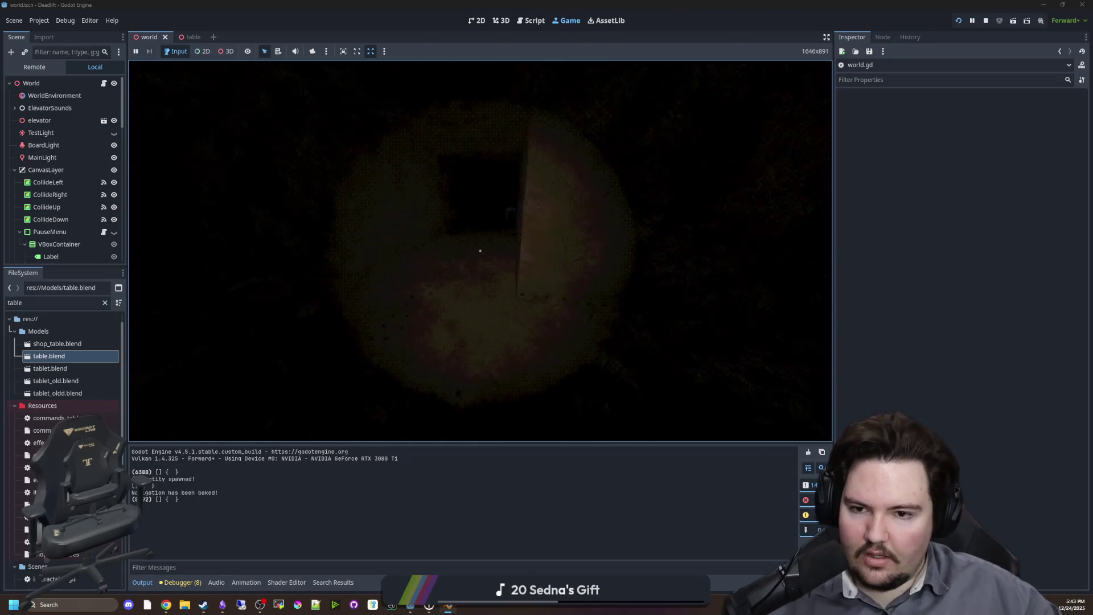
key("w")
key("w")
Walk to the table inside the square wall opening and look at the distant tables.
key("a")
key("s")
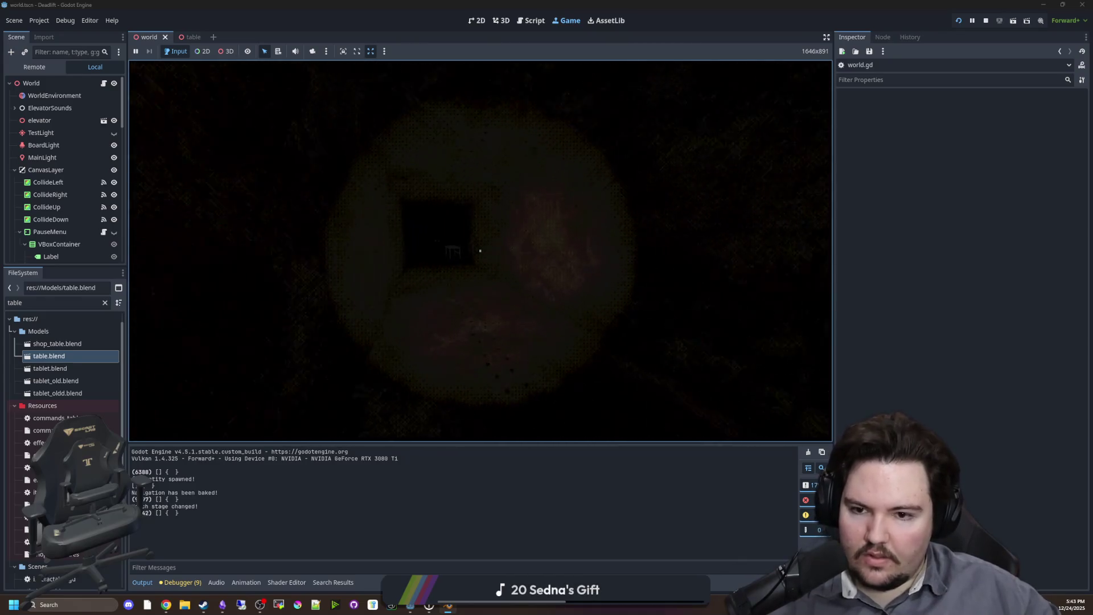
key("w")
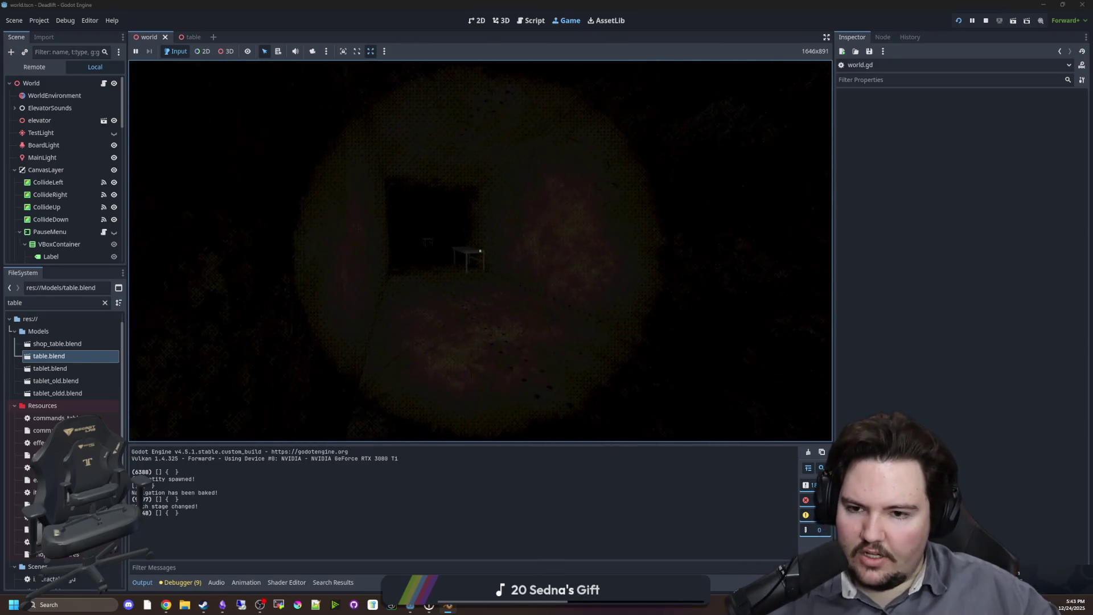
key("w")
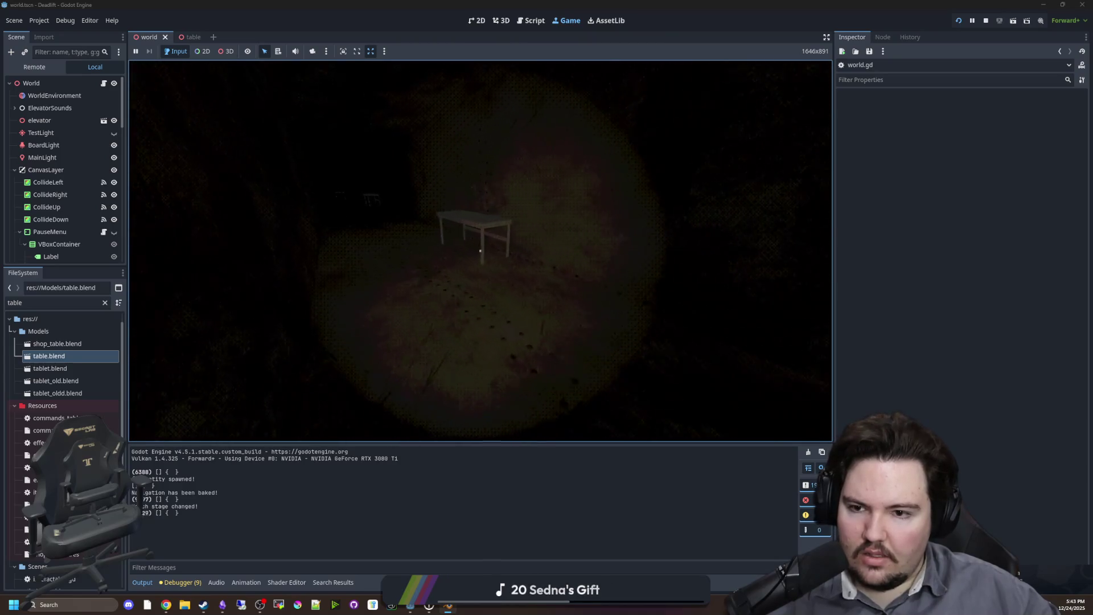
key("w")
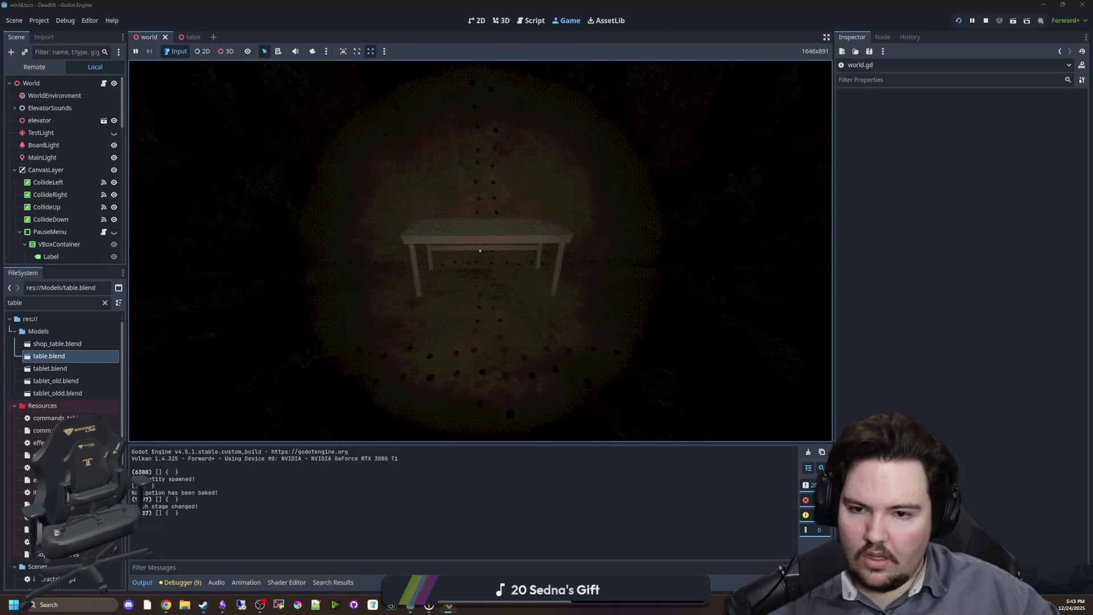
key("s")
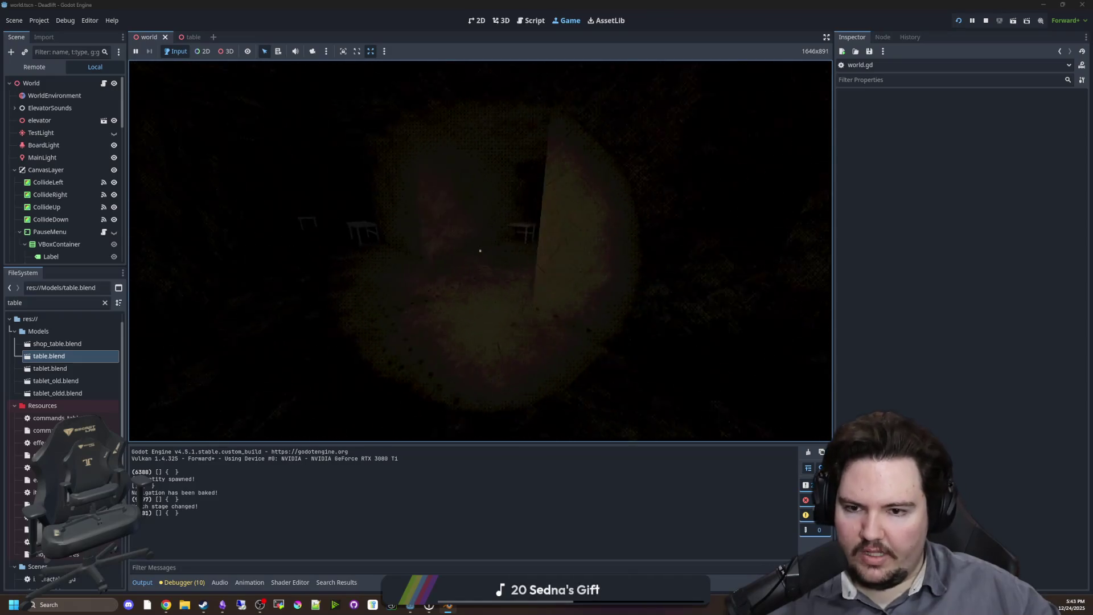
key("w")
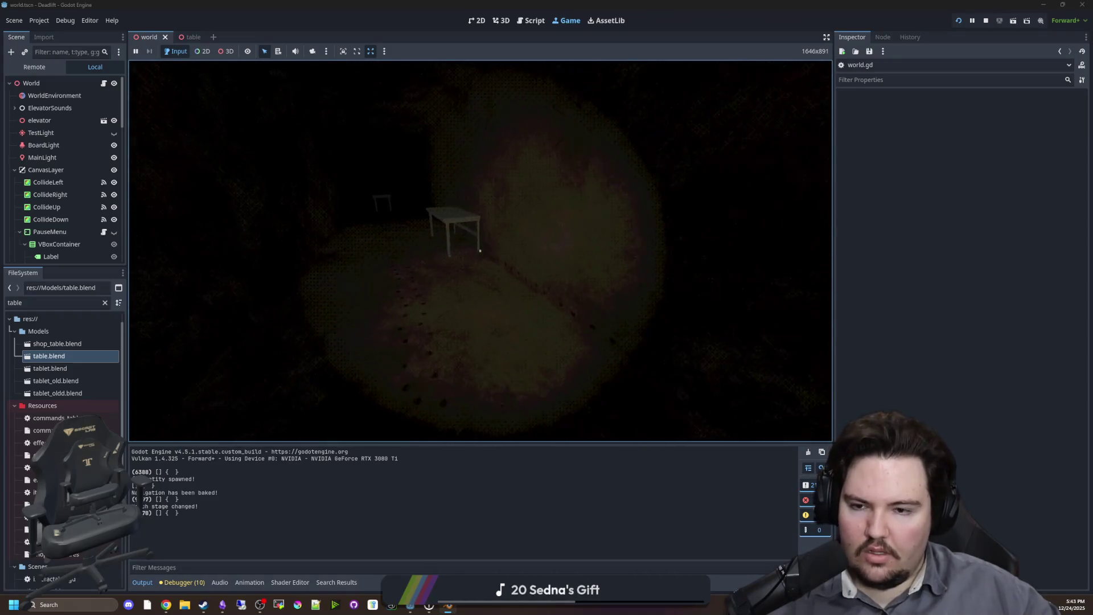
Approach the far table, pause the game, and return to the world.gd script.
key("Escape")
key("super")
left_click(510, 305)
left_click(490, 245)
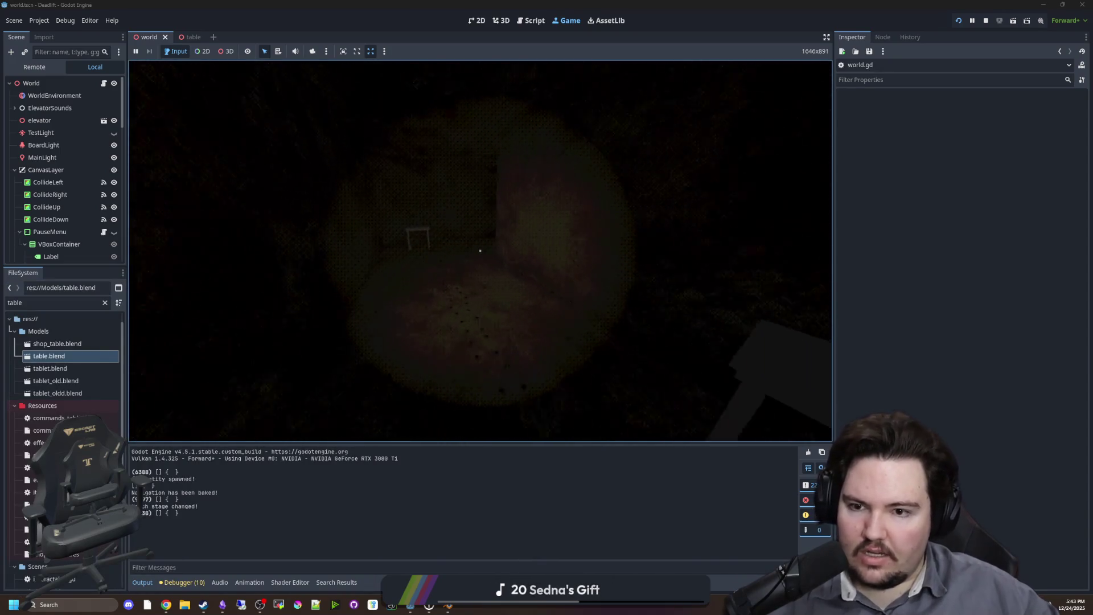
key("w")
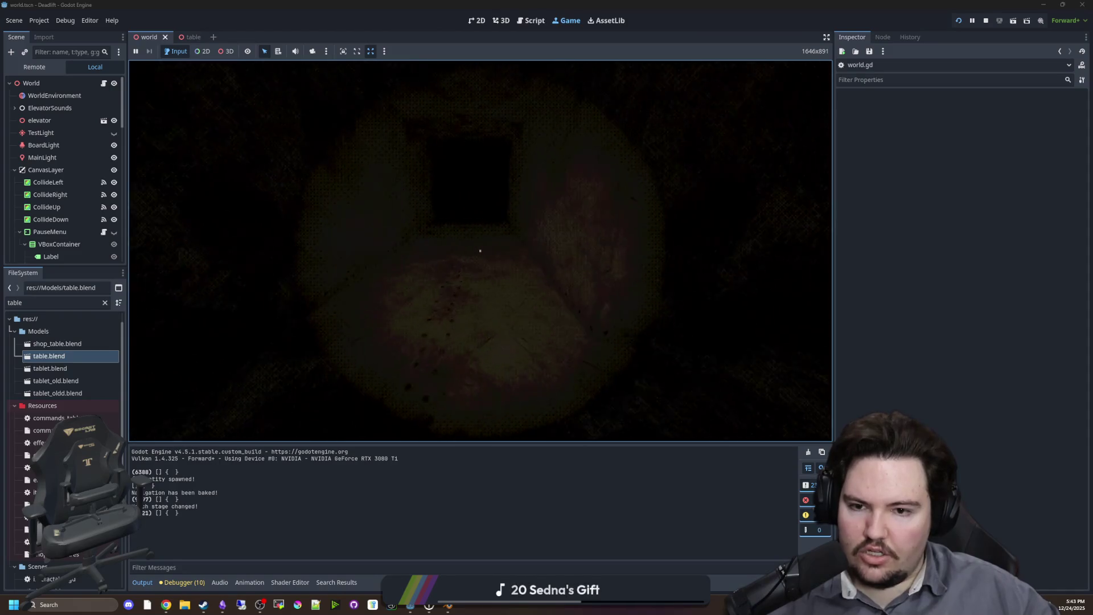
key("Escape")
key("super")
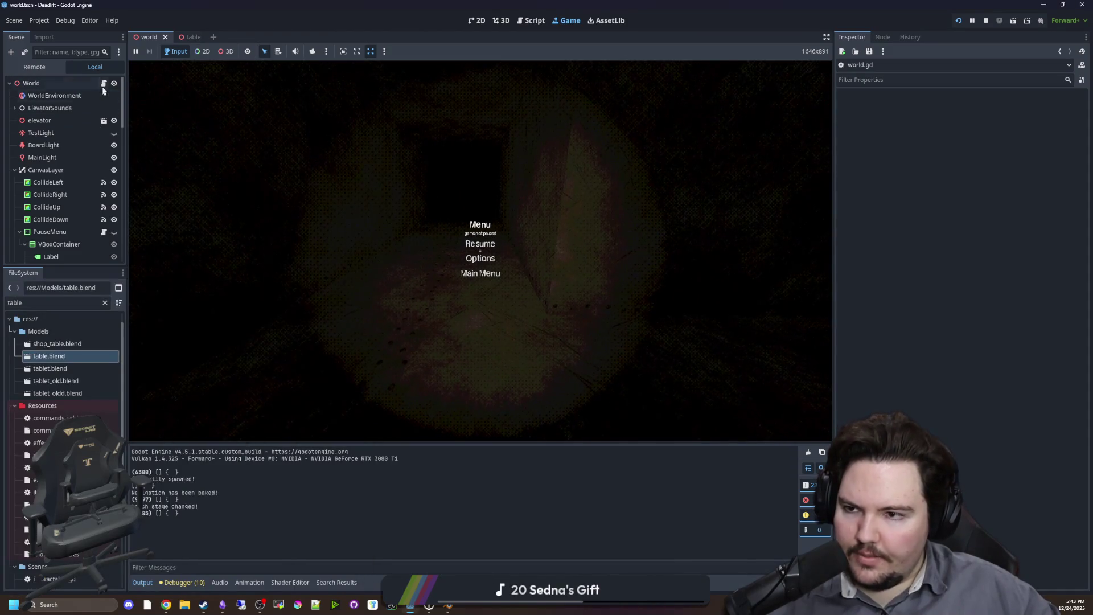
left_click(104, 83)
scroll(467, 302, "down", 3)
left_click(467, 302)
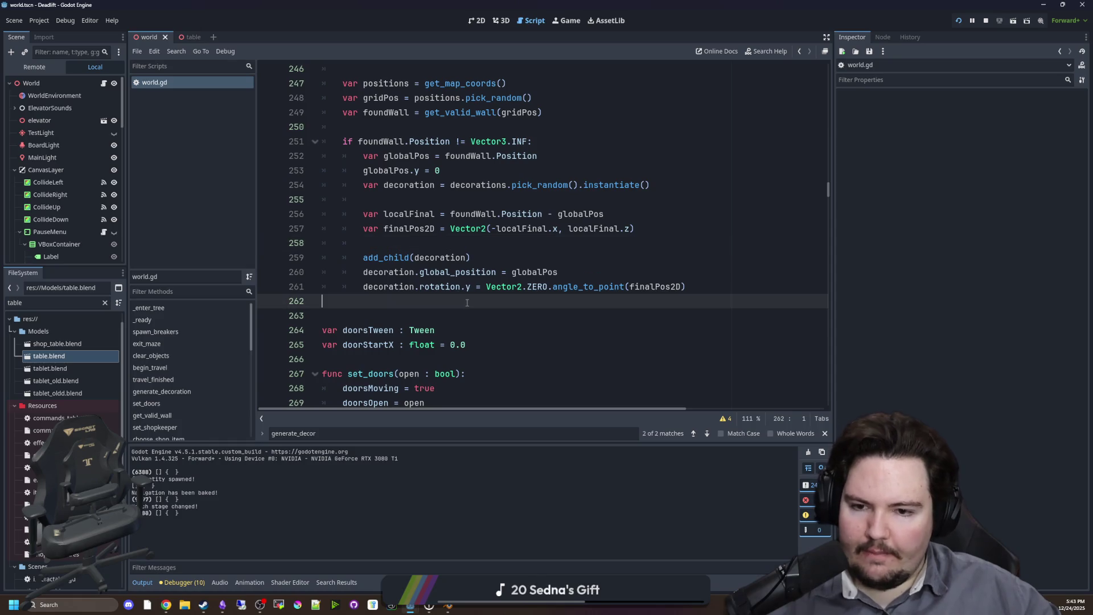
left_click(495, 257)
left_click(477, 300)
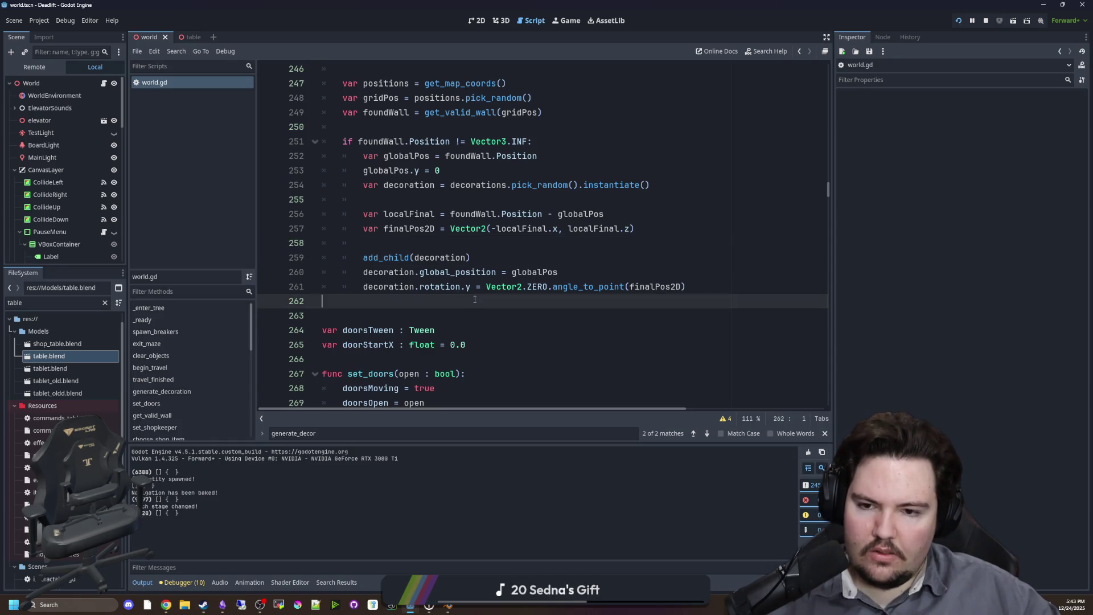
left_click(616, 266)
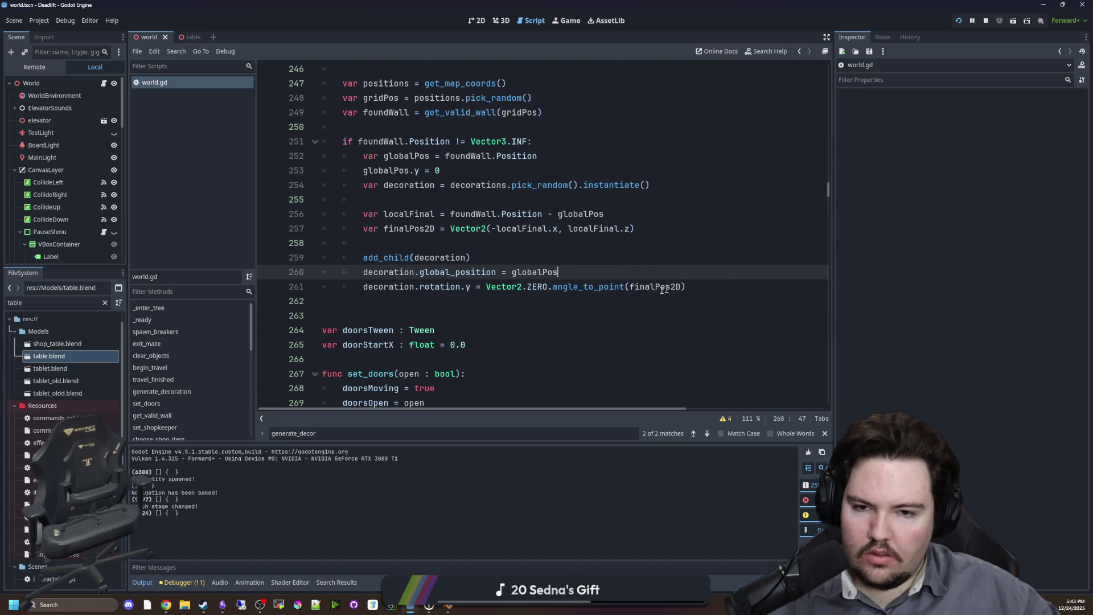
scroll(664, 290, "up", 1)
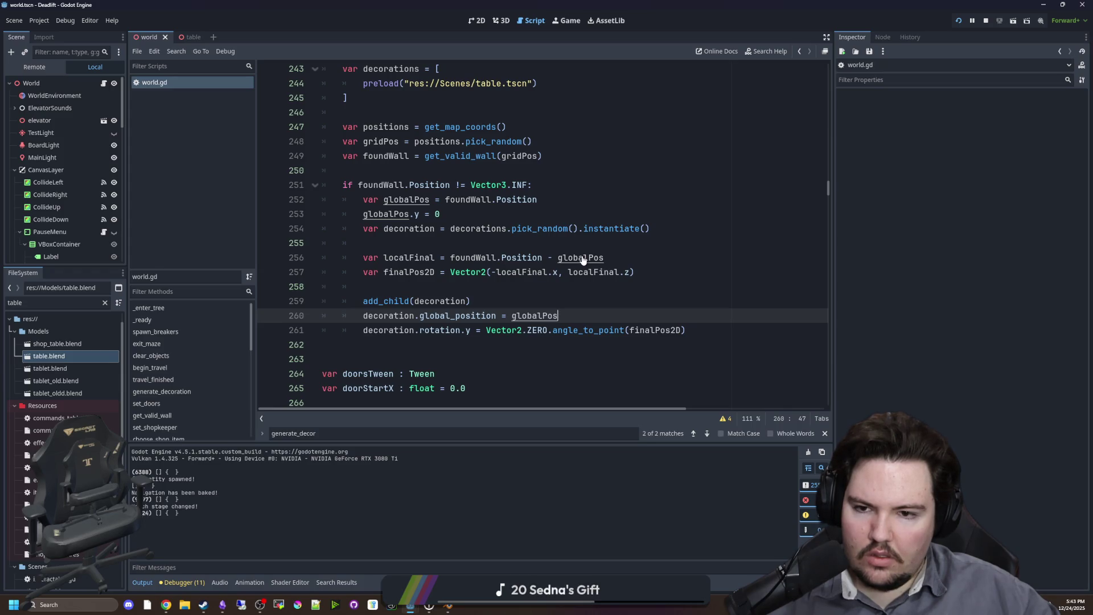
left_click(393, 214)
double_click(392, 199)
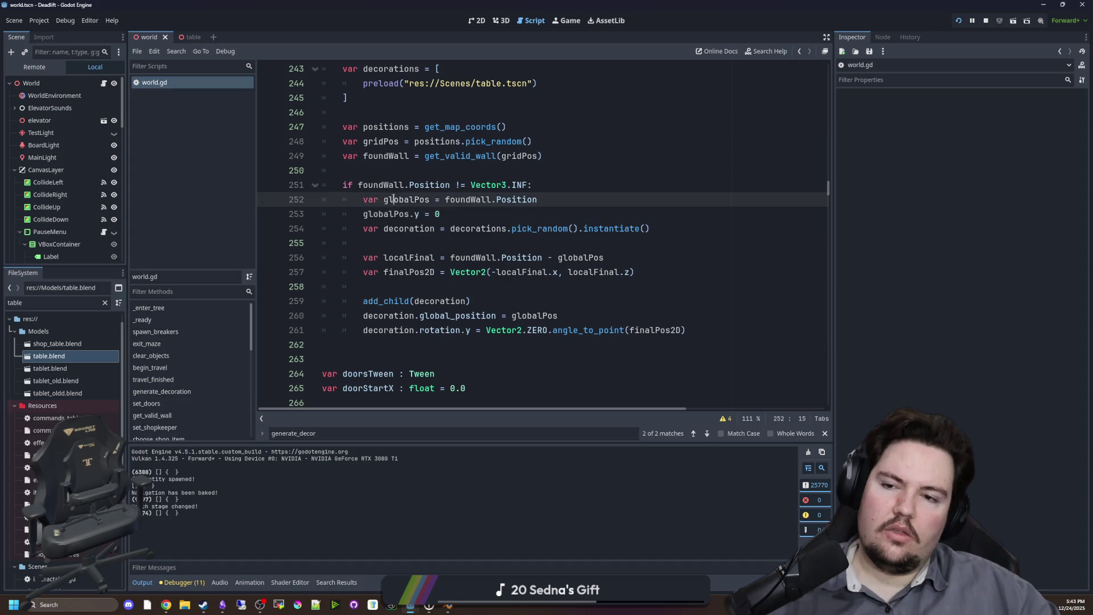
left_click(419, 169)
double_click(424, 199)
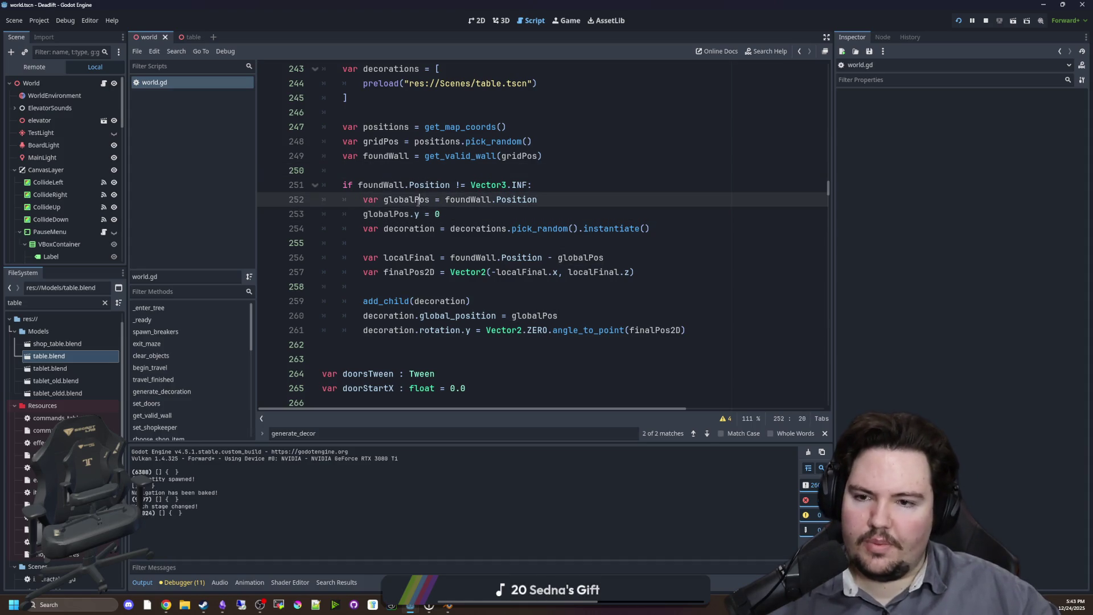
left_click(430, 173)
scroll(444, 199, "down", 5)
left_click(507, 248)
key("ctrl+f")
type("c")
type("ener")
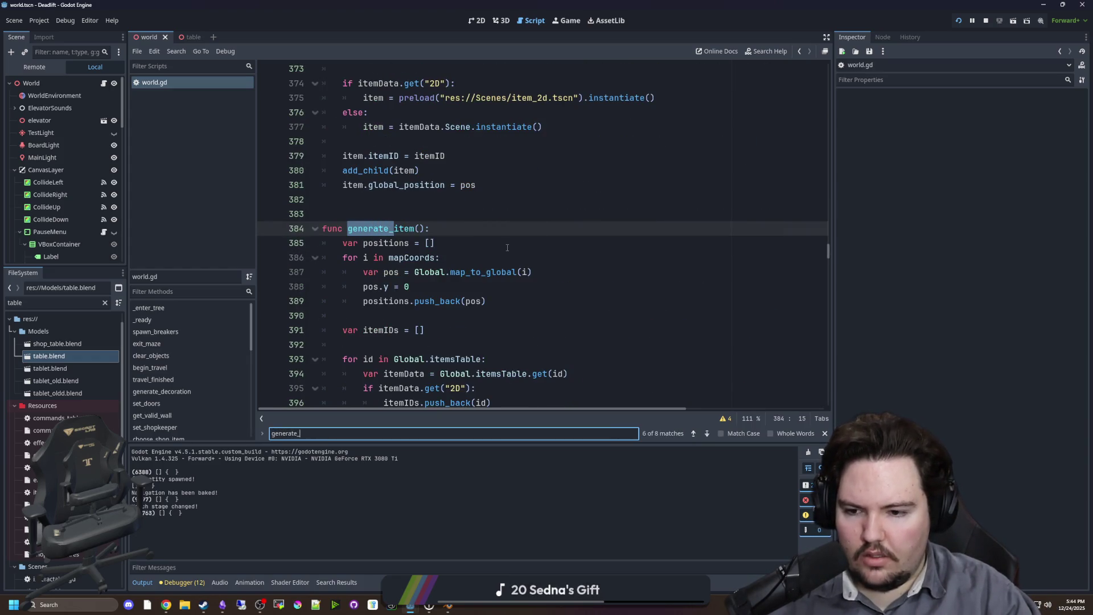
key("ctrl+a")
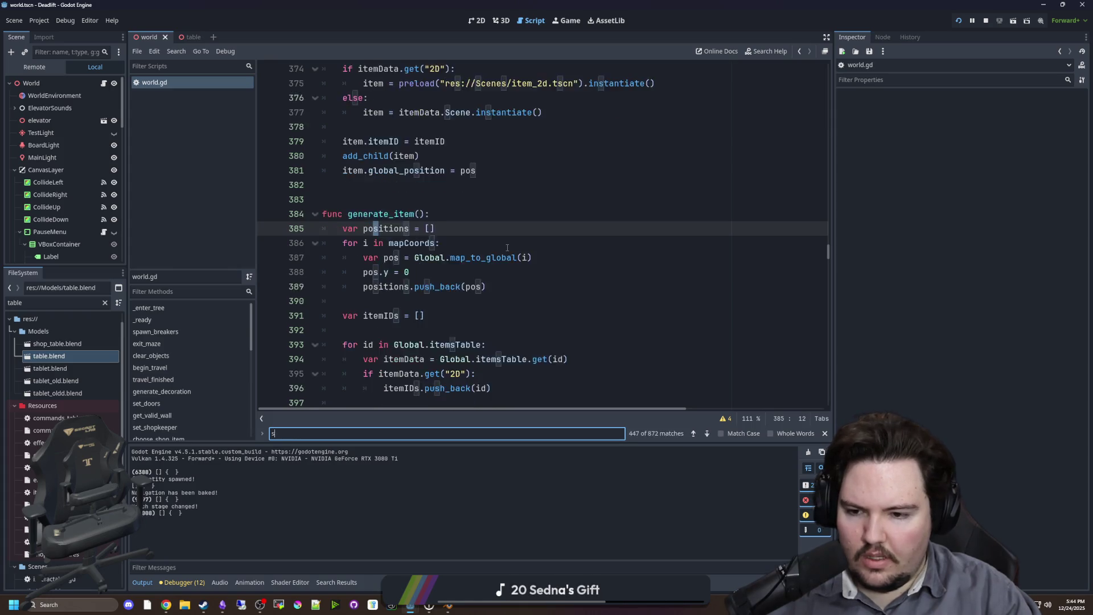
type("spawn_break")
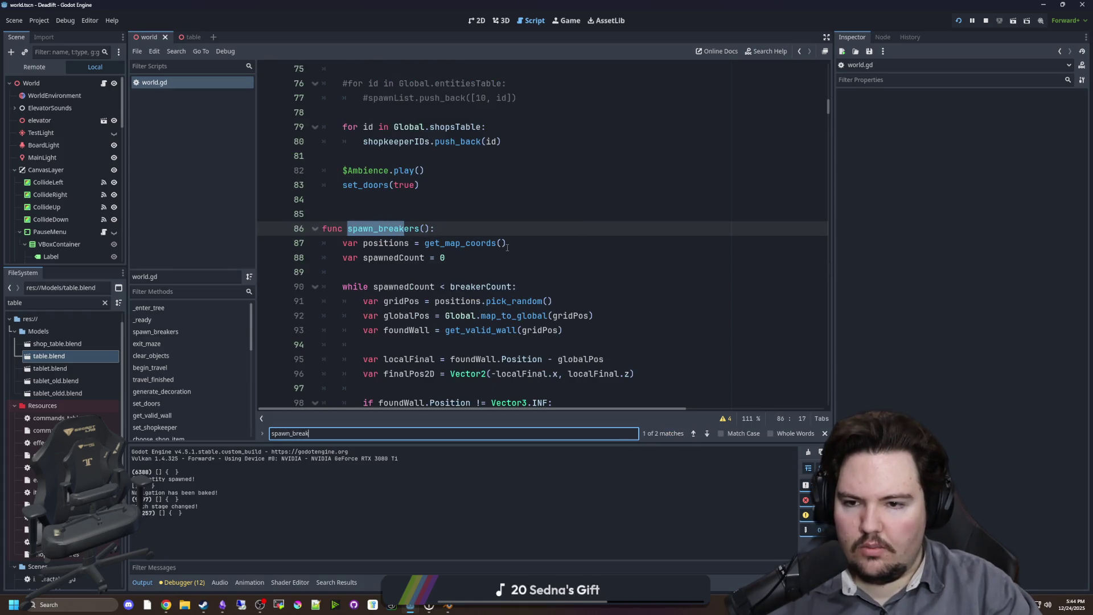
scroll(508, 247, "down", 3)
left_click(604, 229)
left_click_drag(594, 185, 365, 183)
key("ctrl+c")
left_click(426, 218)
key("ctrl+f")
type("spawn_dec")
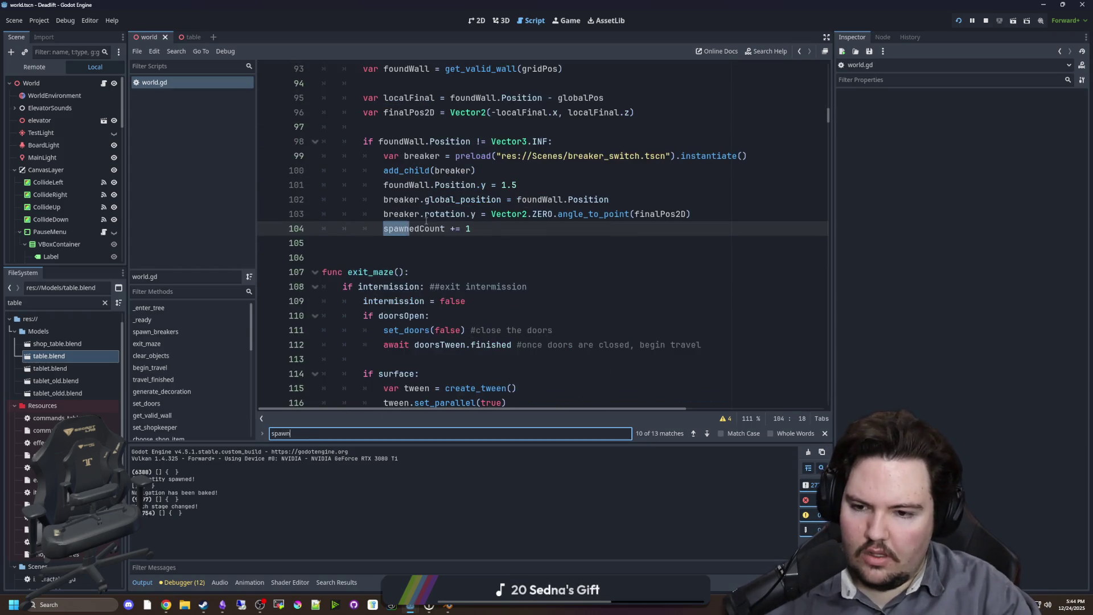
key("ctrl+a")
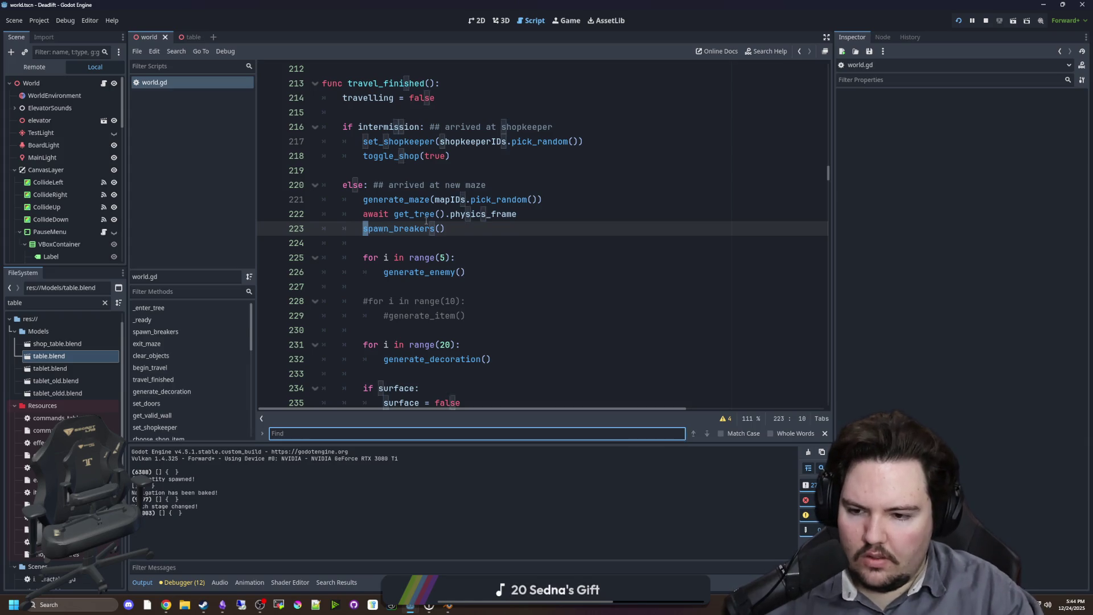
type("generate_decor")
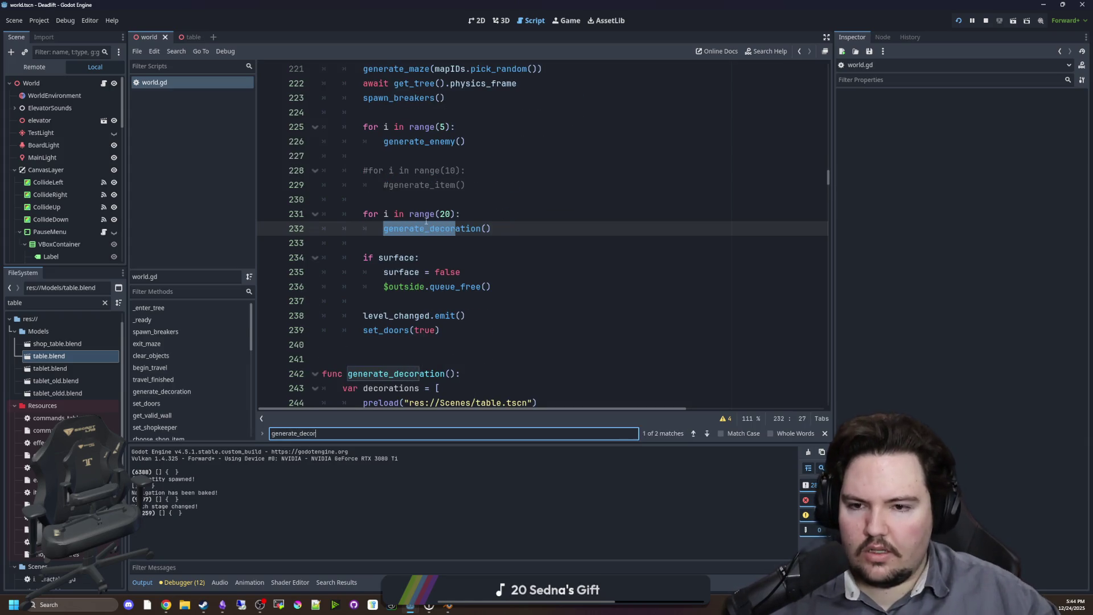
left_click(401, 228, "ctrl")
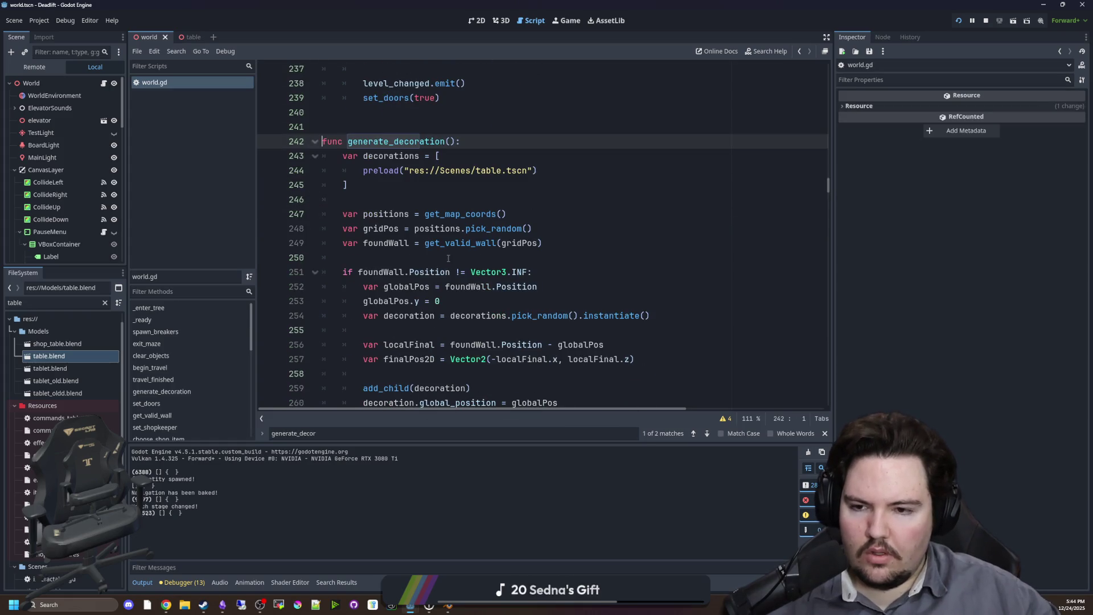
left_click(536, 226)
Insert 'var globalPos = Global.map_to_global(gridPos)' after gridPos and rename the inner globalPos to finalPos.
key("Return")
key("ctrl+v")
scroll(435, 220, "down", 2)
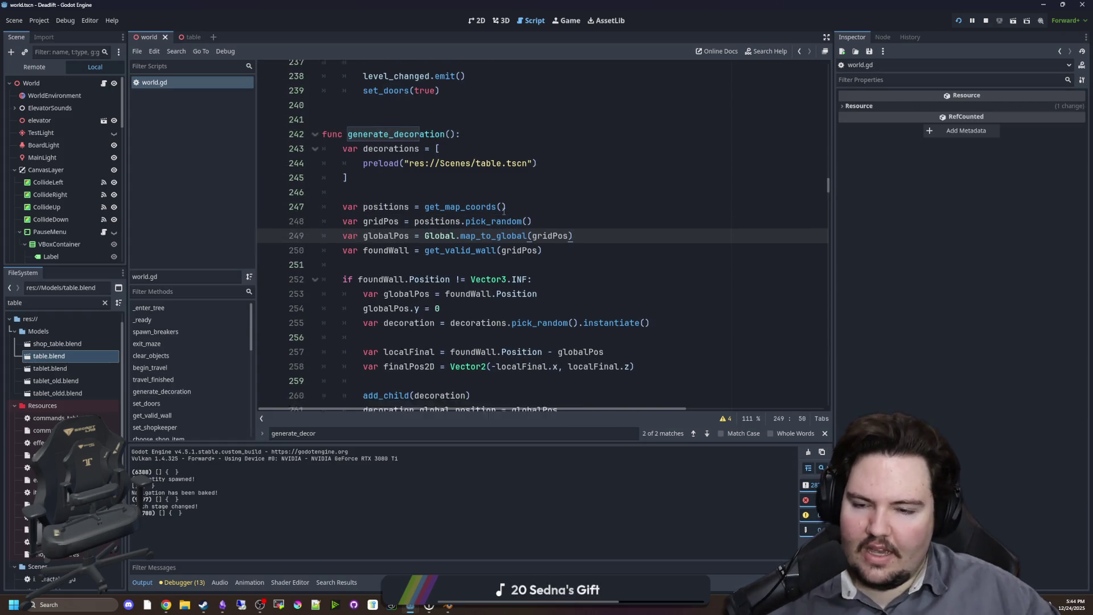
double_click(401, 213)
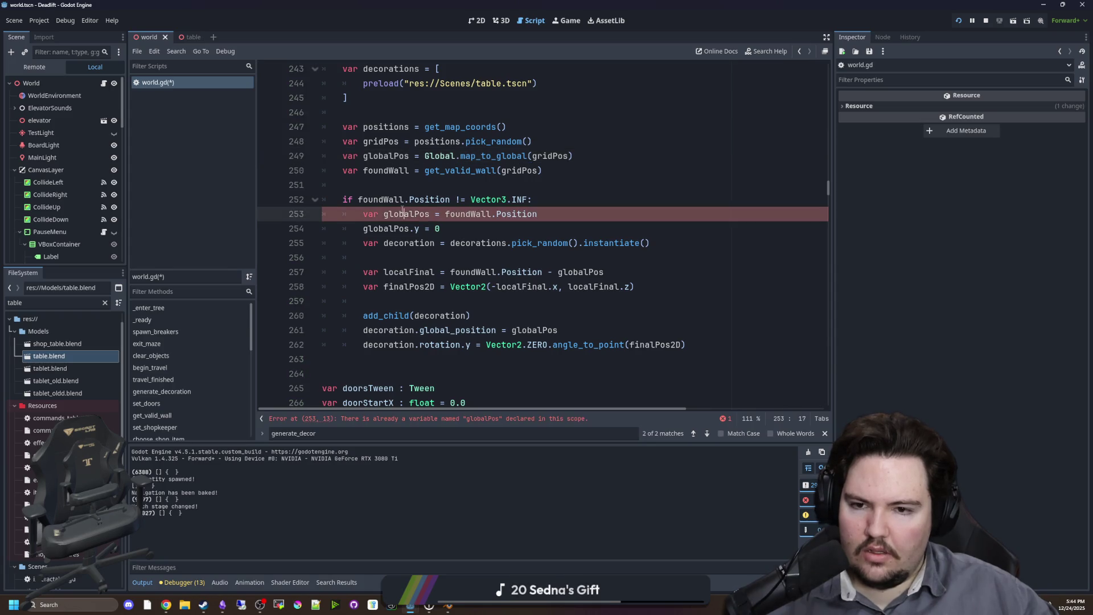
type("finalPo")
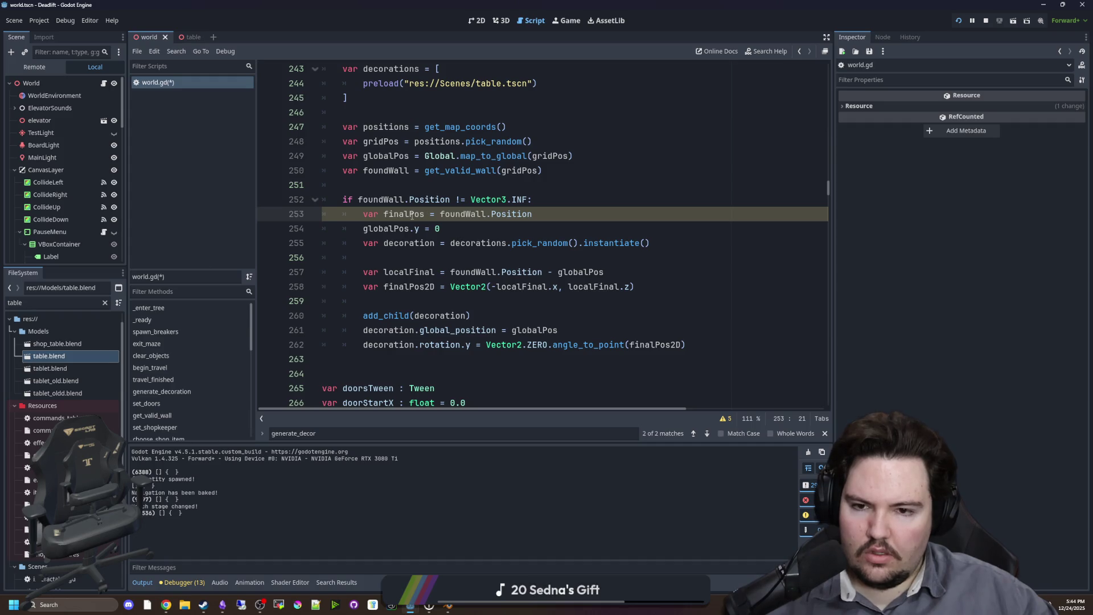
Copy the finalPos name and replace globalPos with finalPos on line 254.
left_click(423, 190)
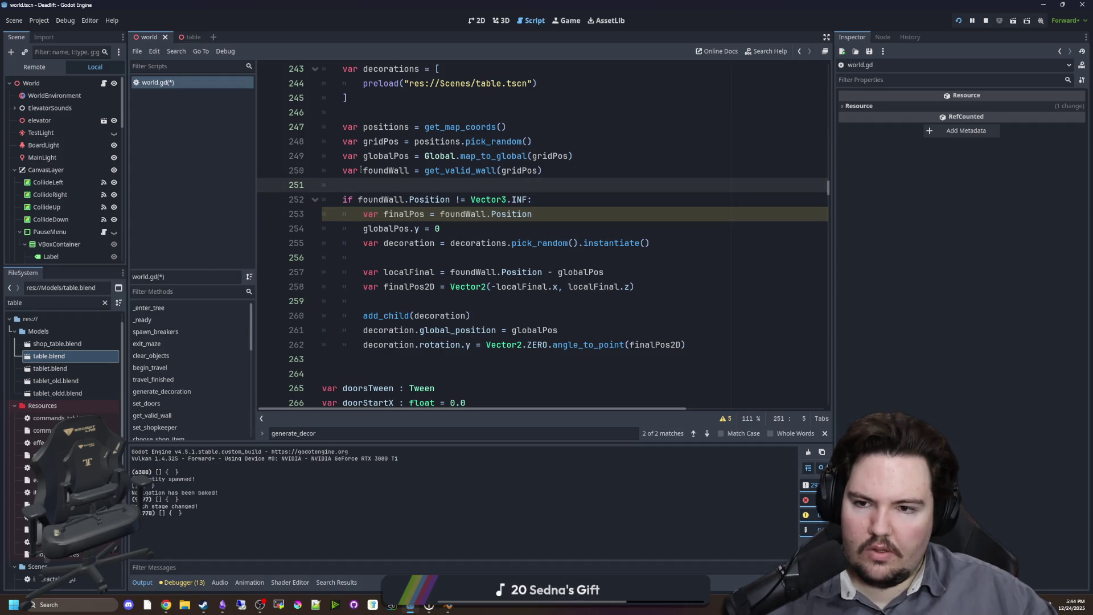
double_click(390, 171)
left_click(460, 223)
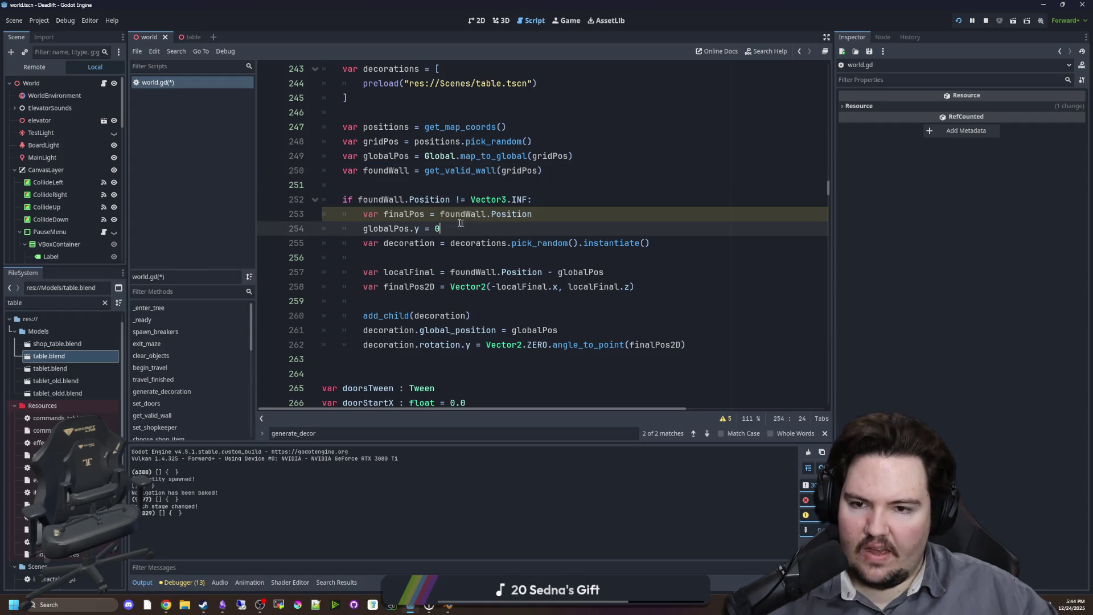
left_click_drag(440, 215, 363, 214)
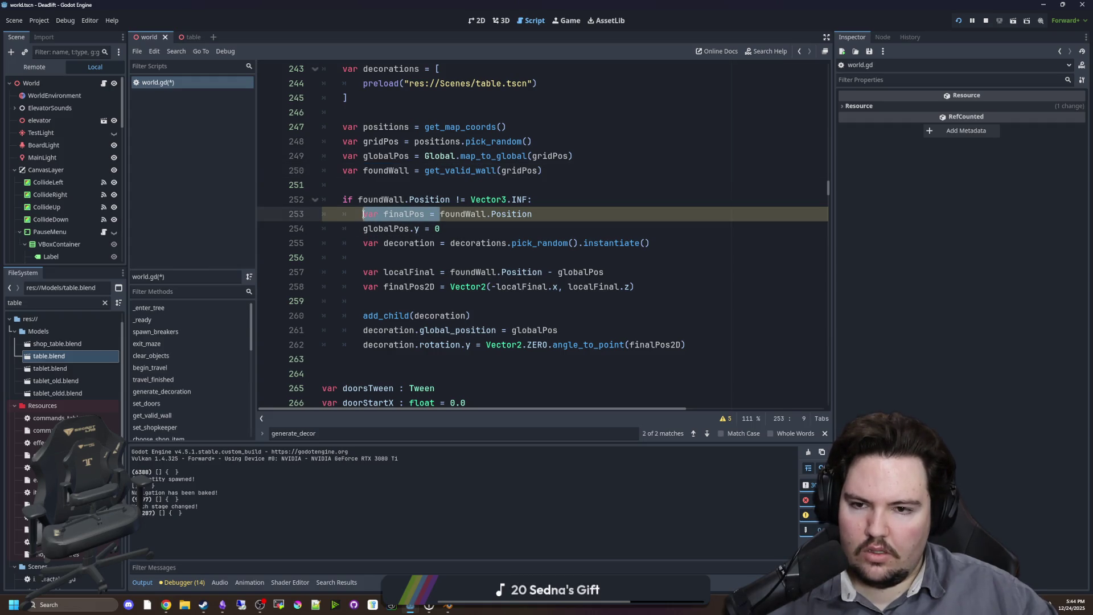
left_click(405, 219)
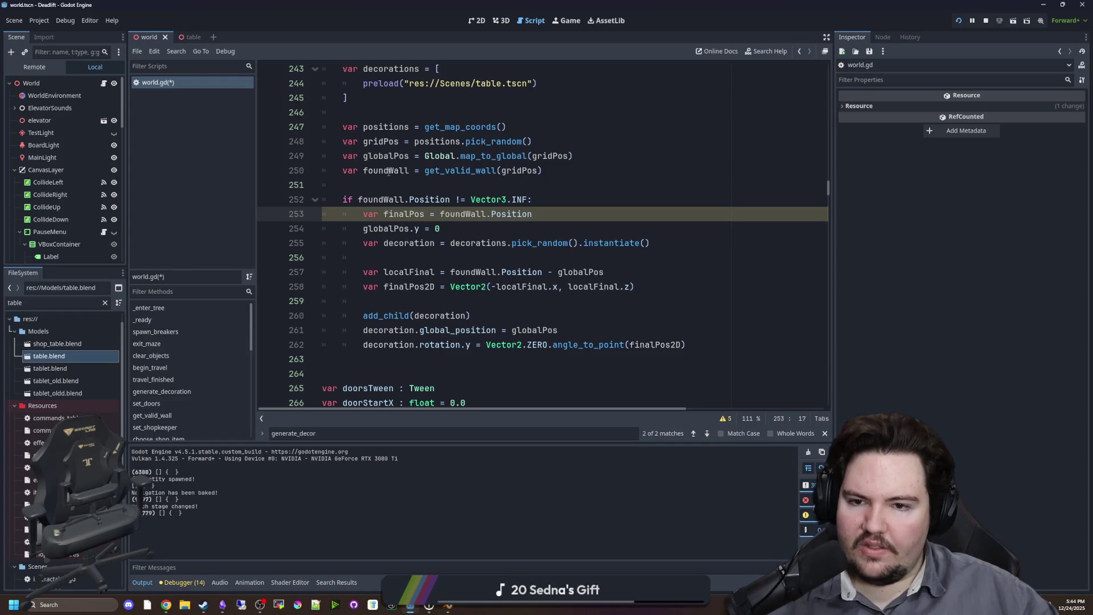
double_click(389, 171)
double_click(404, 214)
key("ctrl+c")
double_click(390, 229)
key("ctrl+v")
left_click(460, 231)
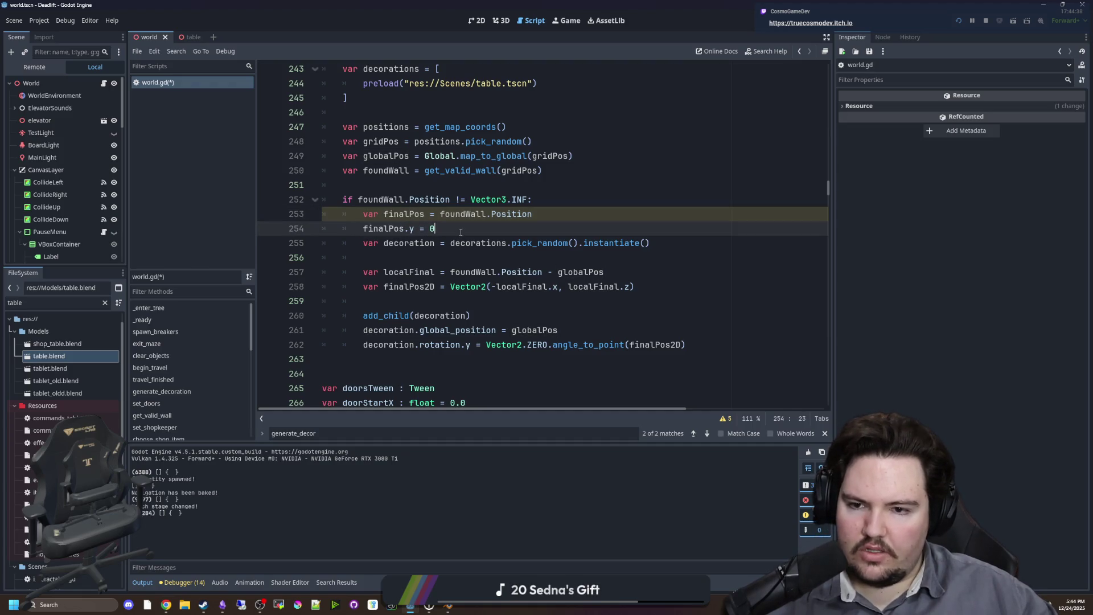
Use finalPos instead of globalPos in the table's global_position assignment.
double_click(403, 214)
scroll(520, 258, "down", 1)
left_click(415, 243)
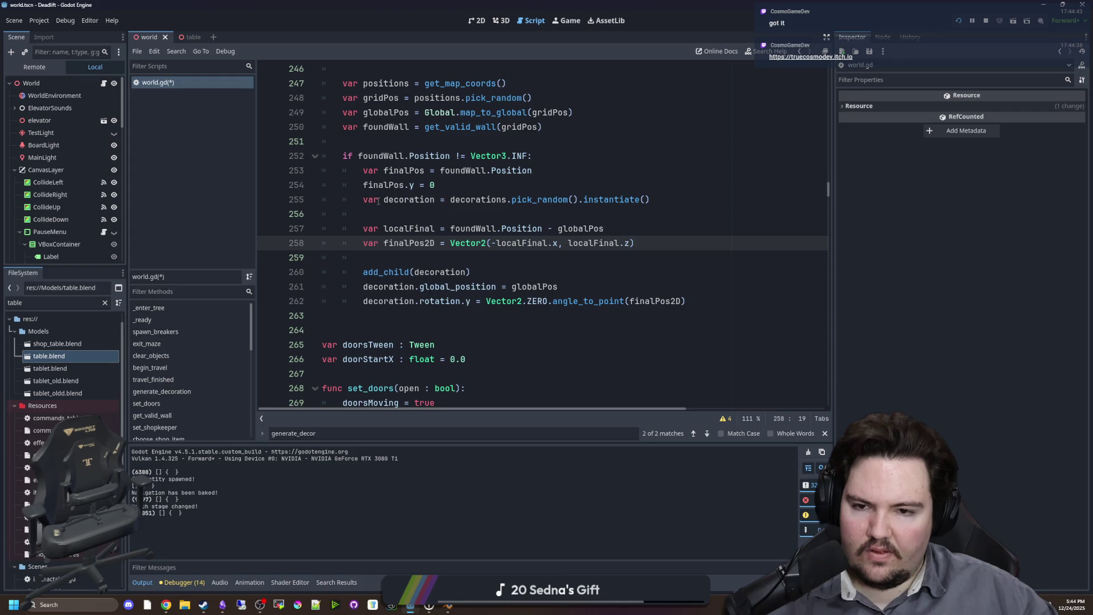
double_click(379, 157)
double_click(383, 185)
double_click(404, 170)
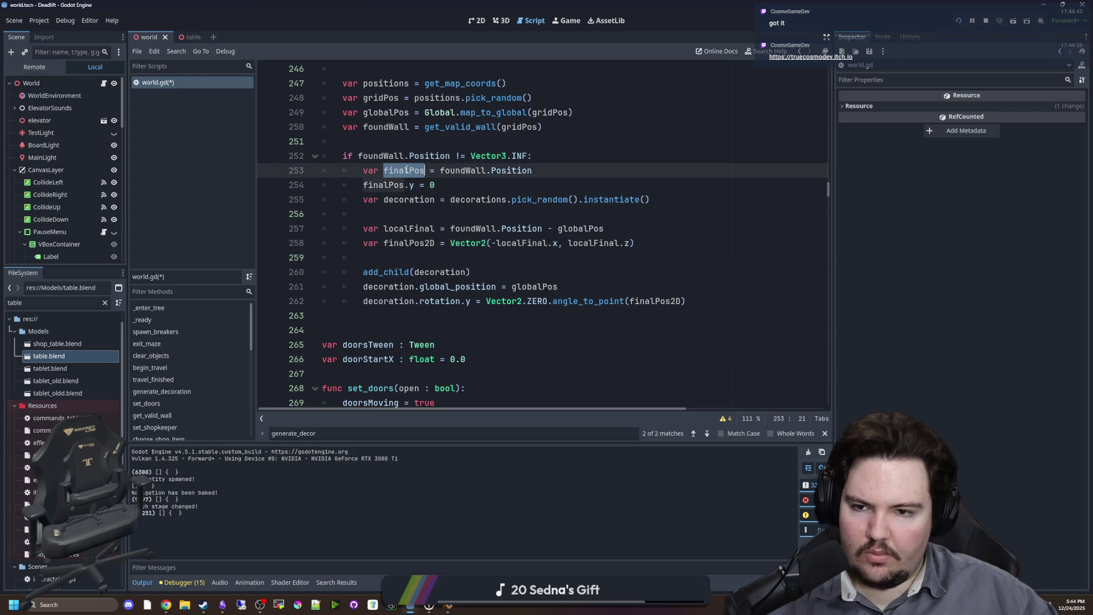
double_click(545, 288)
key("ctrl+v")
key("Up")
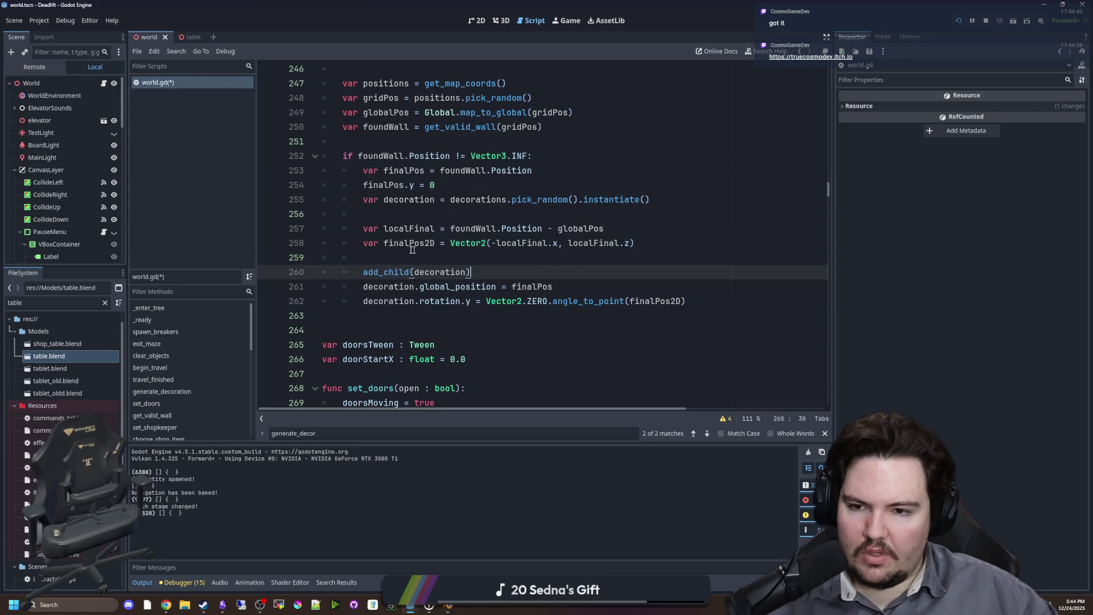
double_click(412, 243)
Save world.gd and run the game to test the table placement.
left_click(491, 215)
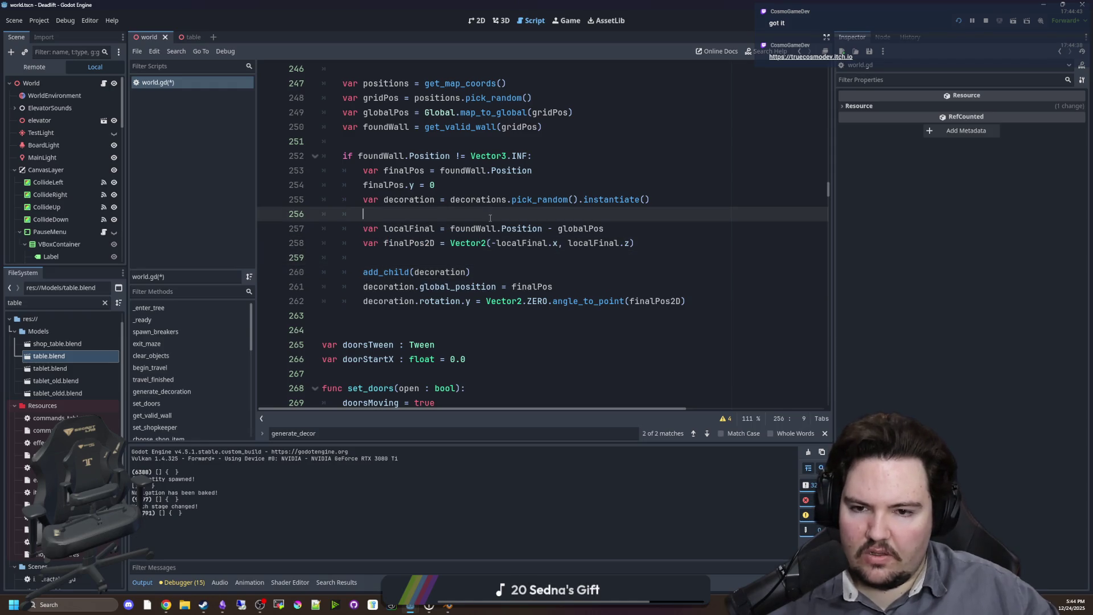
key("ctrl+s")
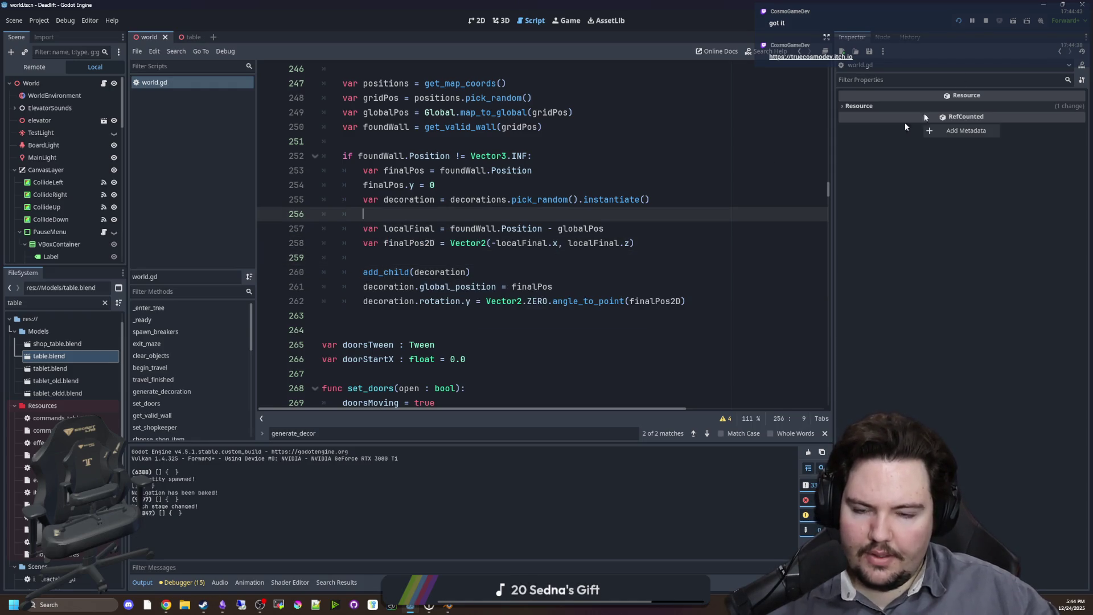
left_click(959, 20)
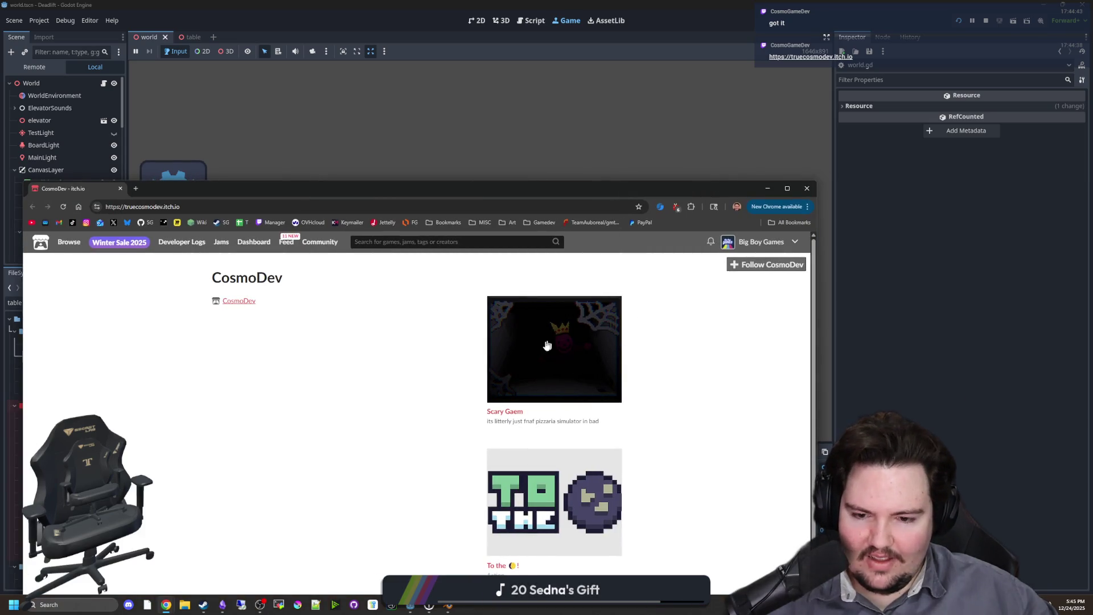
Open the Scary Gaem itch.io page in a maximized Chrome window, then return to Godot.
left_click(559, 342)
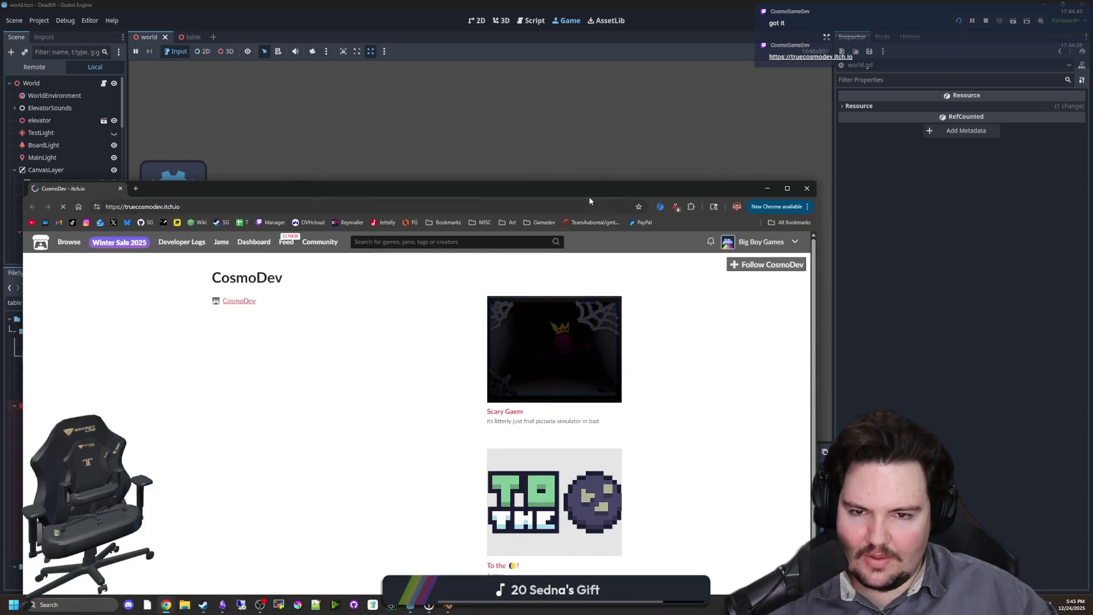
key("super+Up")
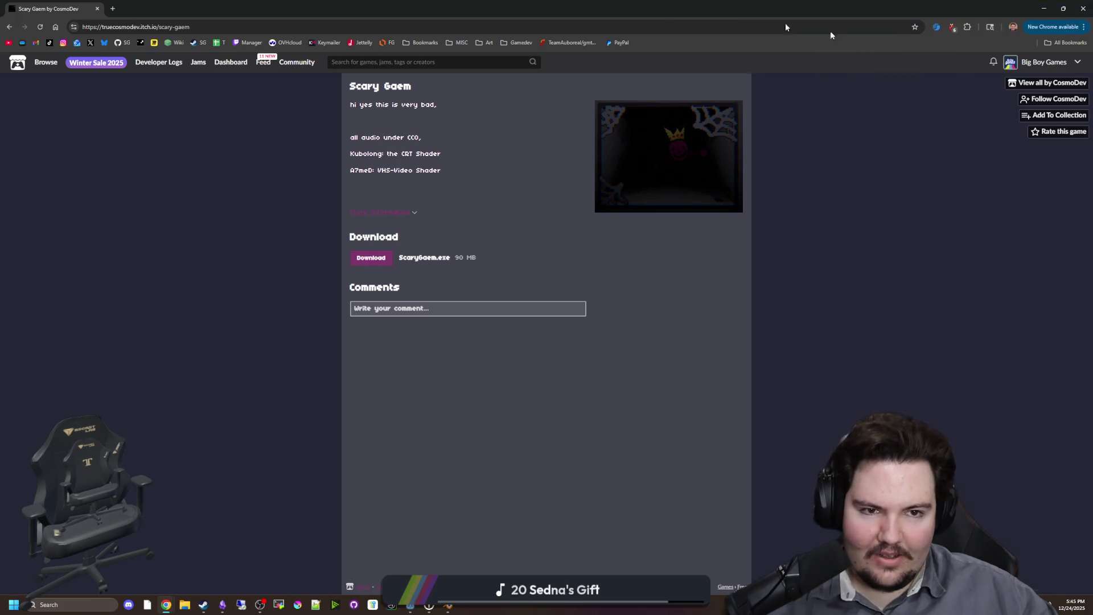
key("alt+Tab")
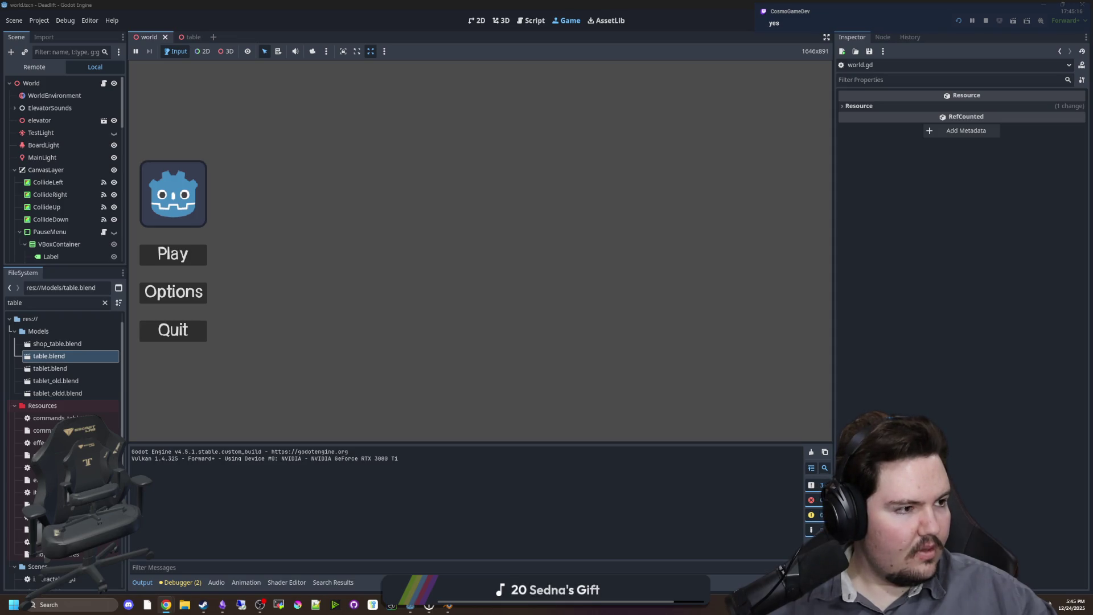
Start a new game from the main menu, pause it with Esc, then resume playing.
left_click(172, 255)
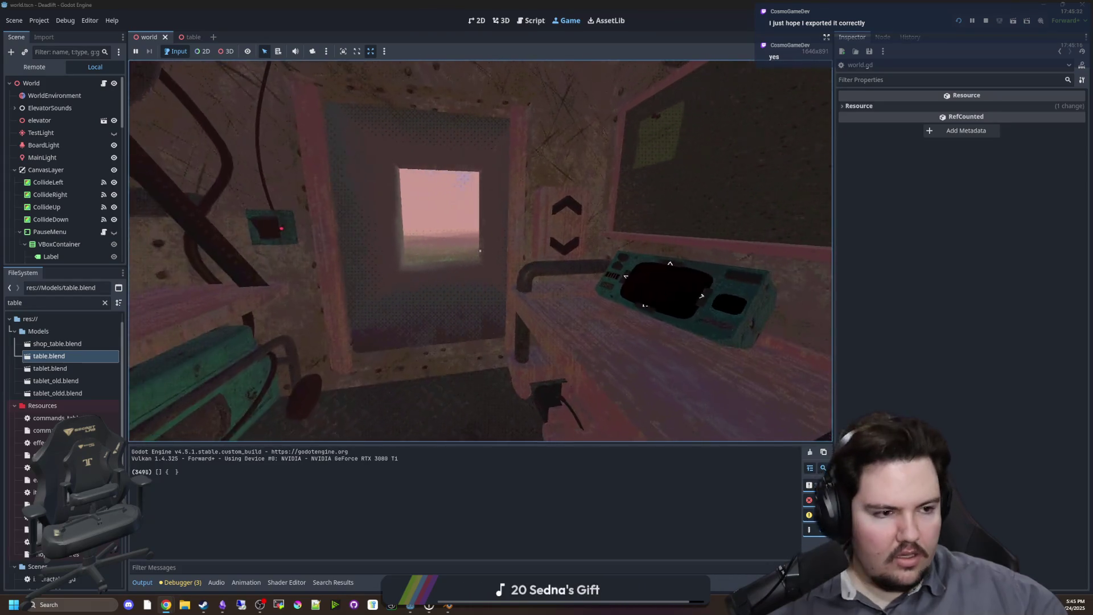
key("Escape")
key("super")
left_click(582, 254)
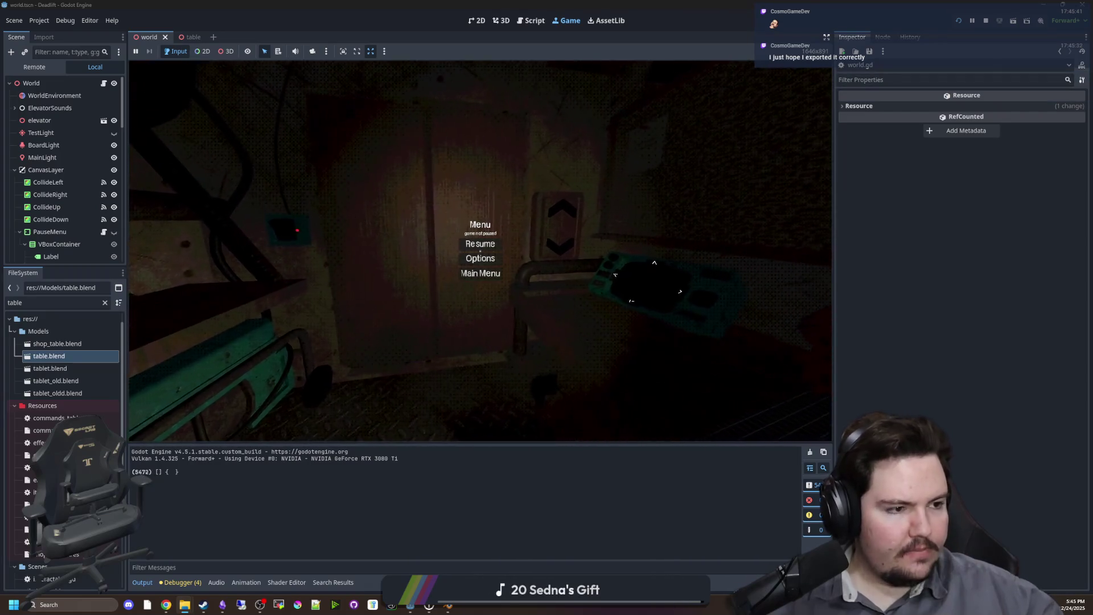
left_click(480, 244)
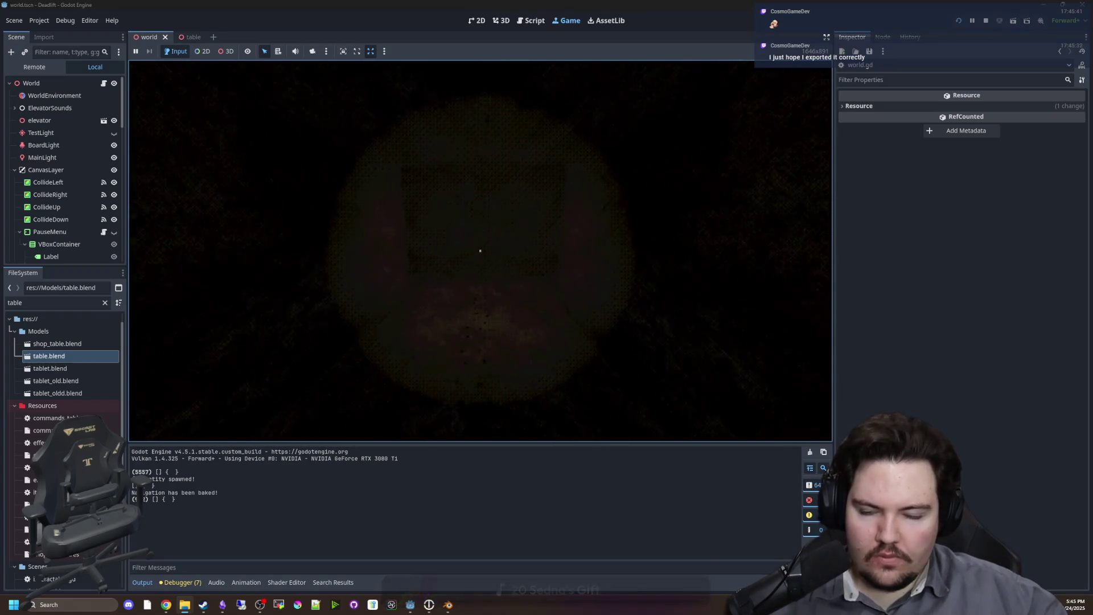
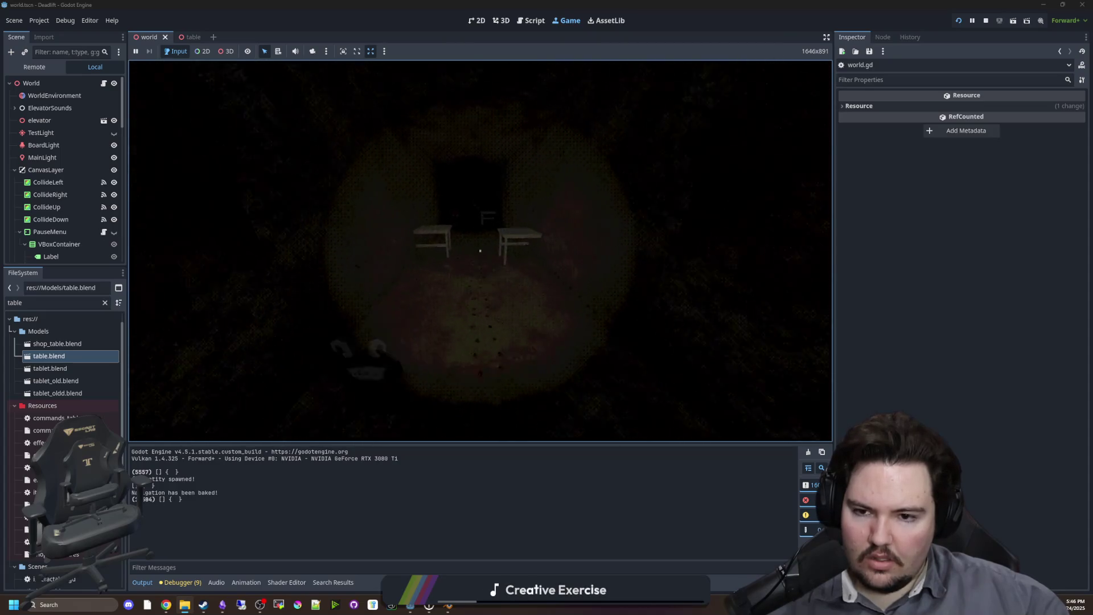
Pause the running DeadLift game and bring the world.gd script code back into view.
key("super")
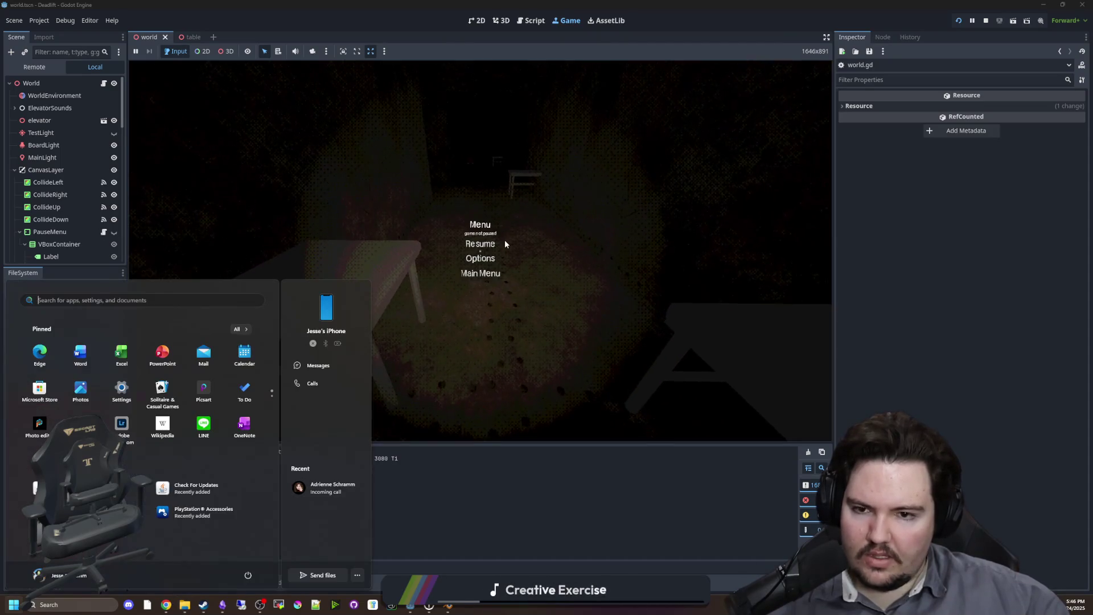
left_click(105, 85)
left_click(104, 84)
left_click(429, 260)
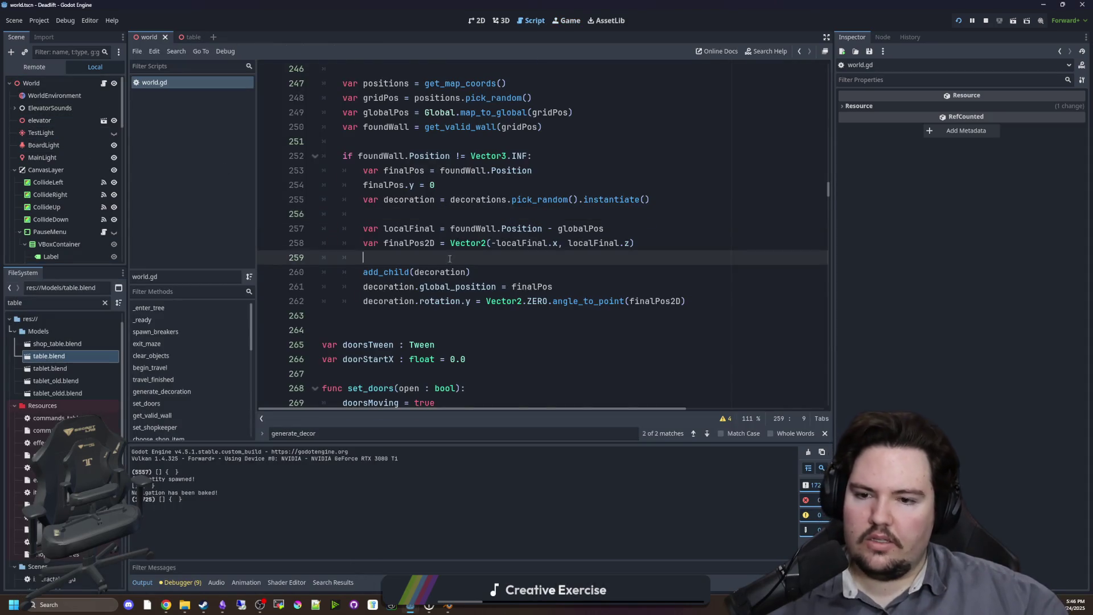
Save the scene twice while moving down through the decoration code.
scroll(429, 259, "up", 5)
left_click(429, 259)
scroll(429, 263, "down", 2)
key("Down")
key("Down")
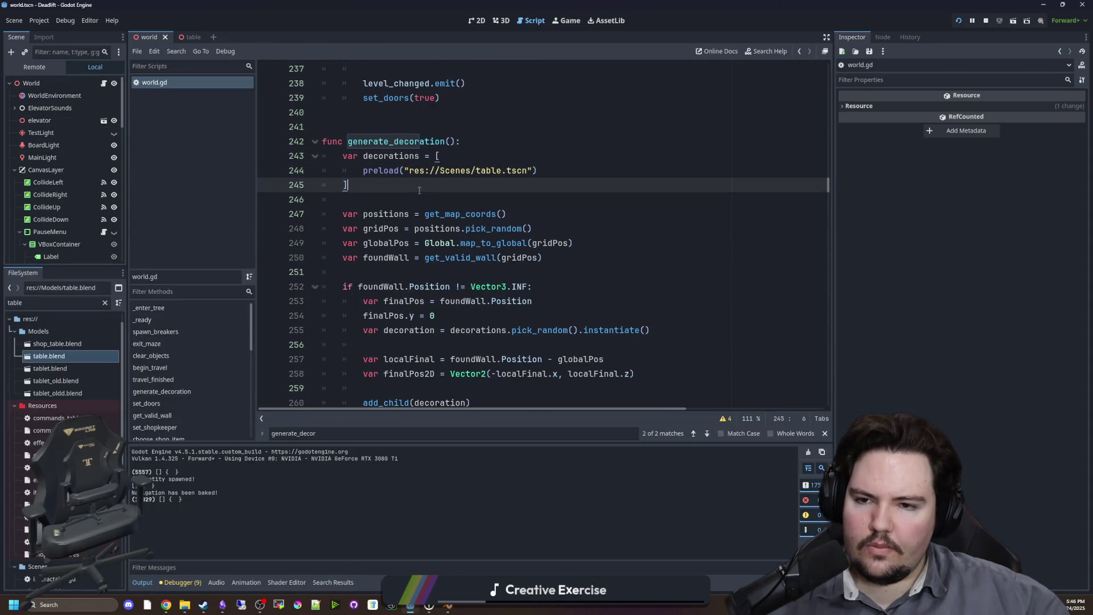
key("ctrl+s")
scroll(408, 196, "down", 2)
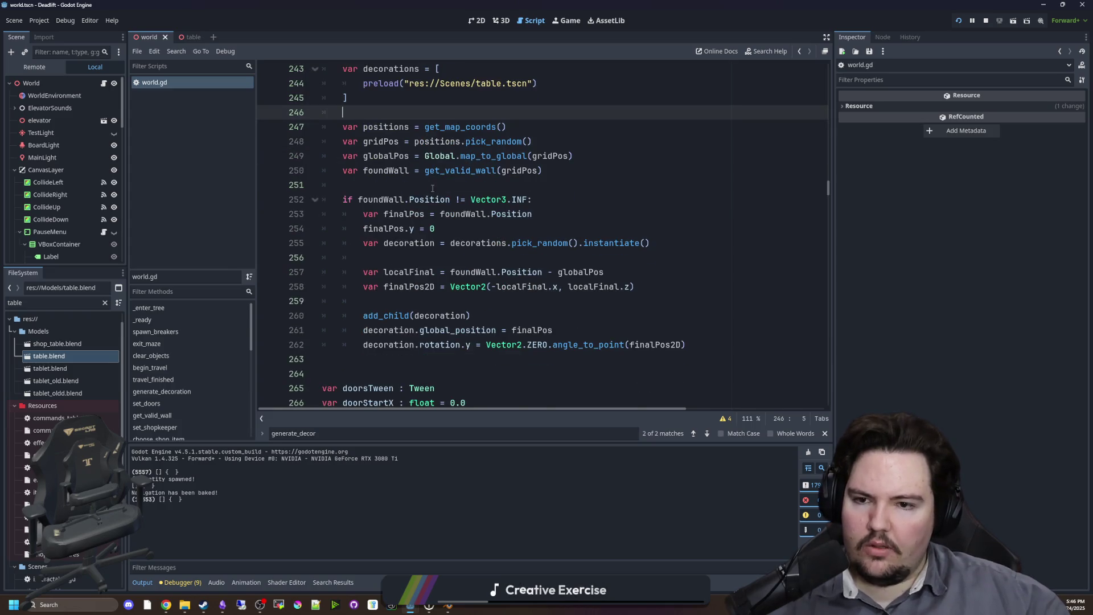
key("Down")
key("Down")
key("Down")
key("ctrl+s")
Highlight the foundWall lookup line and review the wall check below it.
mouse_move(362, 145)
left_mouse_down()
mouse_move(534, 142)
mouse_move(572, 156)
mouse_move(367, 171)
left_mouse_up()
key("Right")
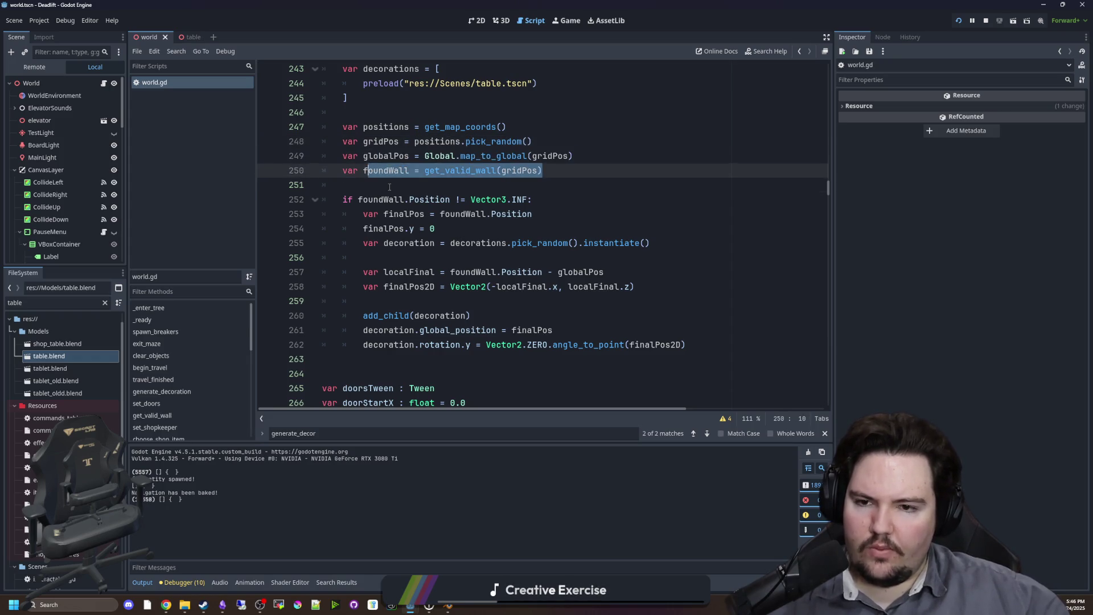
left_click(389, 187)
scroll(464, 138, "down", 1)
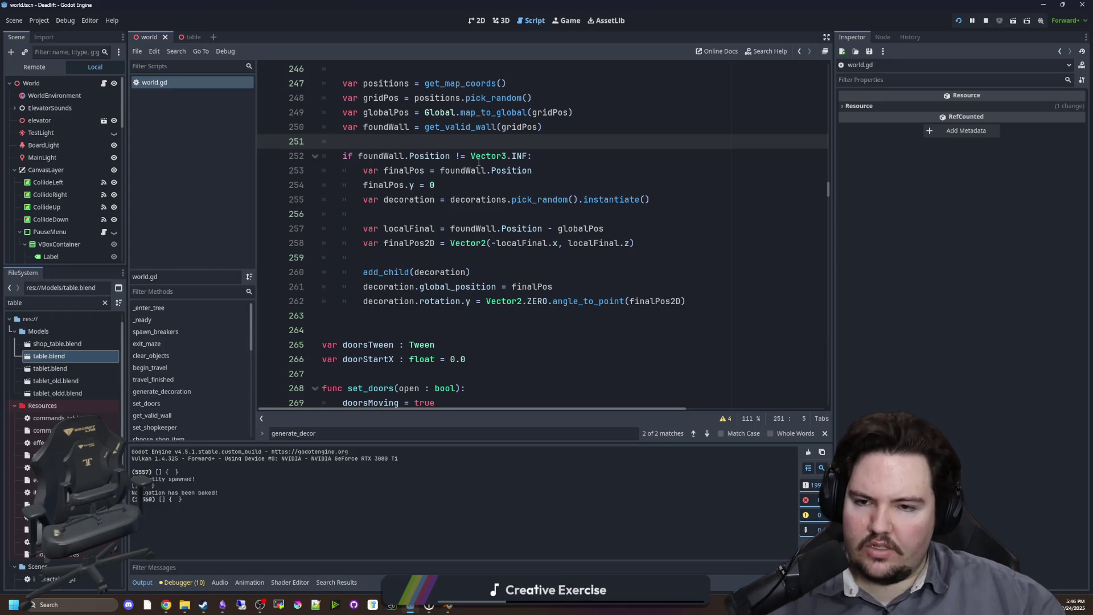
left_click(490, 214)
scroll(492, 231, "down", 9)
scroll(492, 231, "down", 7)
left_click(511, 228)
Find the spawn_breakers function and copy its code (lines 86–104).
key("ctrl+f")
type("spawn_brea")
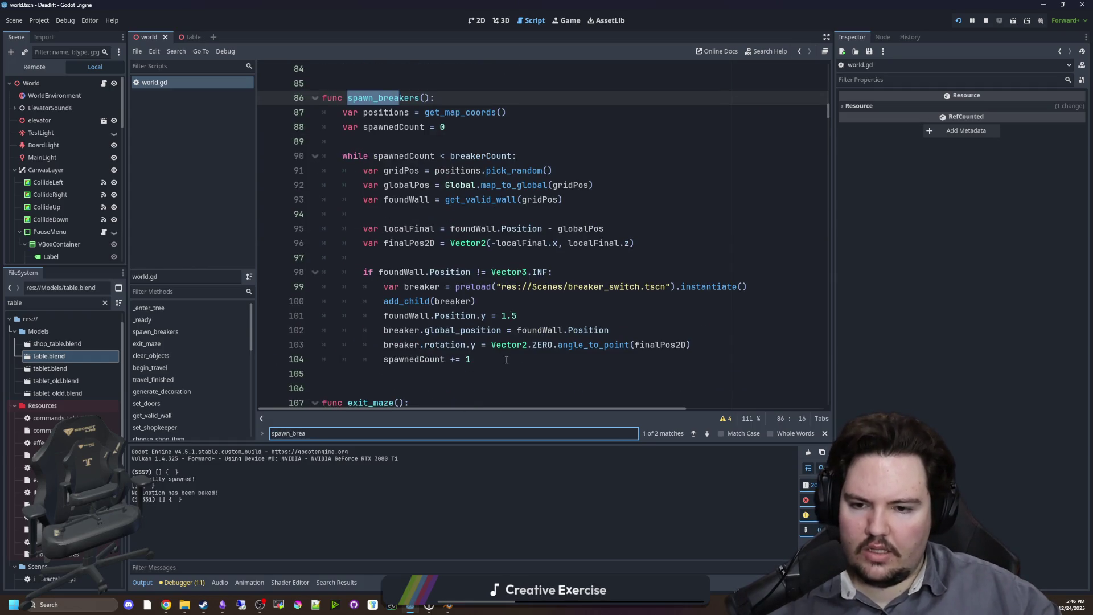
left_click_drag(506, 360, 245, 101)
key("ctrl+c")
key("ctrl+f")
Locate generate_decoration and add a blank line after its last line.
type("generate_d")
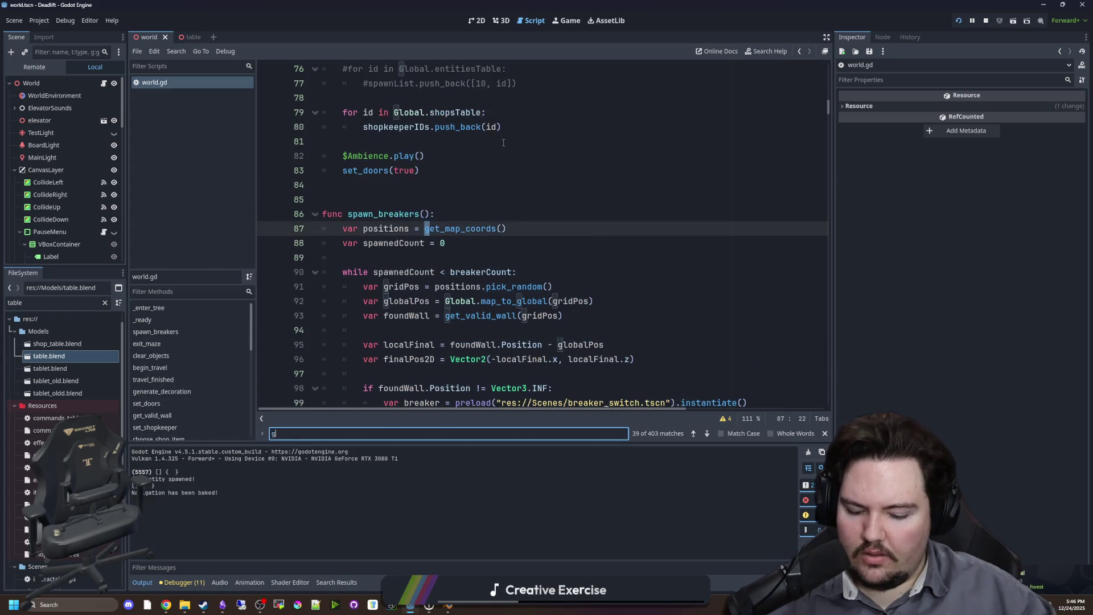
left_click(504, 142)
left_click(415, 228, "ctrl")
scroll(393, 306, "down", 2)
left_click(393, 306)
key("Return")
key("Return")
key("Return")
Paste the spawn_breakers function below generate_decoration and scroll through the pasted code.
key("ctrl+v")
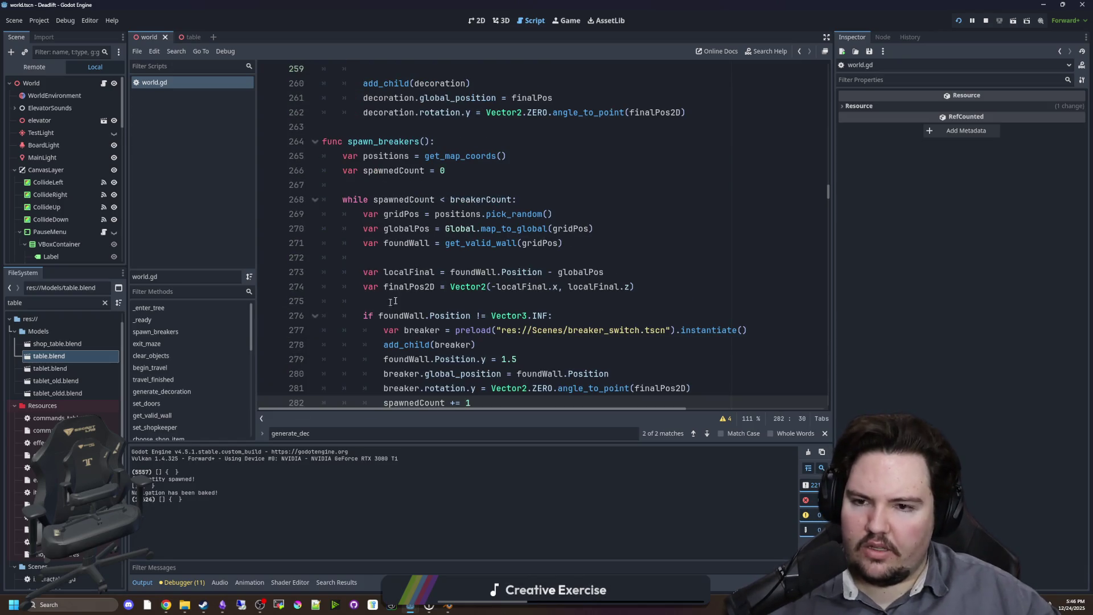
scroll(451, 334, "up", 5)
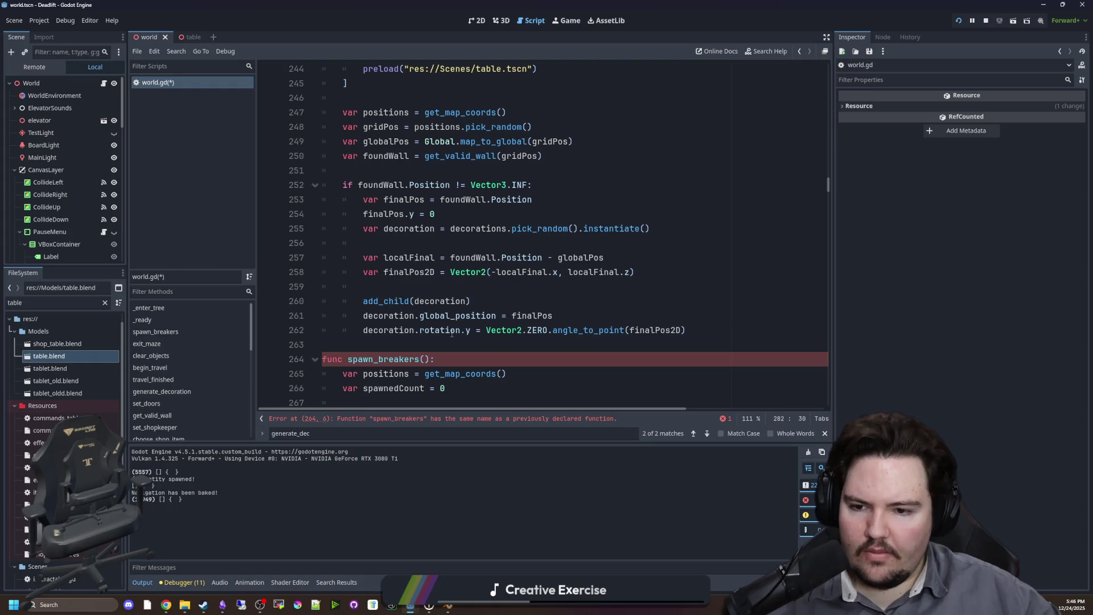
scroll(440, 324, "up", 3)
scroll(394, 240, "down", 4)
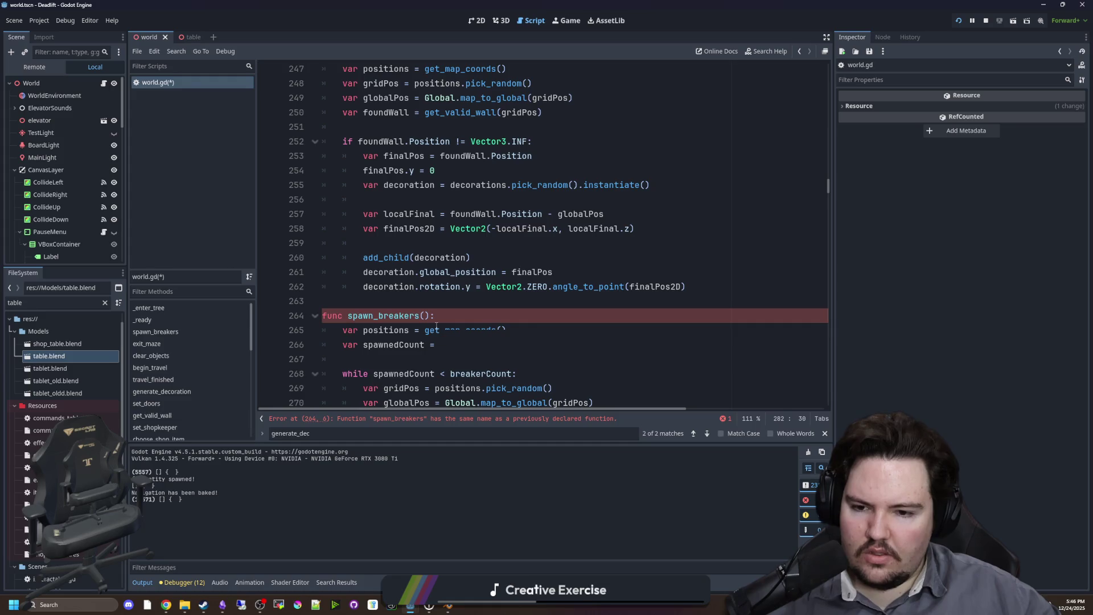
scroll(436, 326, "down", 3)
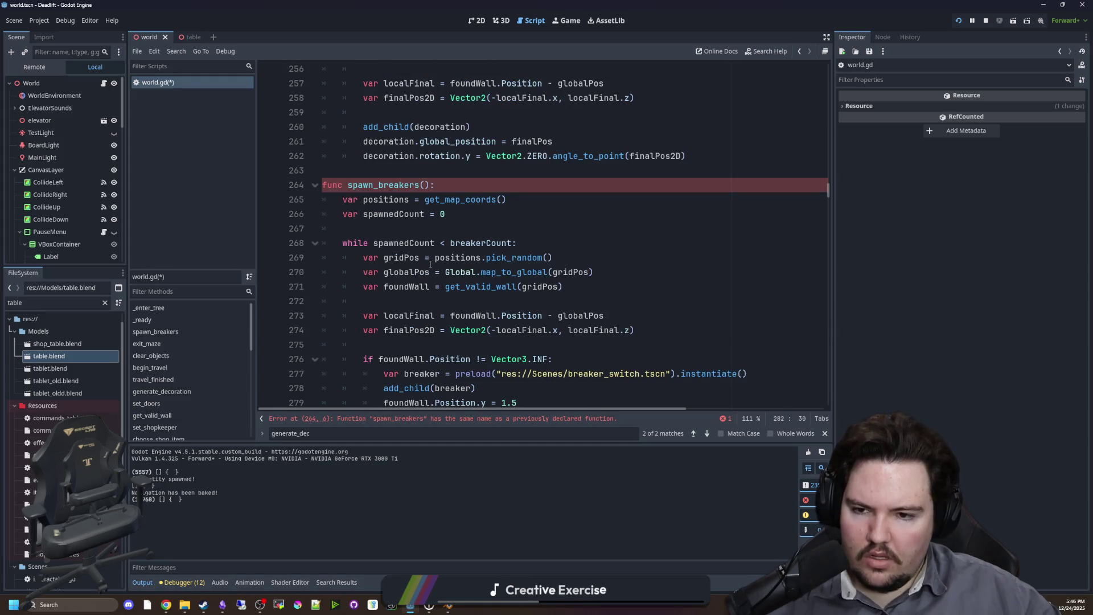
scroll(439, 279, "up", 5)
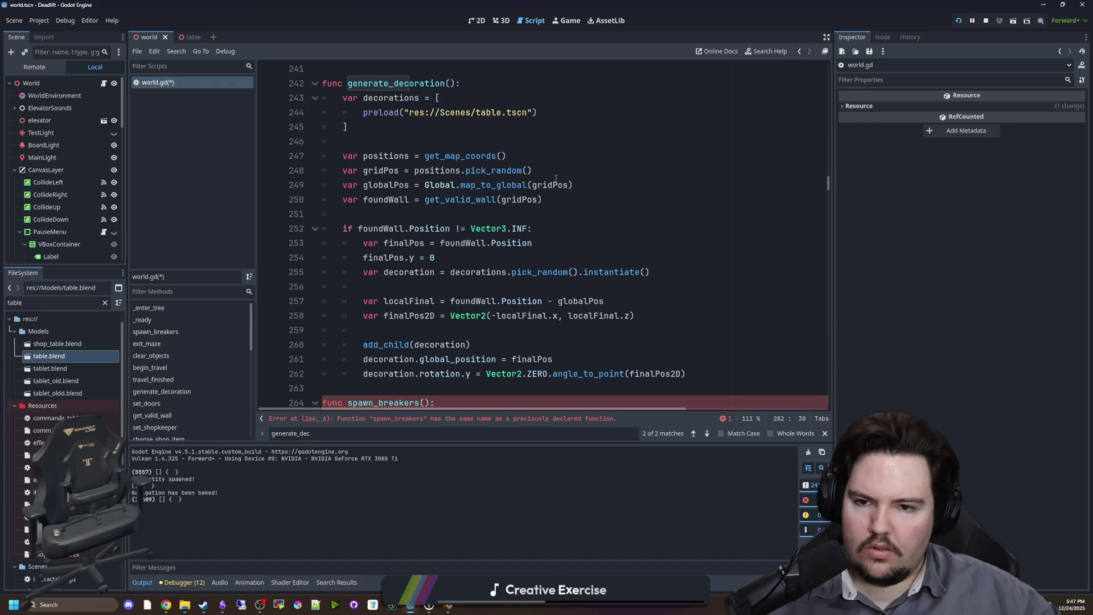
scroll(425, 213, "down", 8)
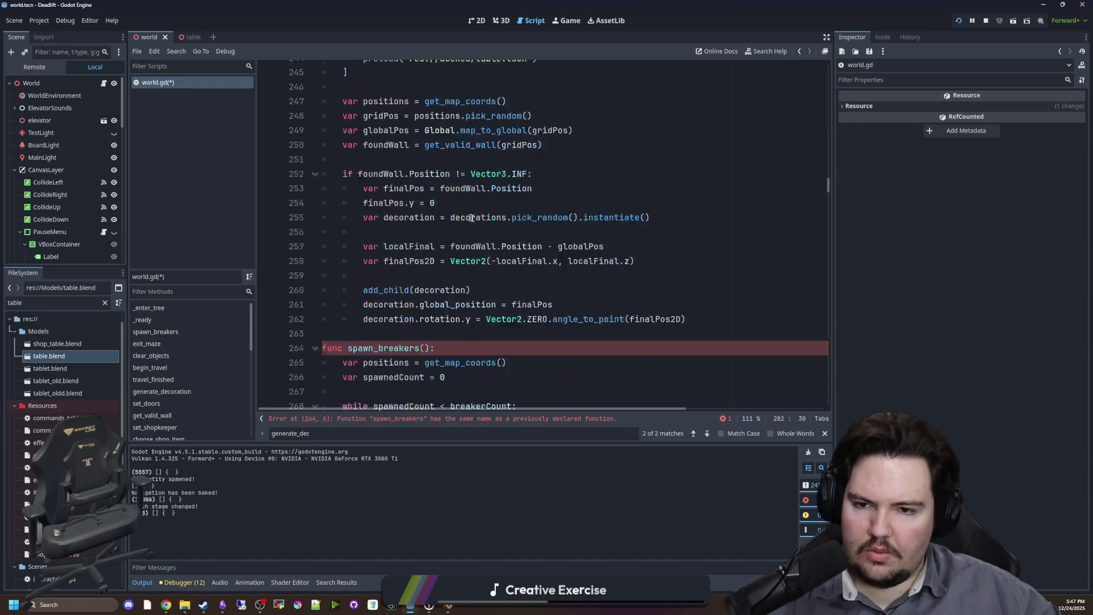
scroll(451, 216, "up", 6)
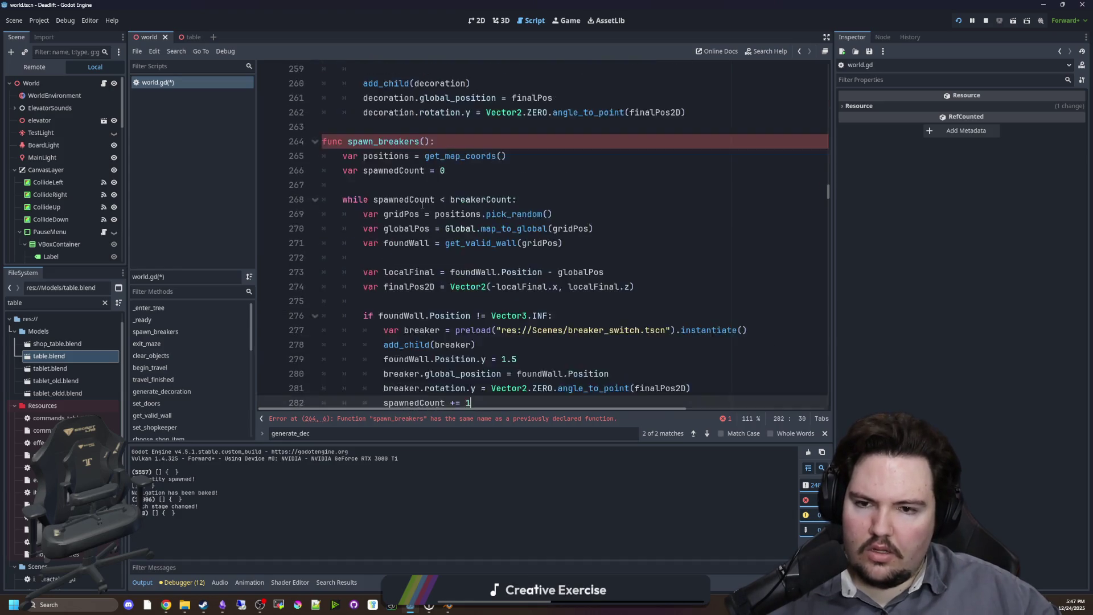
Compare the pasted code with generate_decoration and select its finalPos setup lines.
scroll(441, 259, "down", 3)
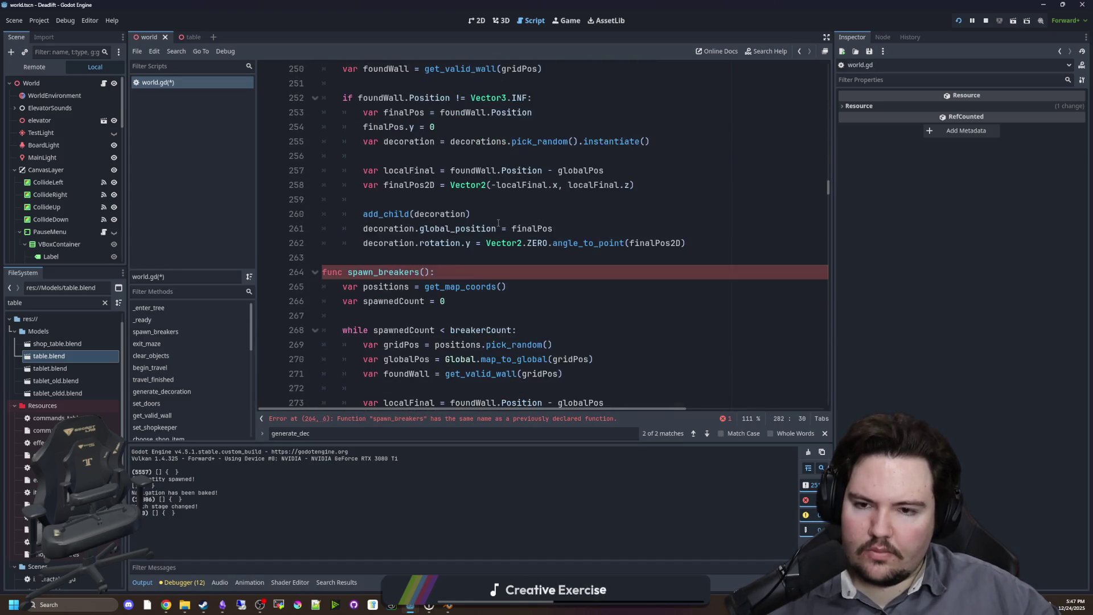
scroll(562, 188, "up", 1)
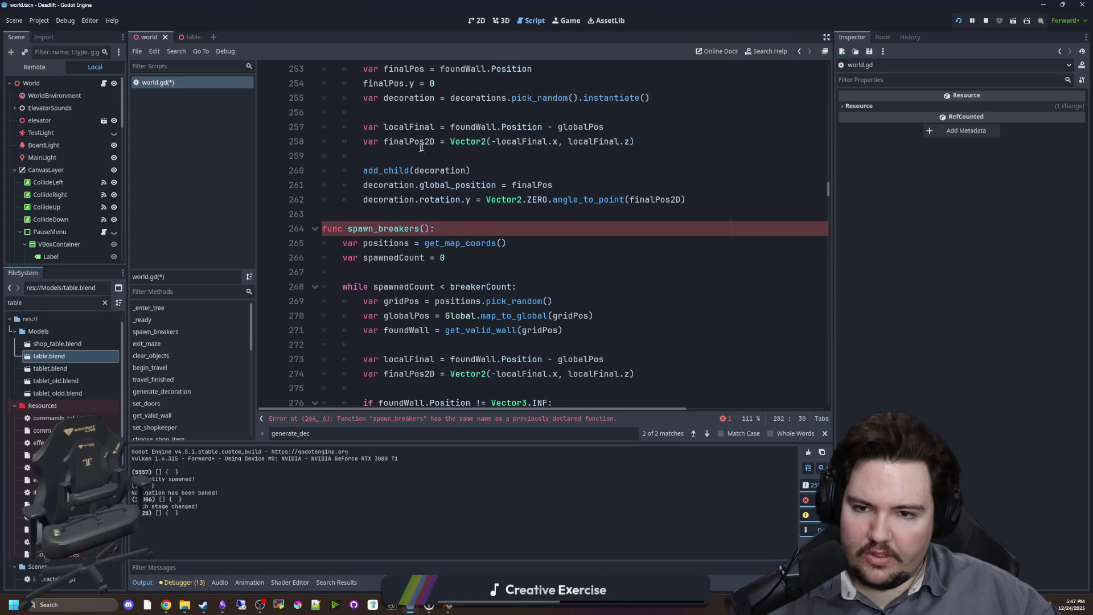
scroll(544, 222, "down", 1)
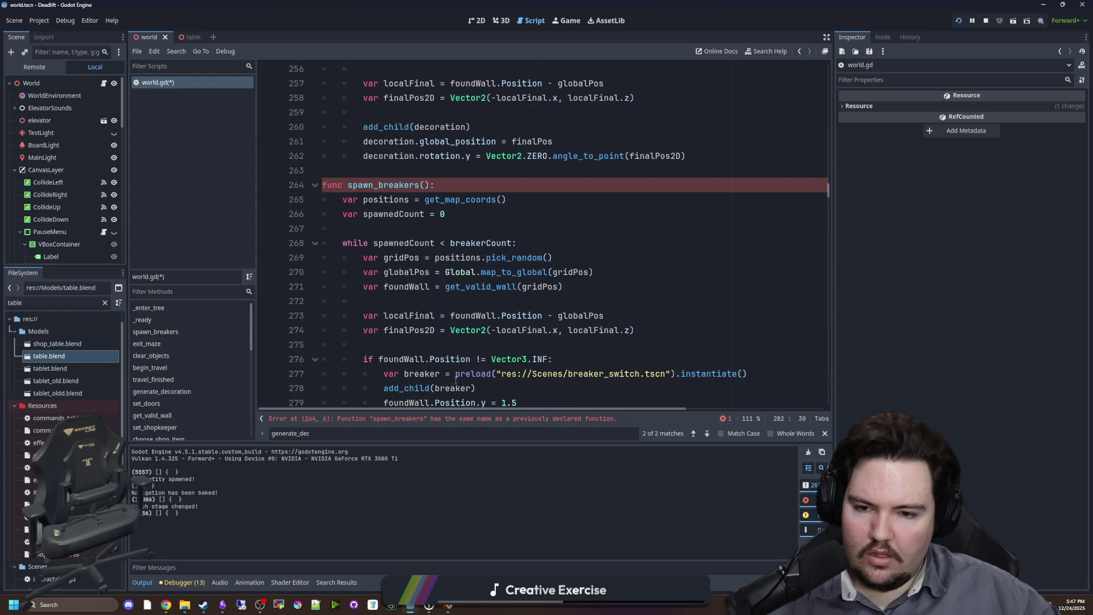
scroll(505, 344, "down", 1)
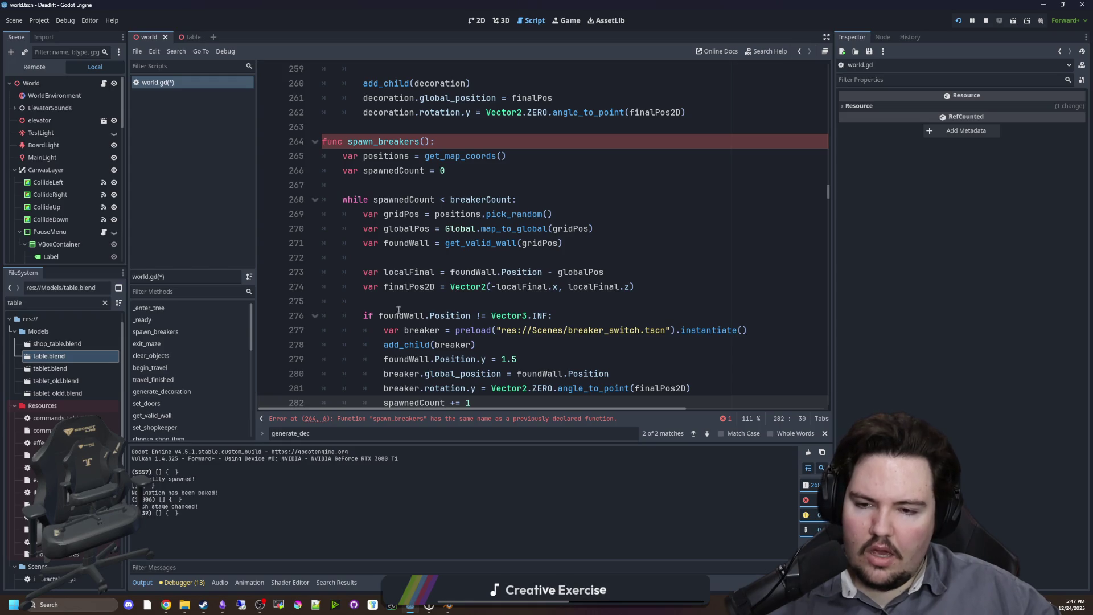
scroll(484, 306, "up", 5)
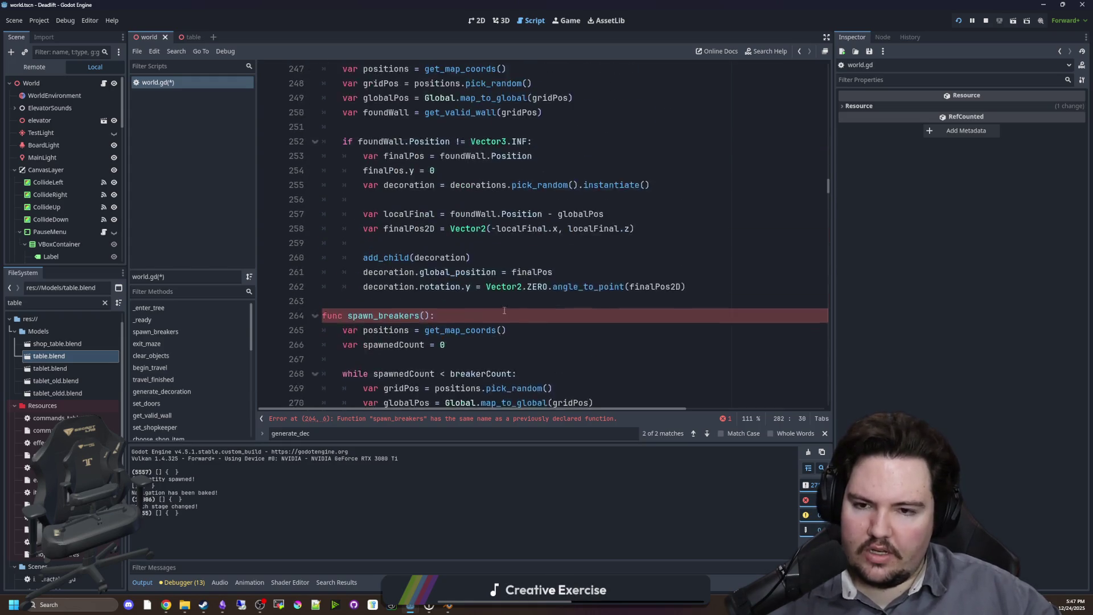
scroll(406, 243, "down", 6)
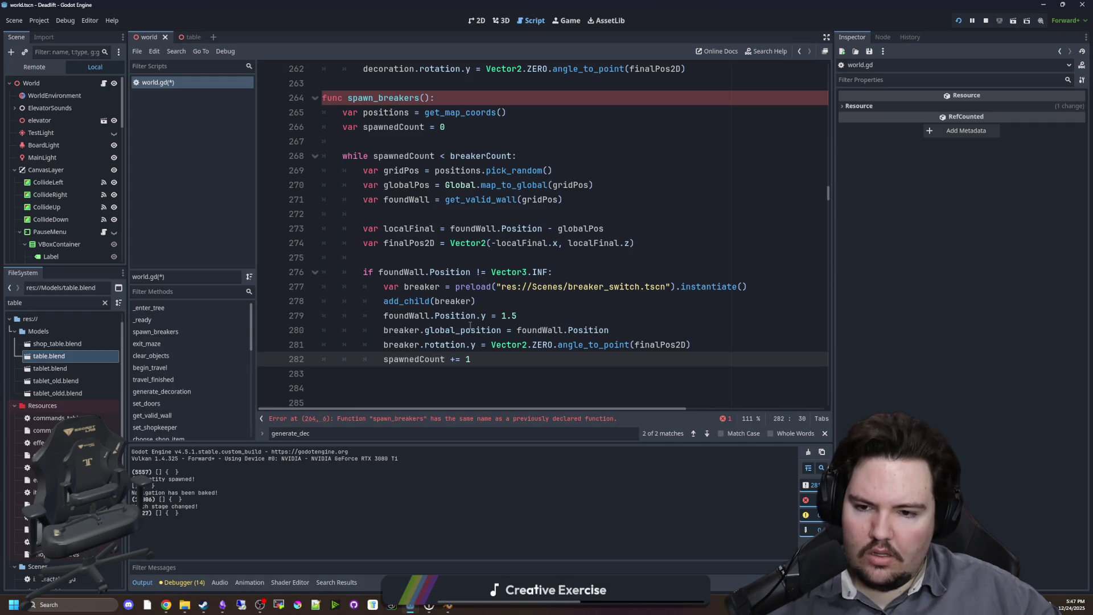
scroll(502, 336, "up", 4)
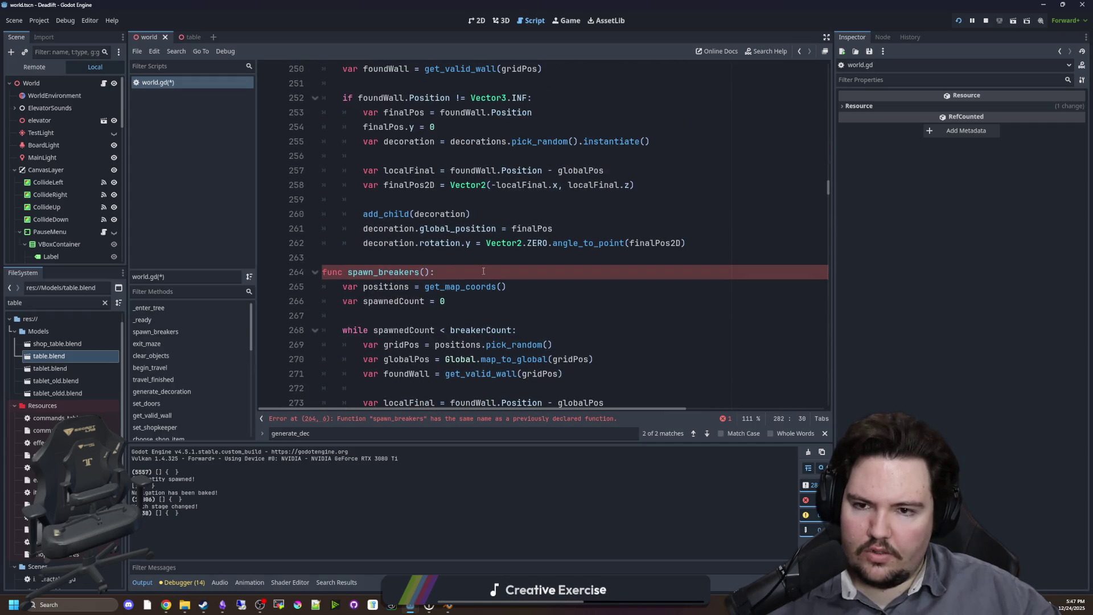
left_click(552, 118)
left_click_drag(532, 113, 288, 114)
Replace the finalPos setup with foundWall.Position and add decoration.global_position.y = 0.
key("BackSpace")
key("BackSpace")
key("BackSpace")
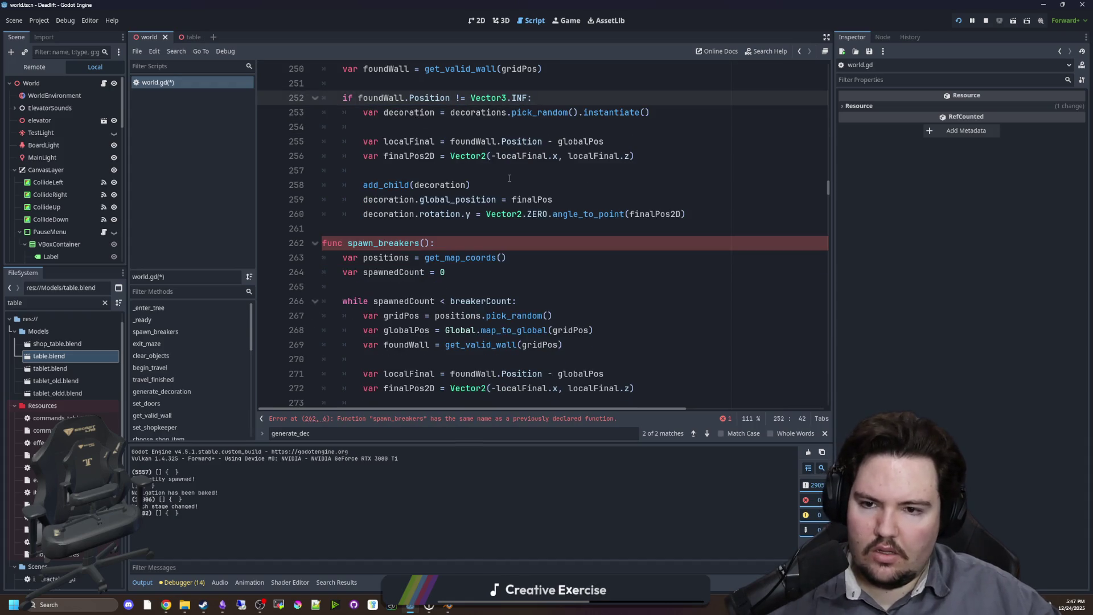
double_click(532, 199)
type("foundWall.Position")
left_click(539, 171)
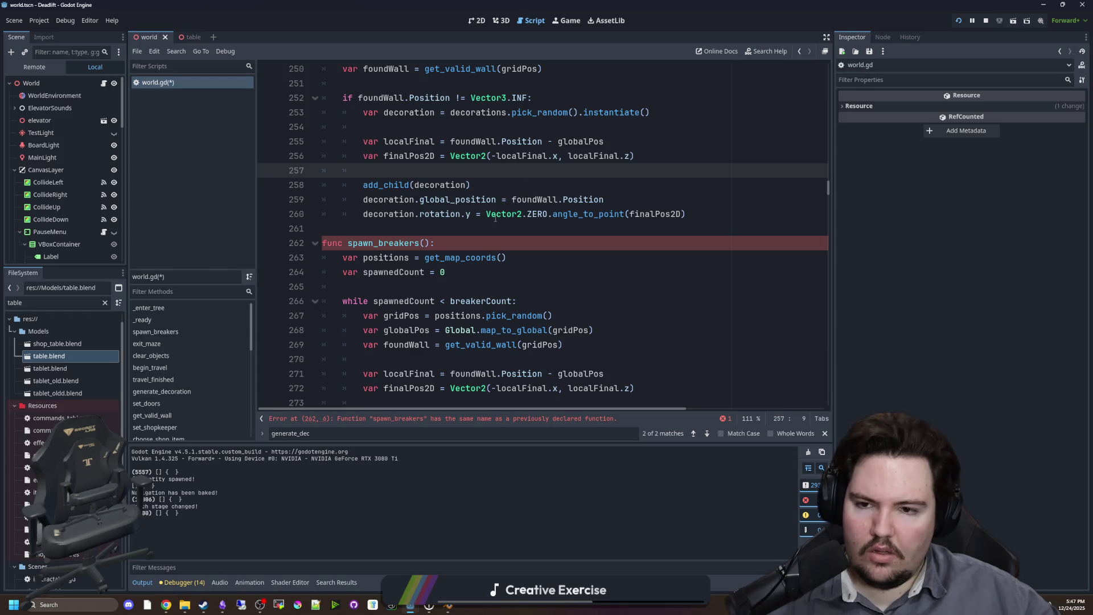
left_click(620, 200)
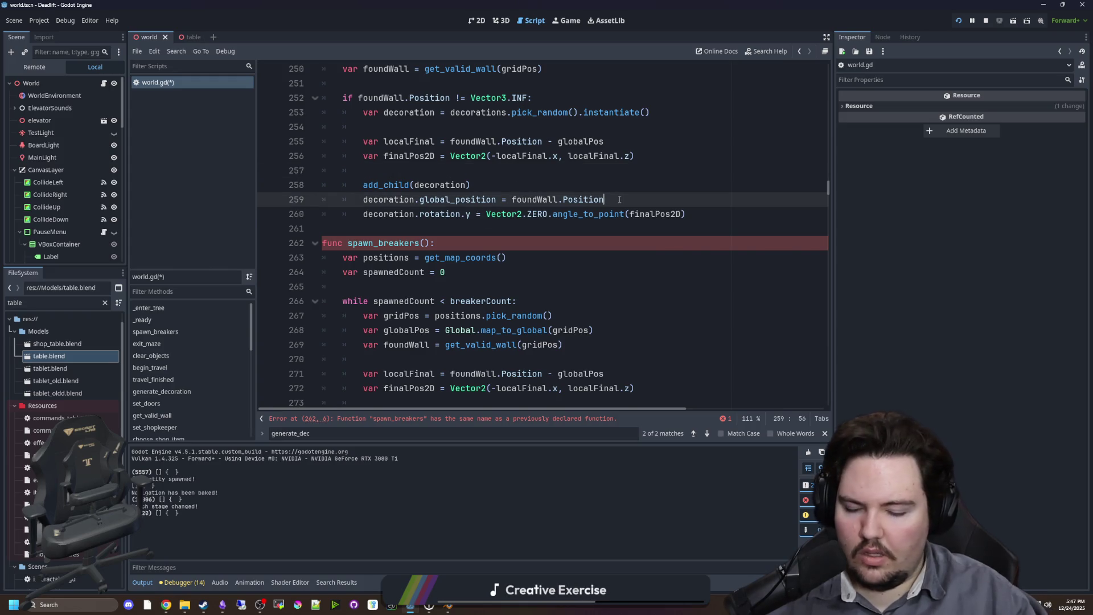
key("Return")
type("decoration.global_position.y = 0")
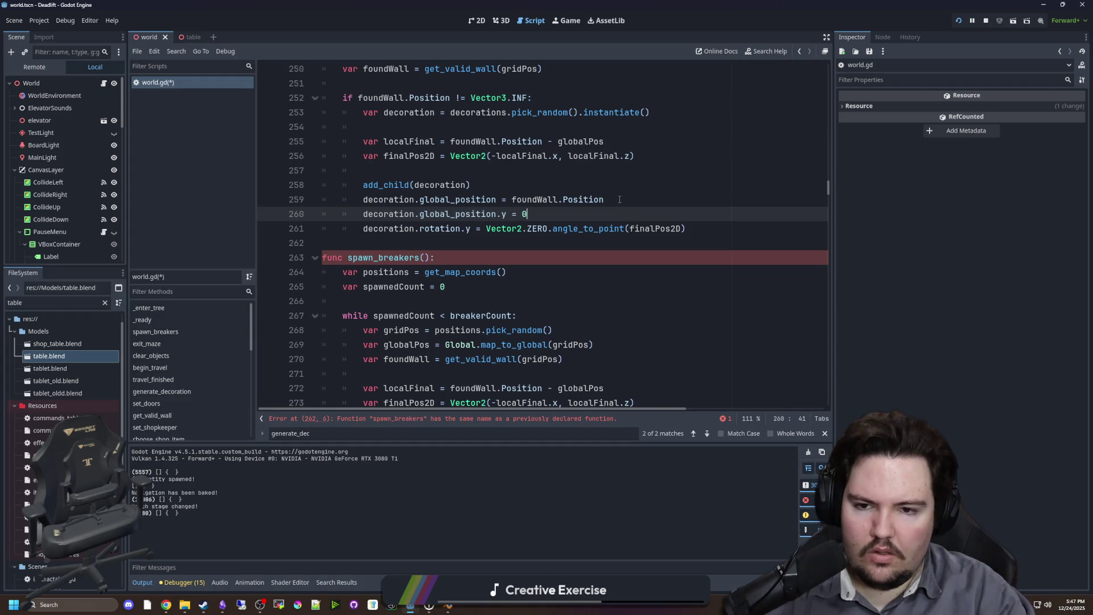
Delete the duplicate spawn_breakers function and its leftover blank lines.
scroll(619, 199, "down", 5)
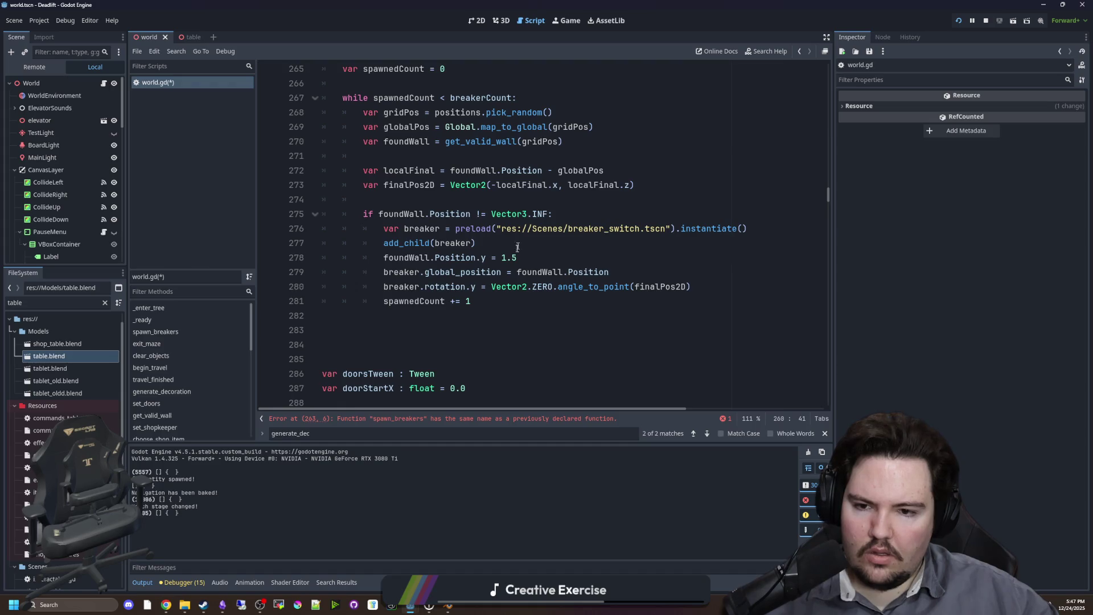
scroll(436, 132, "up", 2)
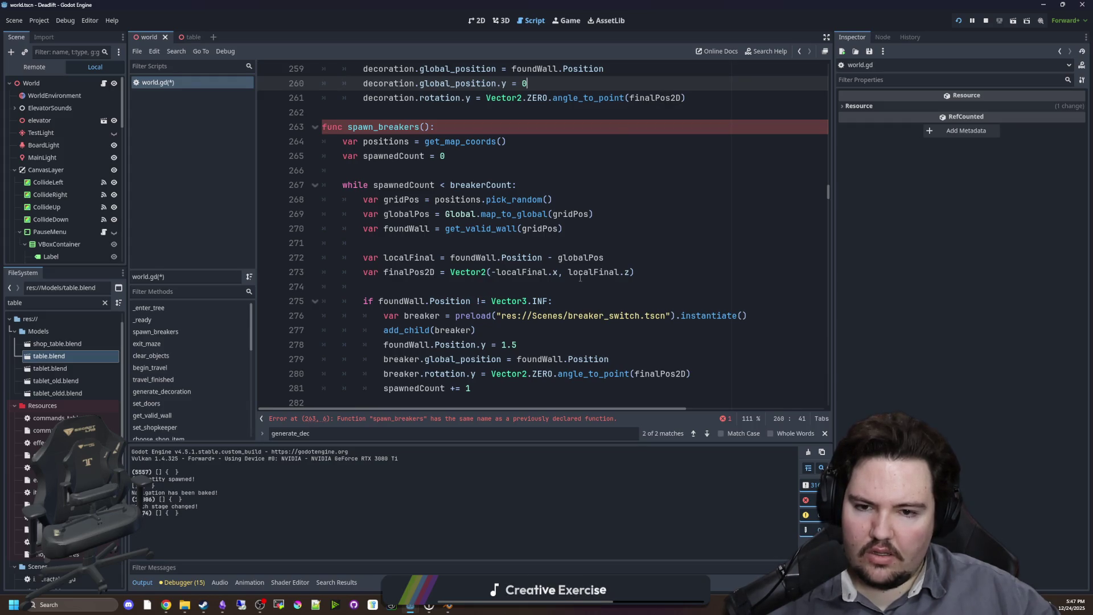
left_click_drag(493, 388, 319, 126)
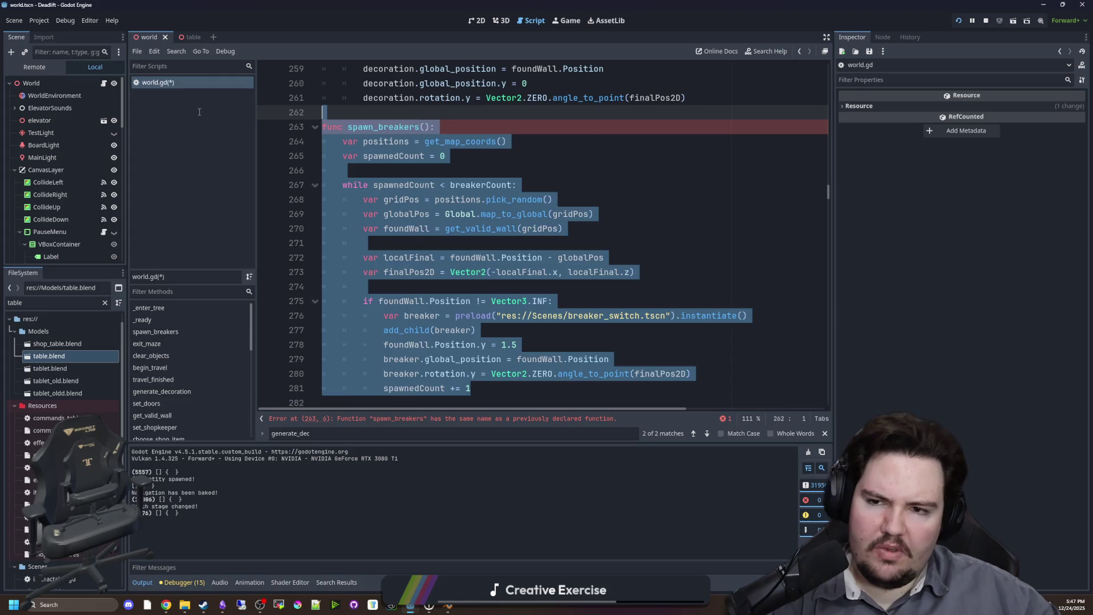
key("BackSpace")
key("Left")
key("Delete")
key("Delete")
scroll(398, 199, "up", 5)
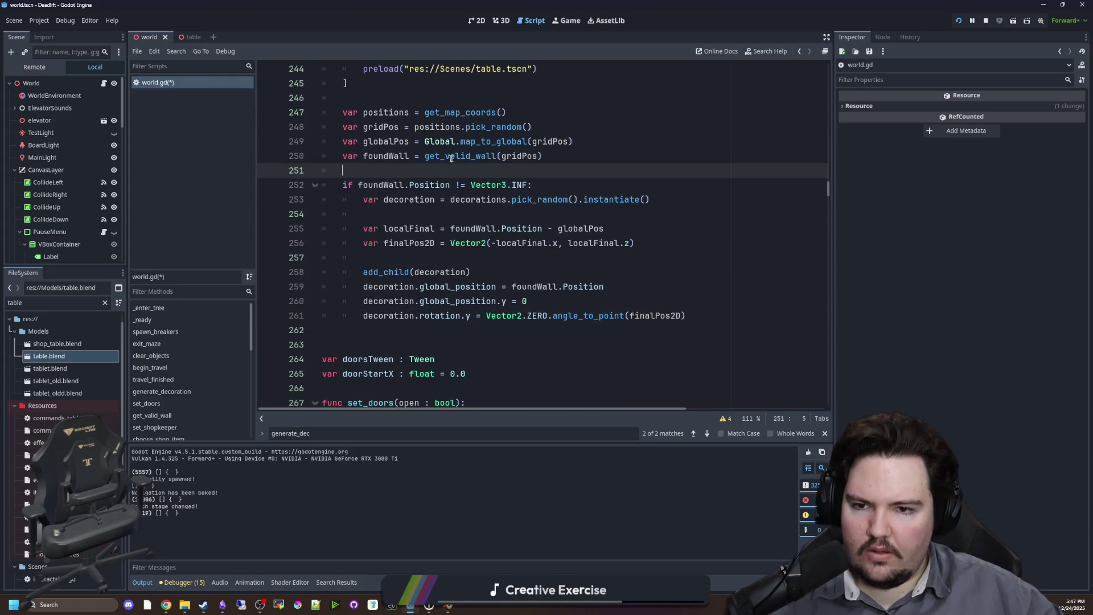
left_click(458, 157, "ctrl")
Review the get_valid_wall raycast loop's position, rotation and break lines, then save world.gd.
scroll(451, 239, "down", 7)
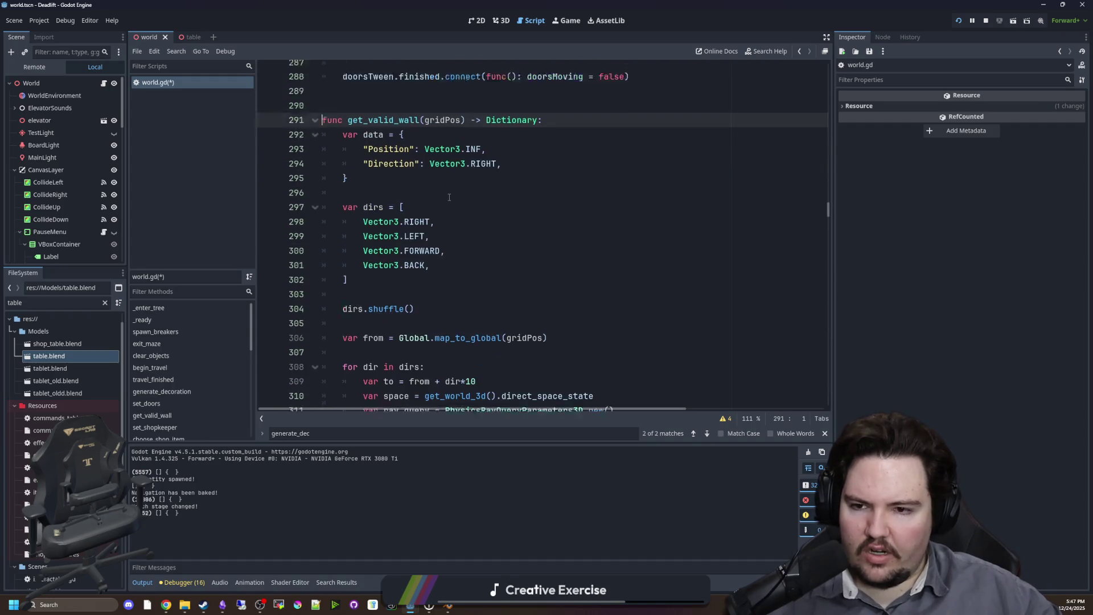
left_click(455, 351)
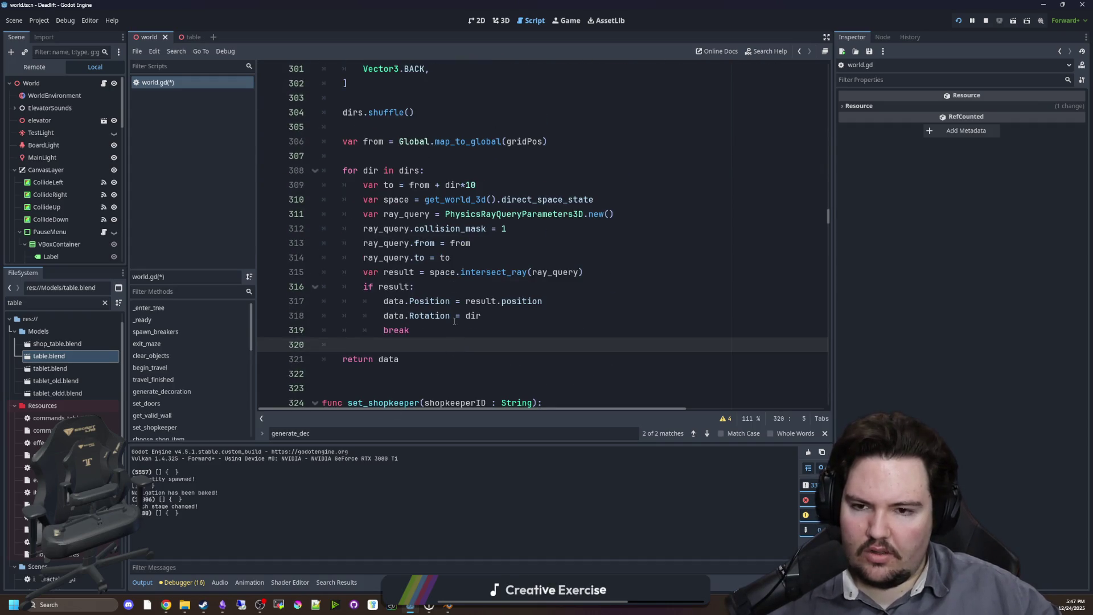
left_click(491, 259)
left_click(470, 301)
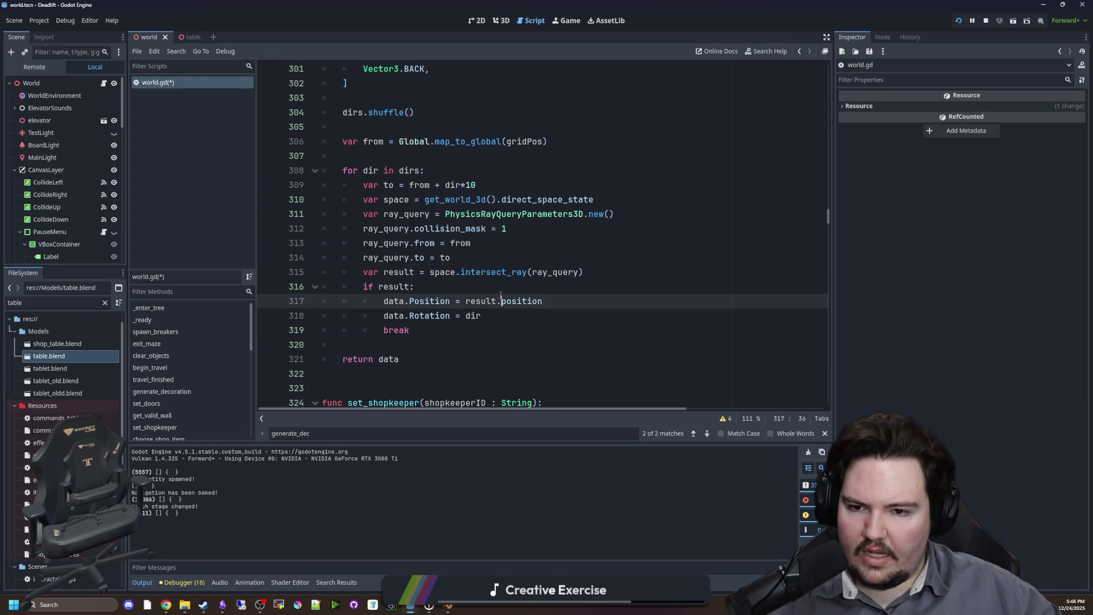
left_click_drag(399, 301, 481, 317)
left_click(425, 335)
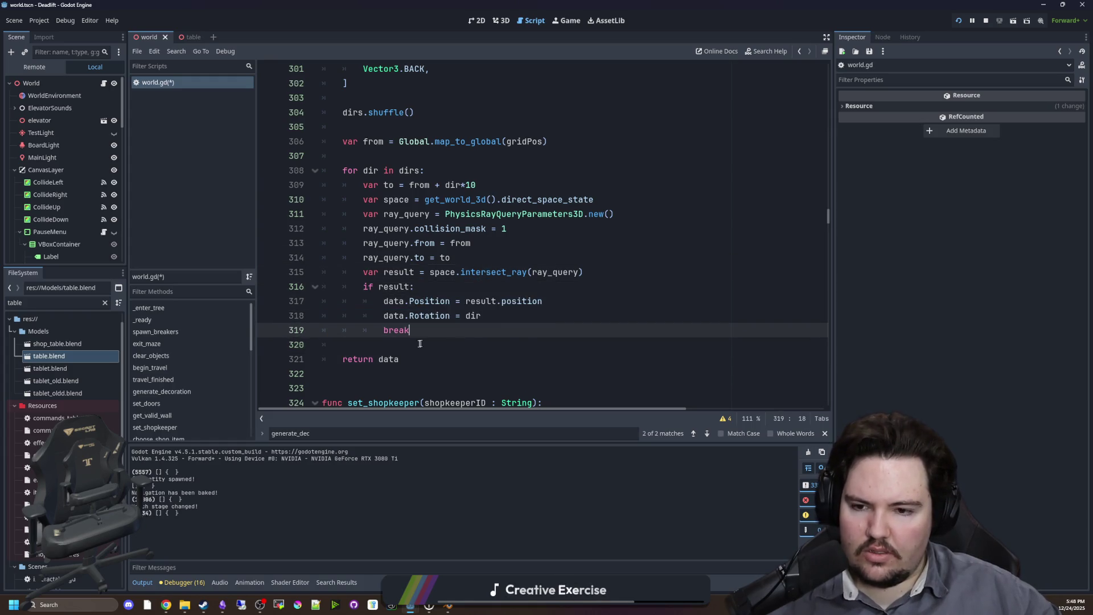
left_click(425, 342)
key("ctrl+s")
Recheck the data.Rotation = dir line and scroll back up the script.
left_click_drag(384, 315, 502, 308)
left_click(502, 345)
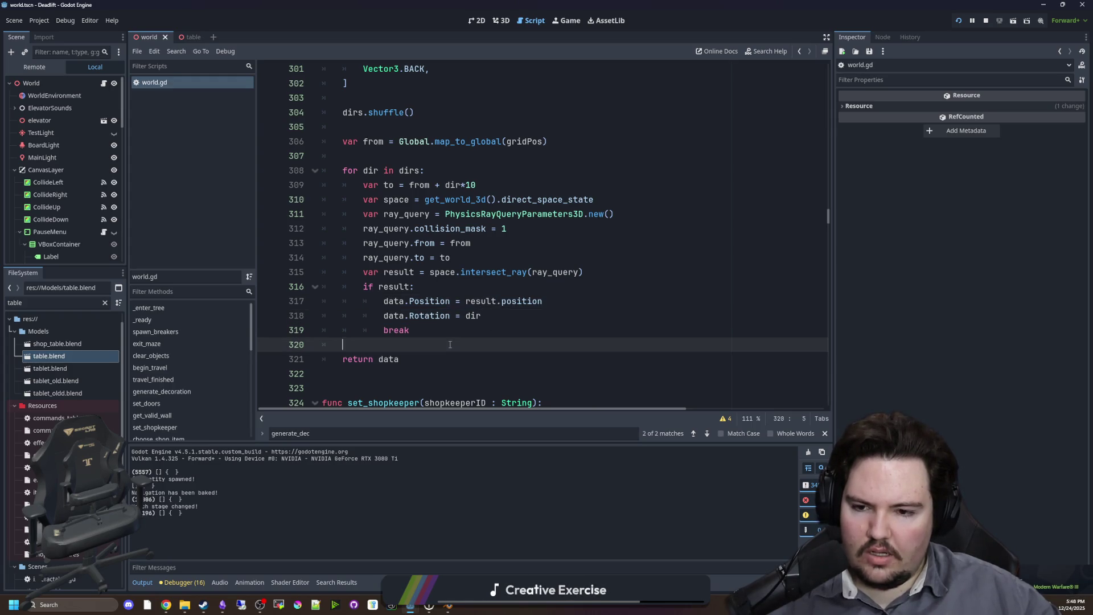
scroll(467, 266, "up", 2)
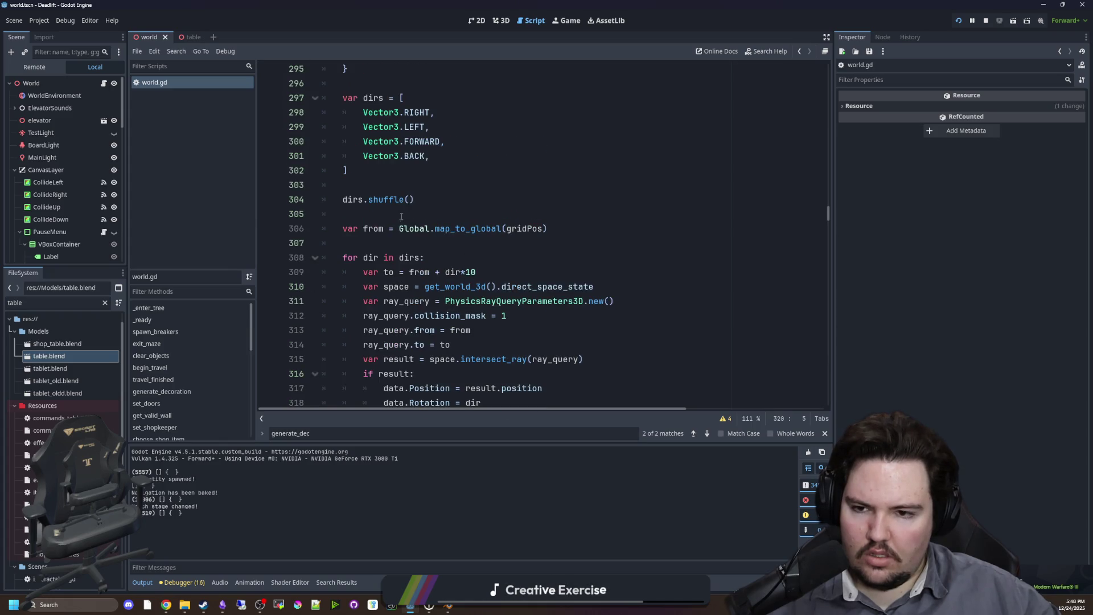
left_click(402, 215)
key("alt+Left")
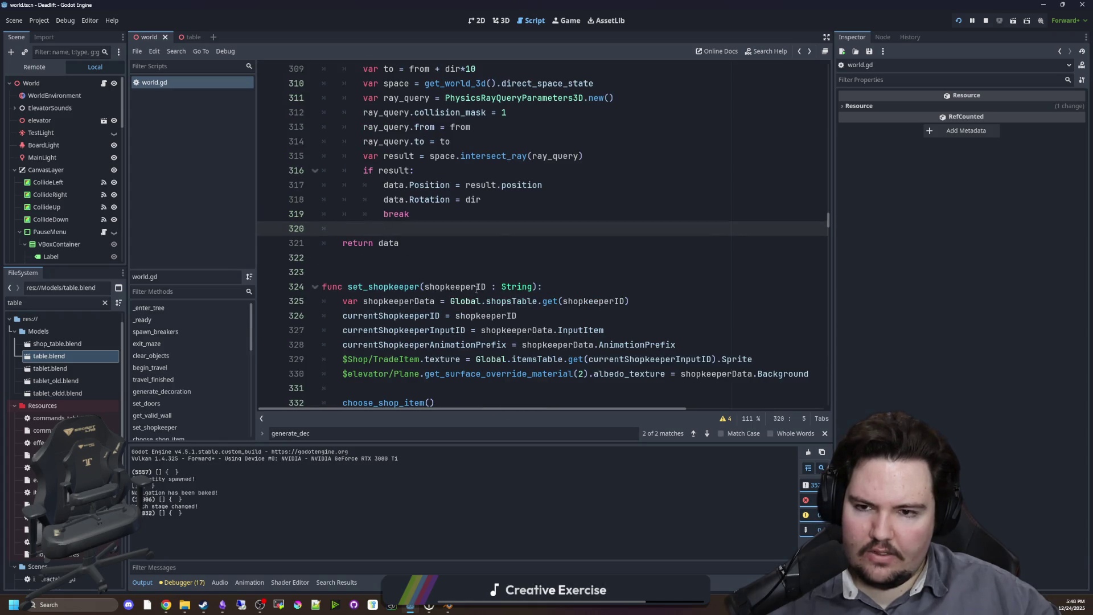
scroll(487, 283, "up", 4)
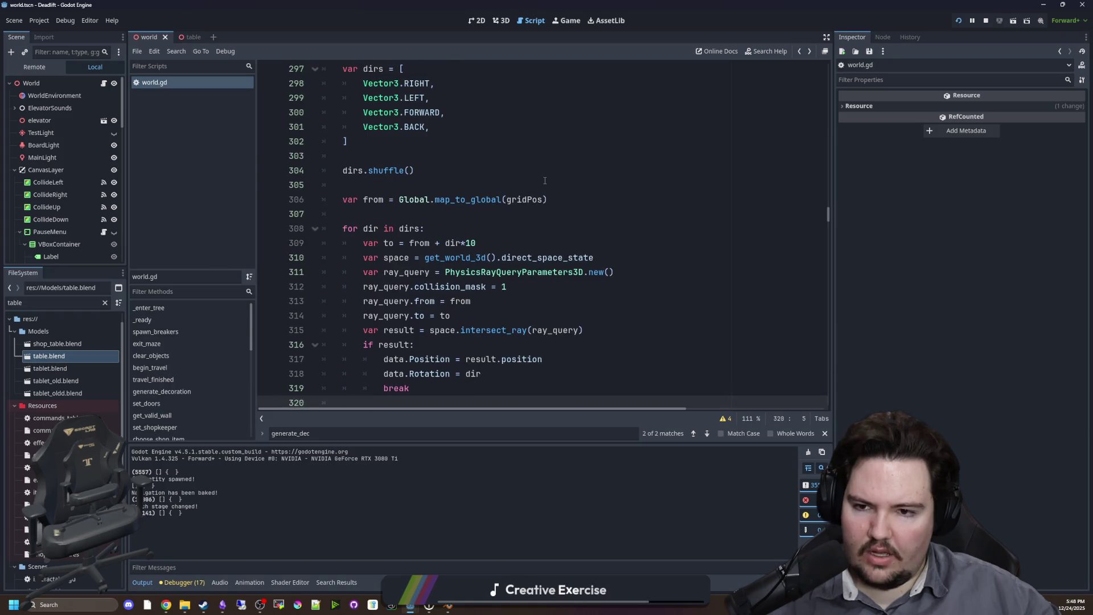
scroll(545, 181, "up", 3)
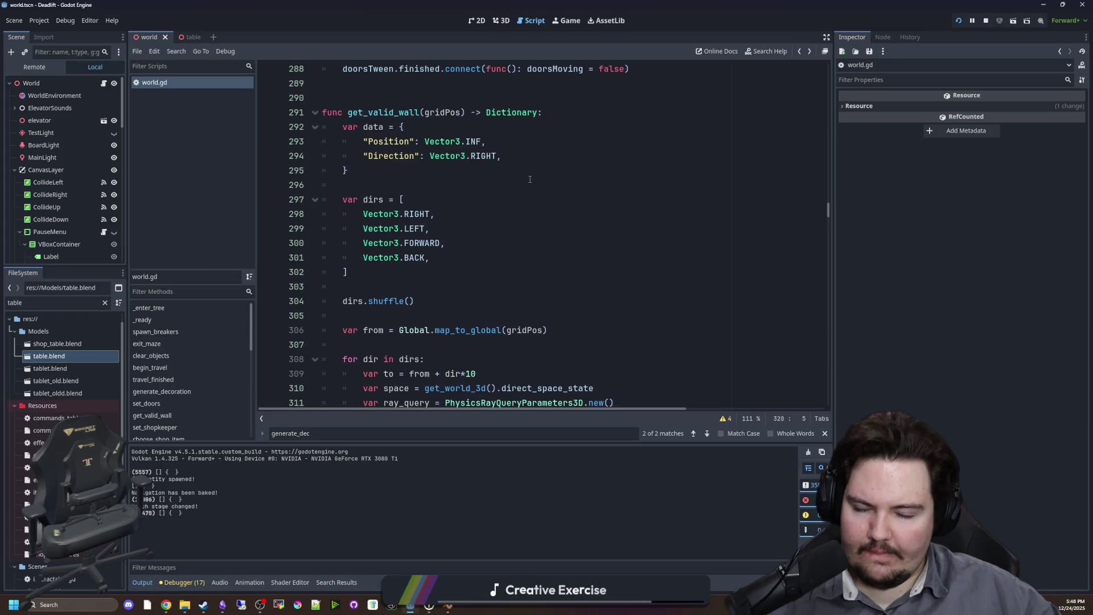
scroll(530, 180, "up", 5)
key("ctrl+f")
type("gener")
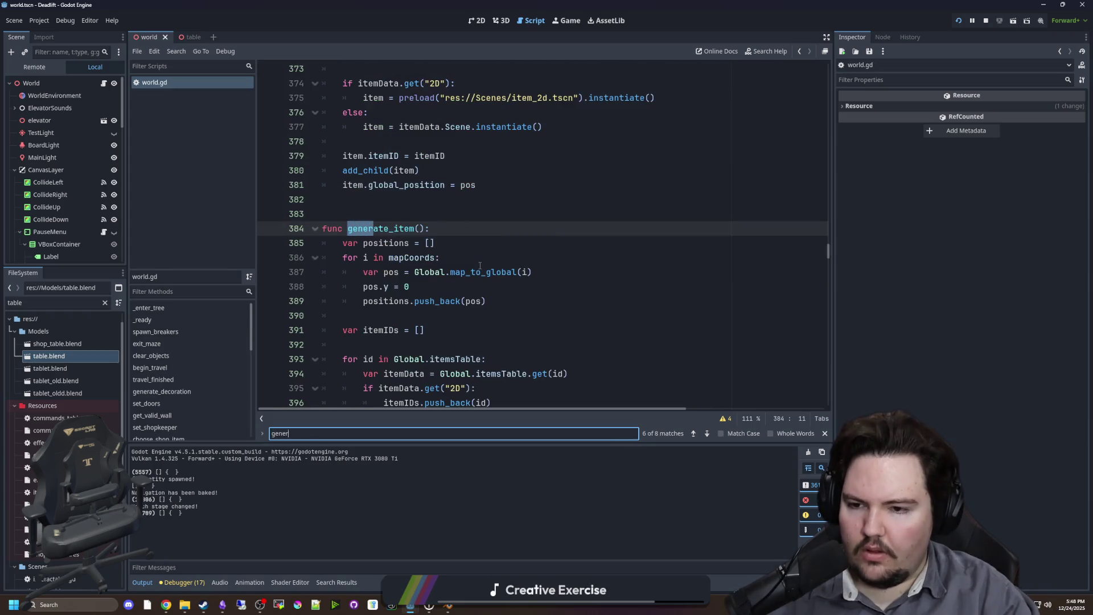
type("ate_decor")
left_click(476, 273)
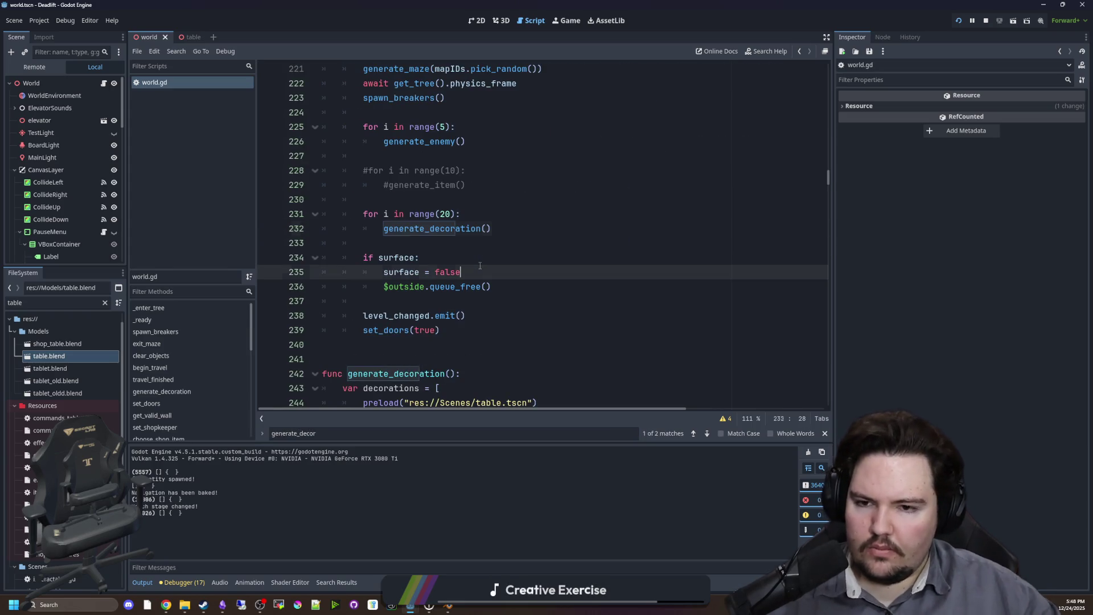
left_click(477, 230, "ctrl")
scroll(477, 236, "down", 6)
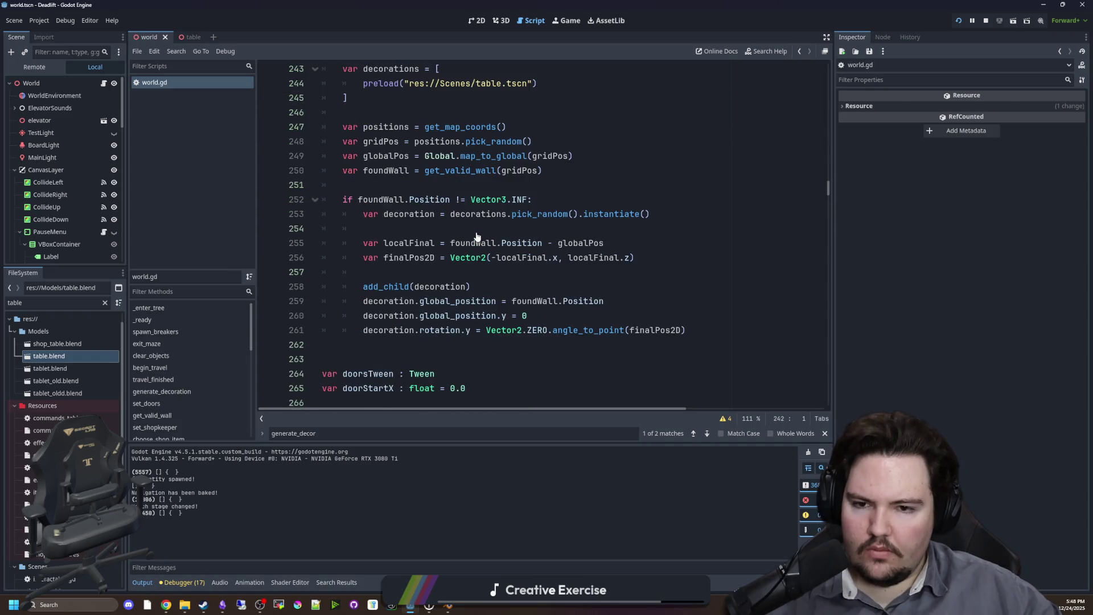
scroll(477, 237, "up", 1)
key("alt+Left")
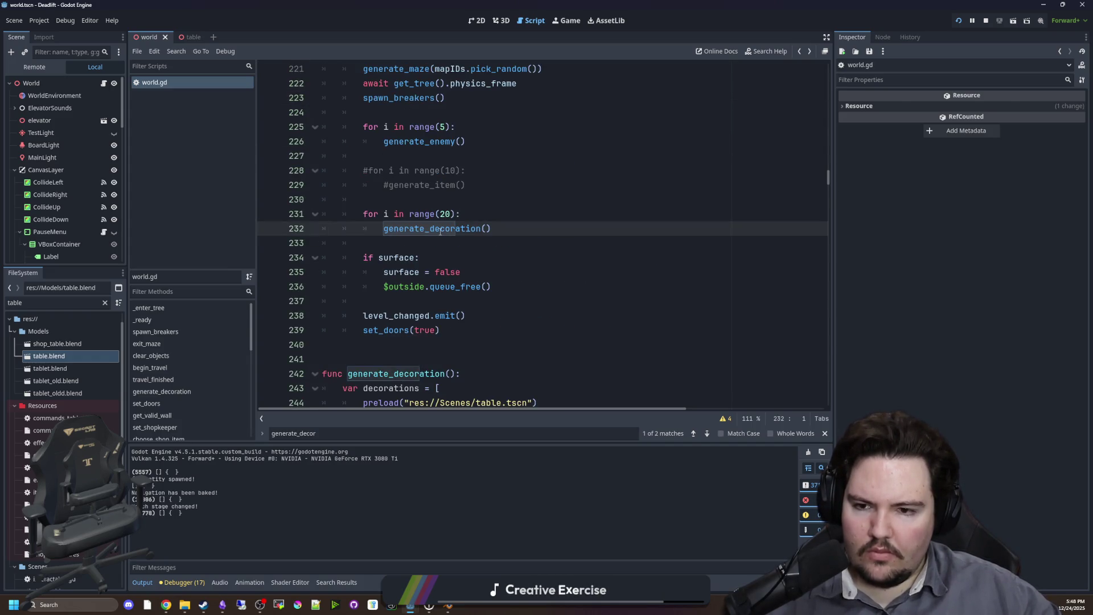
scroll(439, 301, "up", 2)
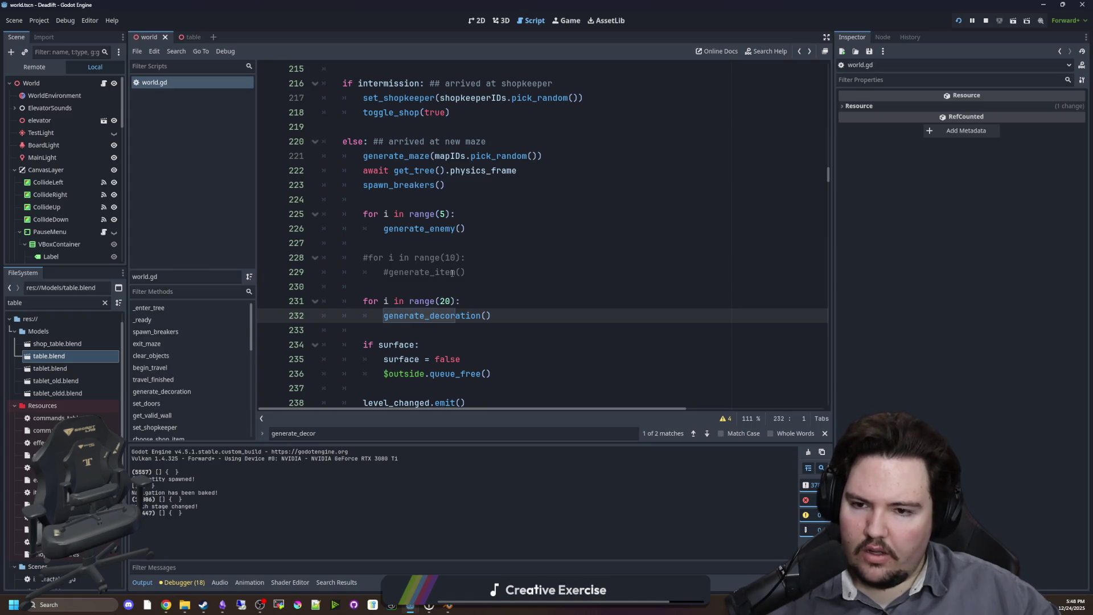
scroll(453, 274, "down", 1)
left_click(453, 272, "ctrl")
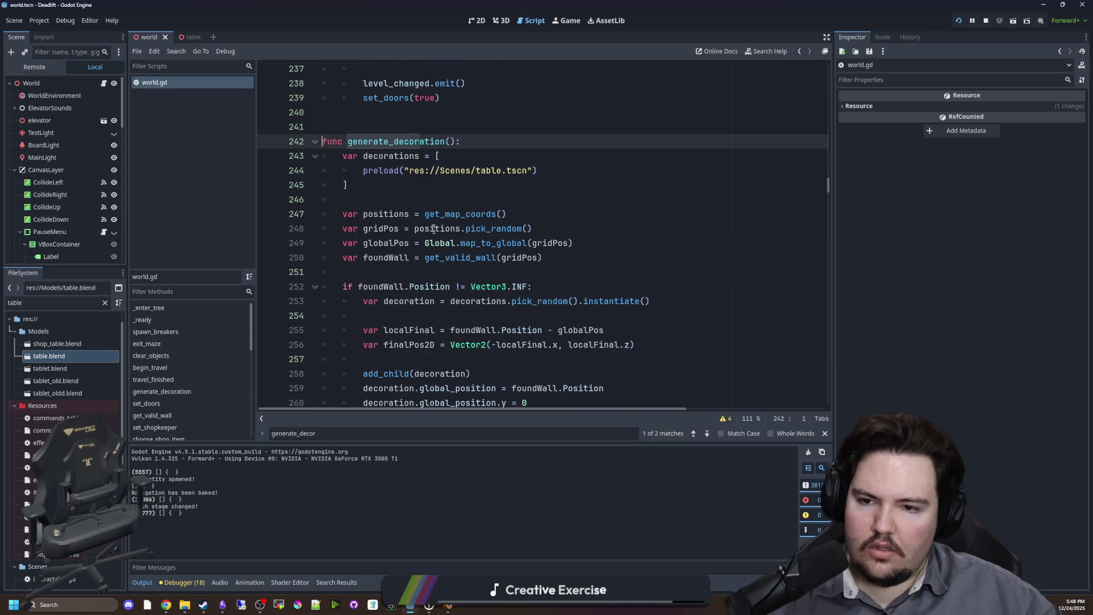
left_click(407, 211)
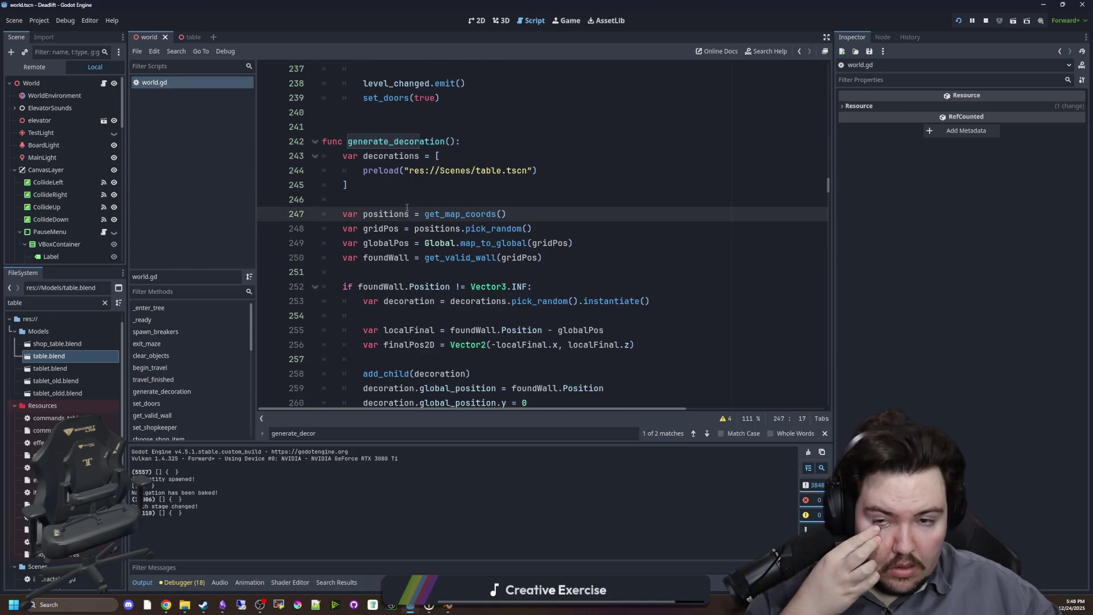
scroll(407, 208, "down", 1)
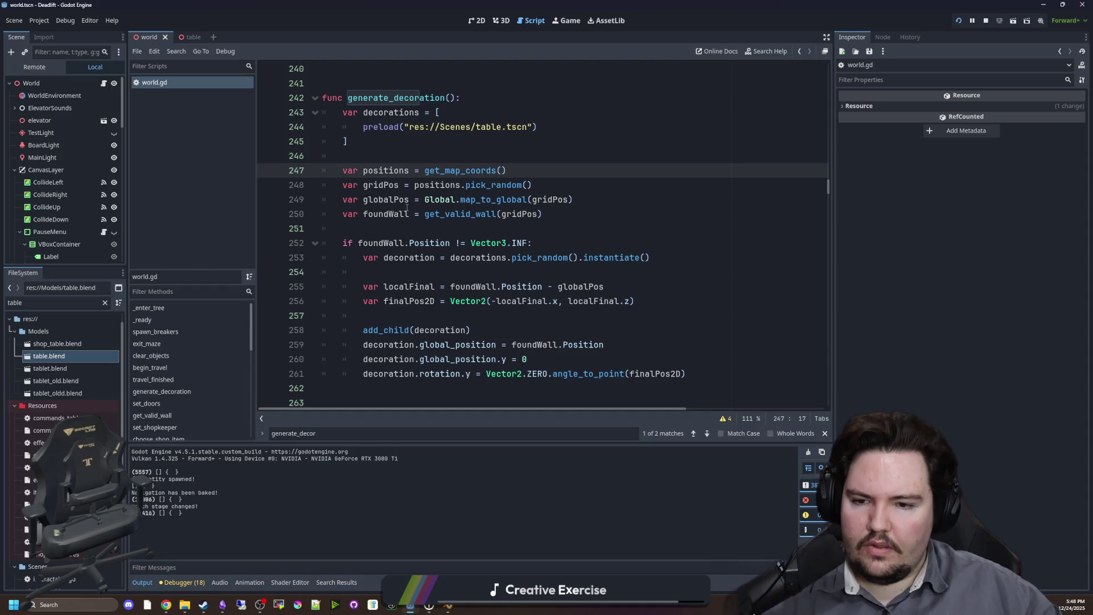
scroll(407, 208, "down", 1)
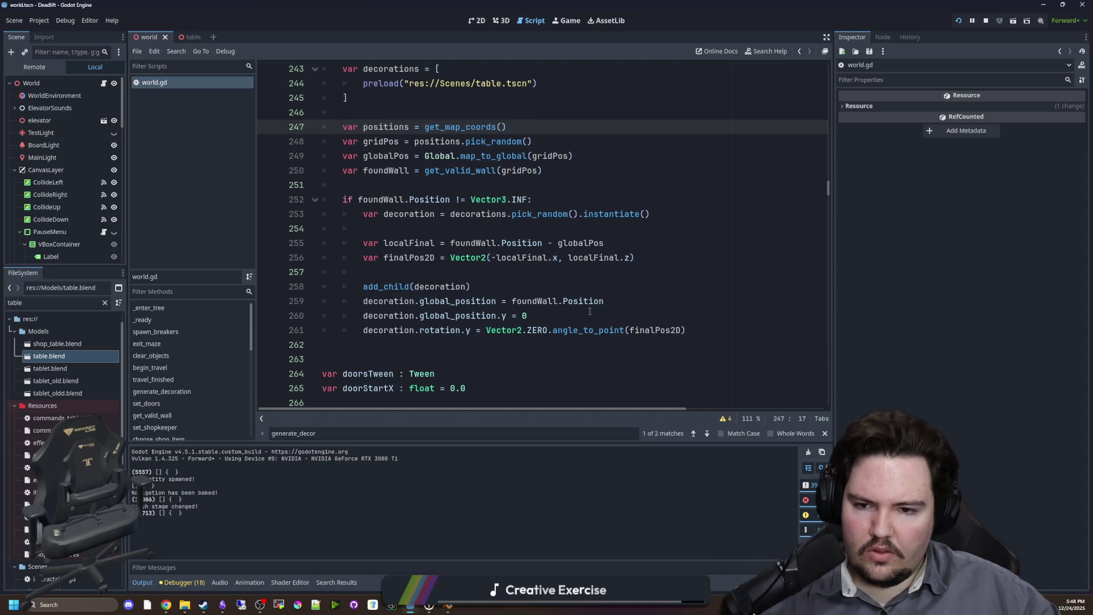
left_click(434, 271)
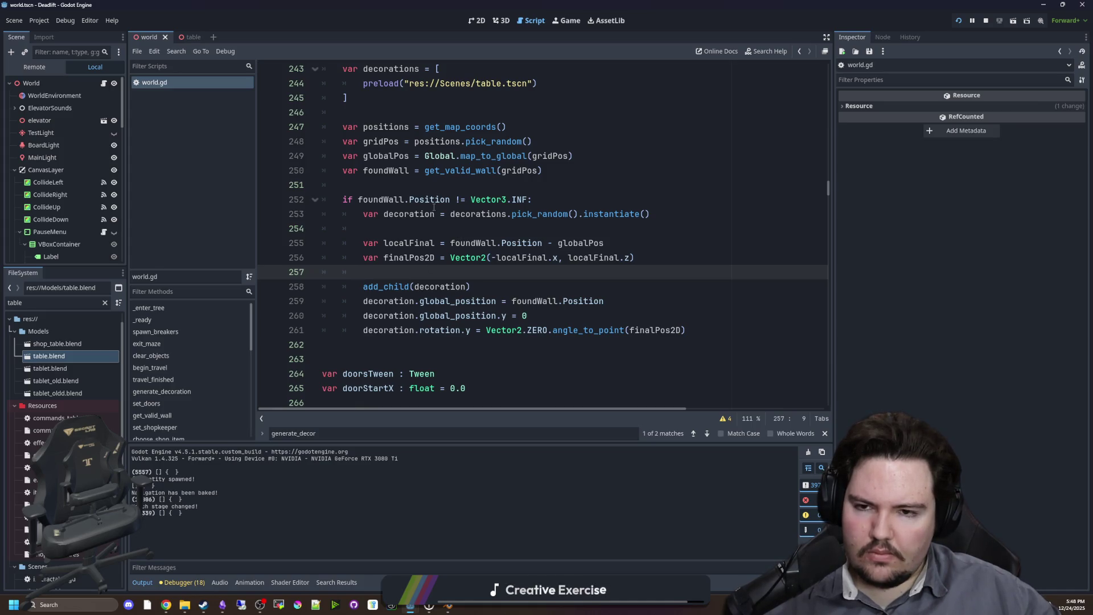
scroll(447, 142, "up", 2)
left_click(467, 257, "ctrl")
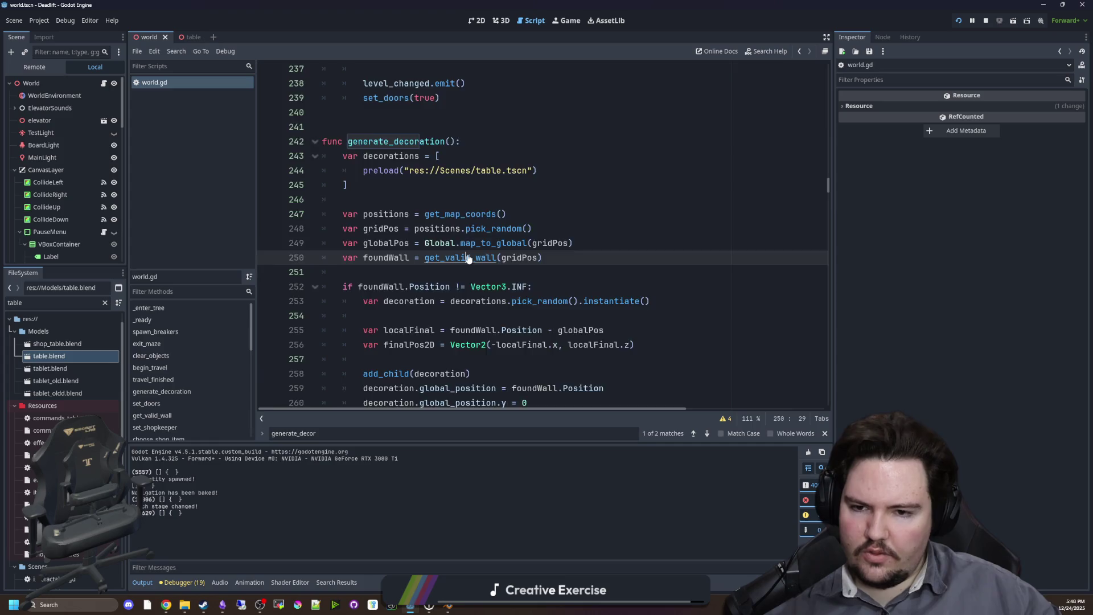
scroll(456, 268, "down", 7)
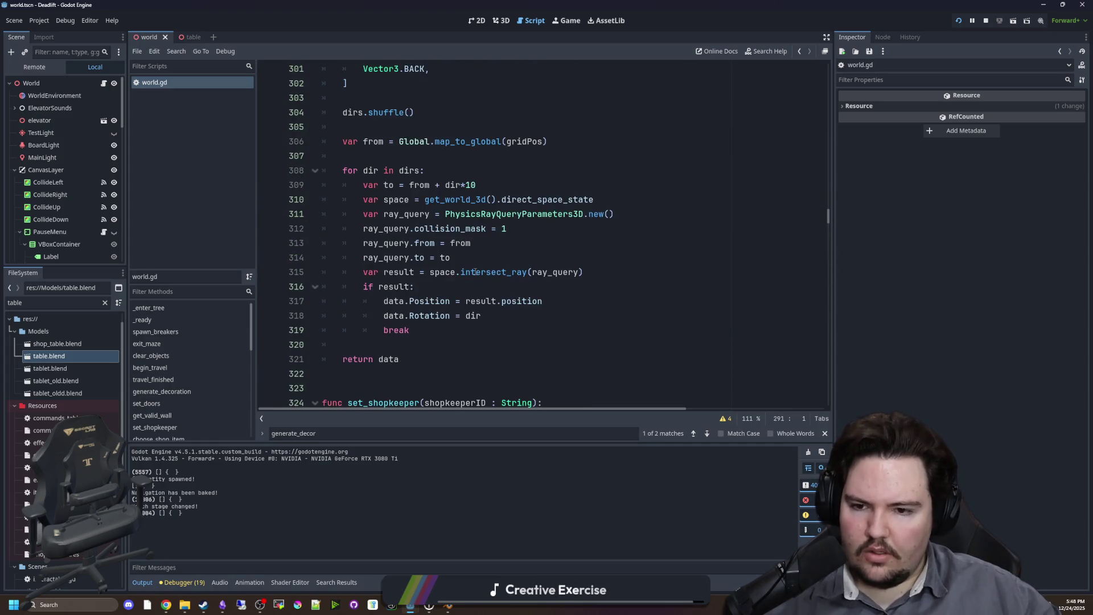
scroll(404, 316, "up", 5)
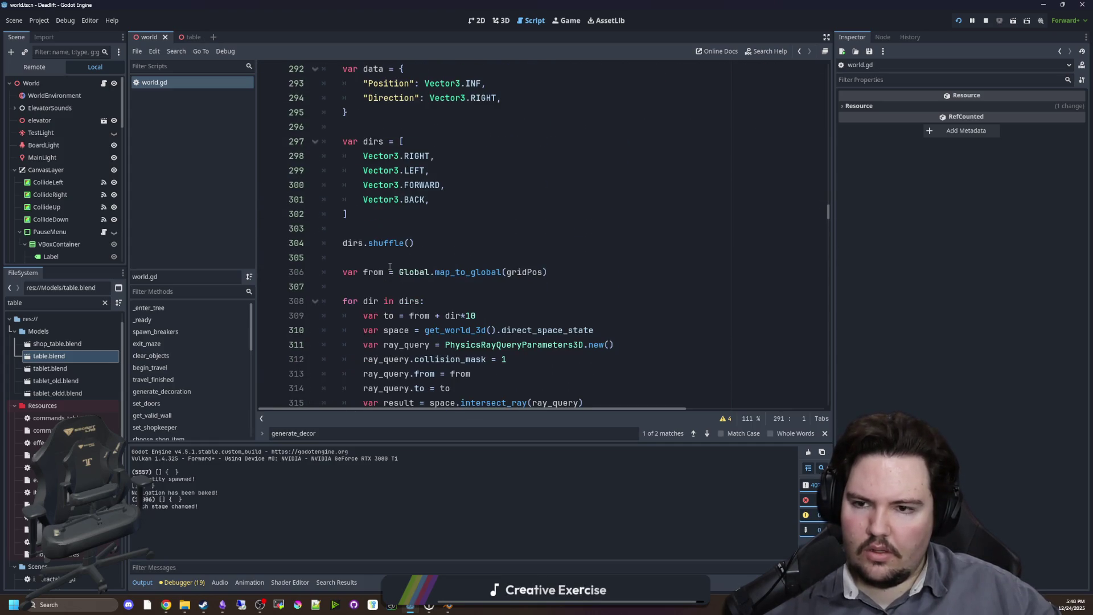
left_click(409, 196)
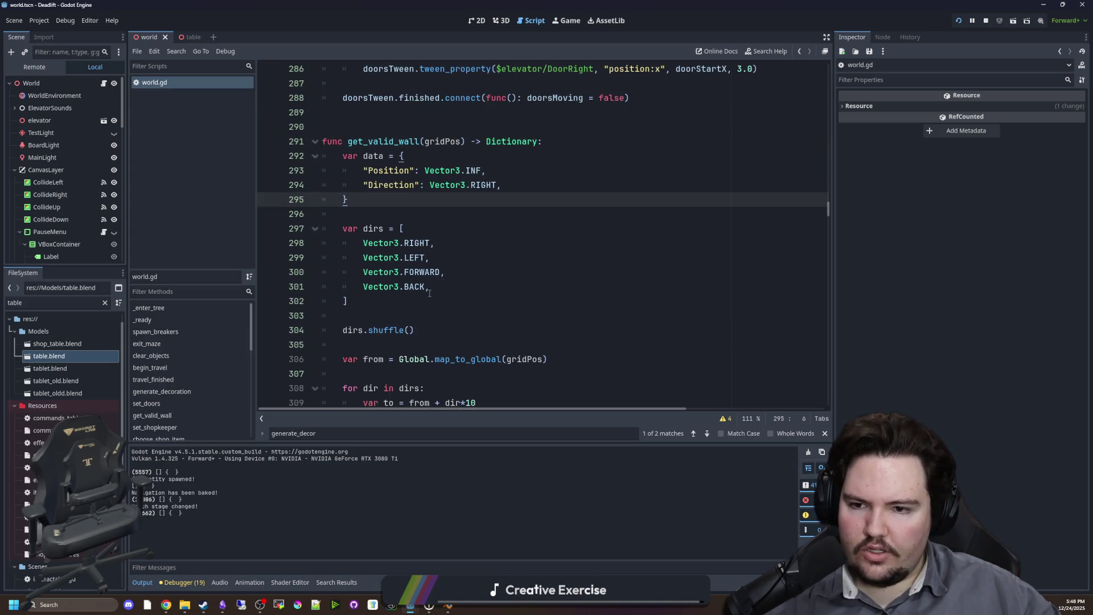
scroll(431, 336, "down", 4)
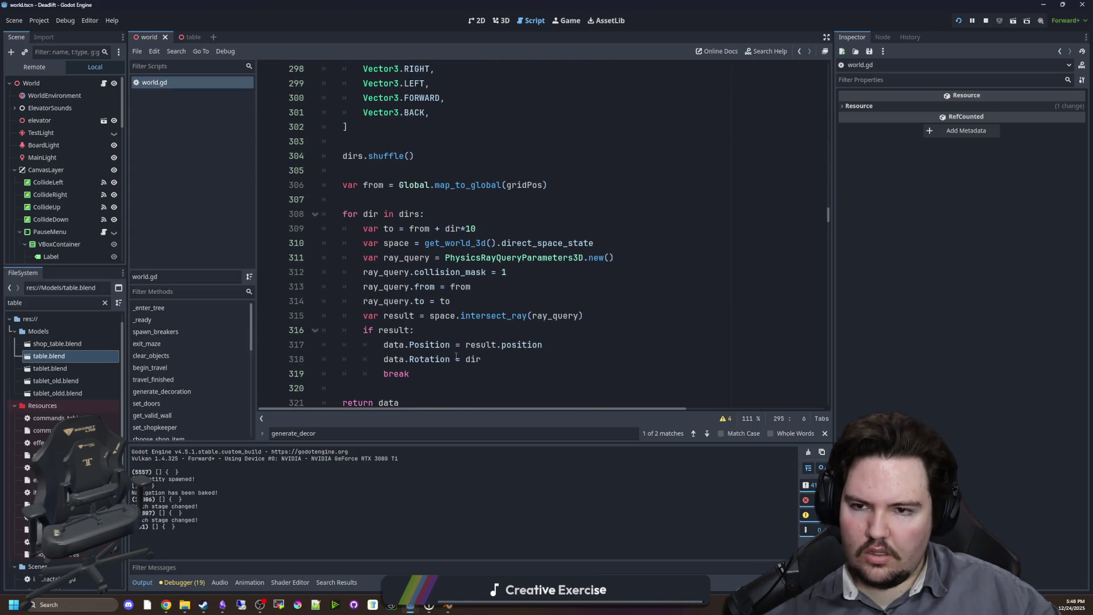
scroll(457, 355, "up", 3)
left_click_drag(355, 183, 448, 264)
left_click(450, 265)
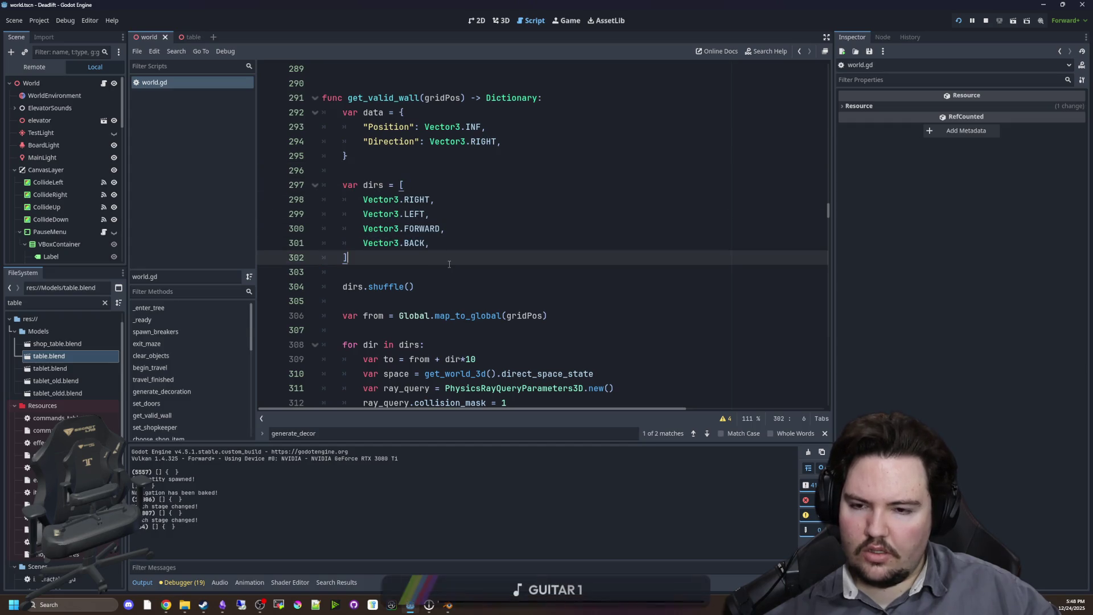
scroll(449, 264, "down", 4)
left_click(425, 327)
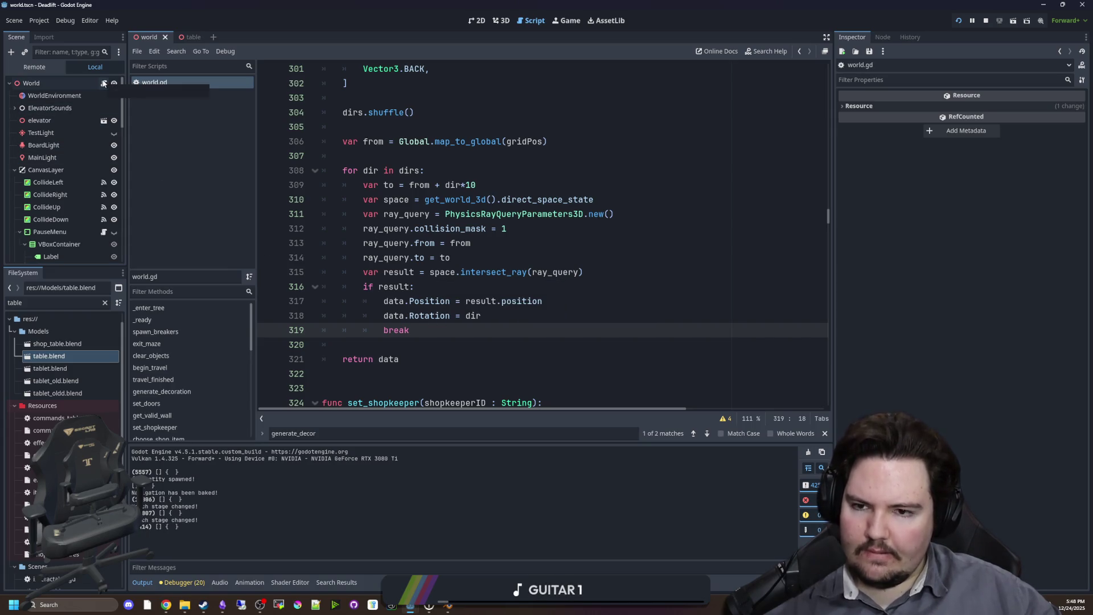
key("ctrl+Up")
key("ctrl+Up")
key("ctrl+Up")
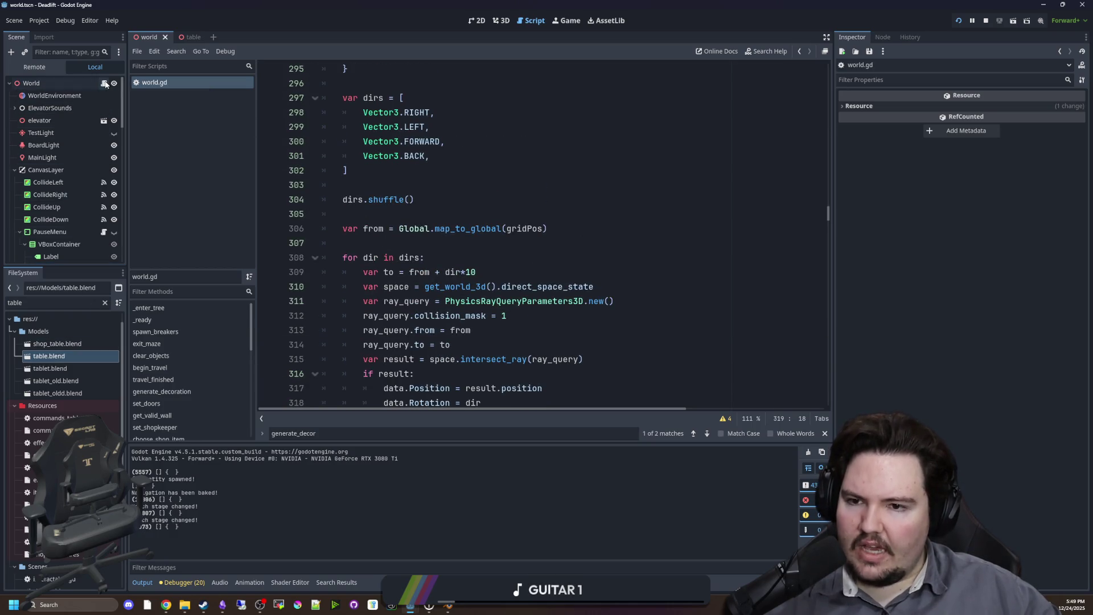
key("Up")
key("Up")
key("Up")
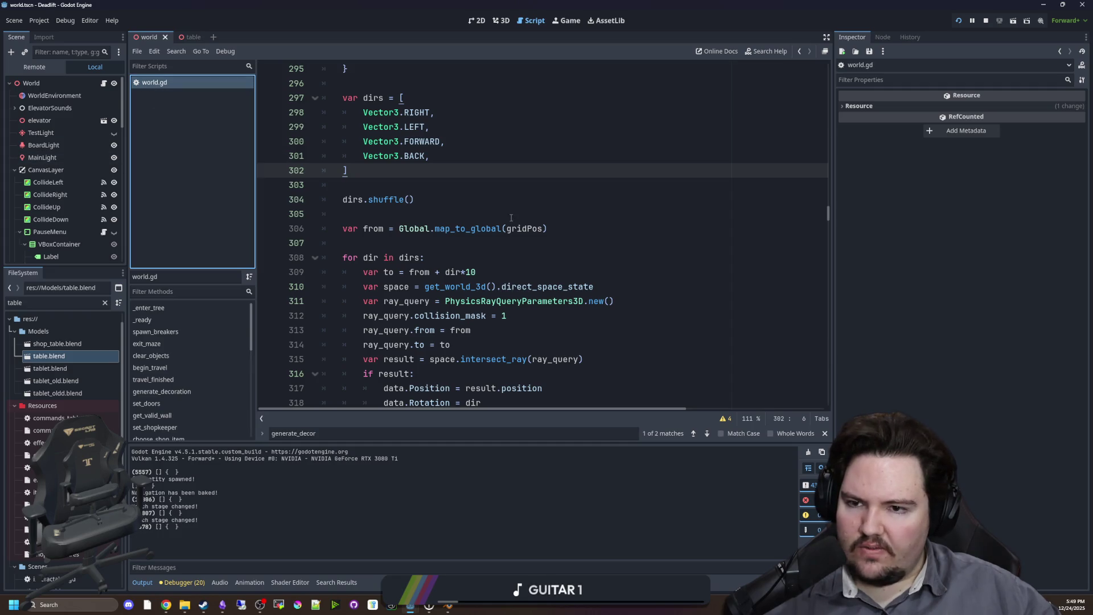
left_click(511, 218)
key("ctrl+f")
type("generate_")
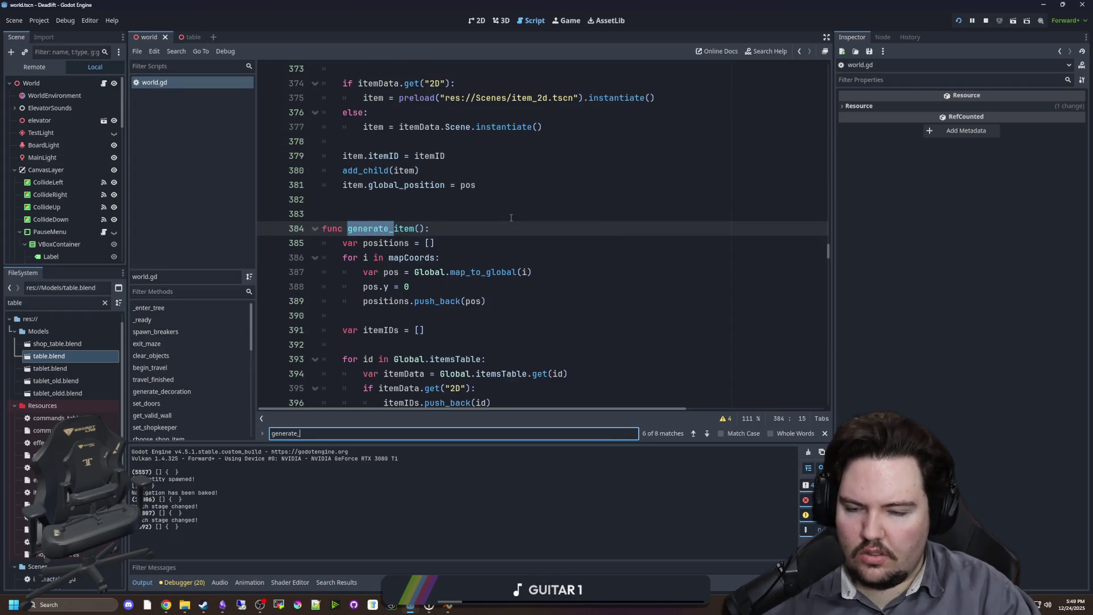
type("decoration")
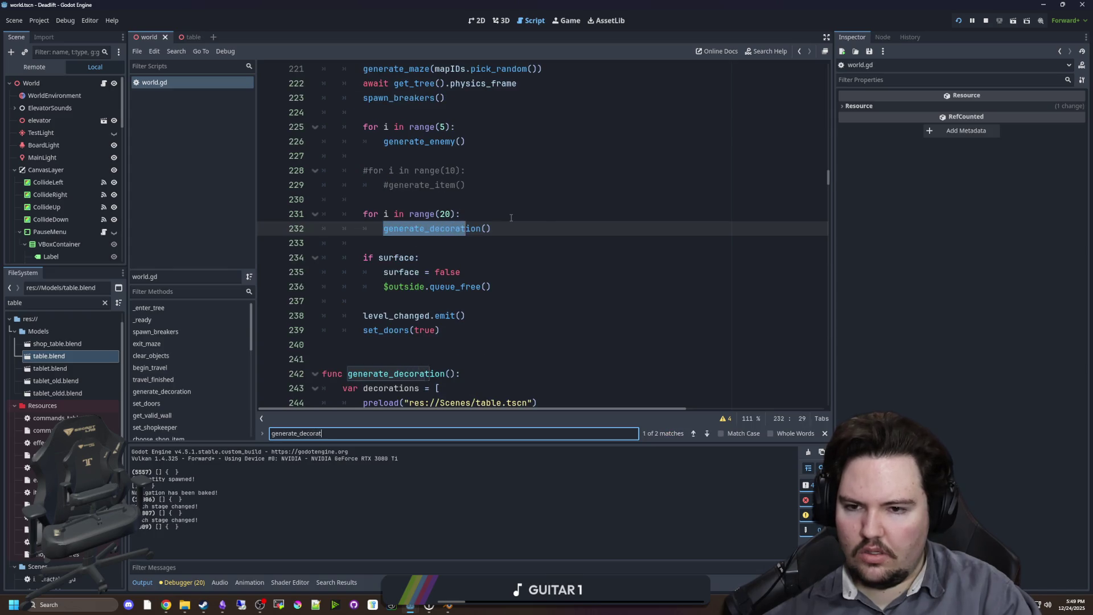
Place the caret after generate_decoration's instantiate call on line 254, then stop the running game.
left_click(511, 217)
scroll(511, 217, "down", 5)
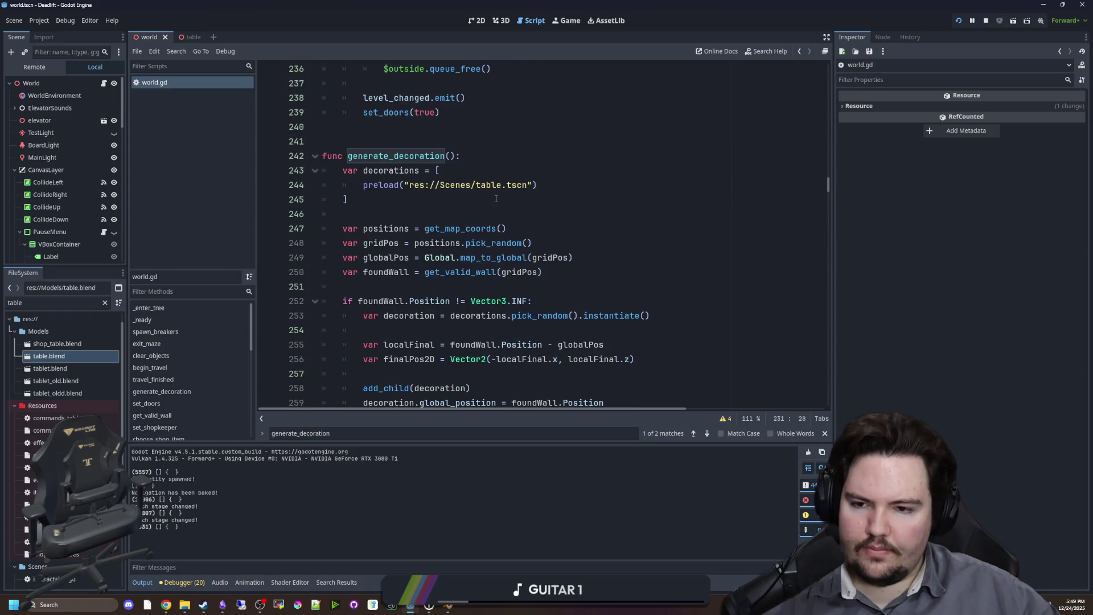
scroll(496, 198, "down", 2)
left_click(473, 199)
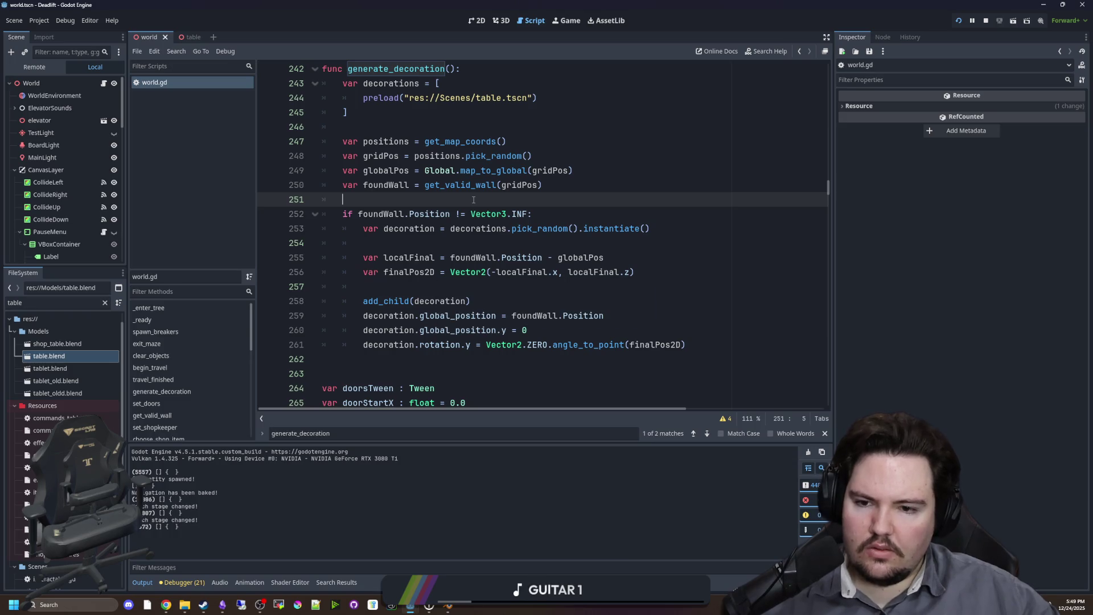
left_click(434, 242)
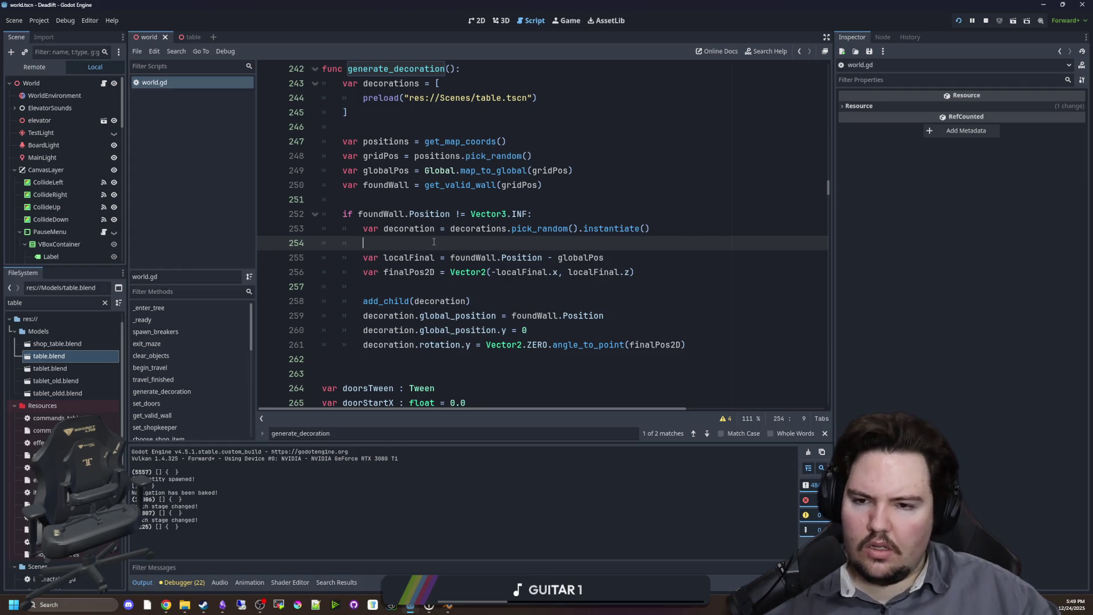
left_click(977, 21)
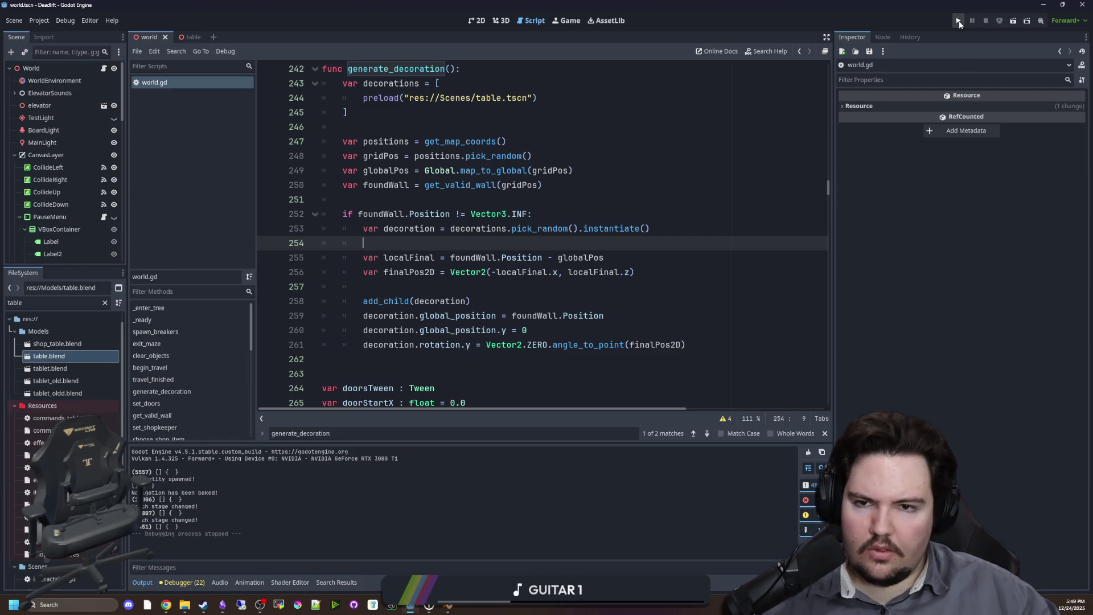
Relaunch DeadLift, allow it through SmartScreen with Run anyway, and bring its window forward.
left_click(957, 22)
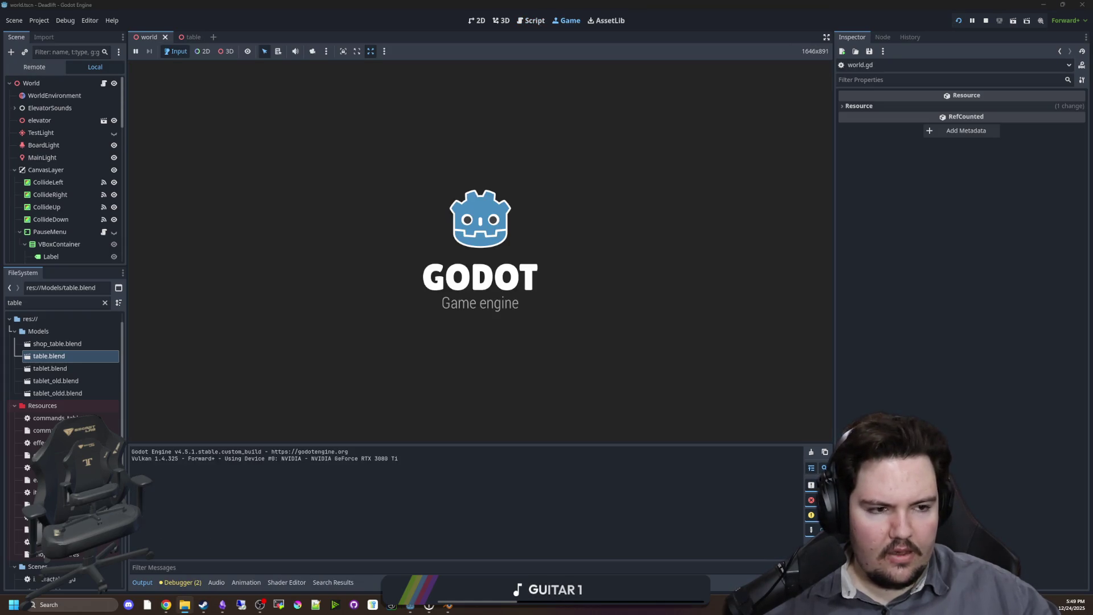
key("F1")
key("F1")
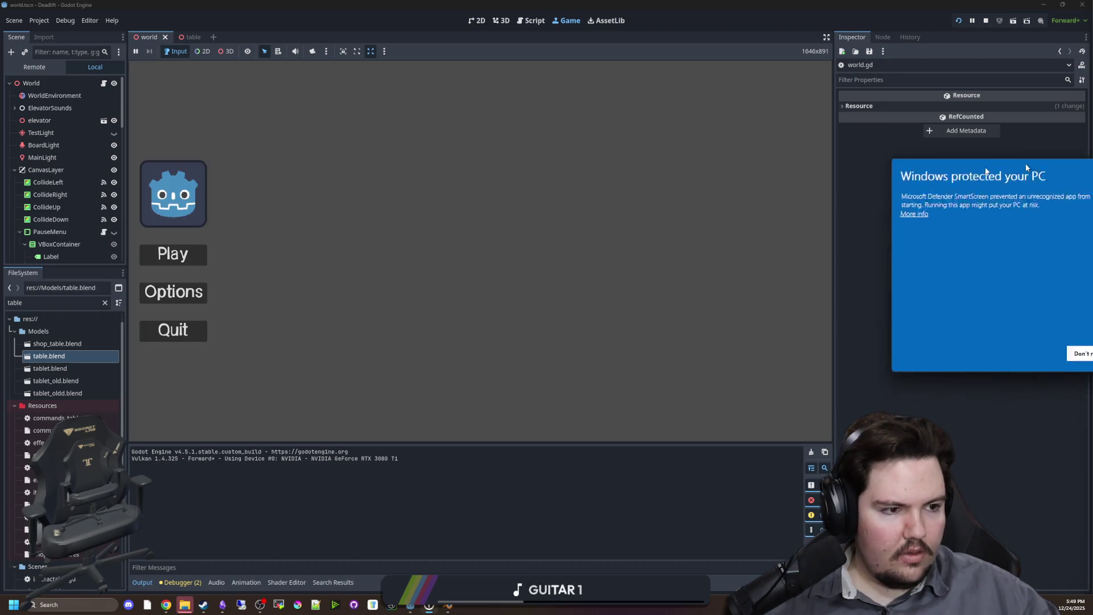
left_click(344, 270)
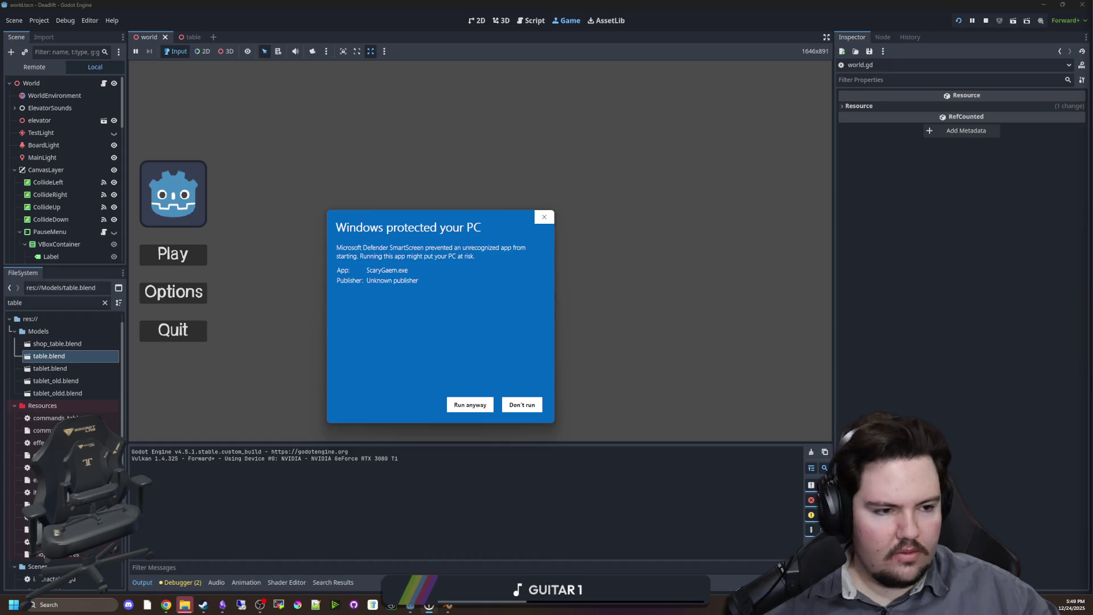
key("F1")
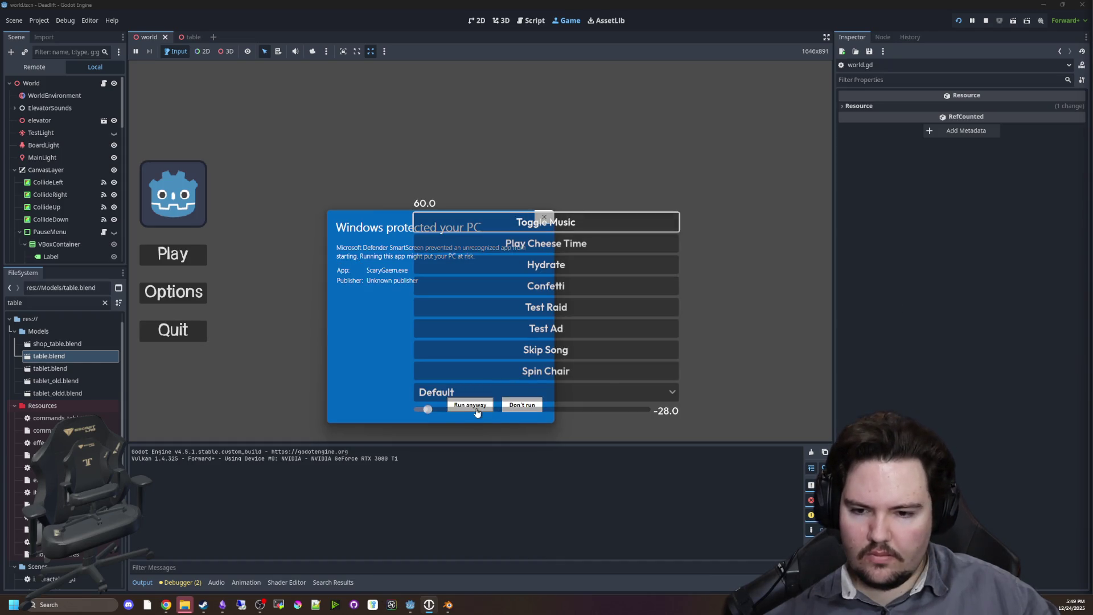
left_click(473, 408)
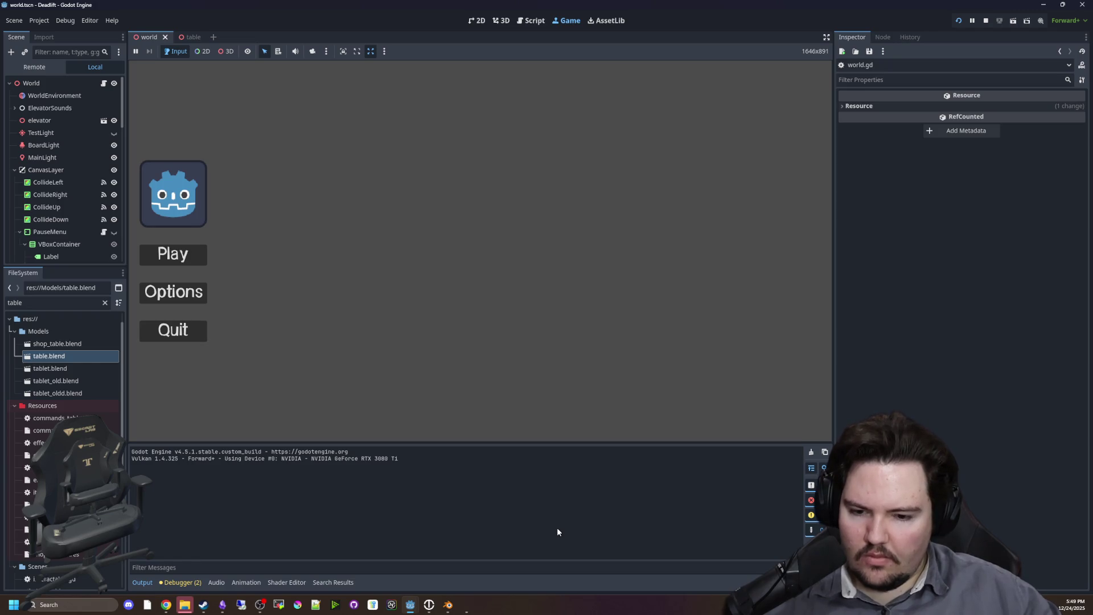
mouse_move(468, 608)
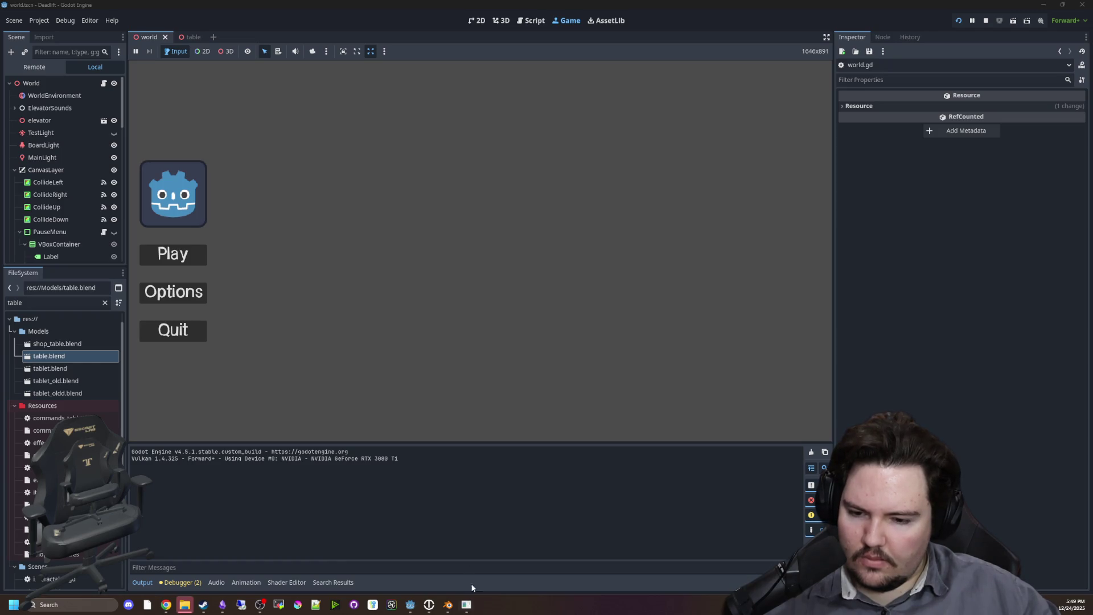
left_click(471, 536)
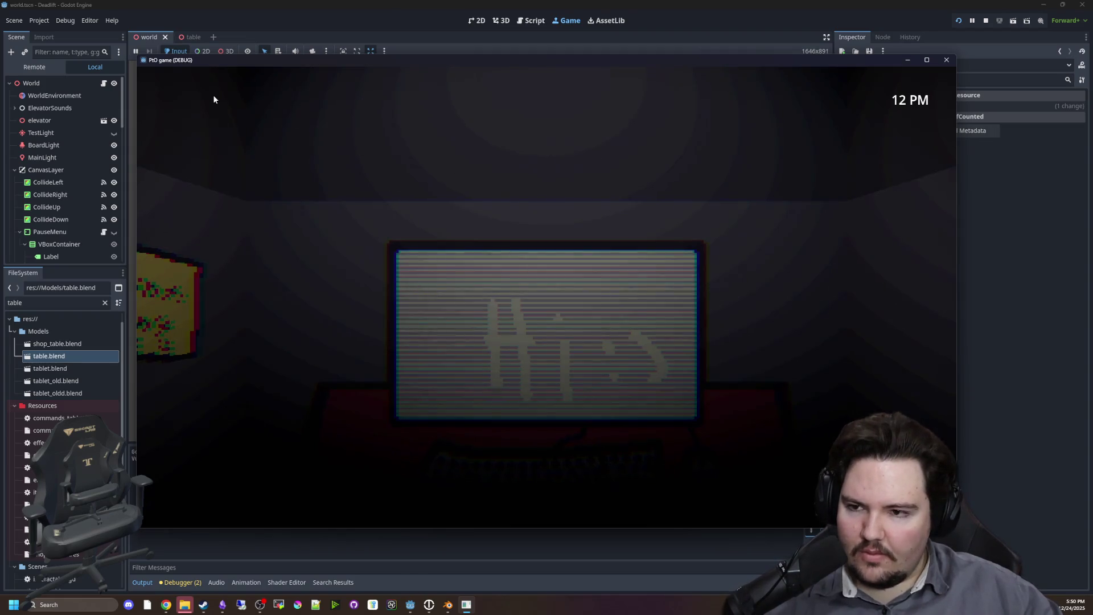
Look between the cobwebbed doorway, the Hi :) TV and the hamster-sticker elevator.
key("a")
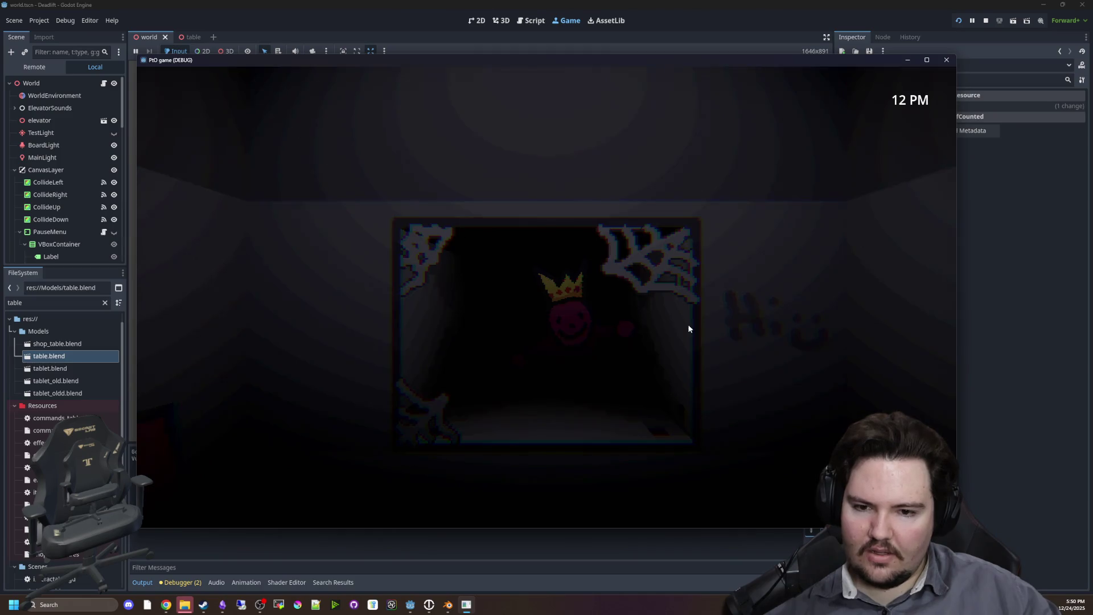
key("d")
key("d")
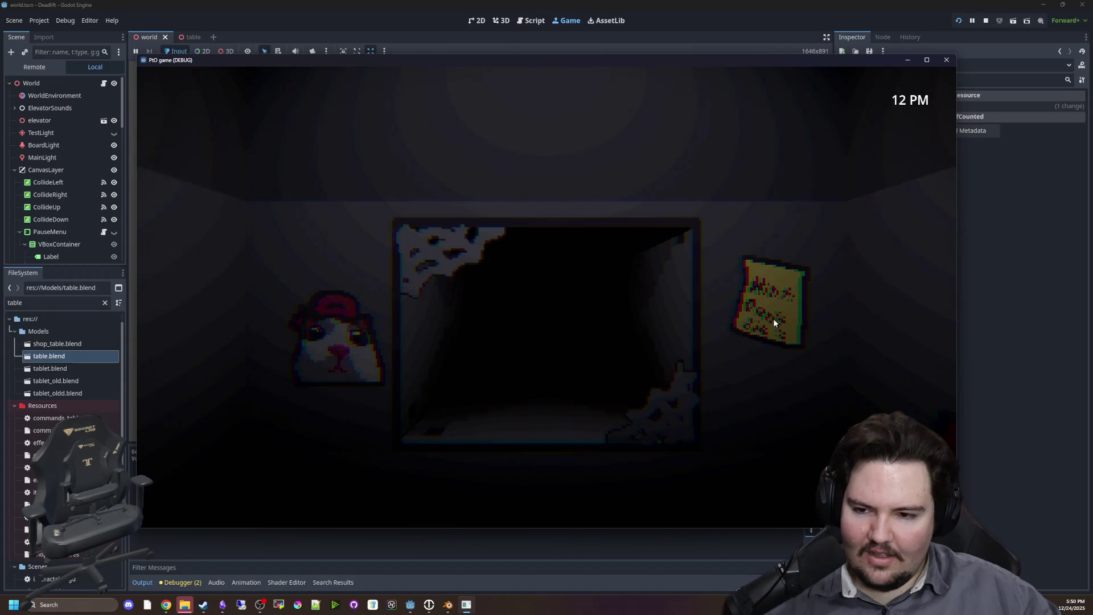
key("d")
key("d")
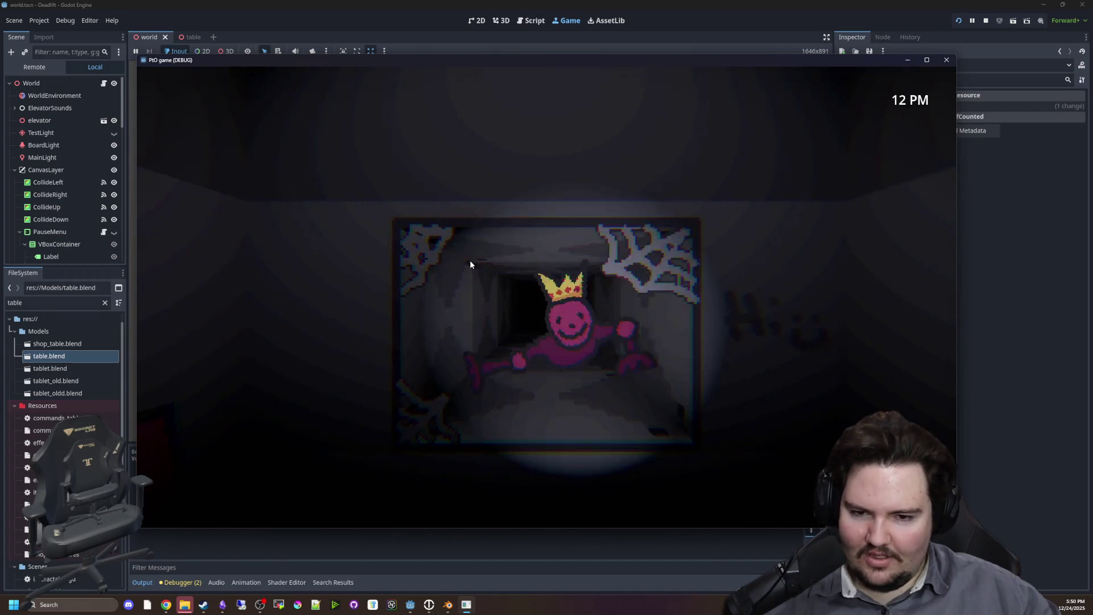
key("d")
key("a")
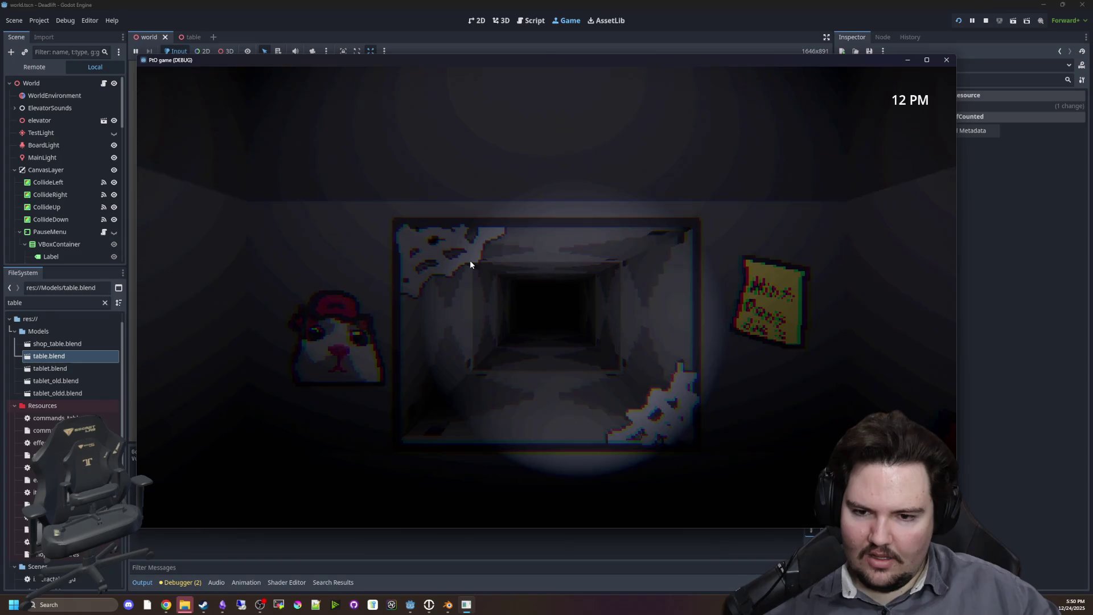
key("d")
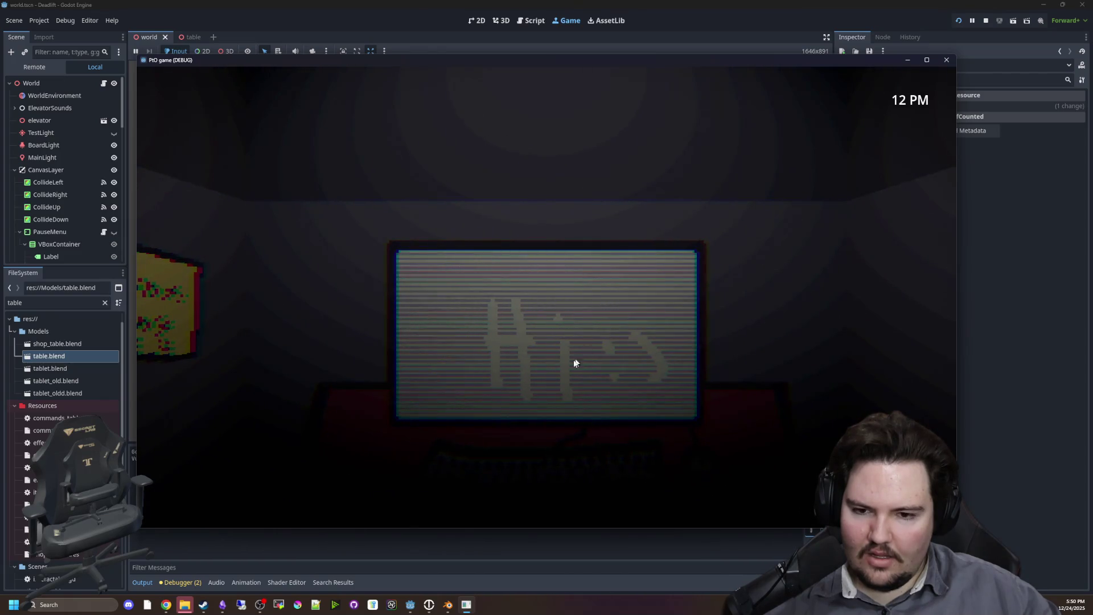
key("a")
key("d")
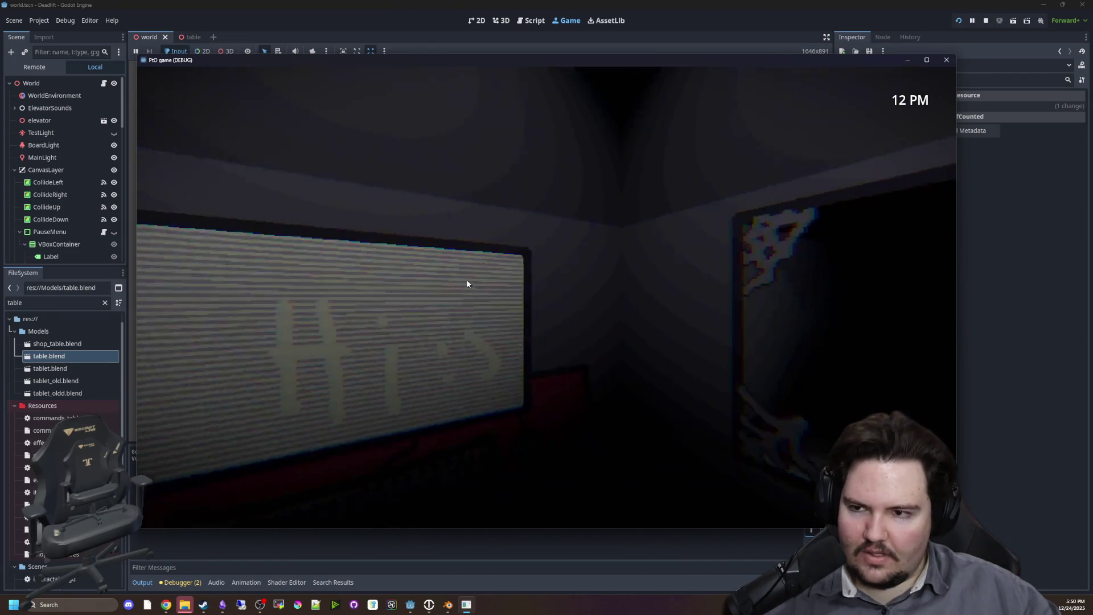
key("a")
key("d")
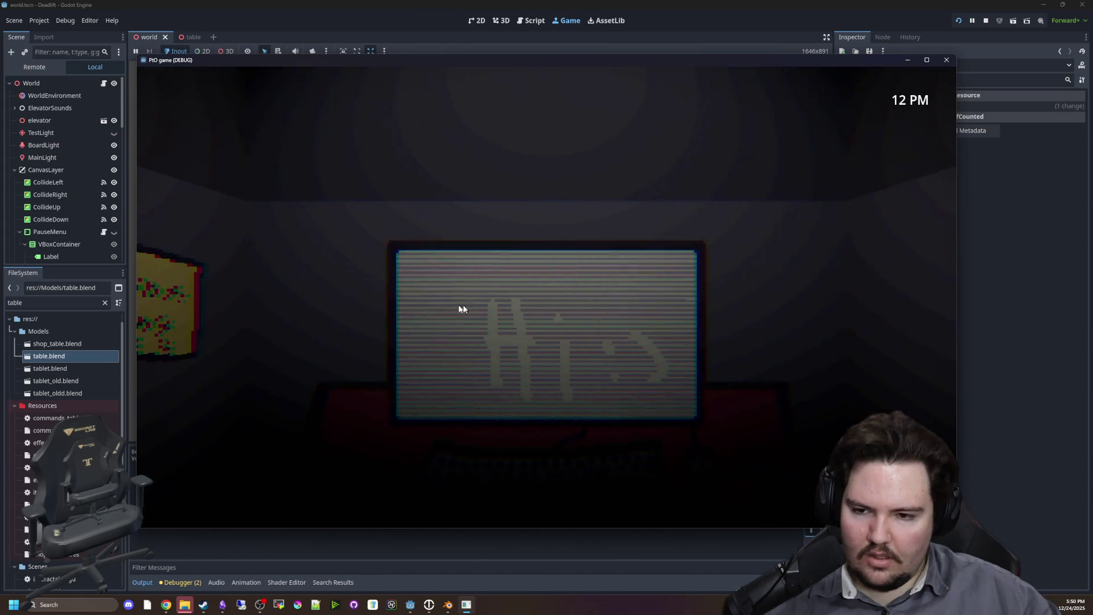
key("a")
key("d")
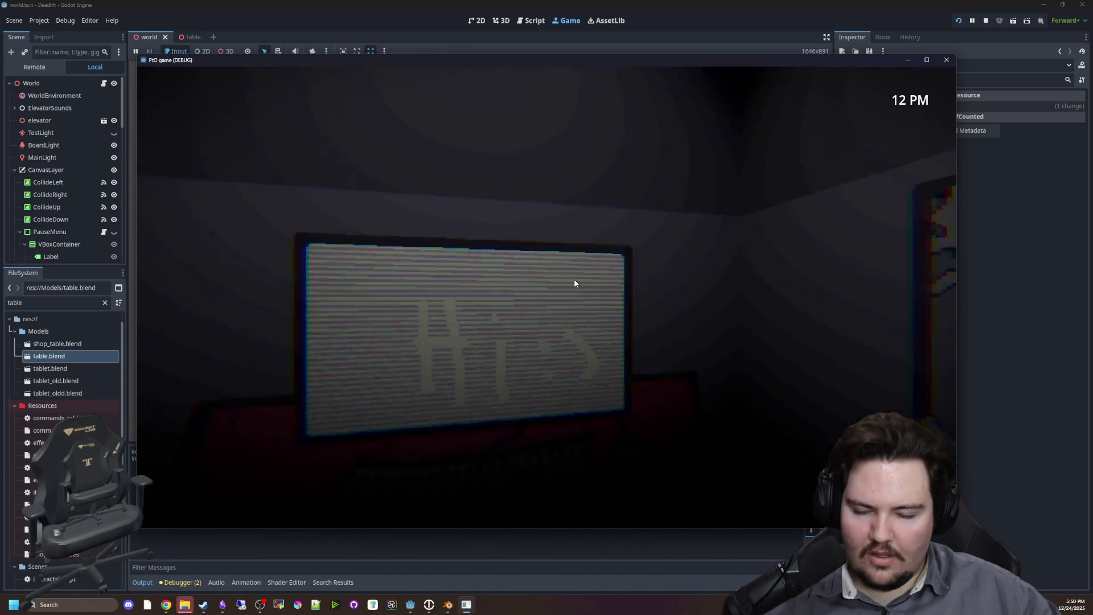
key("d")
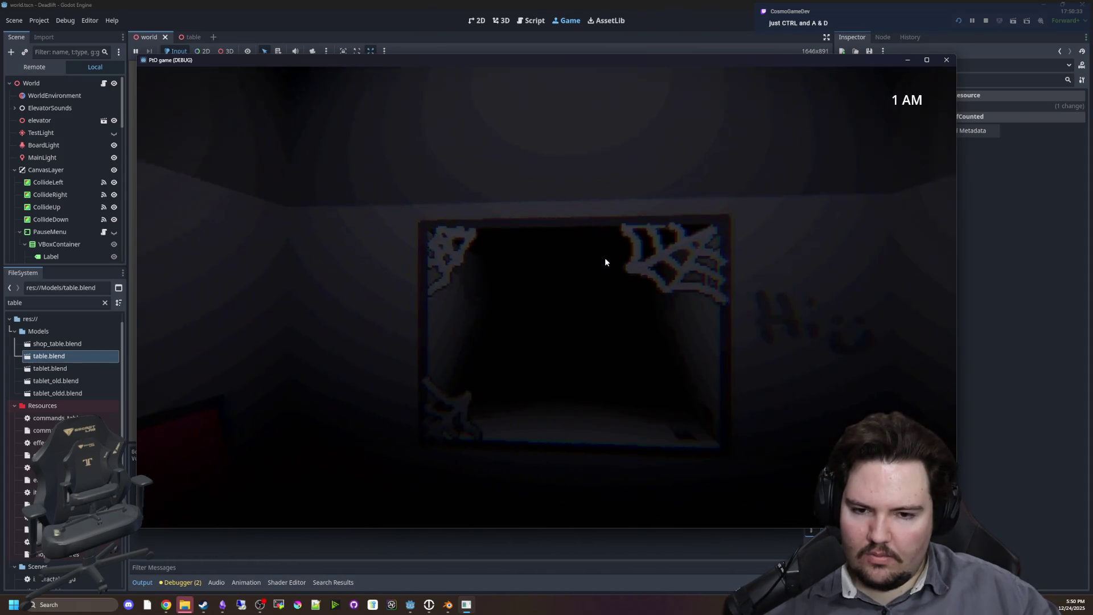
key("a")
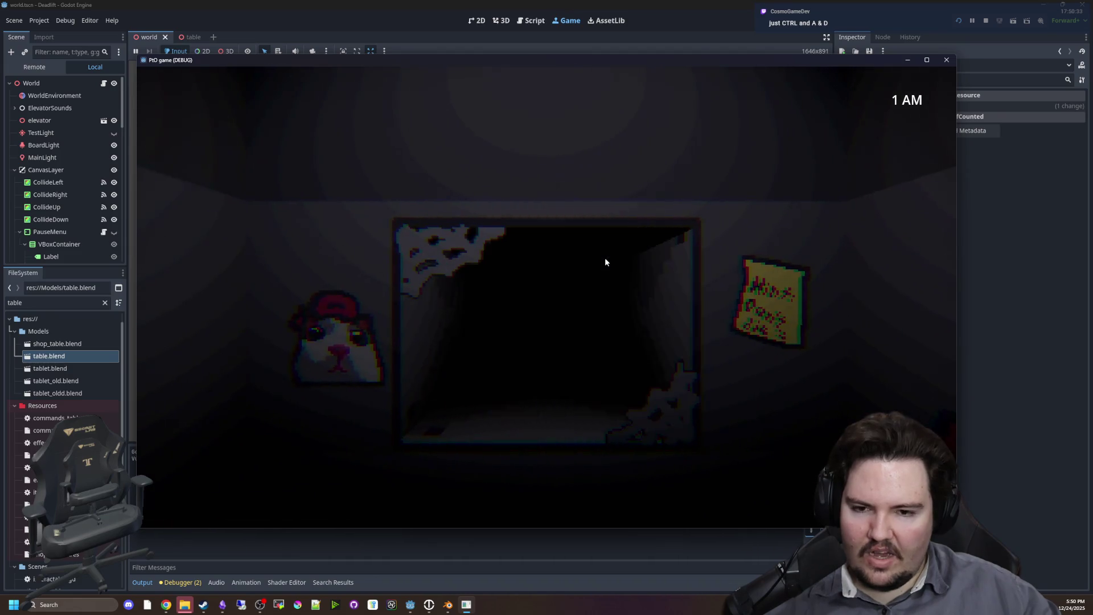
key("d")
key("a")
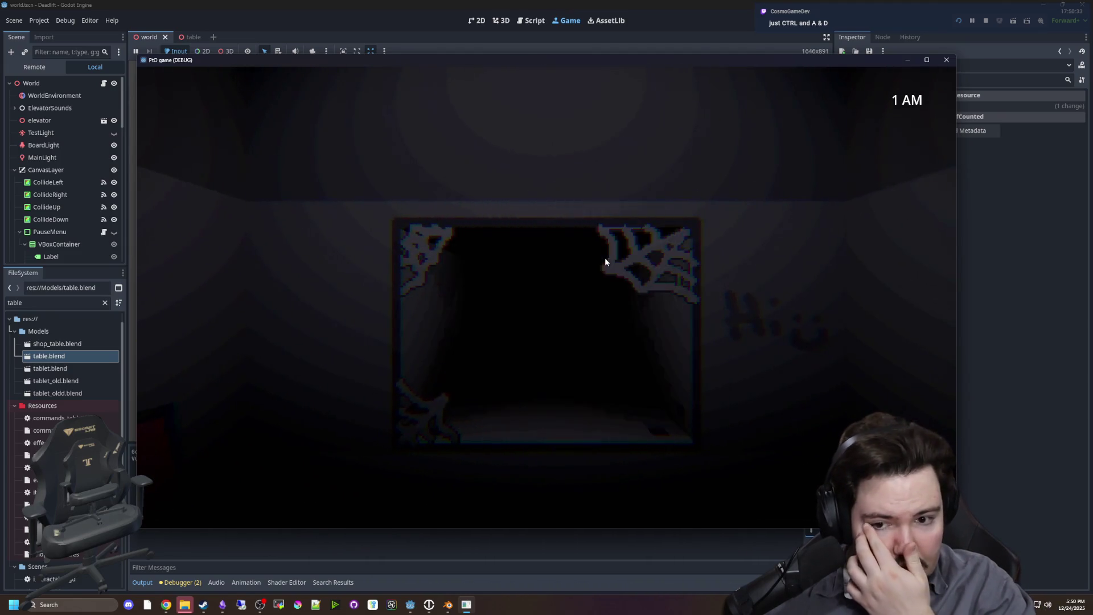
key("d")
key("a")
key("d")
key("a")
key("d")
key("a")
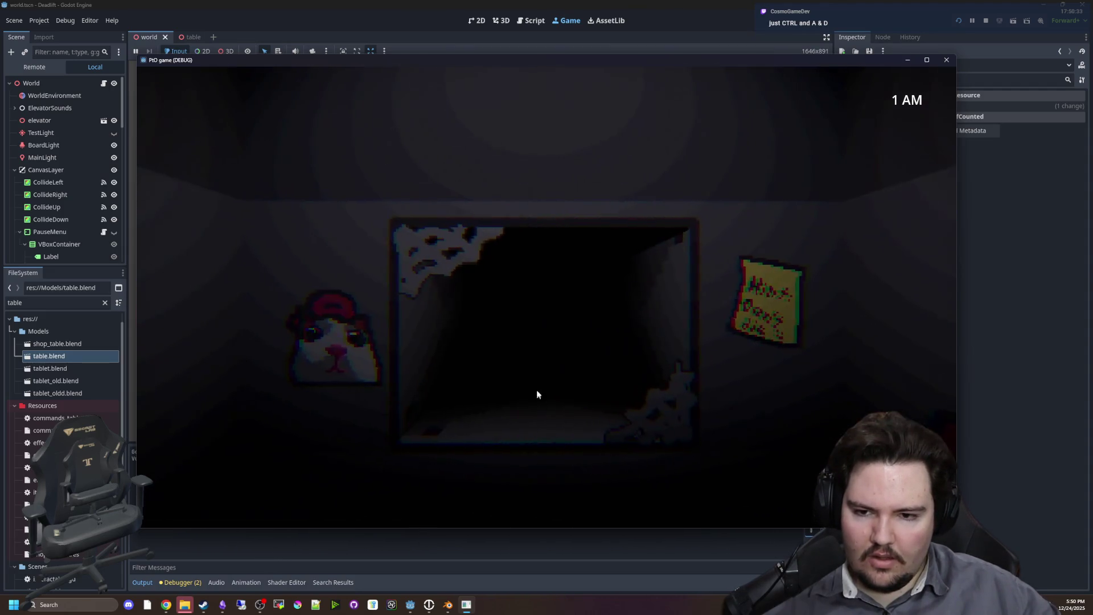
key("d")
key("a")
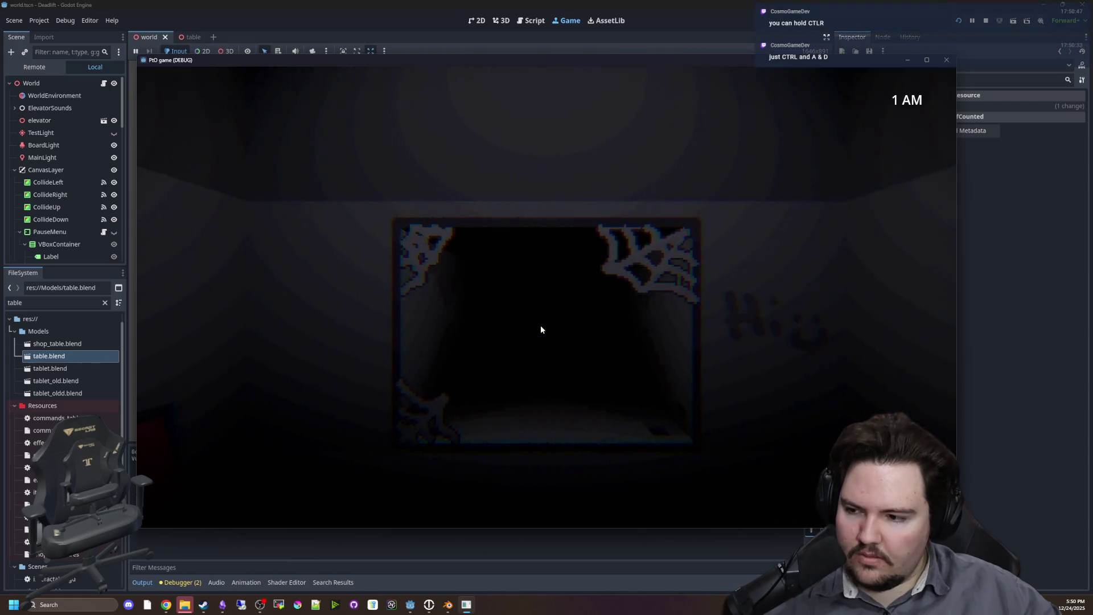
Flick the flashlight on with Ctrl to light the corridor beyond the doorway while checking the screen.
key("ctrl")
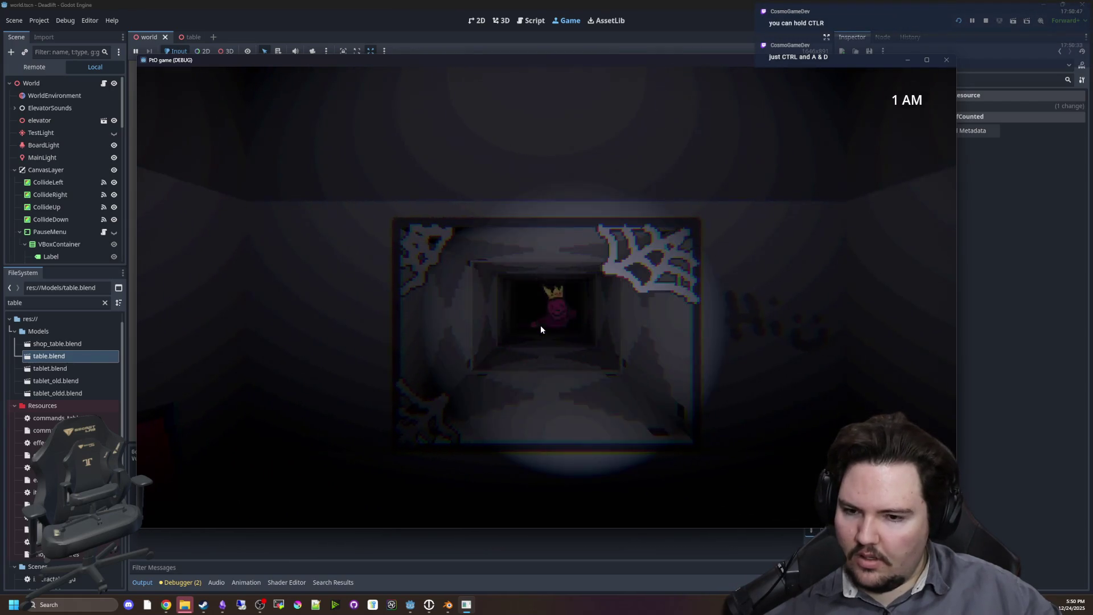
key("a")
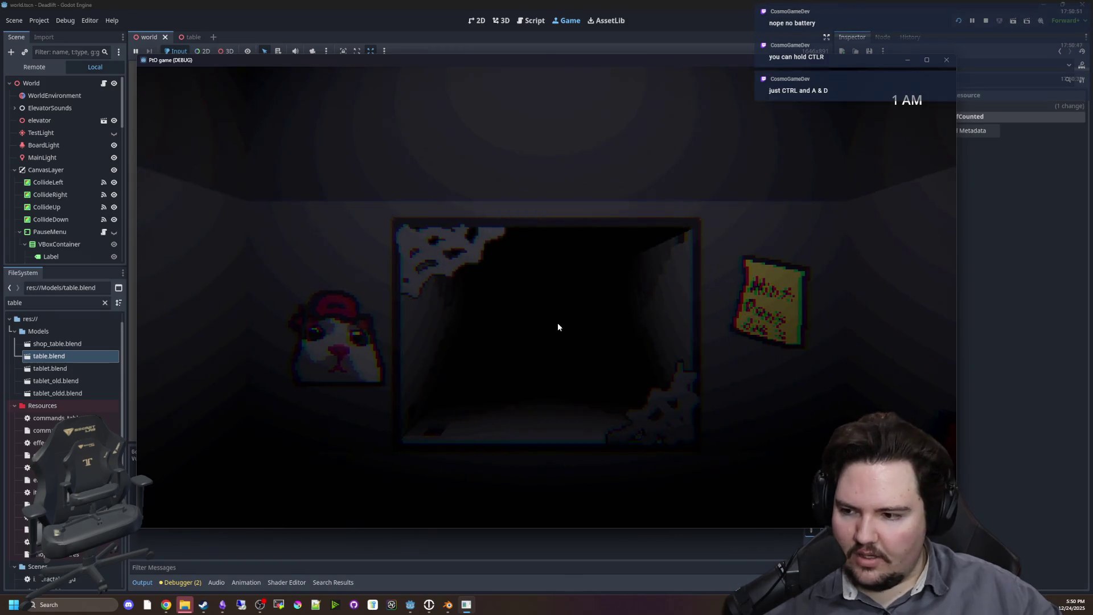
key("d")
key("d")
key("a")
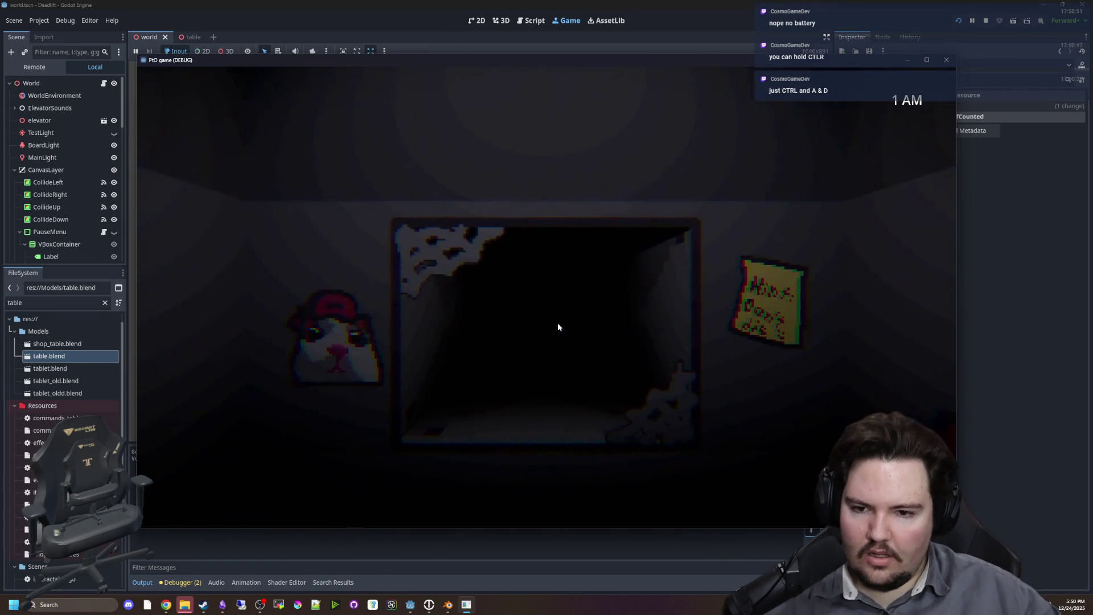
key("d")
key("a")
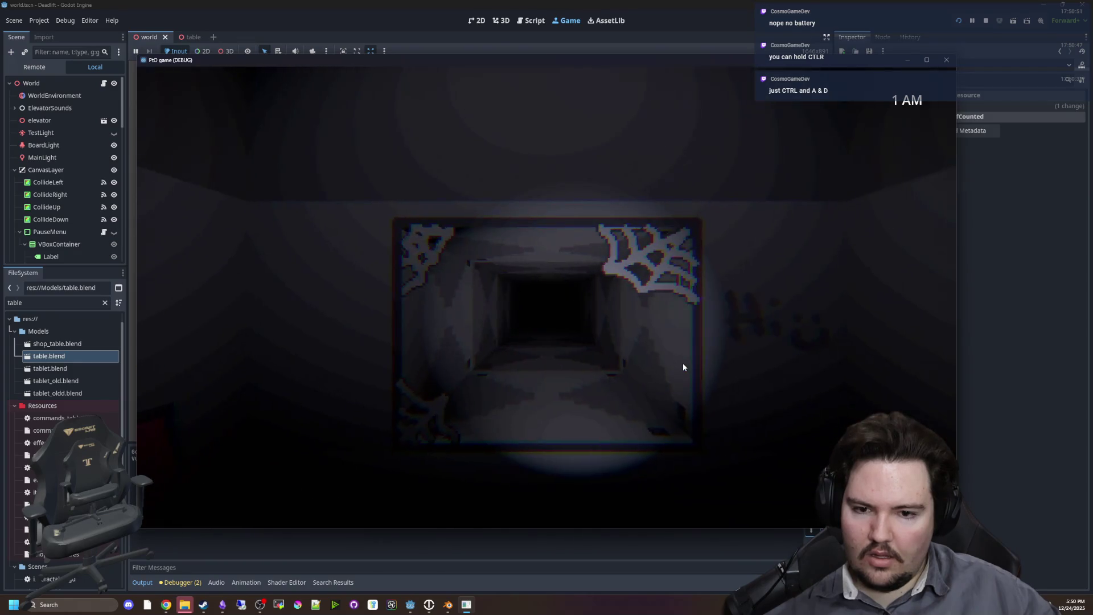
key("ctrl")
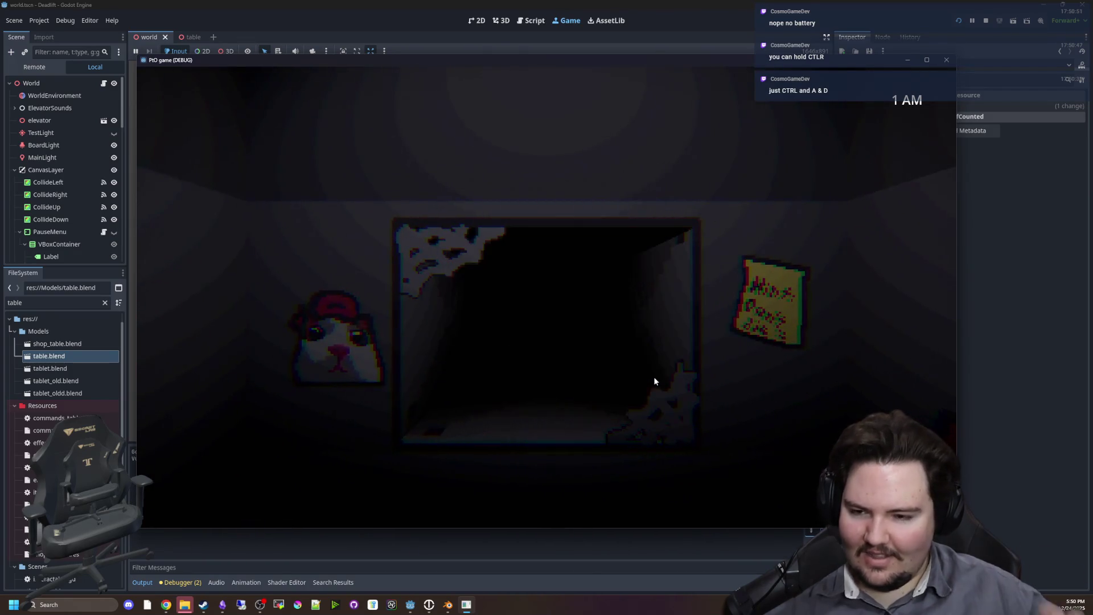
key("d")
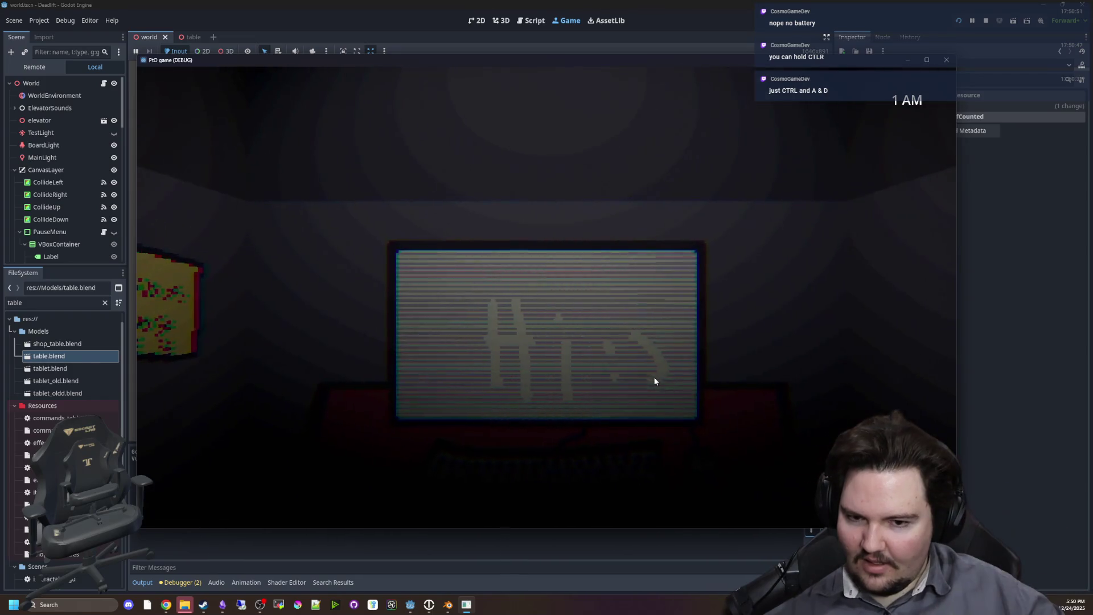
key("a")
key("ctrl")
key("d")
key("a")
key("ctrl")
key("d")
key("a")
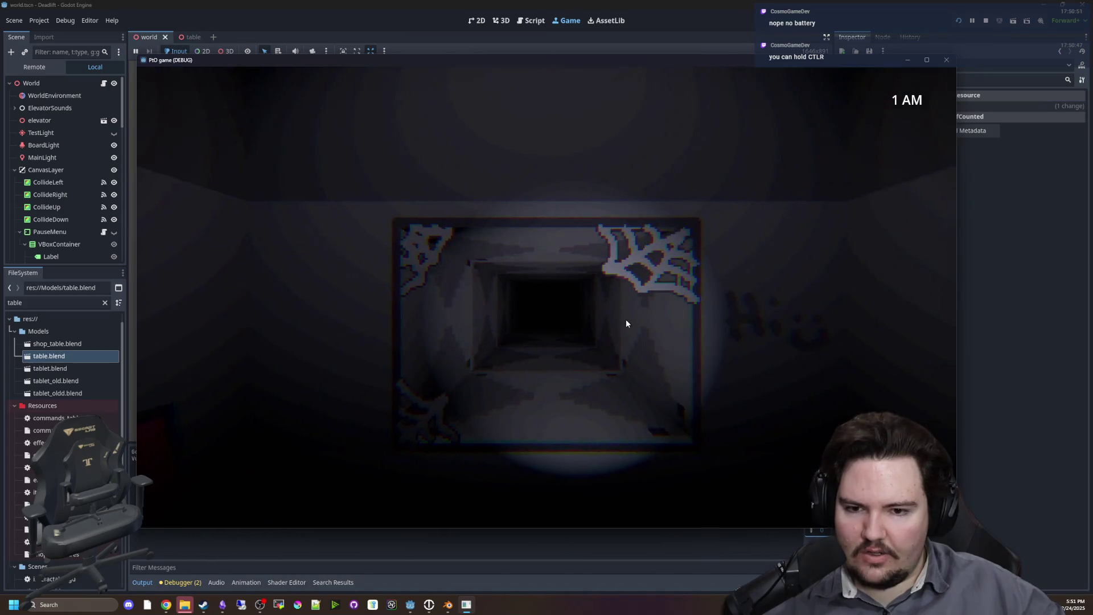
key("d")
key("a")
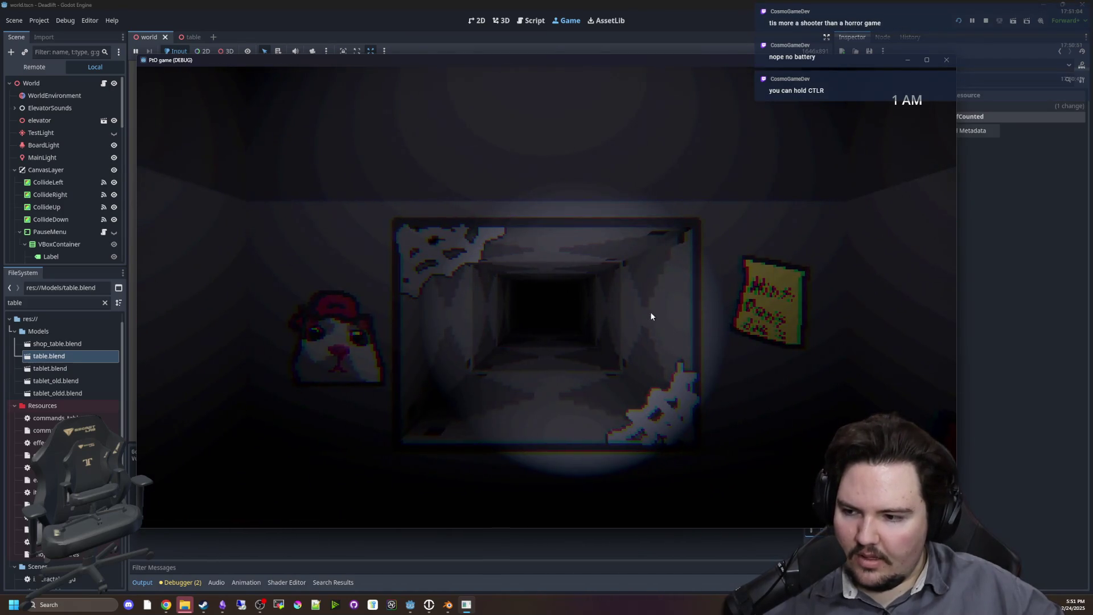
key("d")
key("a")
key("d")
key("a")
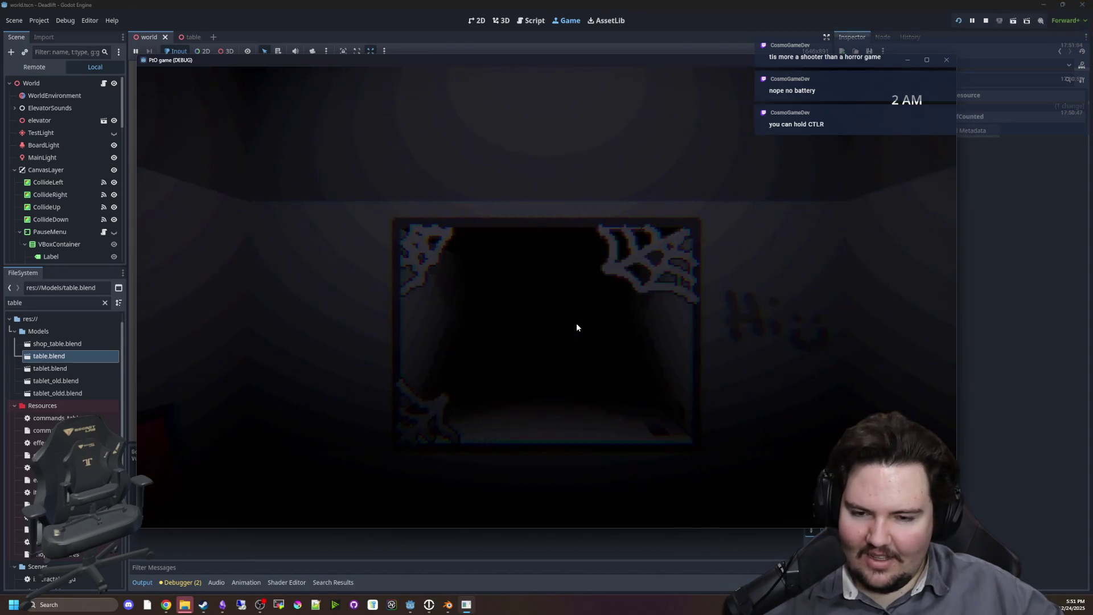
key("d")
key("a")
key("d")
key("a")
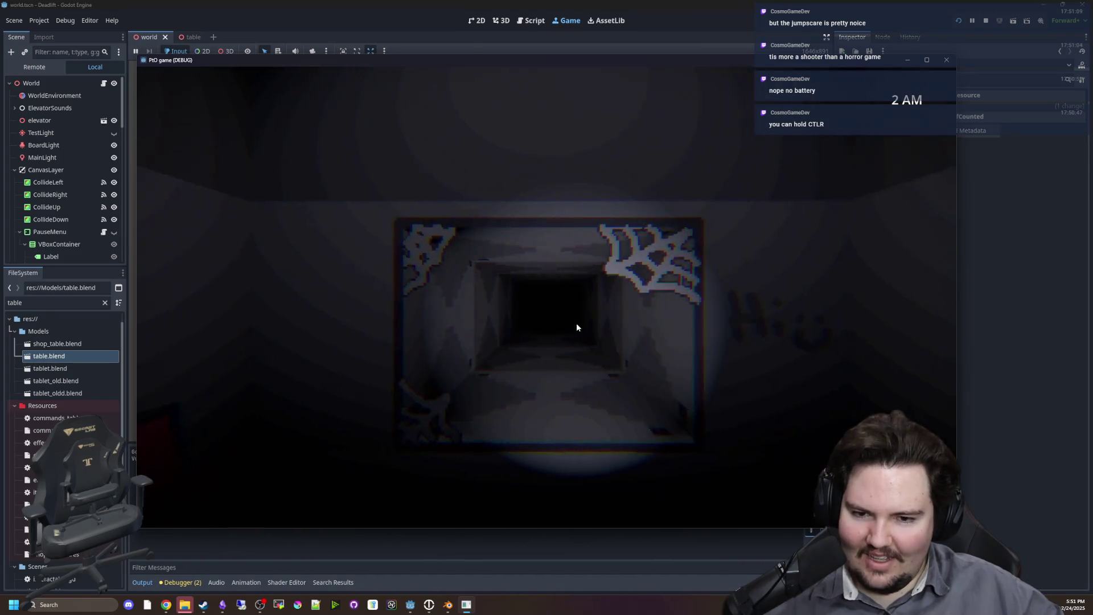
key("d")
key("d")
Keep watching the doorway and the Hi screen in turn as the night clock advances.
key("a")
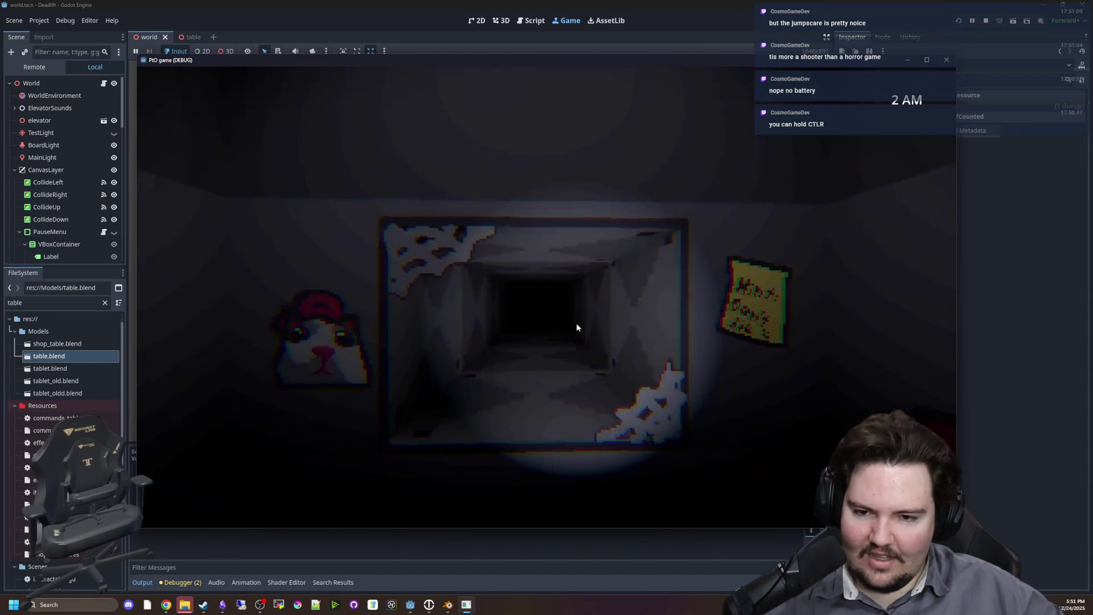
key("a")
key("d")
key("a")
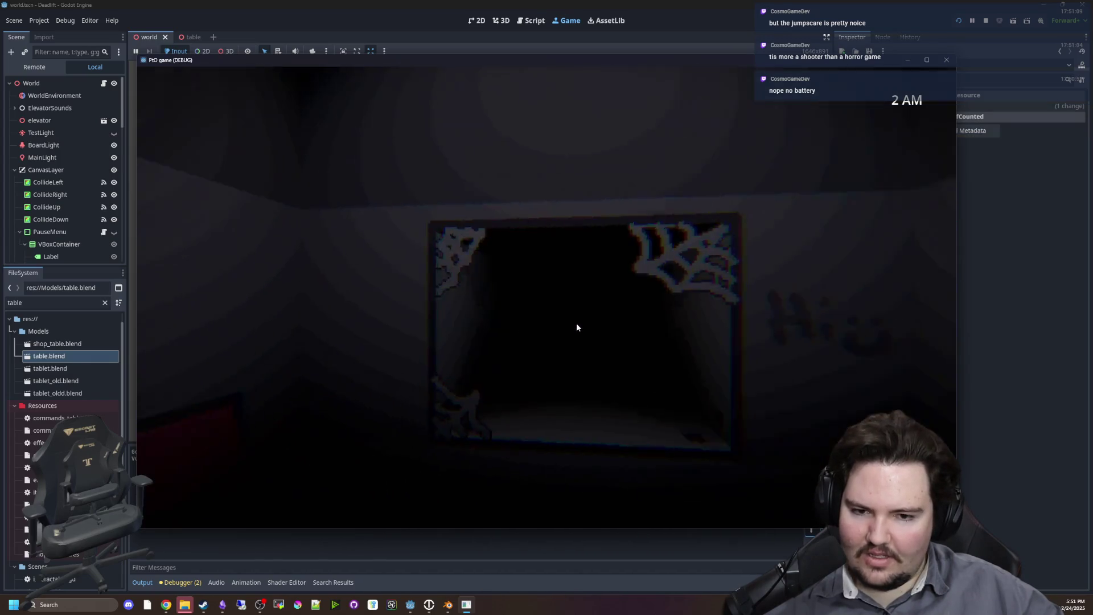
key("d")
key("a")
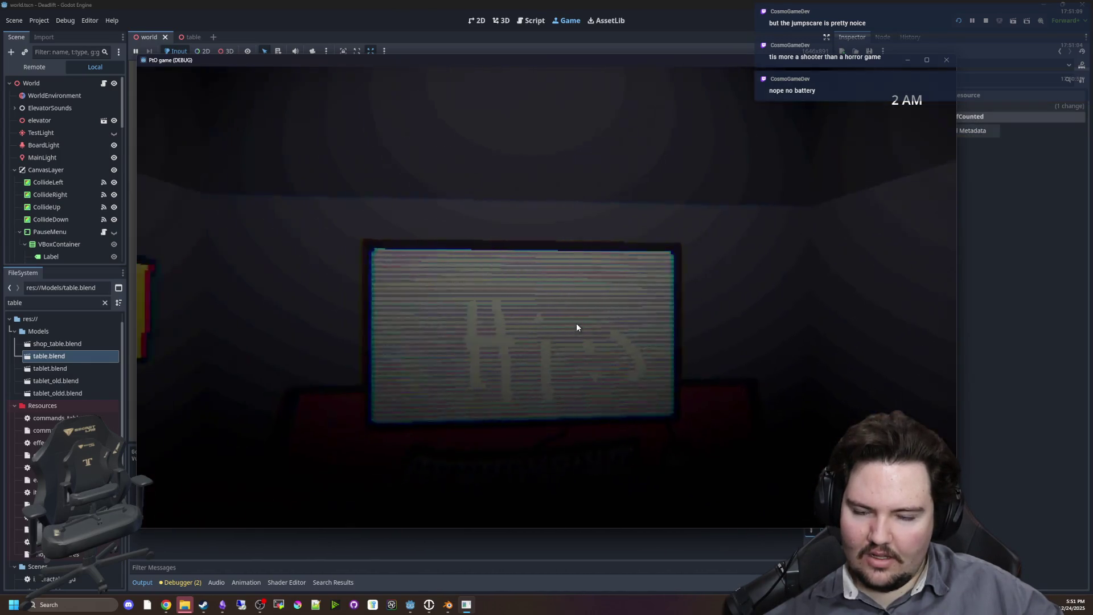
key("d")
key("d")
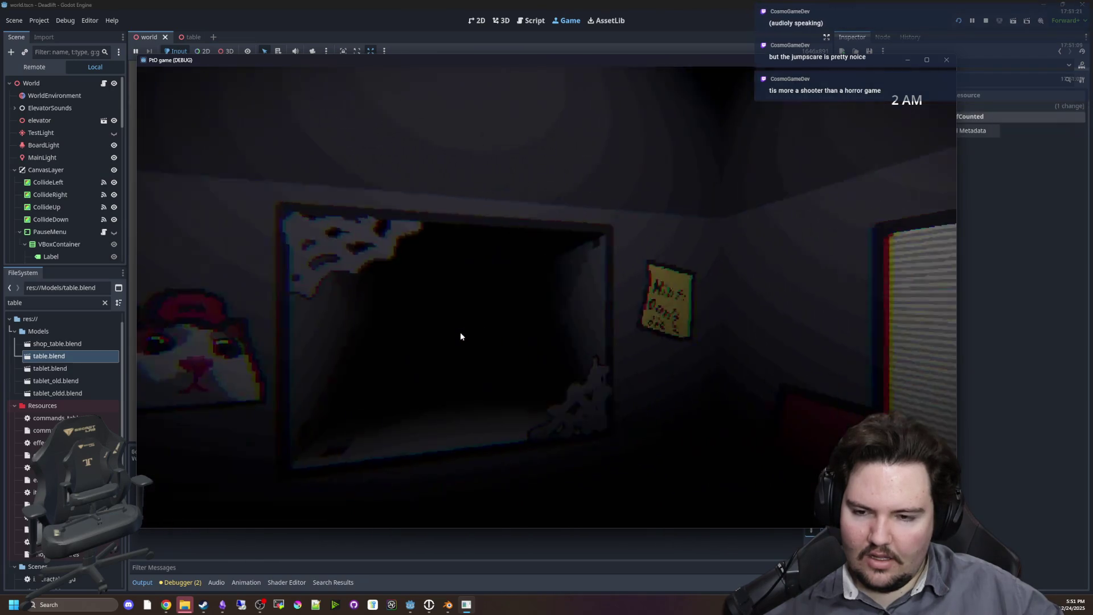
key("a")
key("a")
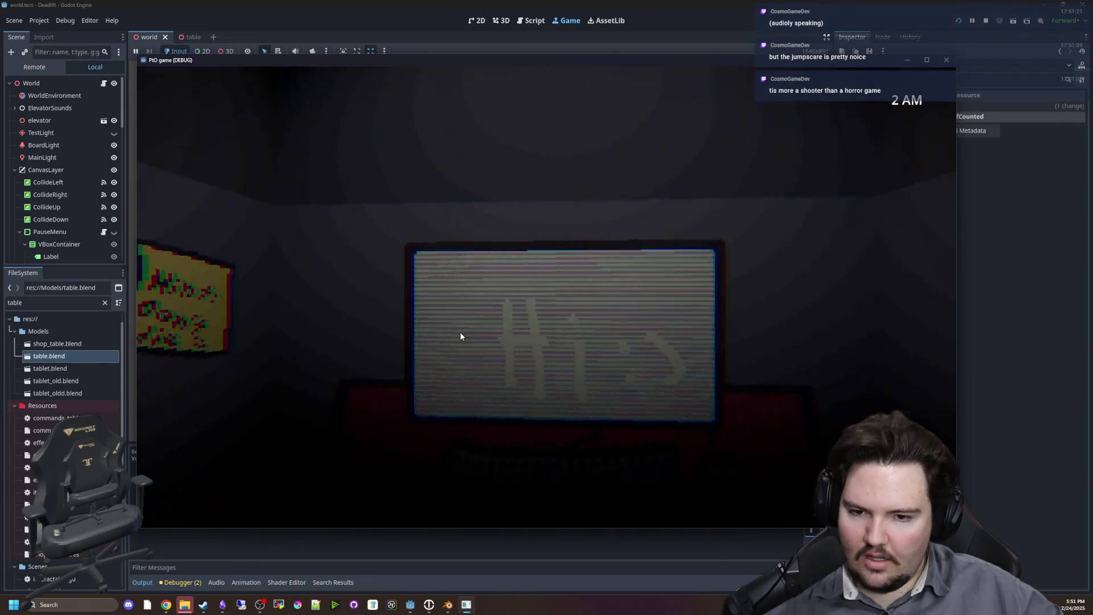
key("d")
key("d")
key("a")
key("d")
key("a")
key("d")
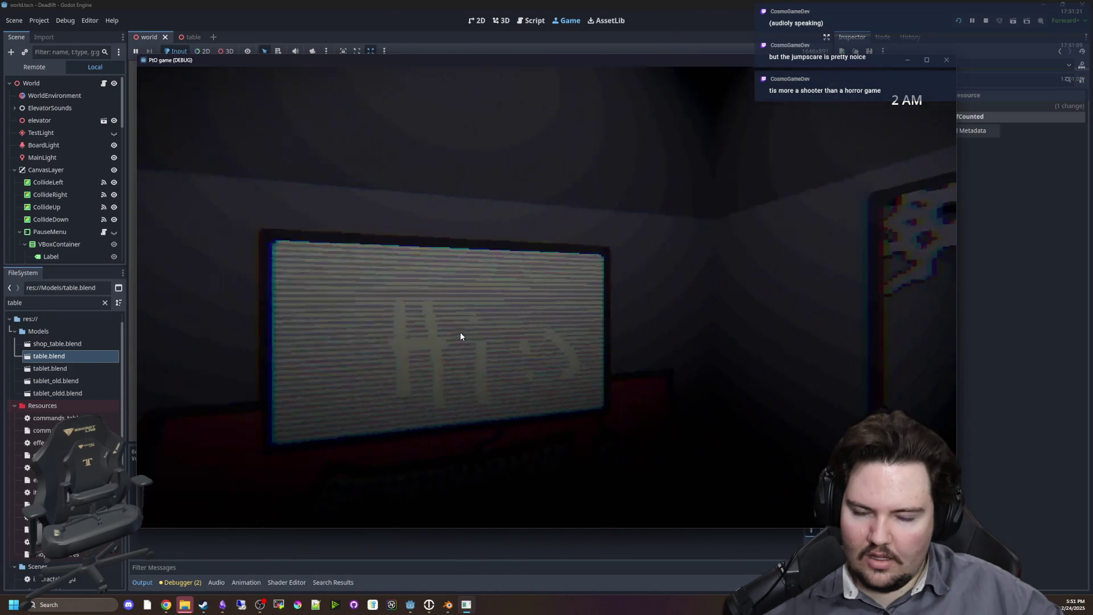
key("a")
key("d")
key("a")
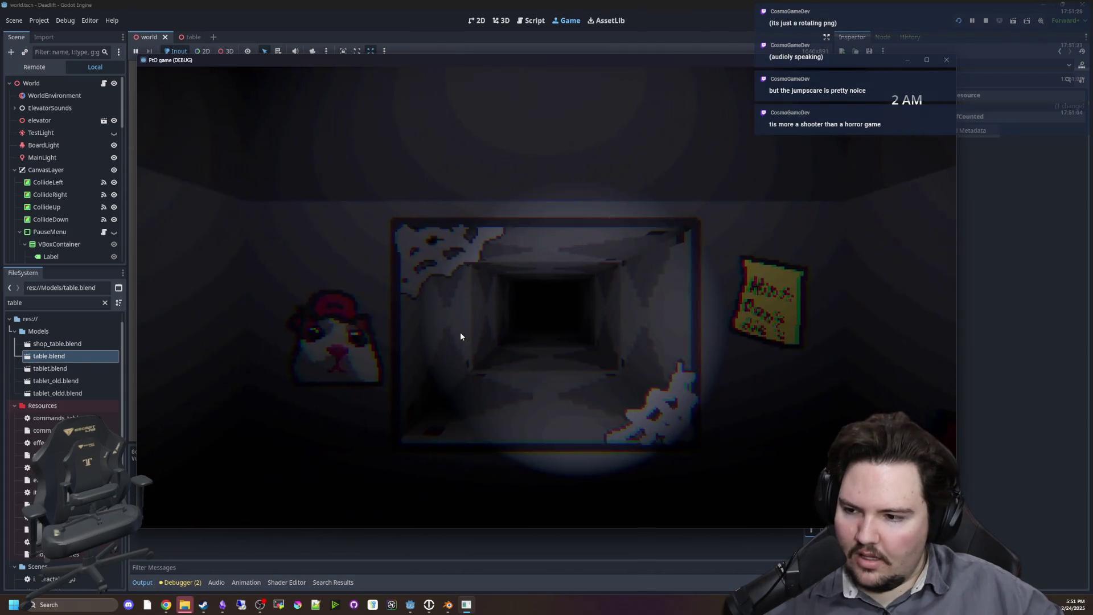
key("d")
key("a")
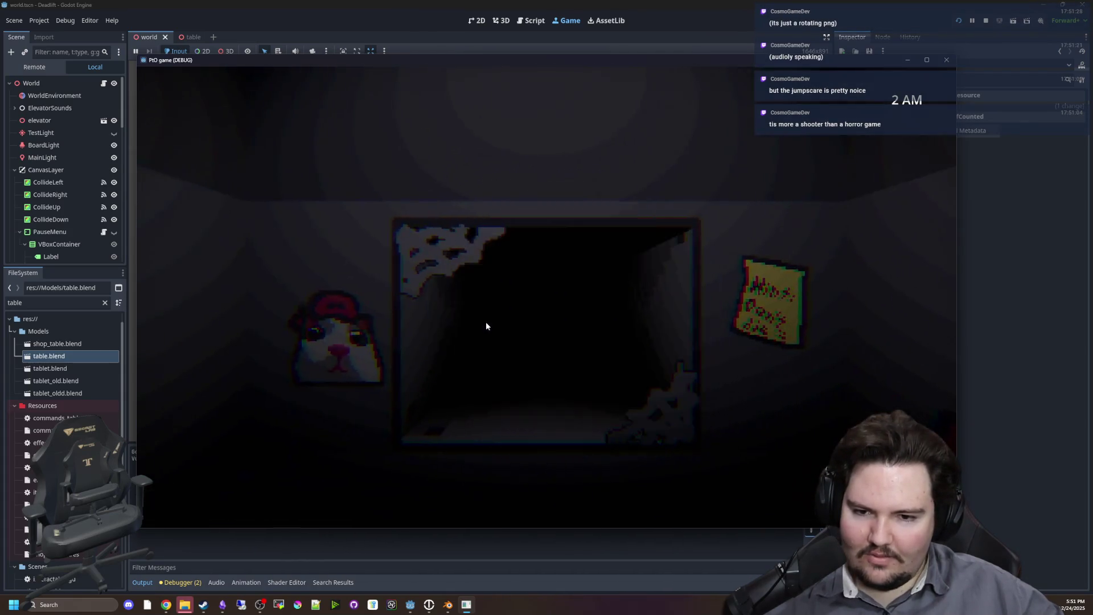
key("d")
key("a")
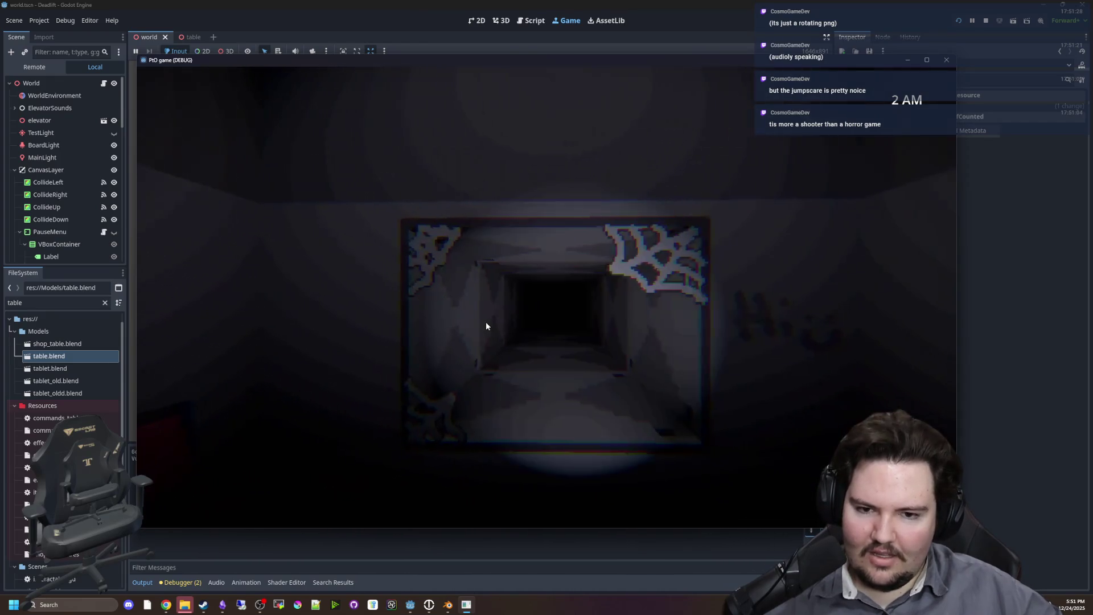
key("d")
key("a")
key("d")
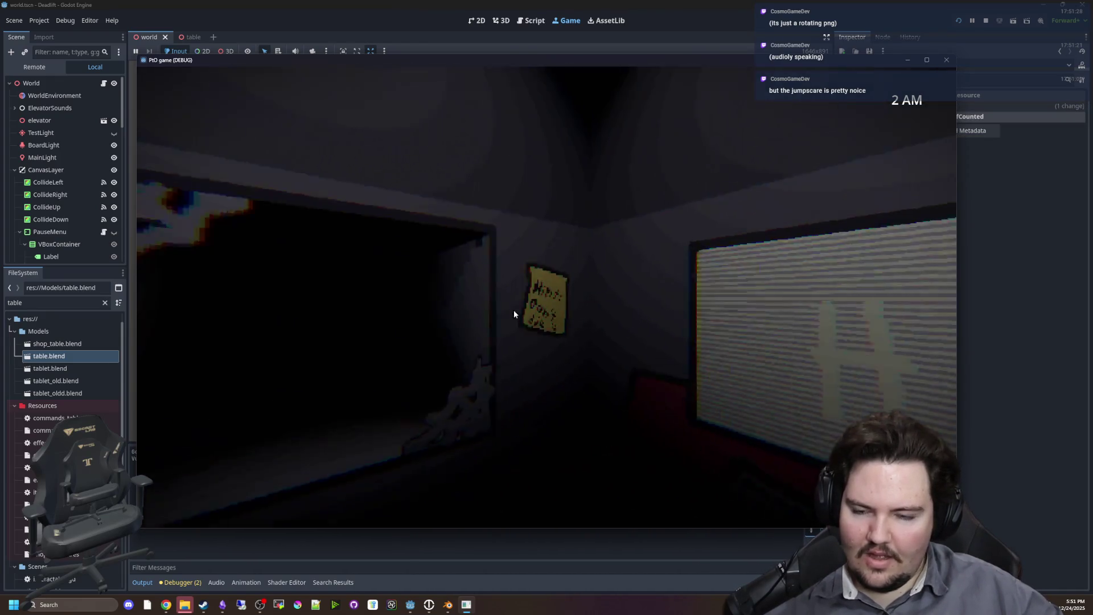
key("a")
key("d")
key("a")
key("d")
key("a")
key("d")
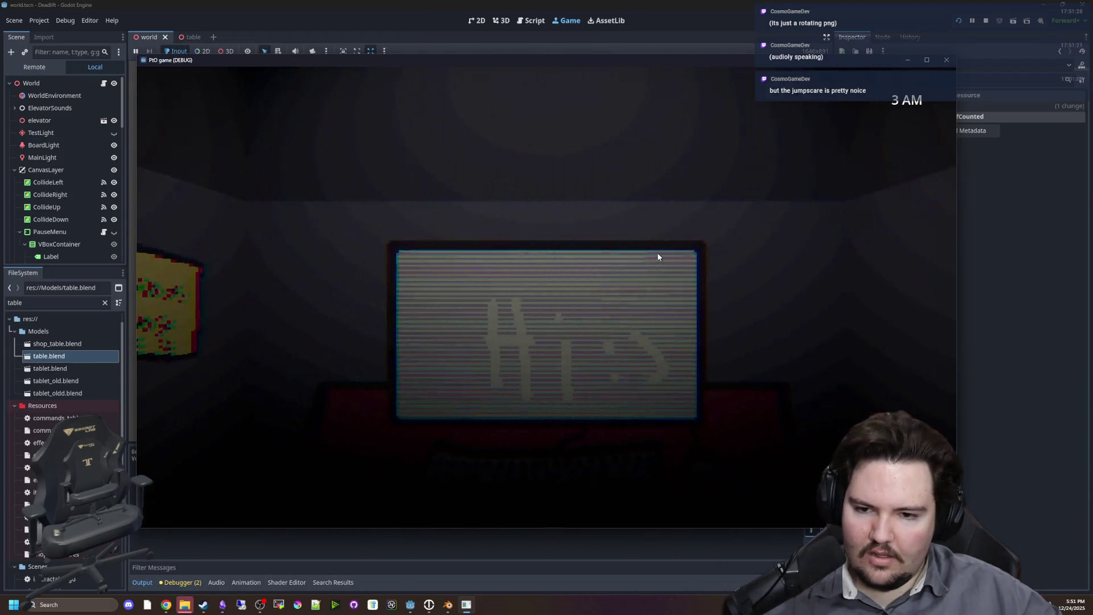
key("a")
key("d")
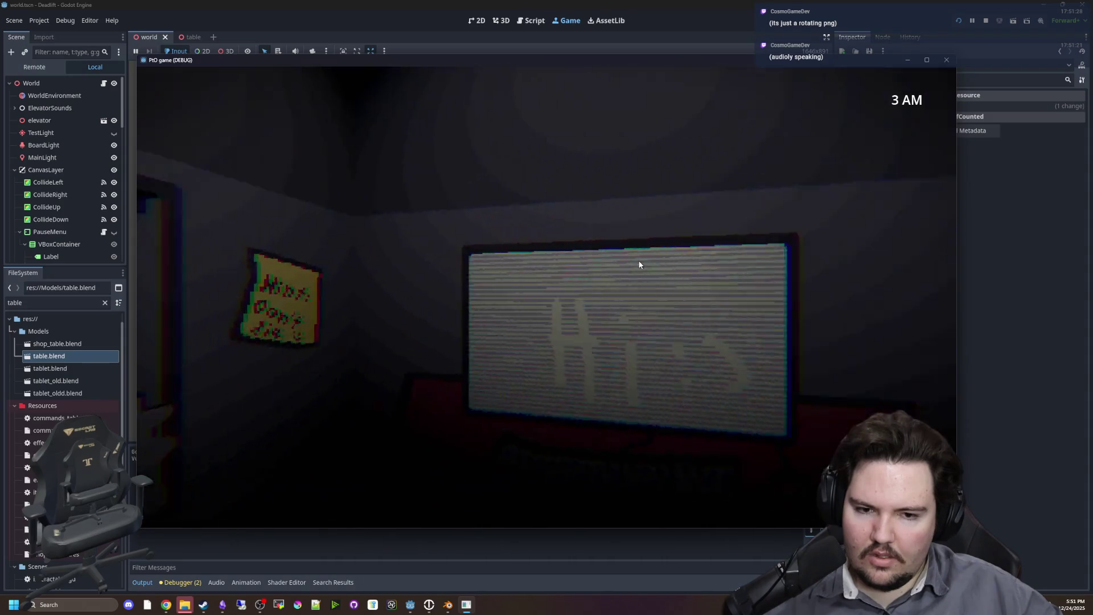
key("a")
key("d")
key("a")
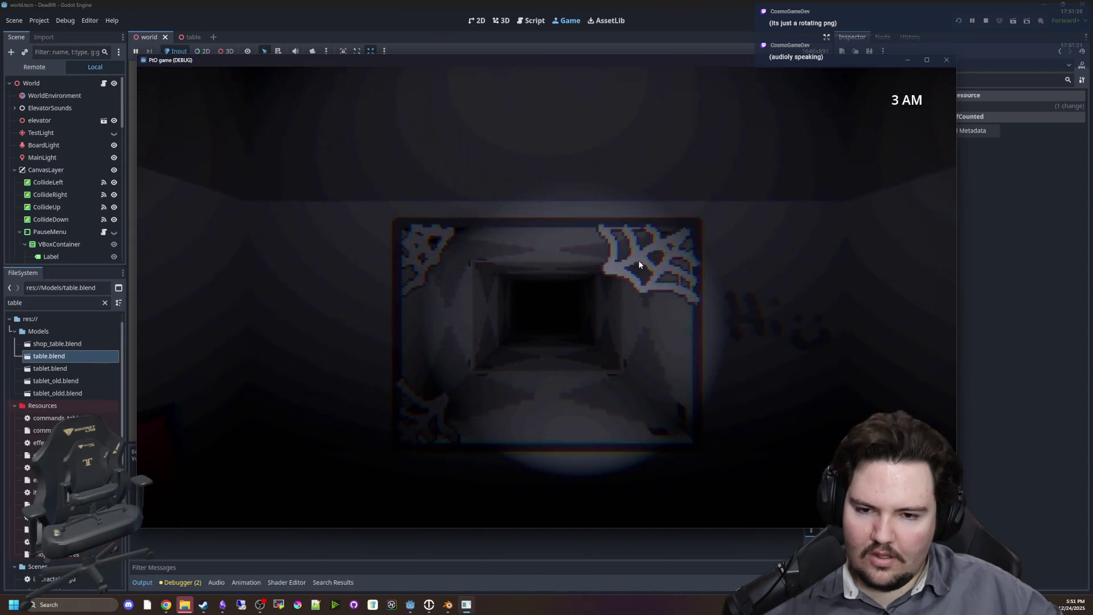
key("d")
key("a")
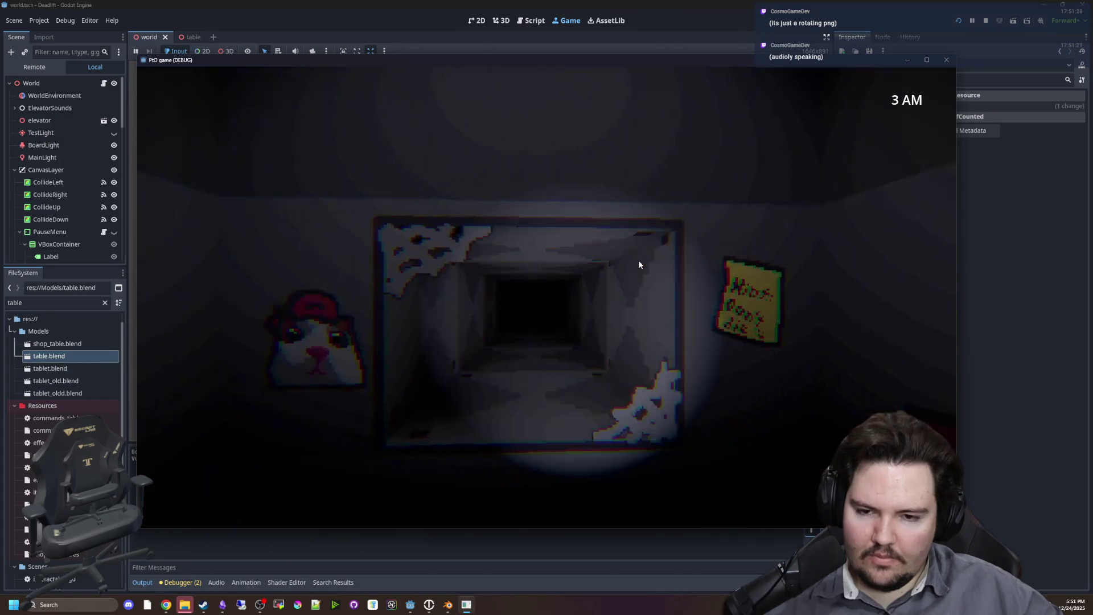
key("d")
key("a")
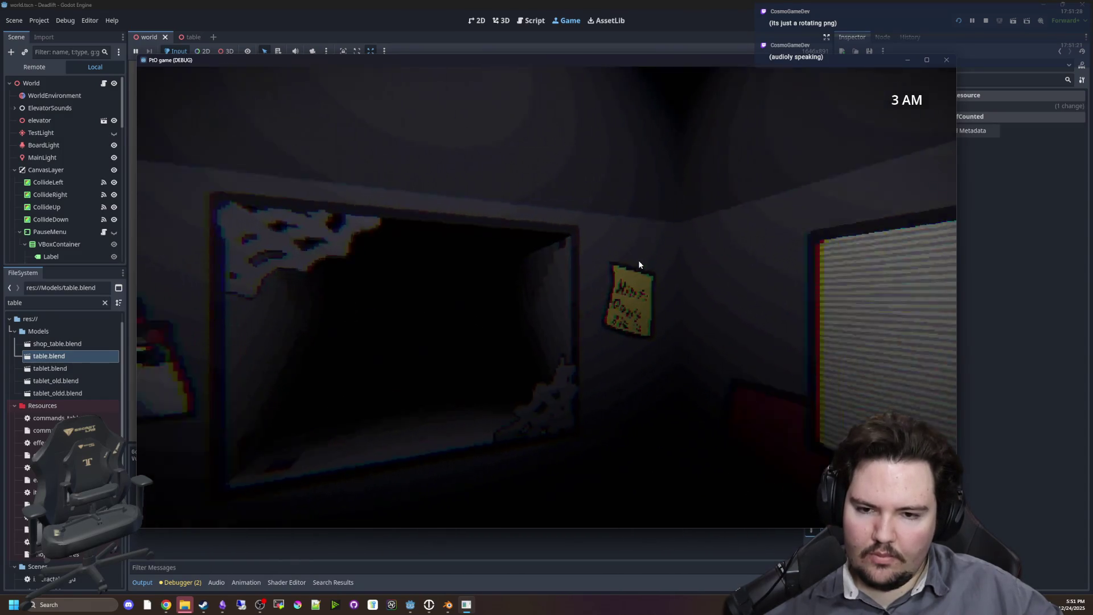
key("d")
key("a")
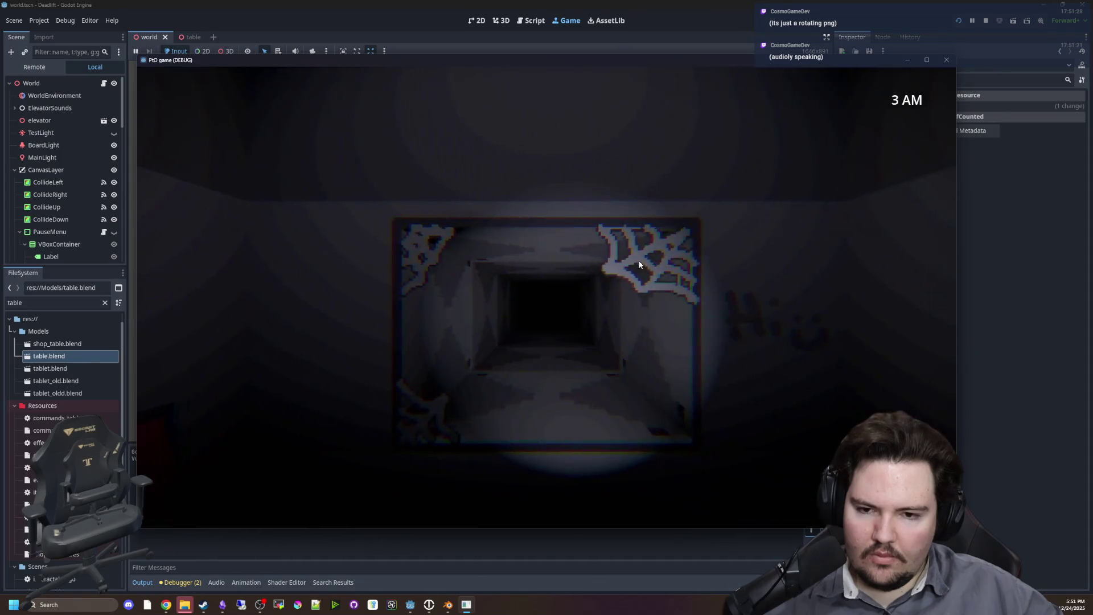
key("d")
key("a")
key("d")
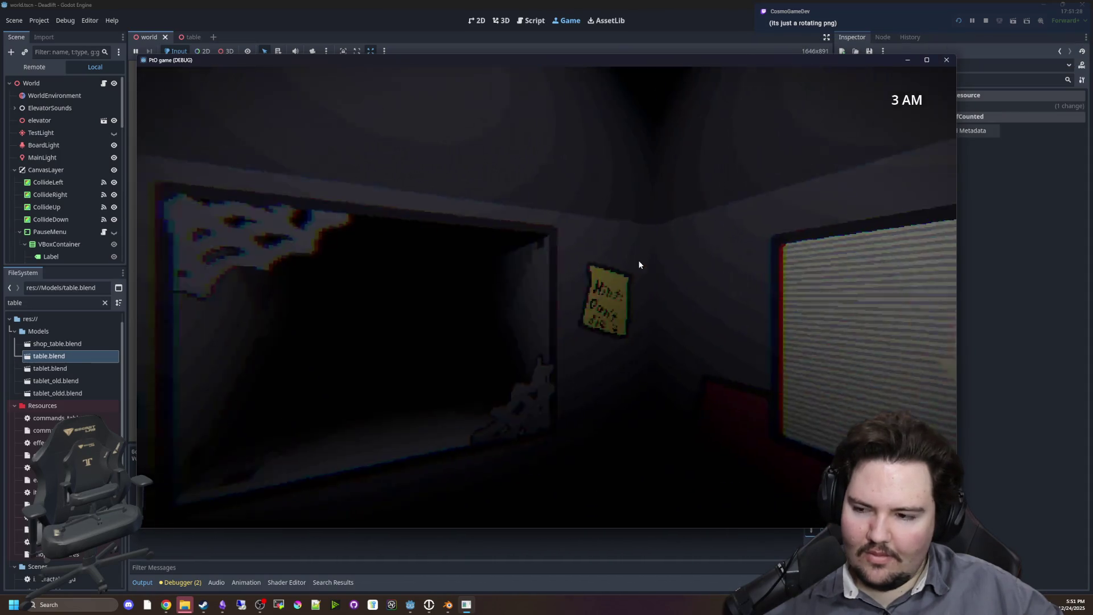
key("a")
Toggle the flashlight with F to reveal the crowned figure in the doorway, then face the Hi screen.
key("f")
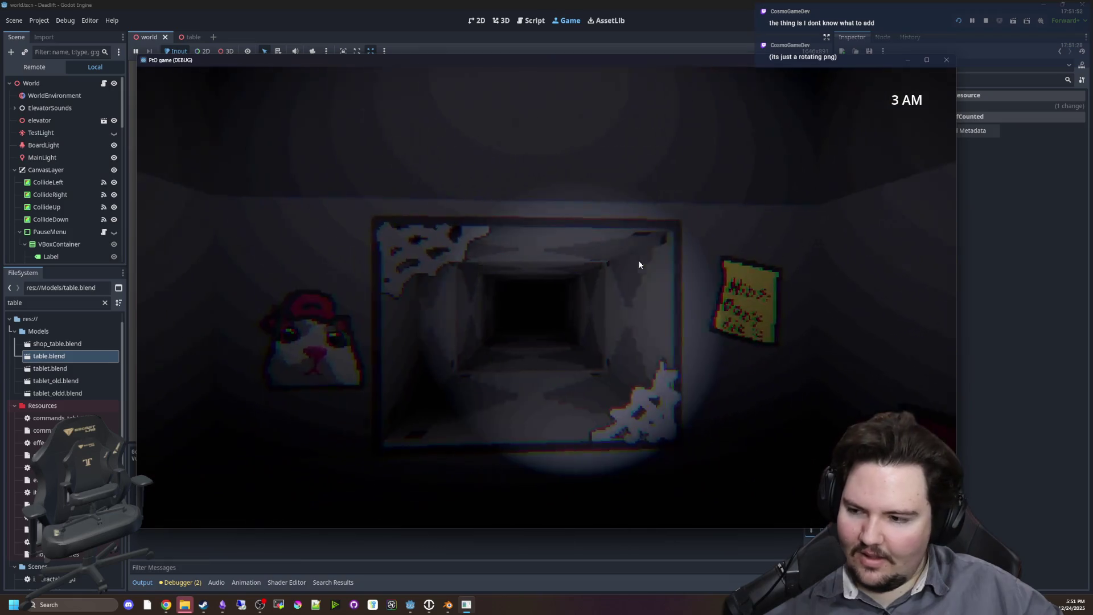
key("f")
key("a")
key("d")
key("d")
key("a")
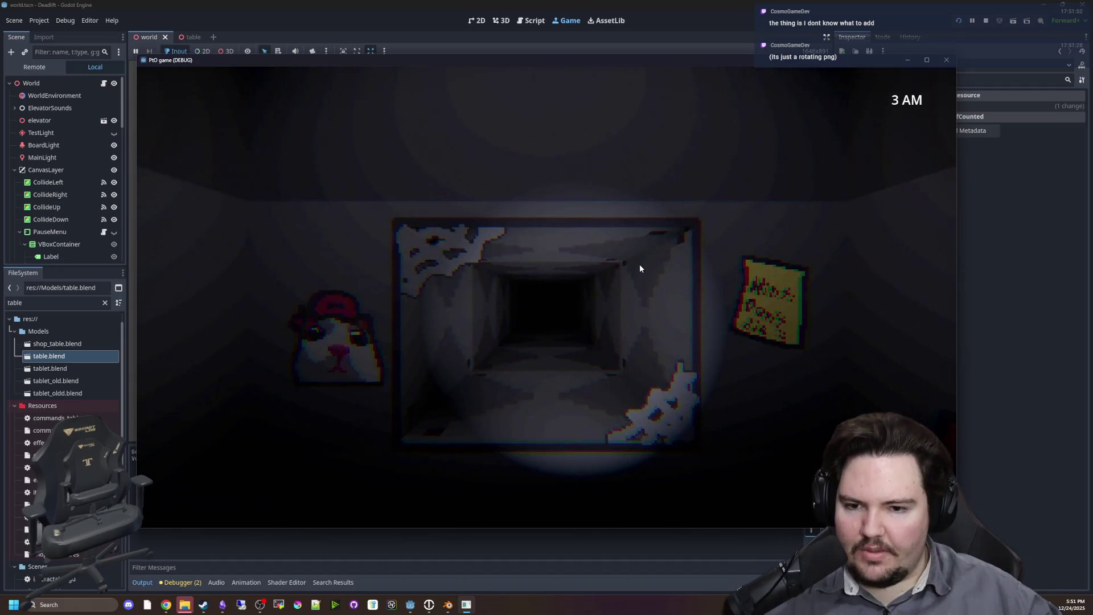
key("a")
key("d")
key("d")
key("a")
key("f")
key("a")
key("d")
key("f")
key("d")
key("a")
key("f")
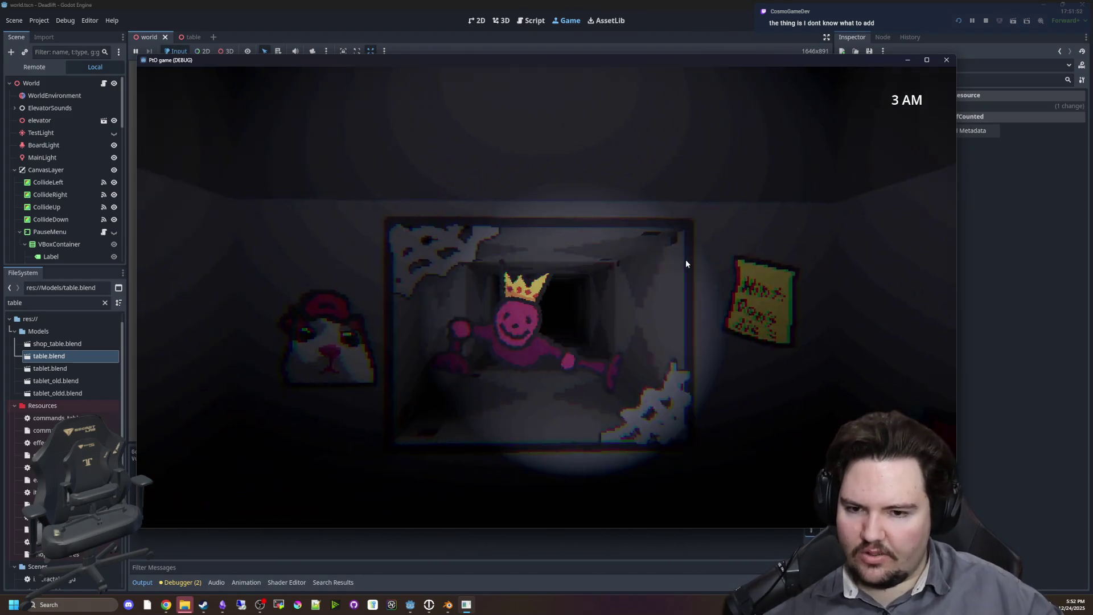
key("d")
key("a")
key("d")
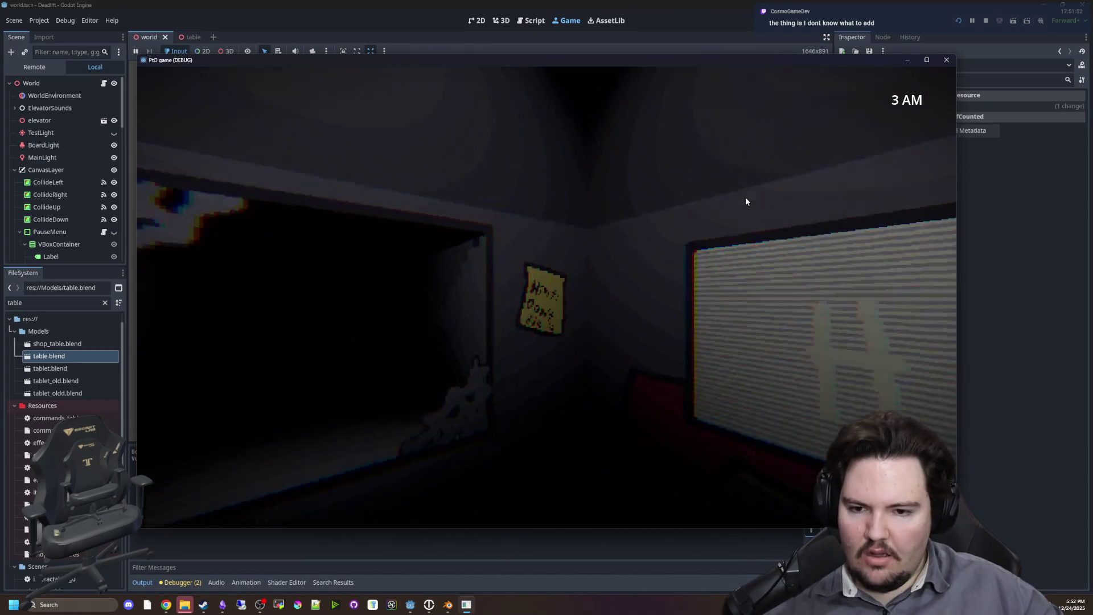
key("a")
key("d")
key("a")
key("d")
key("a")
key("f")
key("d")
key("a")
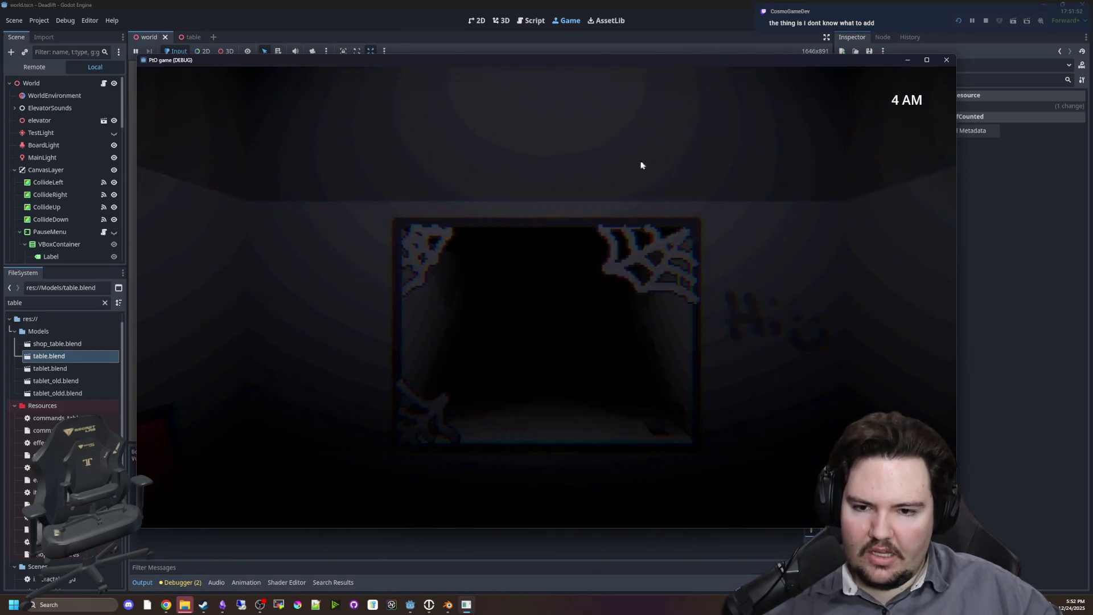
key("d")
key("a")
key("d")
key("a")
key("d")
key("a")
key("d")
key("a")
key("a")
key("d")
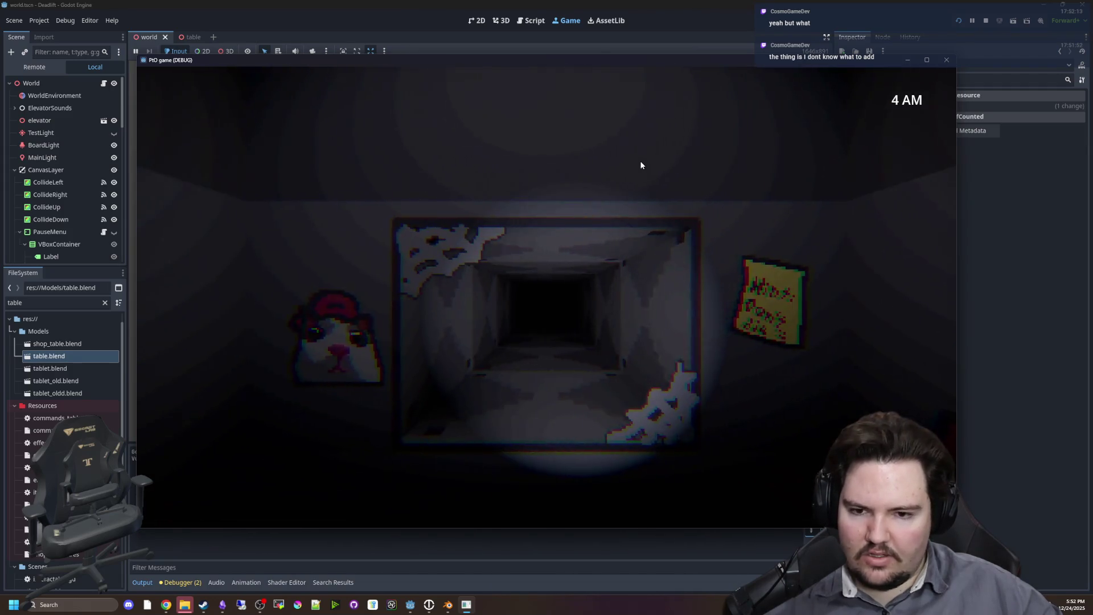
key("a")
key("d")
key("d")
key("a")
key("d")
key("a")
key("d")
key("a")
key("d")
key("a")
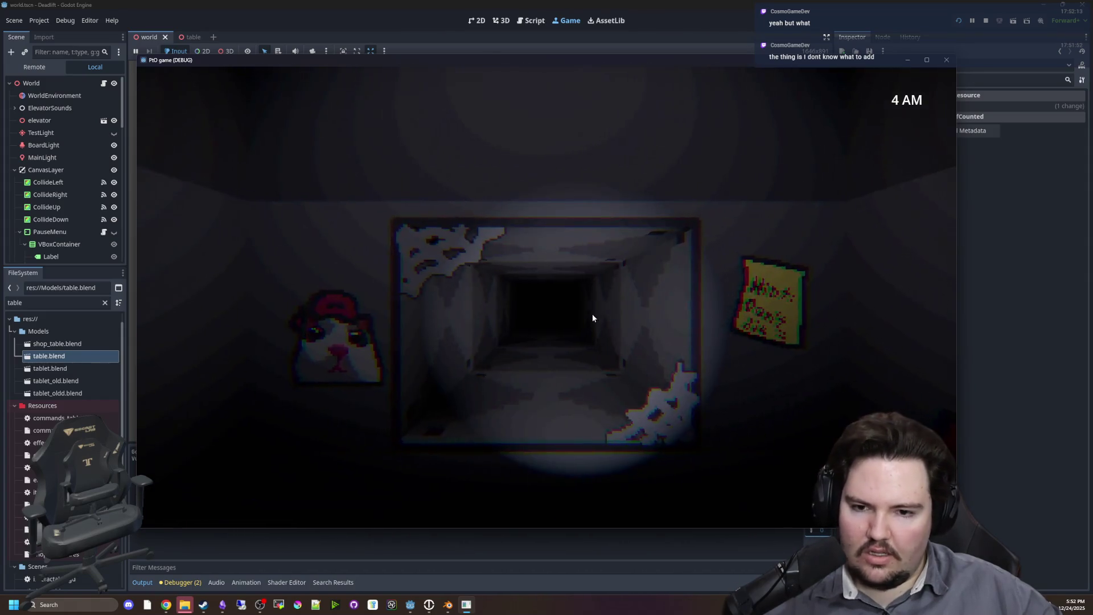
key("d")
key("a")
key("d")
key("a")
key("d")
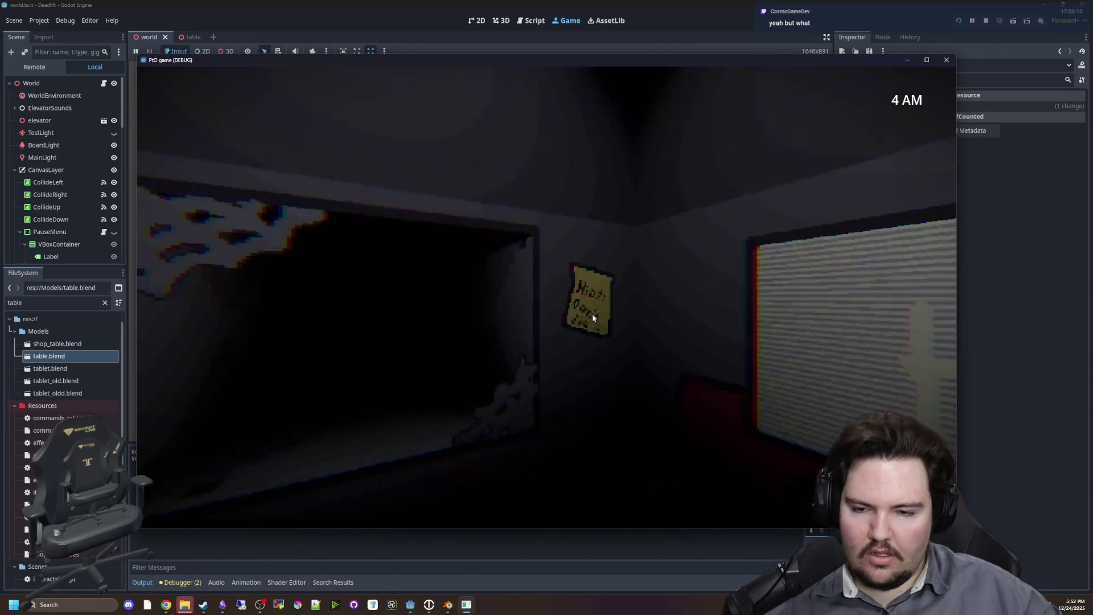
key("a")
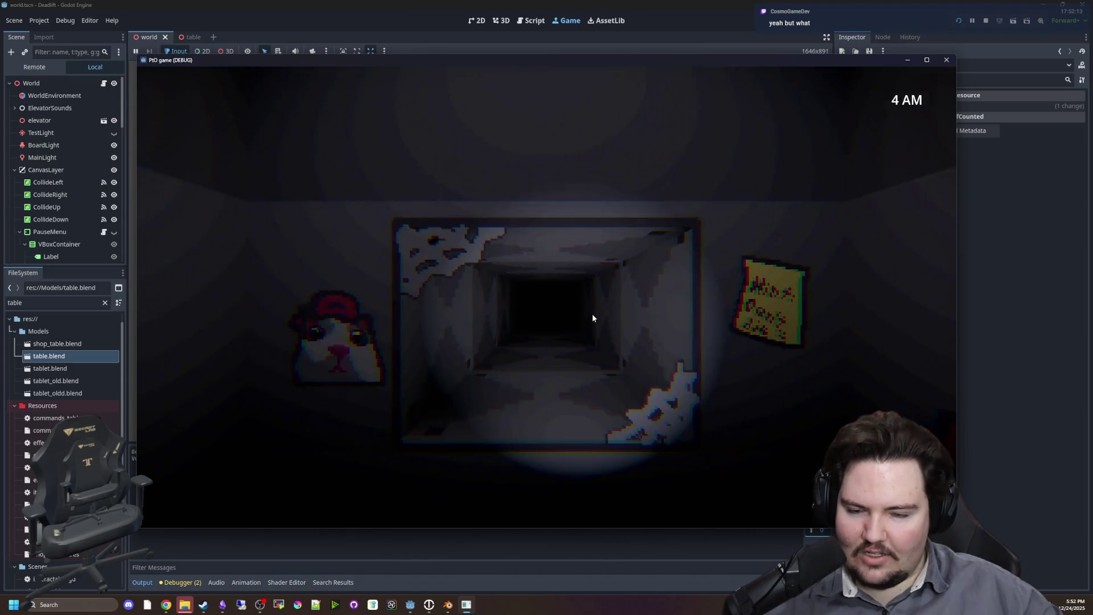
key("d")
key("a")
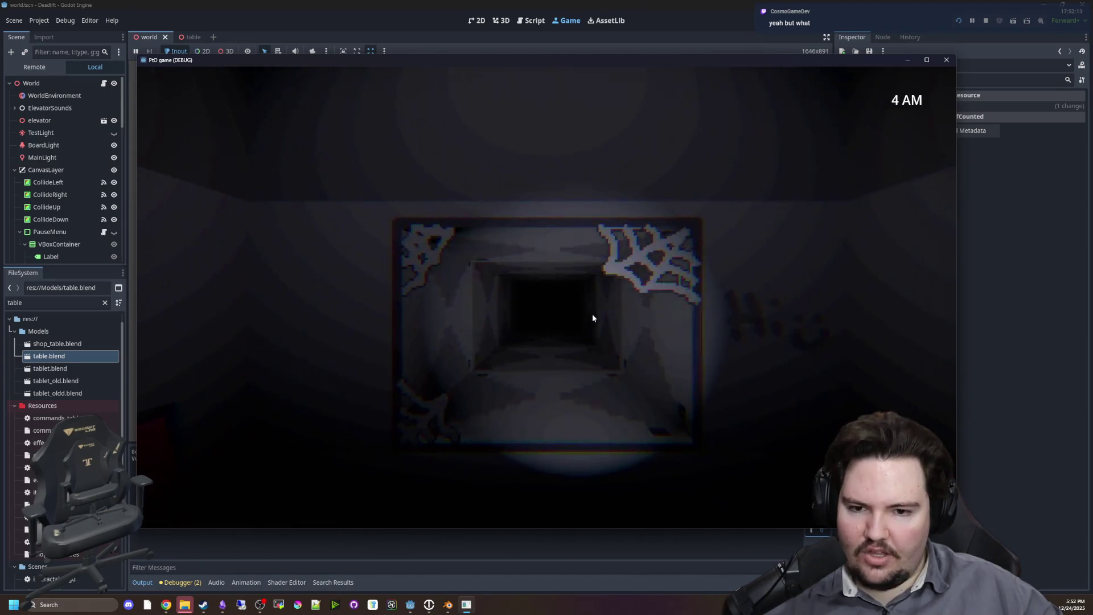
key("d")
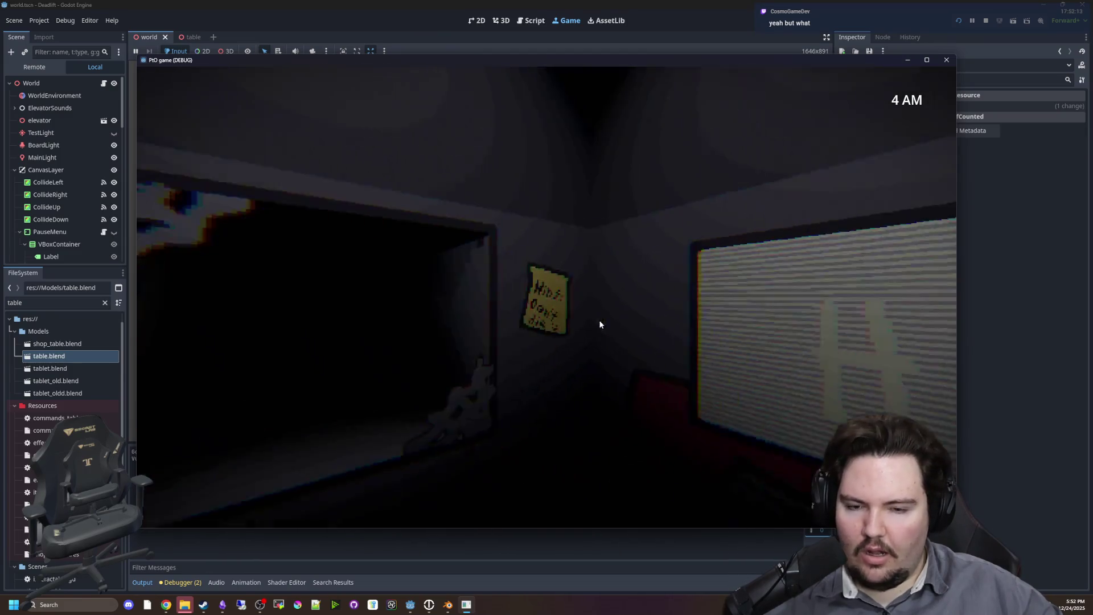
key("a")
key("d")
key("a")
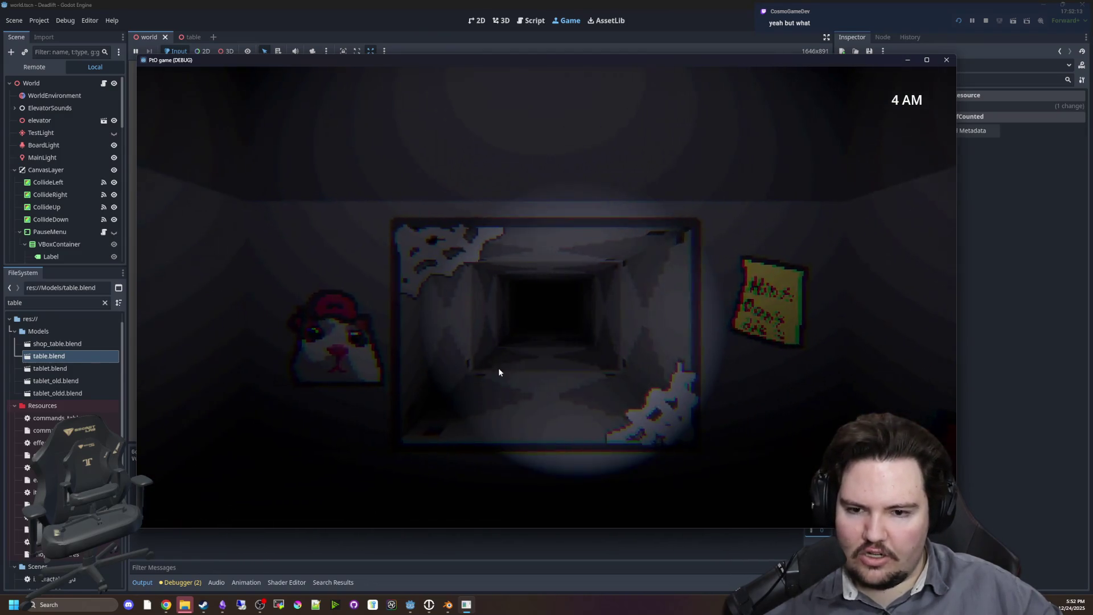
key("a")
key("d")
key("d")
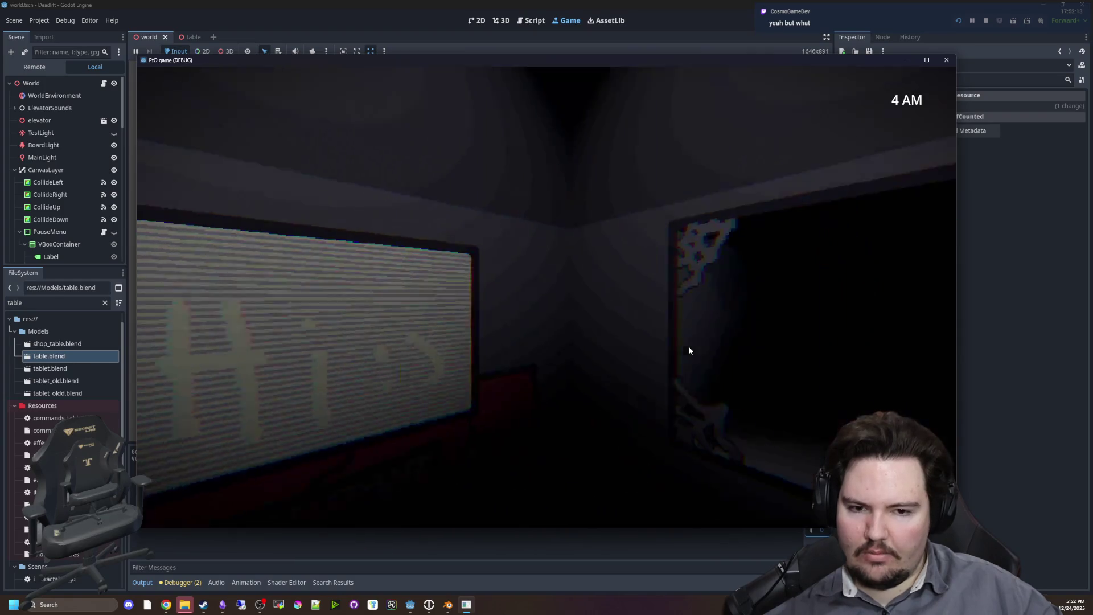
key("a")
key("a")
key("d")
key("d")
key("a")
key("d")
key("a")
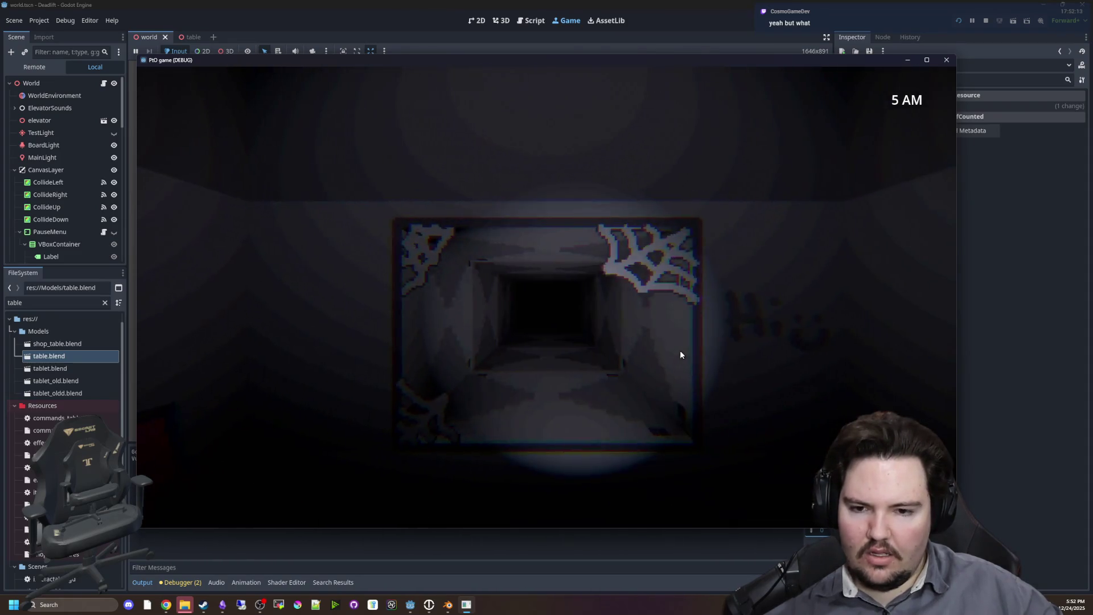
key("a")
key("d")
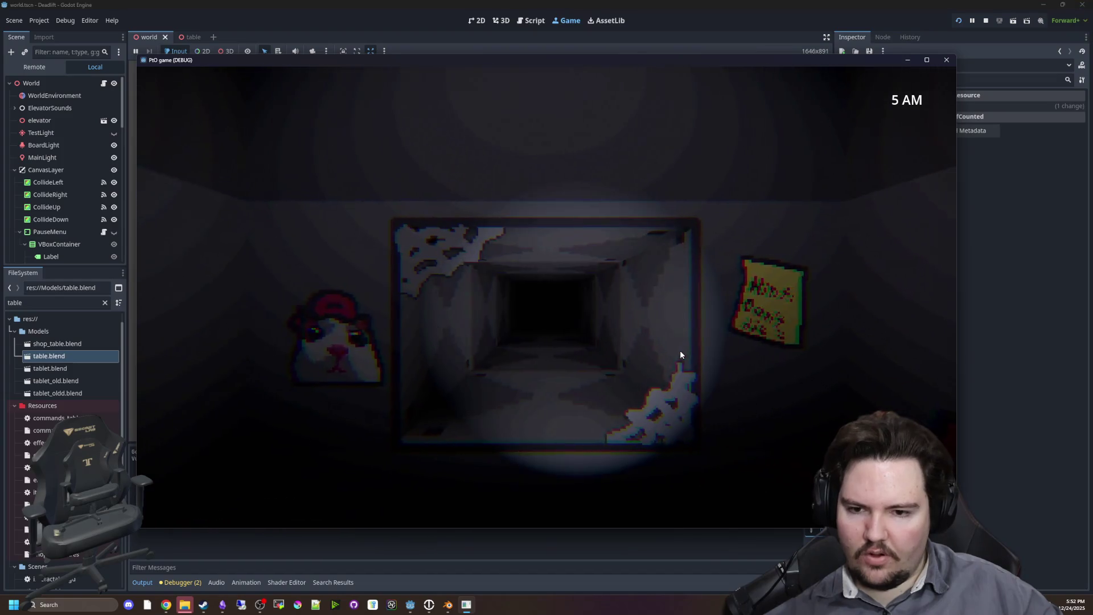
key("a")
key("d")
key("a")
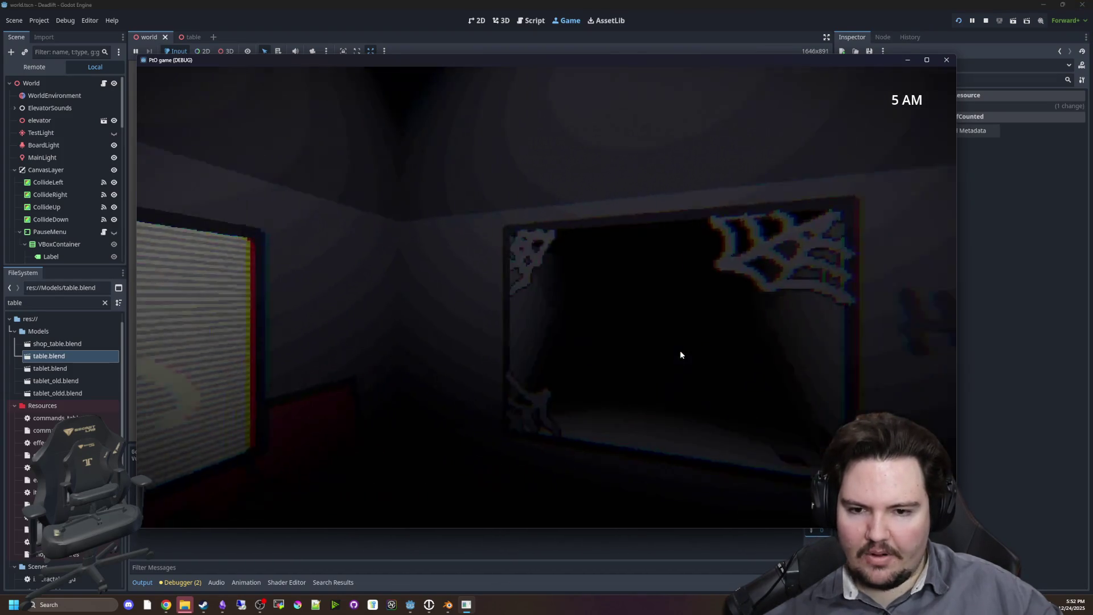
key("d")
key("d")
key("a")
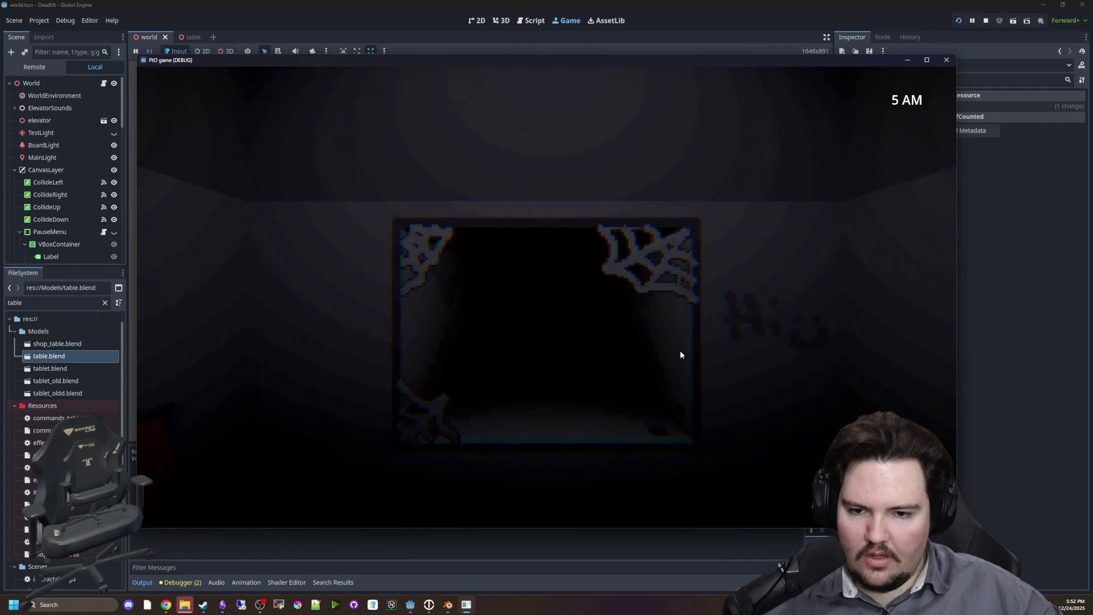
key("d")
key("a")
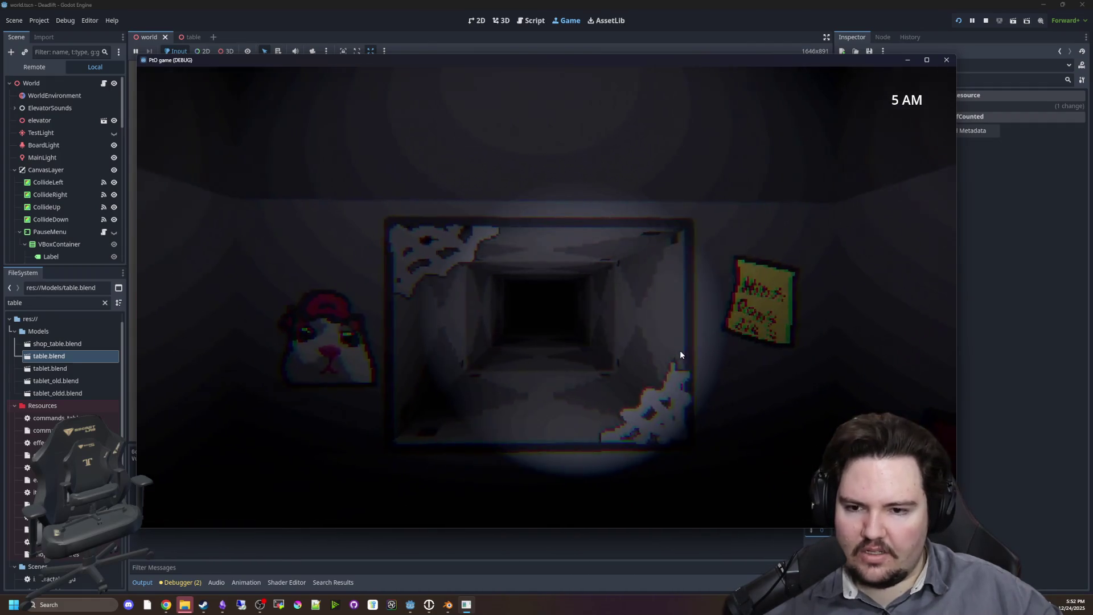
key("d")
key("a")
key("d")
key("a")
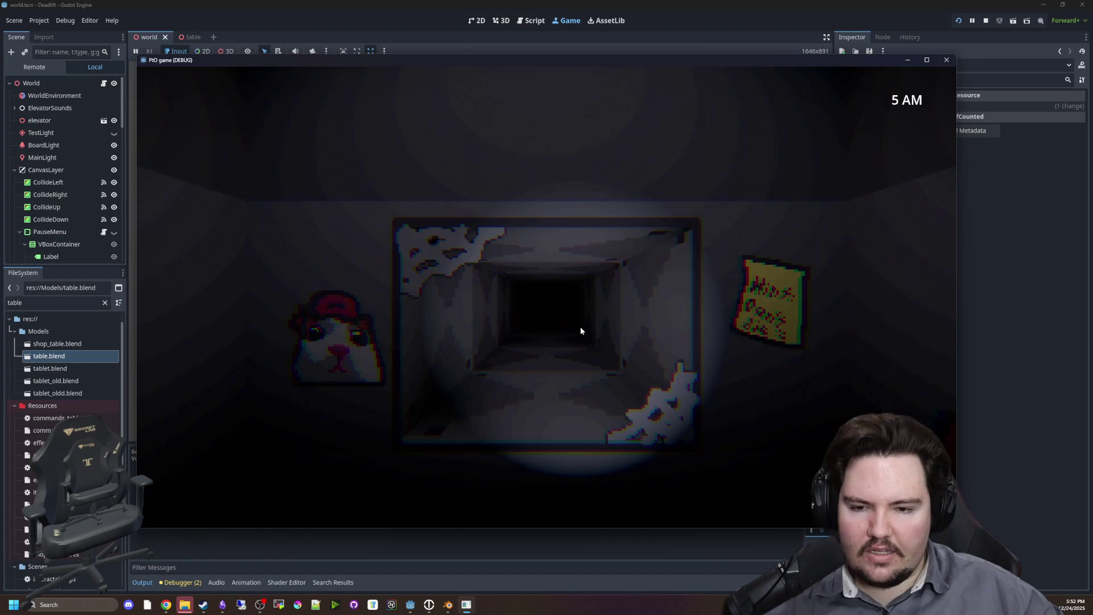
key("d")
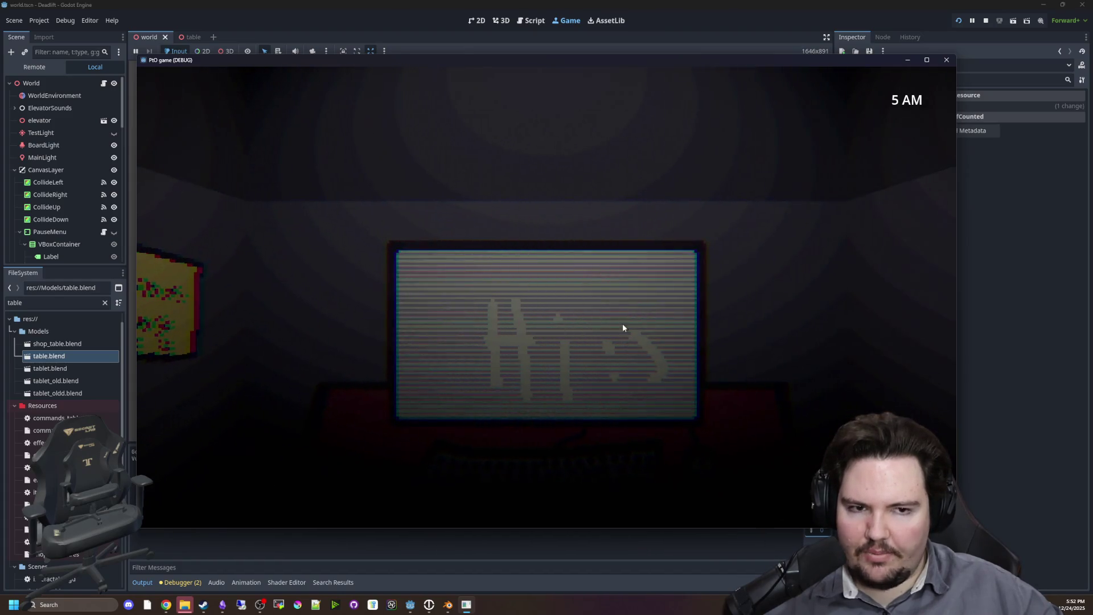
key("a")
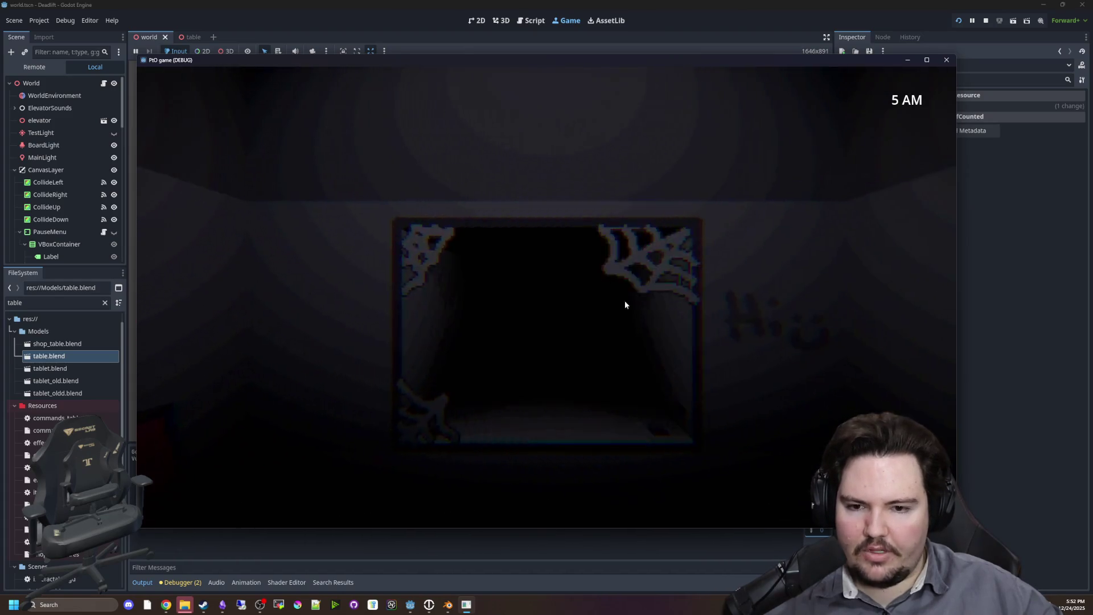
key("a")
key("d")
key("a")
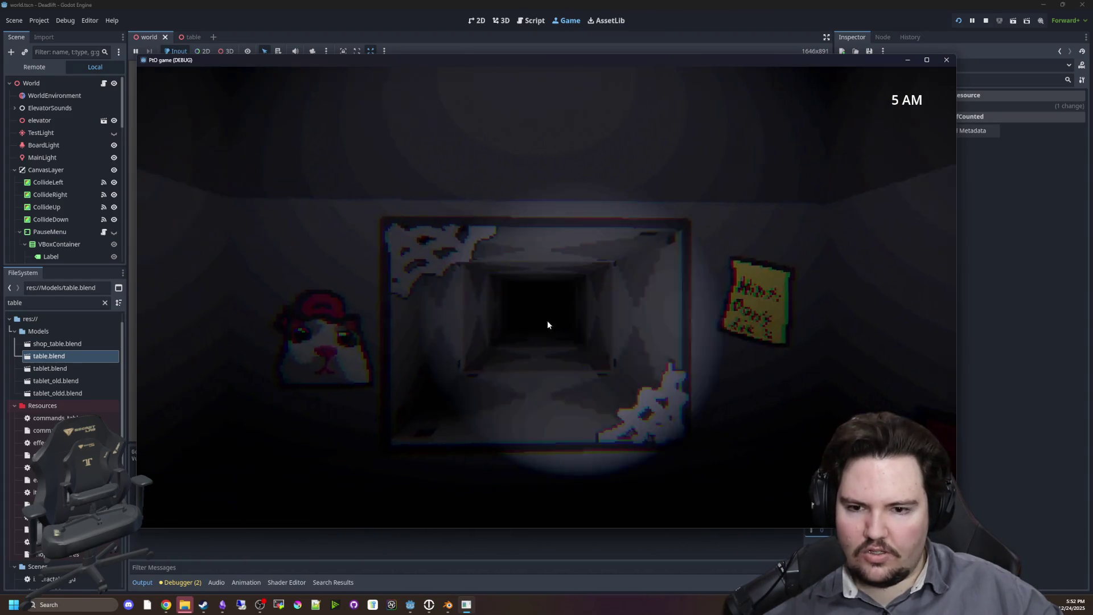
key("d")
key("d")
key("a")
key("a")
key("d")
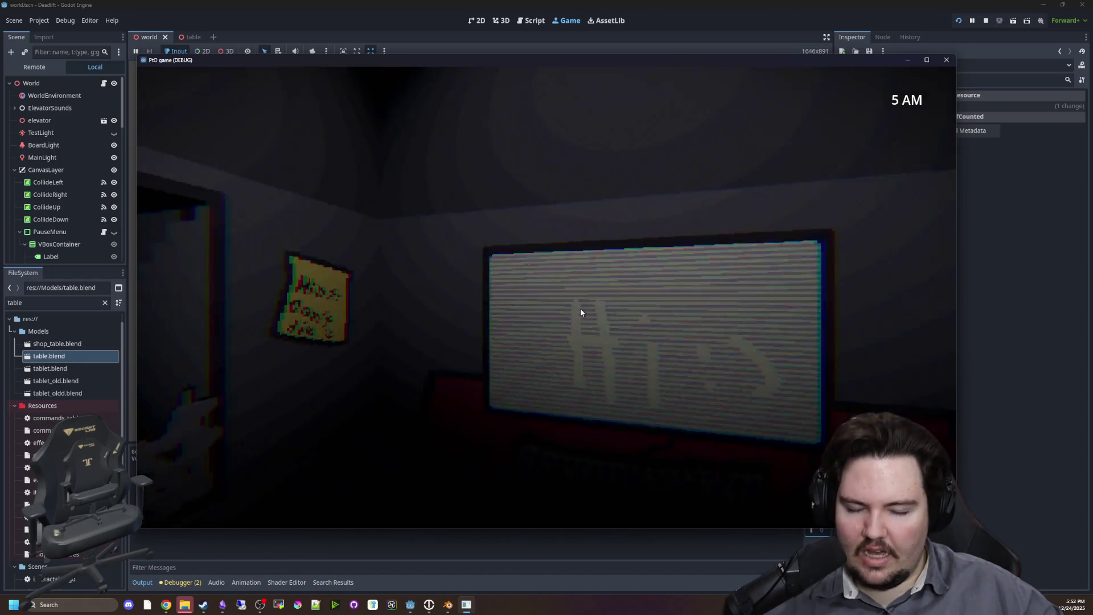
key("a")
key("a")
key("d")
key("a")
key("a")
key("d")
key("a")
key("d")
key("a")
key("d")
key("a")
key("d")
key("a")
key("a")
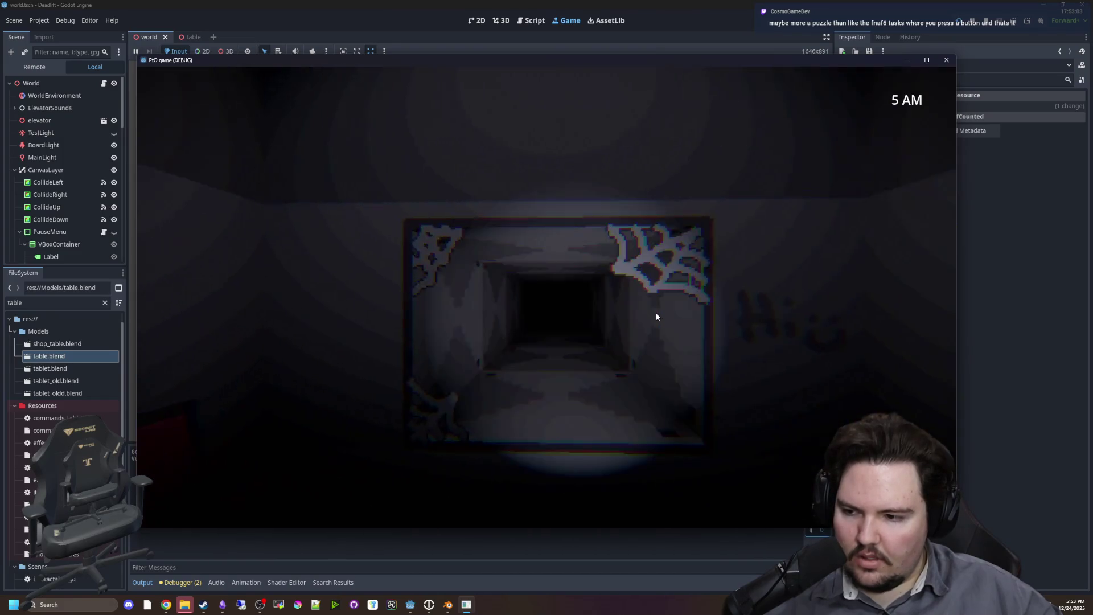
key("a")
key("a")
key("d")
key("a")
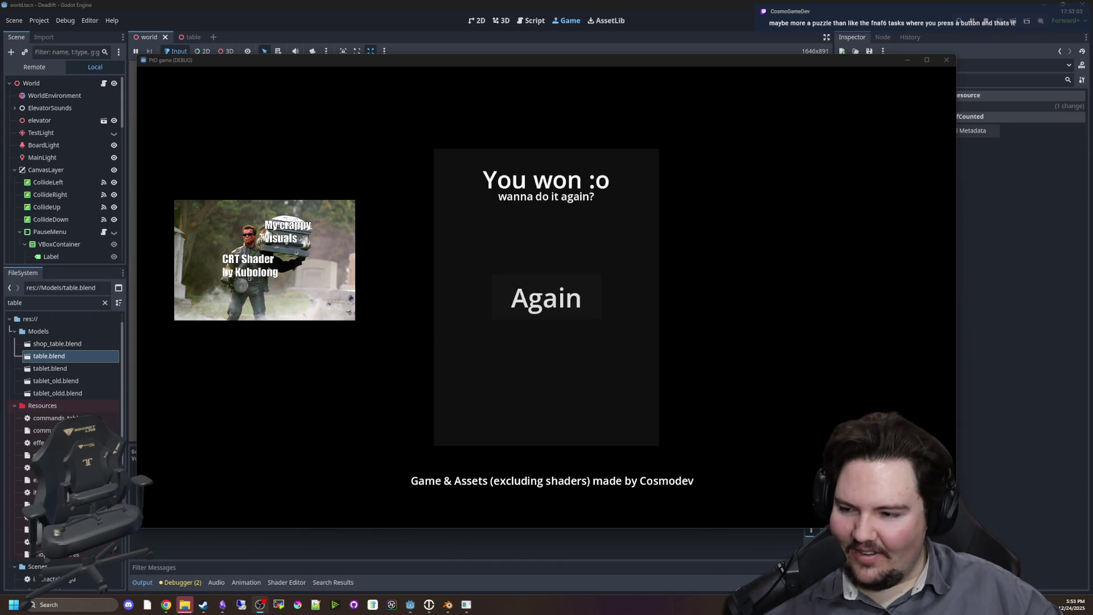
Replay via Again and Retry, glance between monitor and hallway window, then close the game window.
left_click(547, 296)
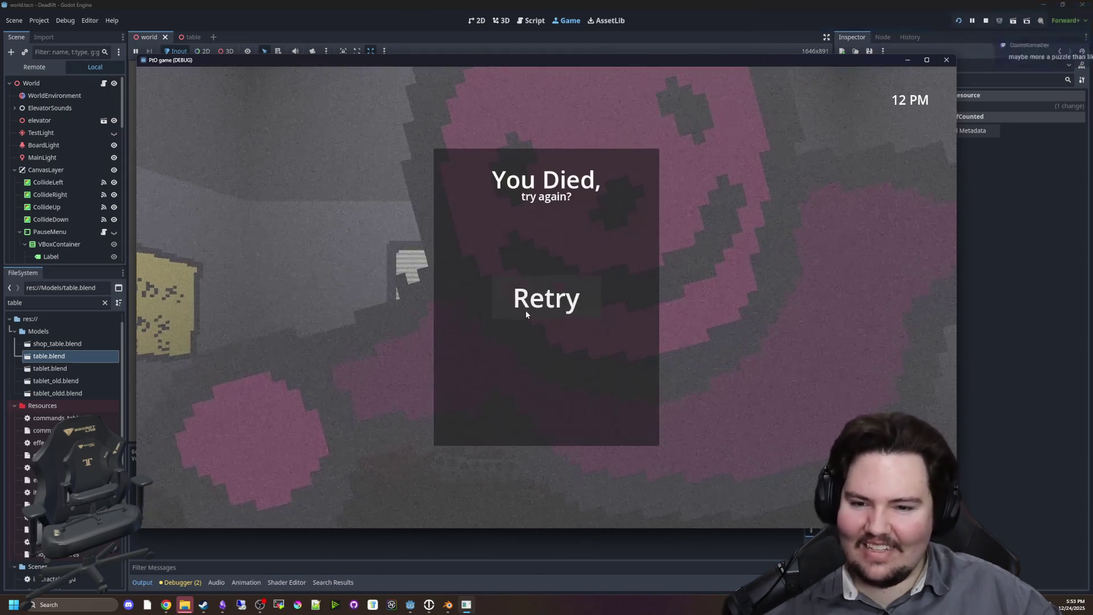
left_click(526, 313)
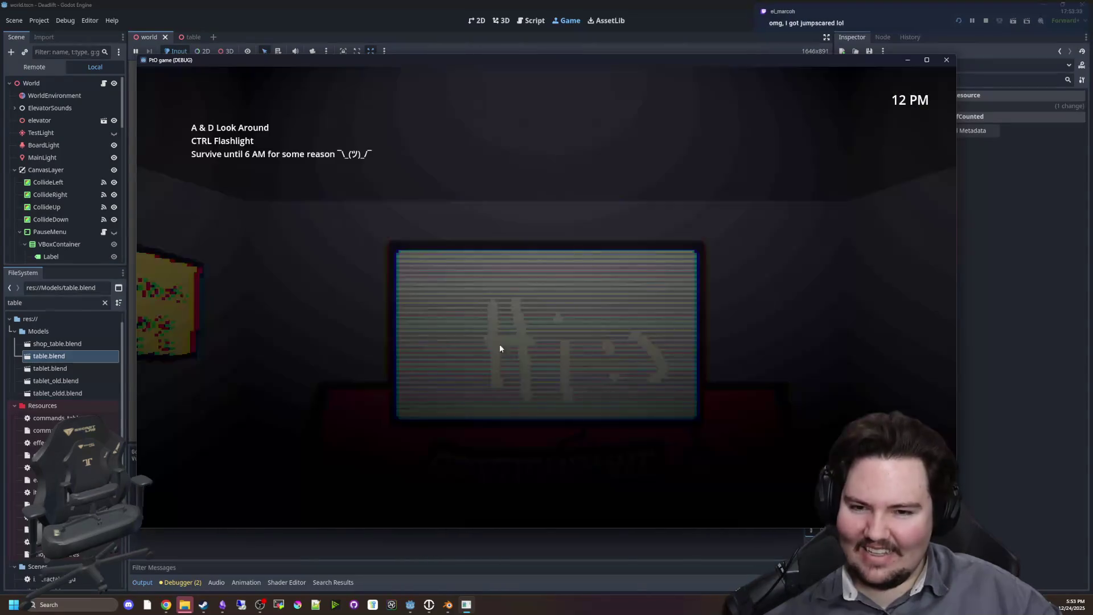
key("a")
key("d")
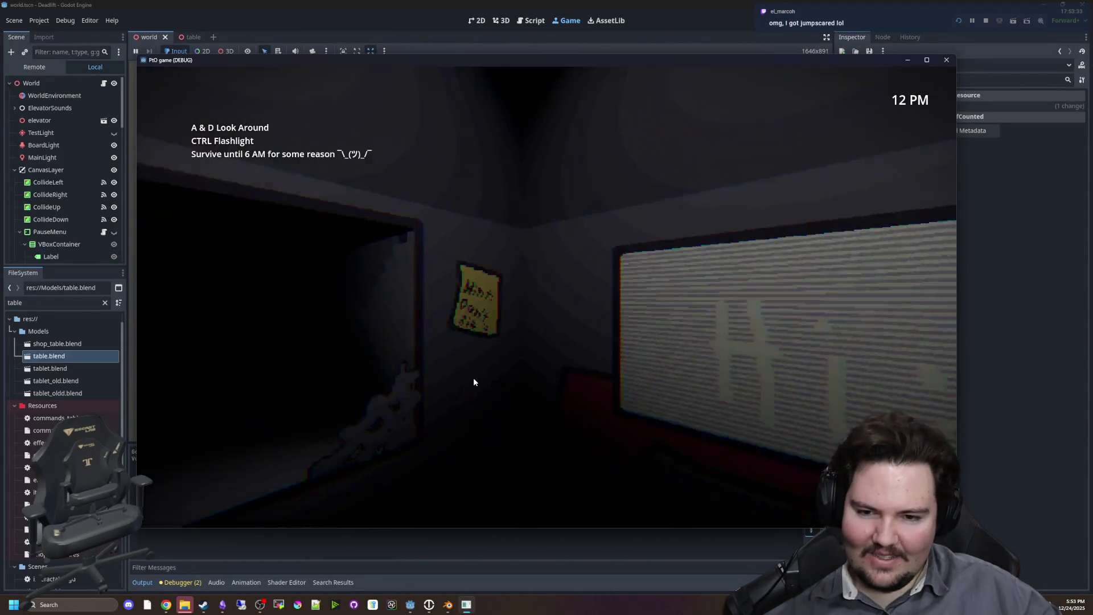
key("a")
key("d")
left_click(947, 60)
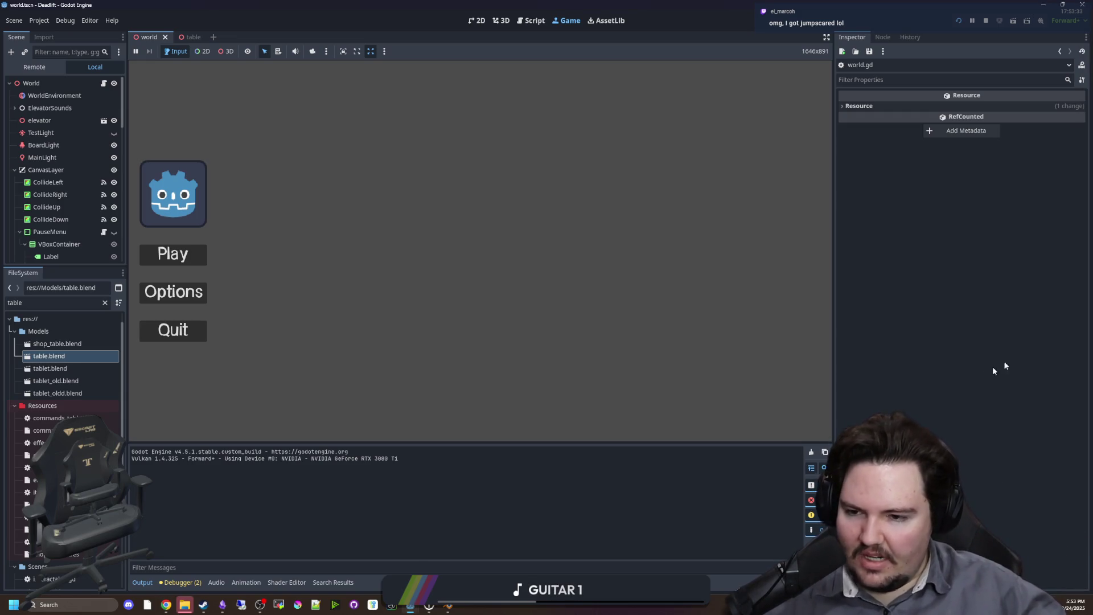
Start Play, walk through the forest, ride the elevator down, inspect the spawned tables, then pause.
left_click(184, 257)
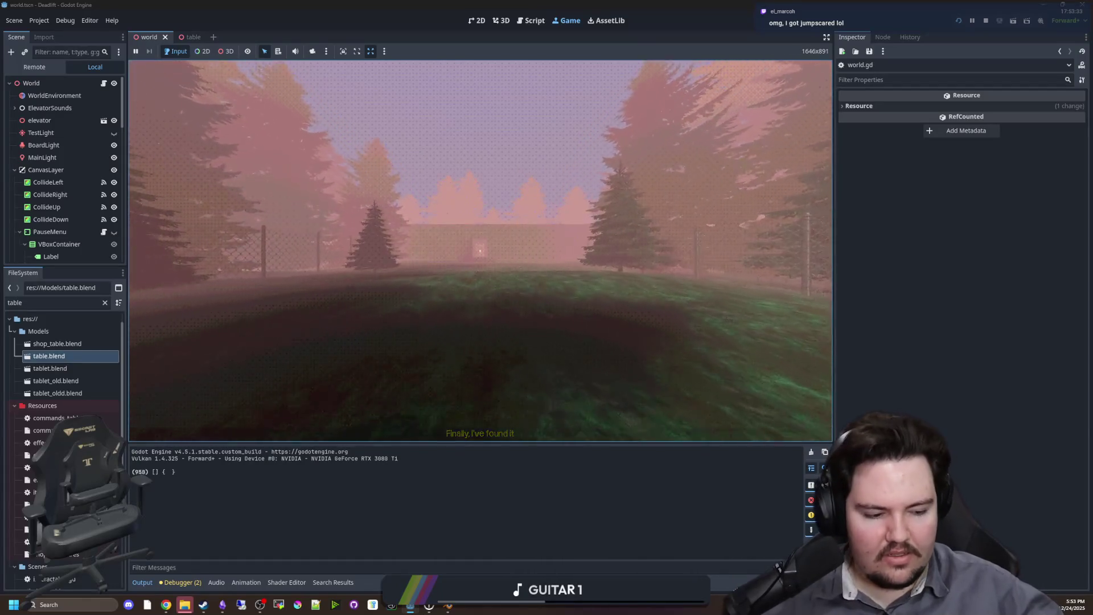
key("w")
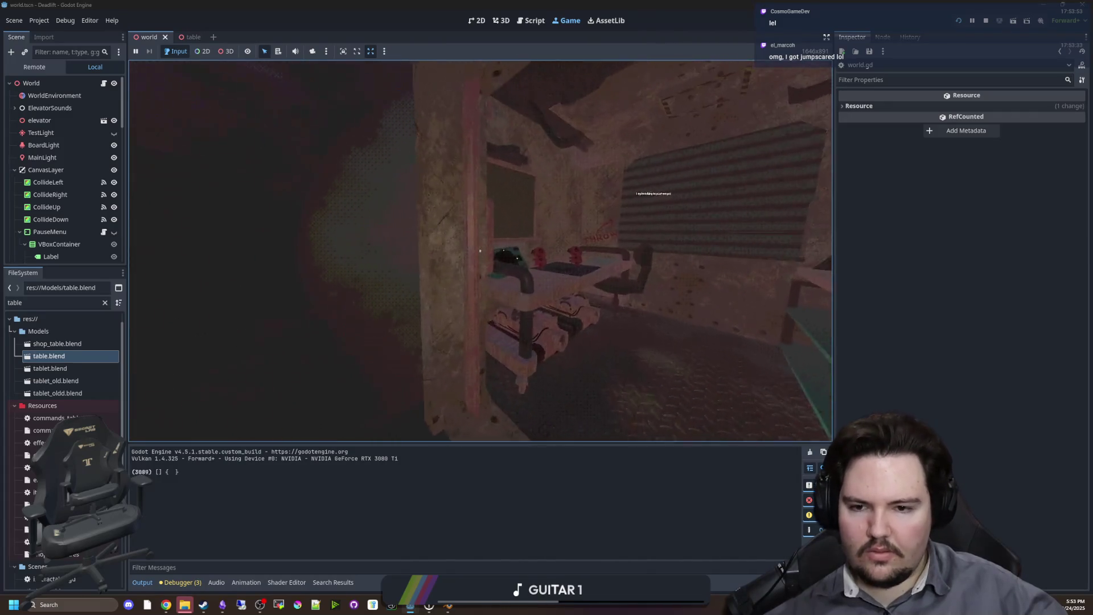
key("e")
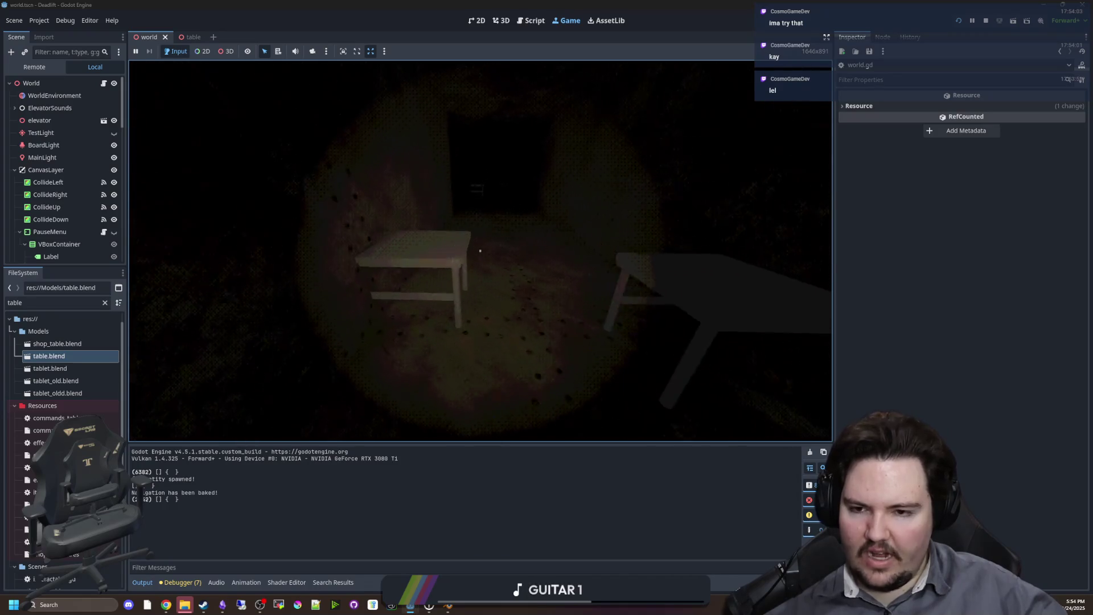
key("a")
key("s")
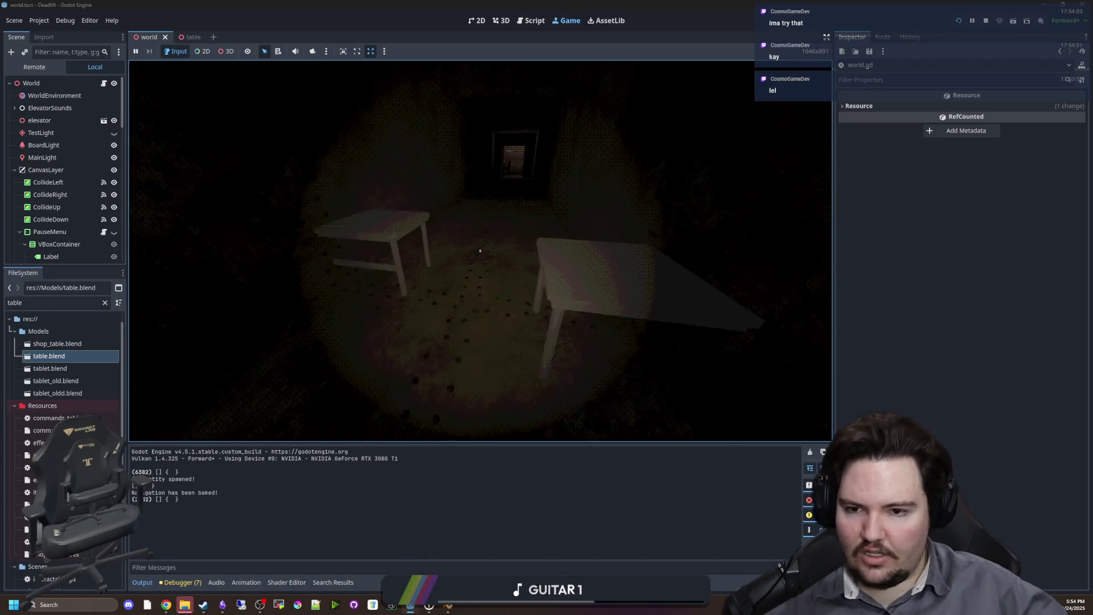
key("w")
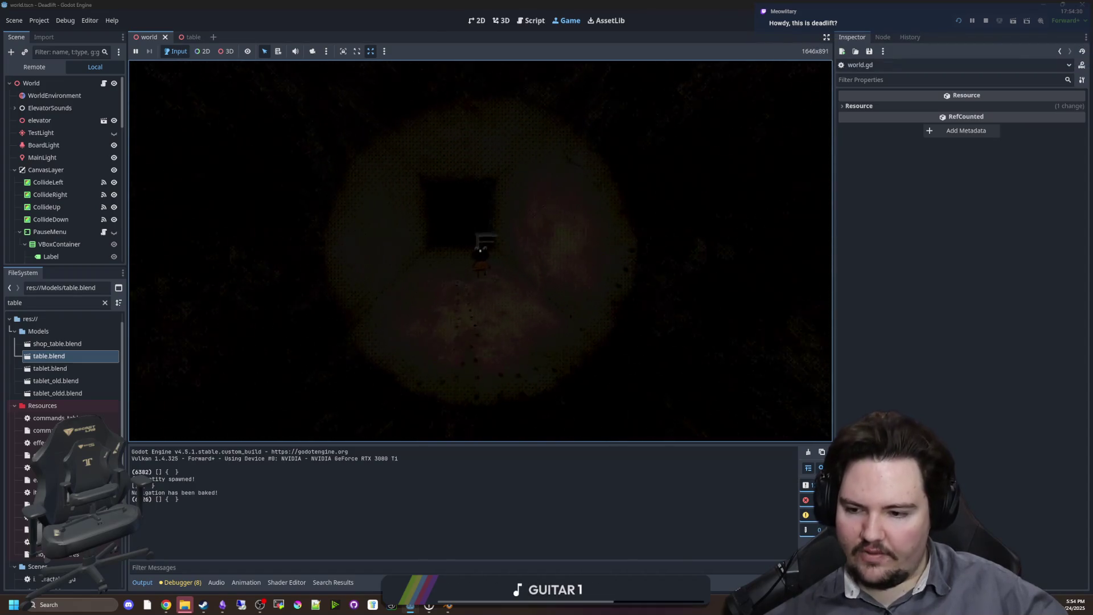
key("super")
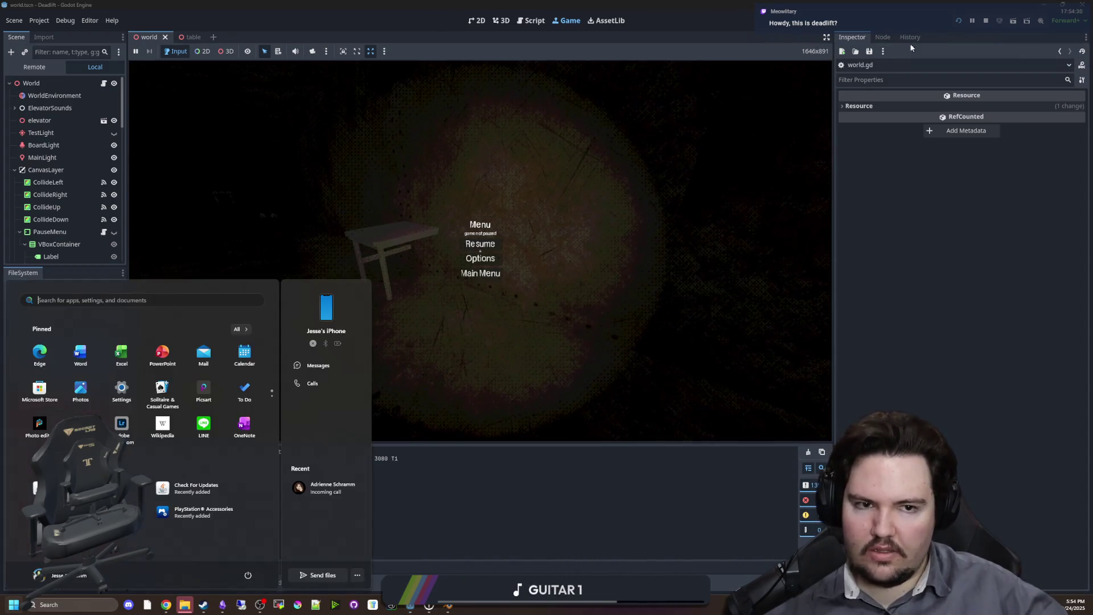
Stop the game and open breaker_switch.tscn, found by filtering FileSystem for 'breaker'.
left_click(985, 21)
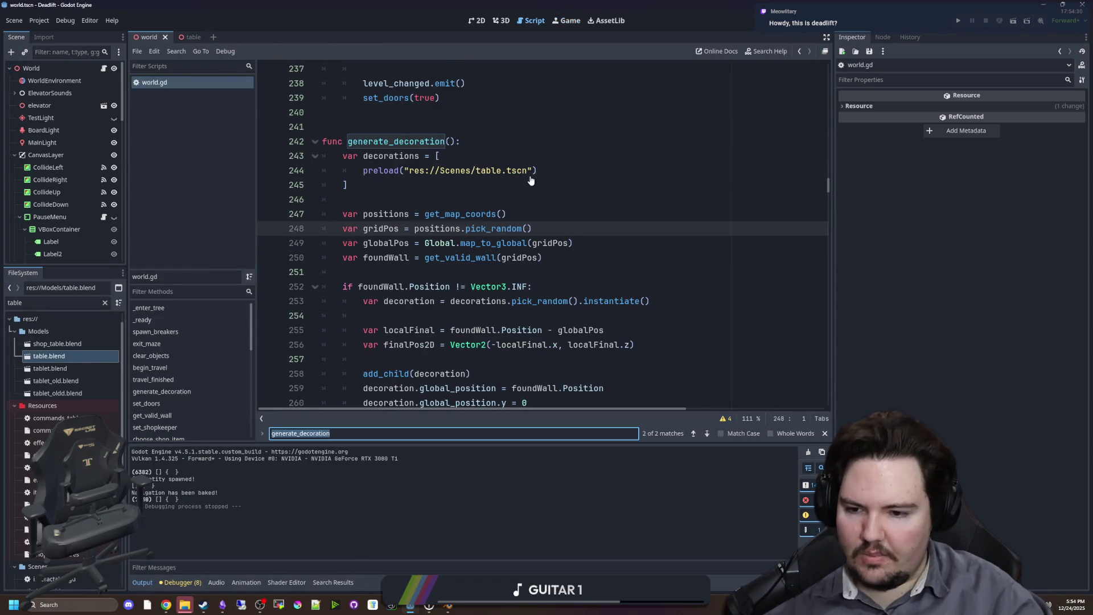
left_click(106, 305)
type("breaker")
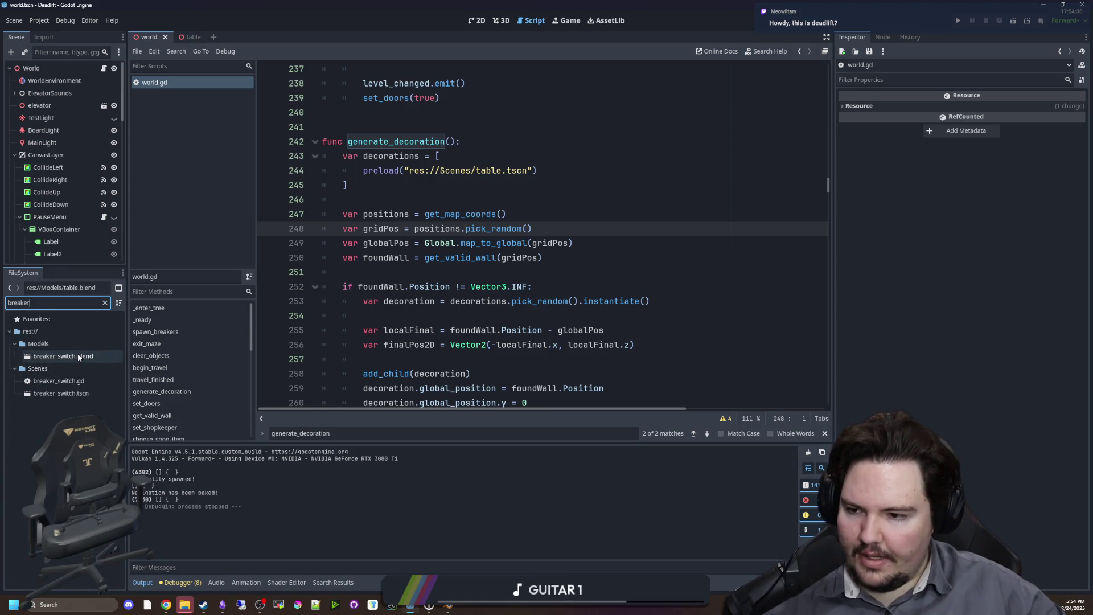
double_click(61, 393)
Orbit the breaker switch model in 3D, check its root properties, then return to world.gd.
left_click(501, 21)
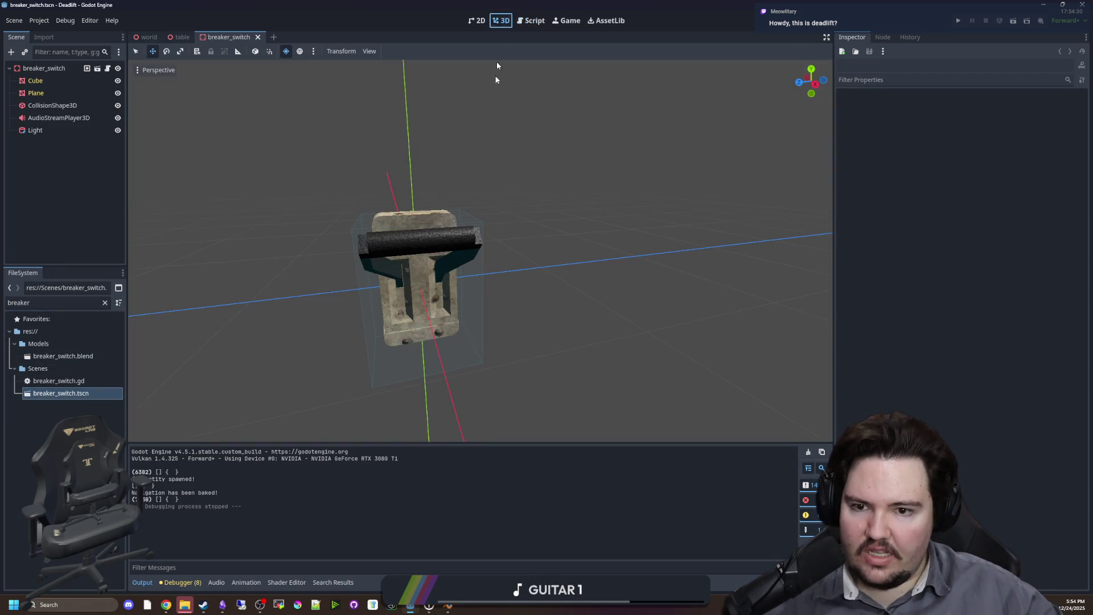
mouse_move(450, 241)
left_mouse_down()
mouse_move(519, 255)
mouse_move(535, 282)
mouse_move(647, 232)
mouse_move(608, 225)
mouse_move(522, 276)
left_mouse_up()
left_click(521, 277)
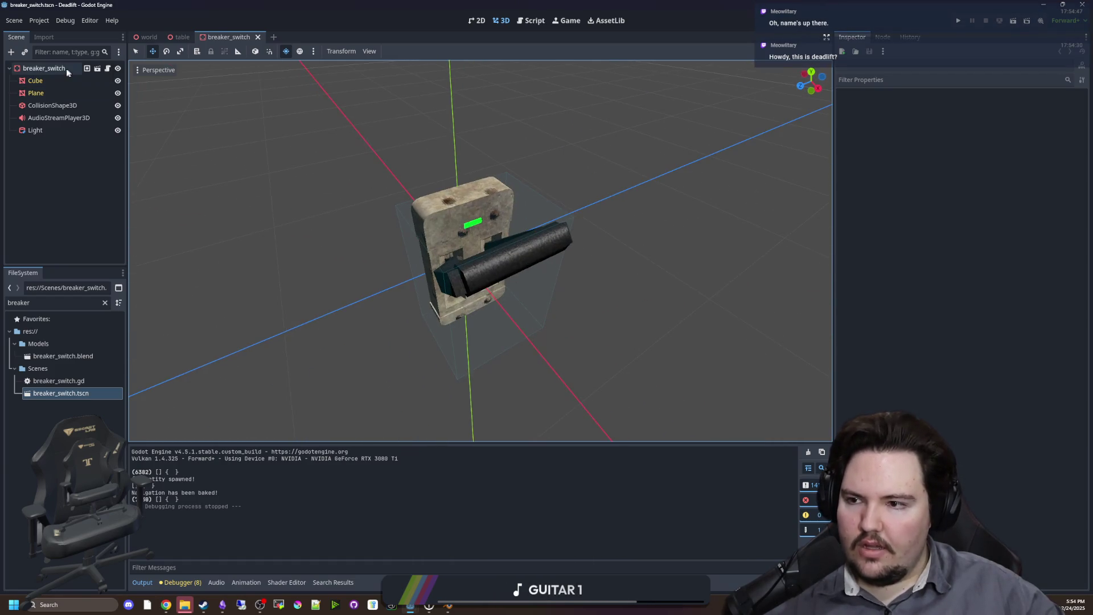
scroll(617, 244, "down", 2)
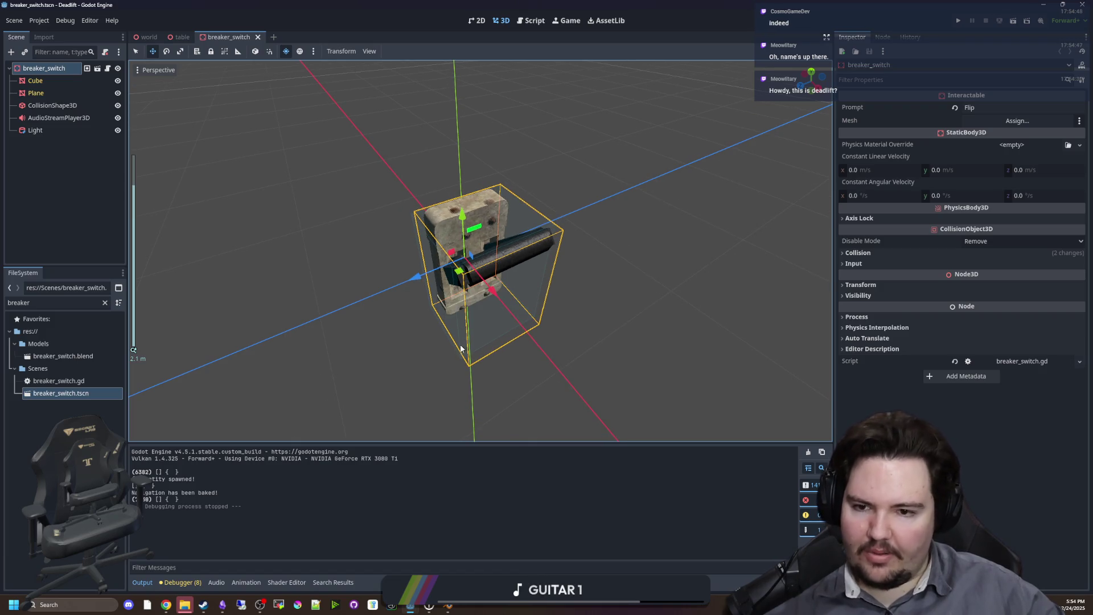
scroll(454, 436, "down", 1)
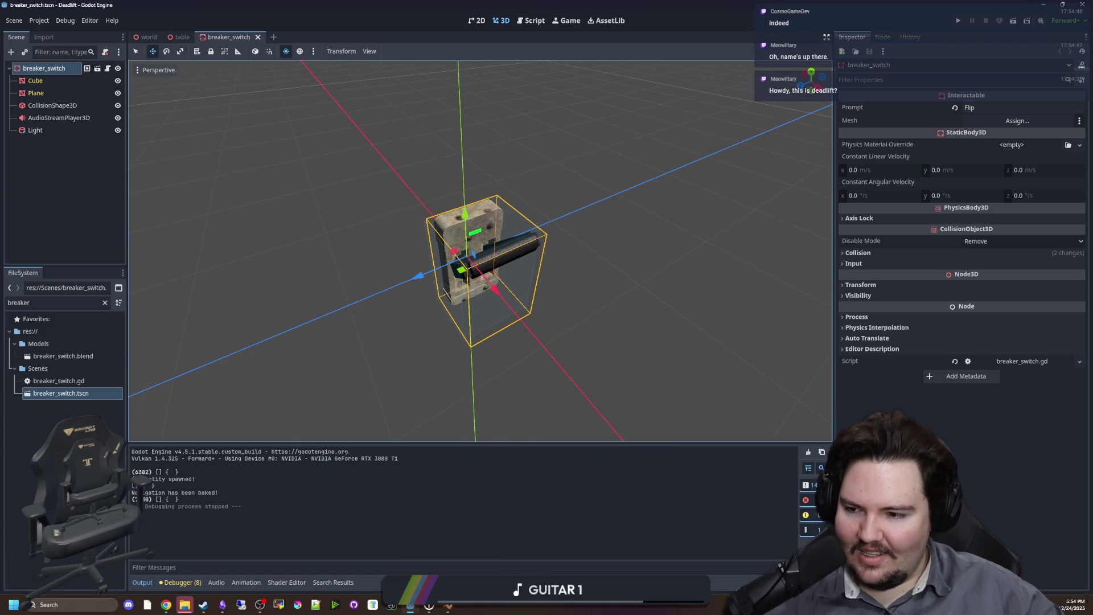
left_click(93, 387)
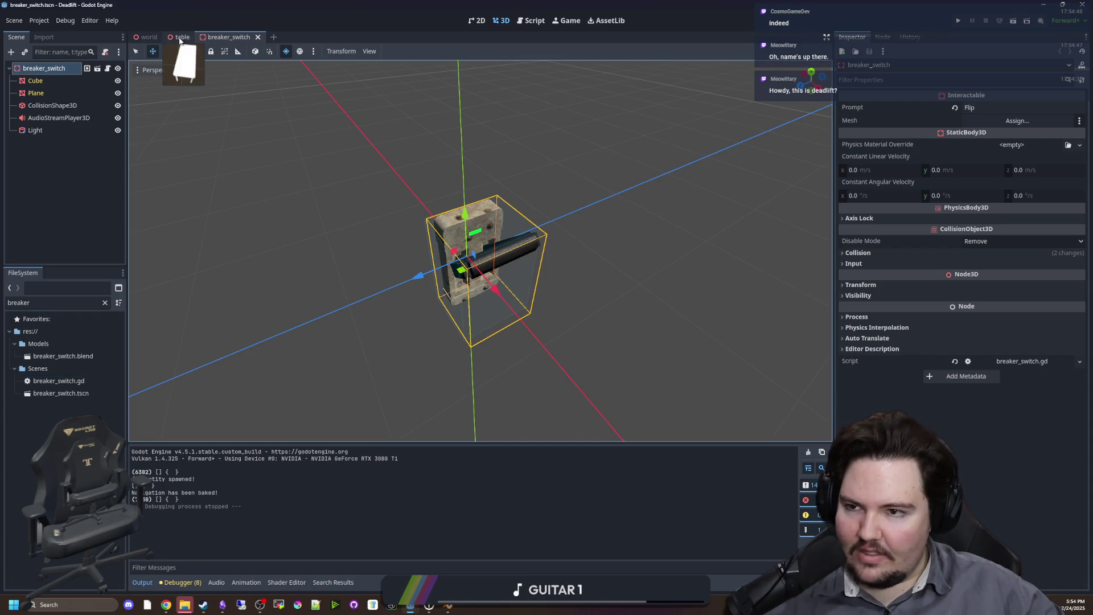
left_click(147, 37)
left_click(103, 68)
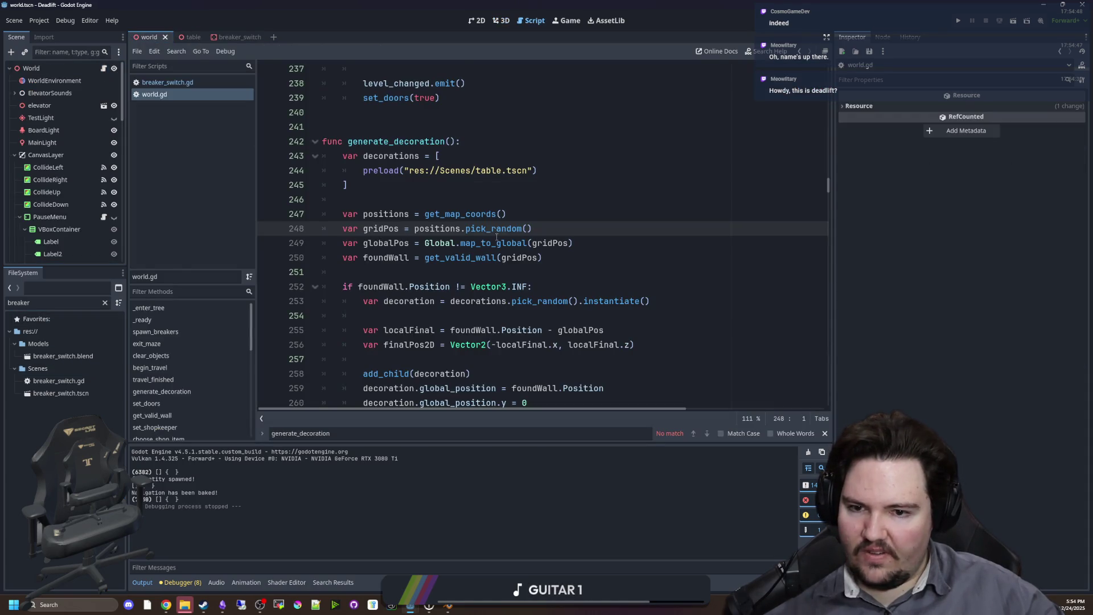
Append + PI/2.0 to the decoration.rotation.y line 261, save, and run the project.
key("ctrl+s")
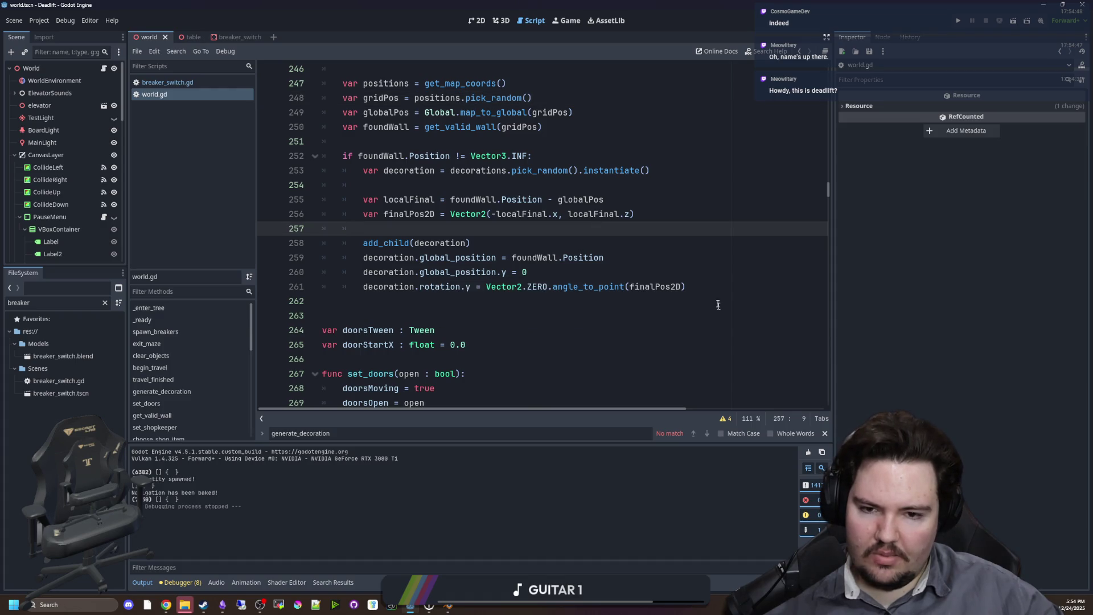
left_click(712, 285)
type("+ PI/2")
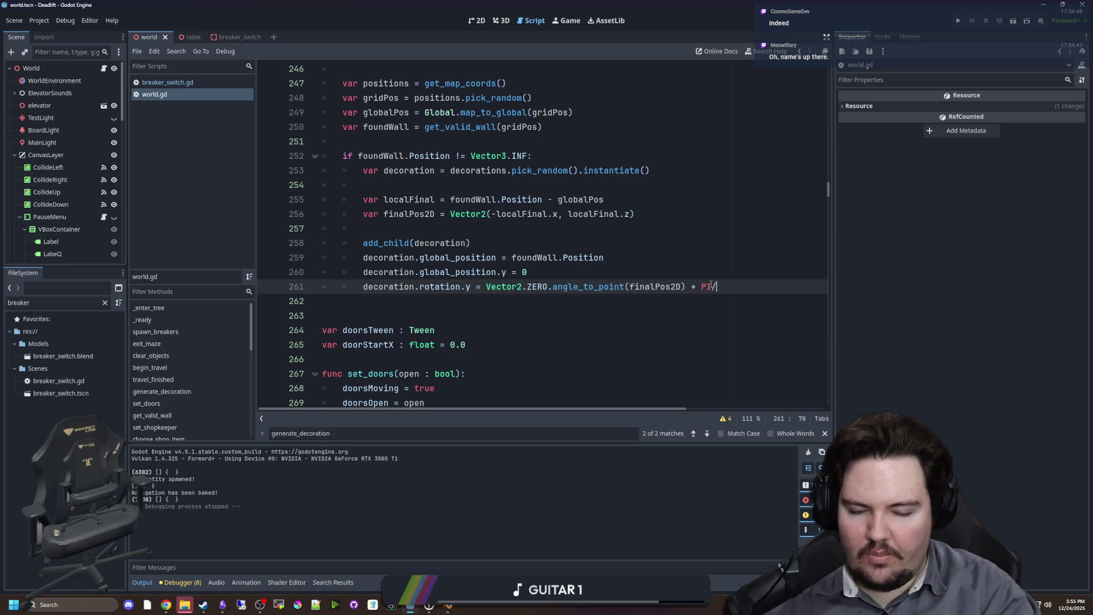
type(".0")
key("Up")
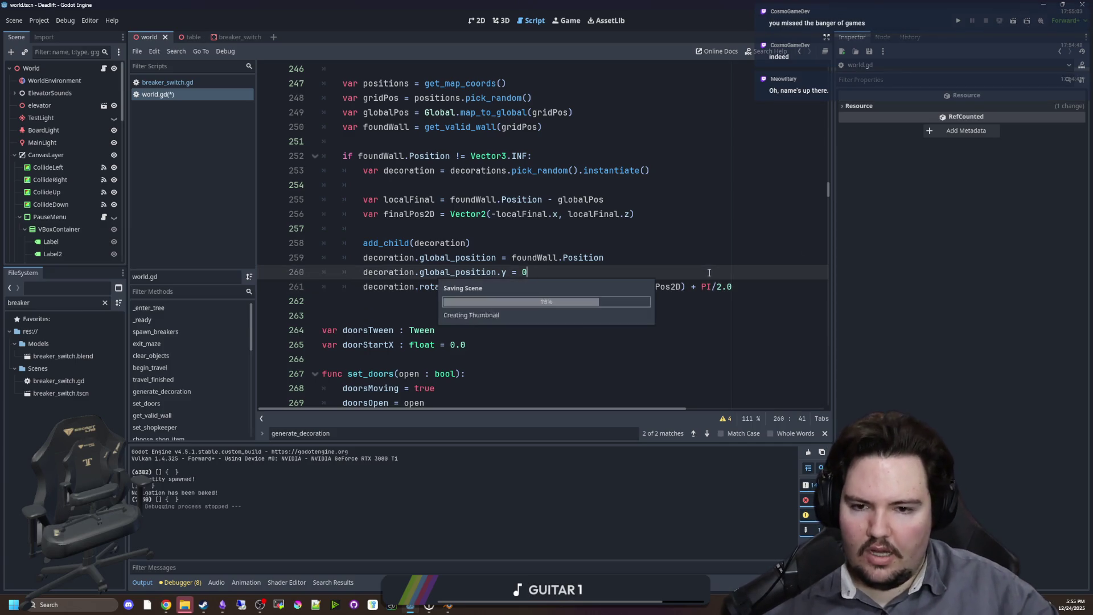
left_click(958, 22)
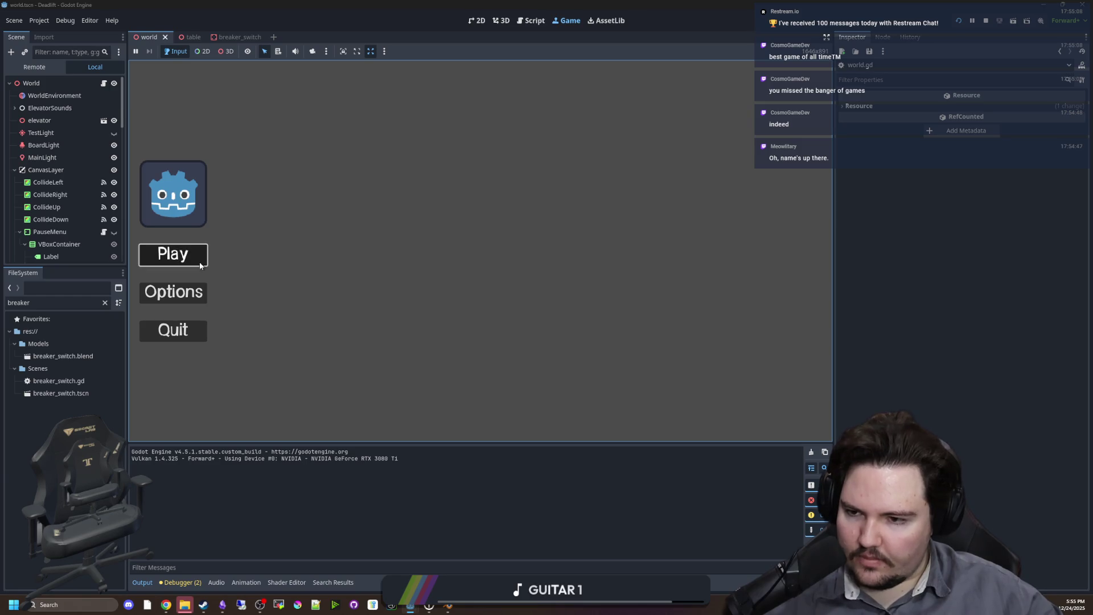
Start the game from the main menu, explore the maze to a table, then pause.
key("Return")
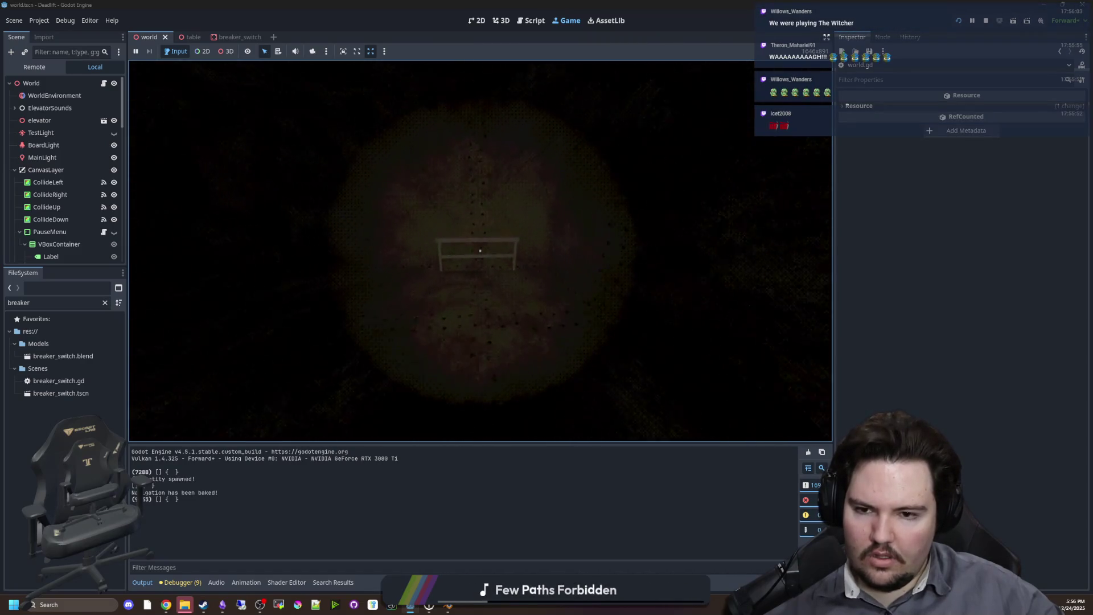
key("Escape")
Stop the game, change line 261's + PI/2.0 to - PI/2.0, and save world.gd.
left_click(986, 22)
left_click(610, 331)
left_click(696, 287)
key("BackSpace")
type("-")
left_click(605, 229)
key("ctrl+s")
Scroll through the generate_decoration code and relaunch the game to test table spawning.
scroll(506, 214, "up", 3)
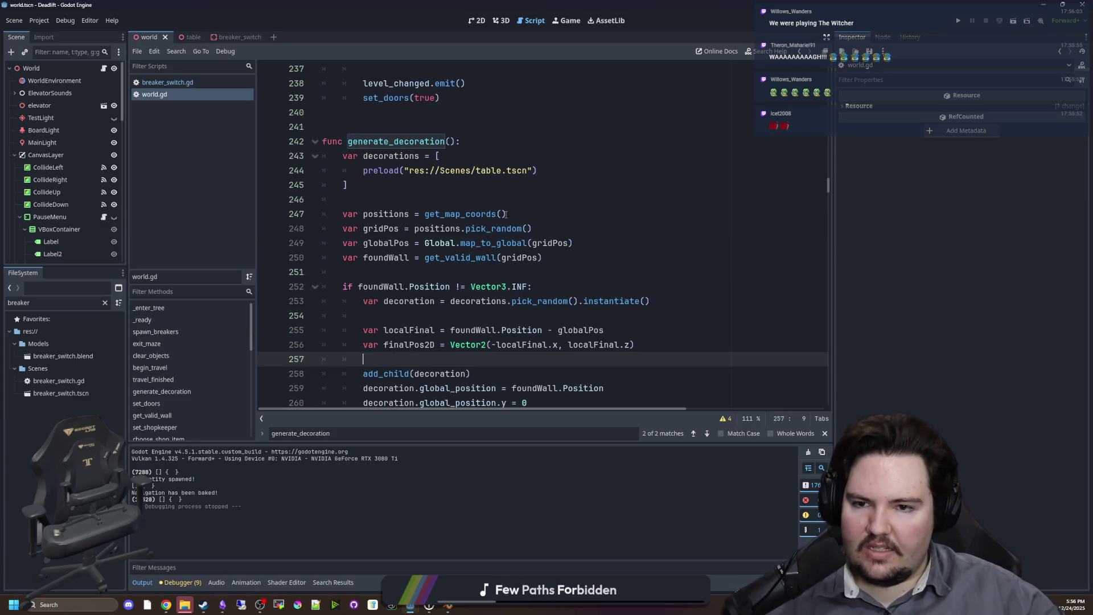
left_click(455, 276)
scroll(472, 254, "down", 1)
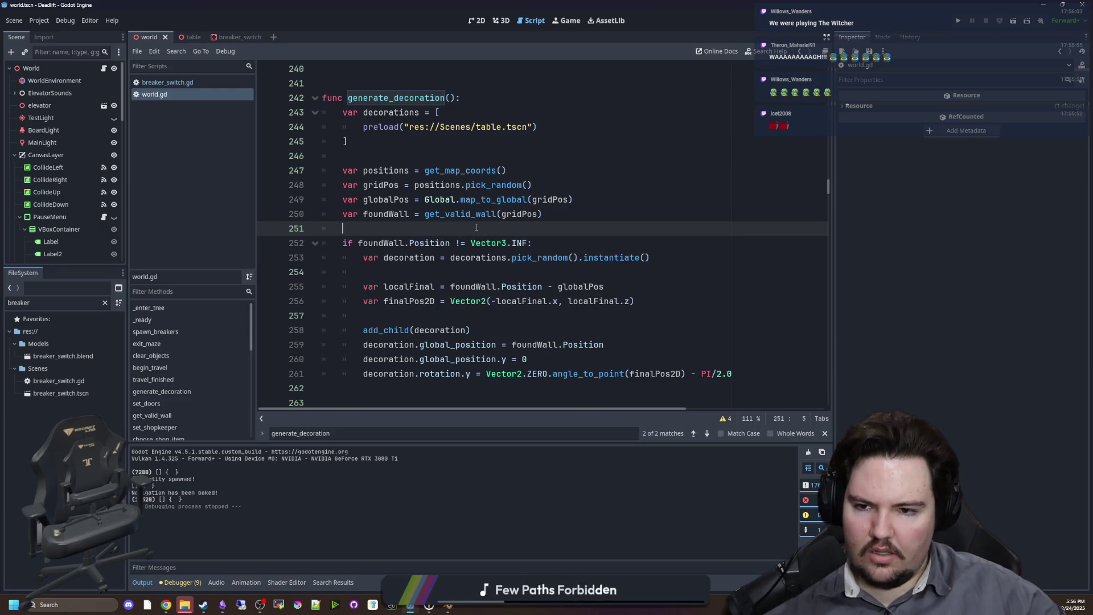
scroll(456, 226, "down", 1)
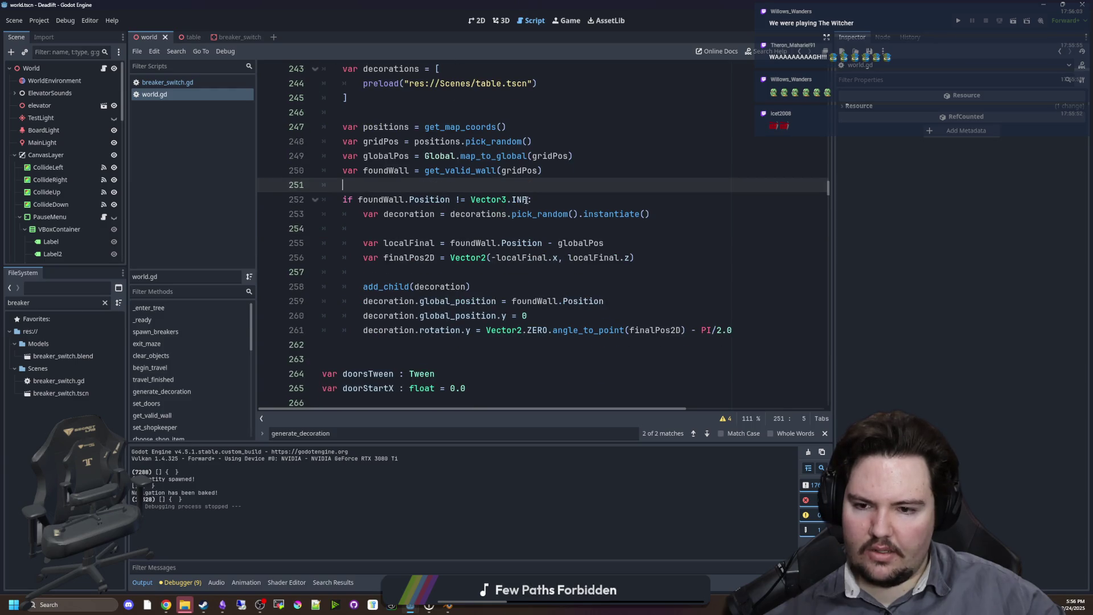
left_click(959, 22)
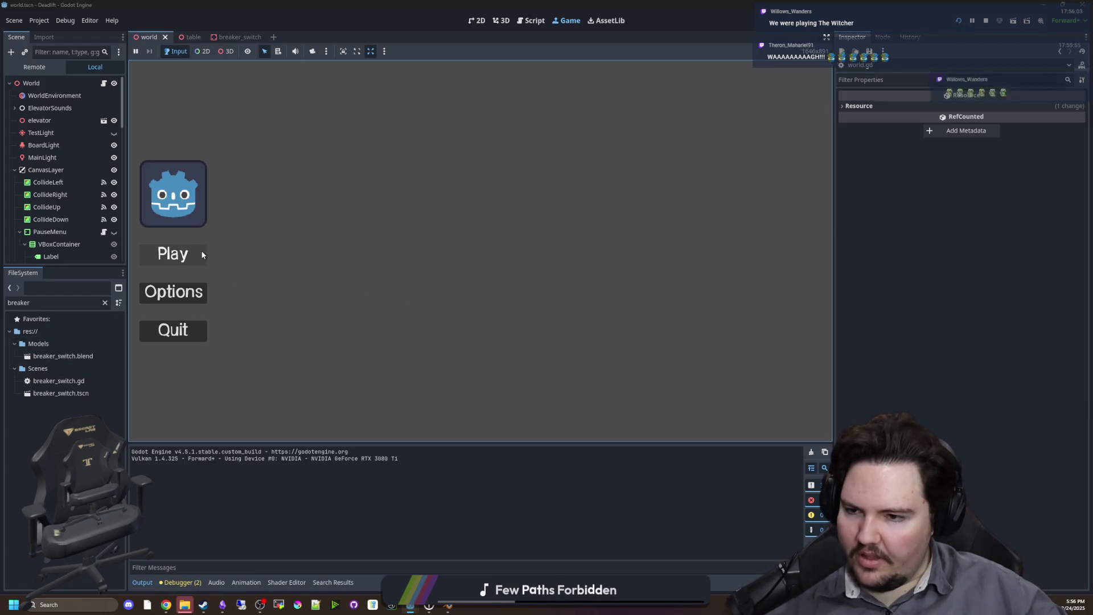
Start playing and walk across the grass into the building toward the teal bench.
left_click(200, 252)
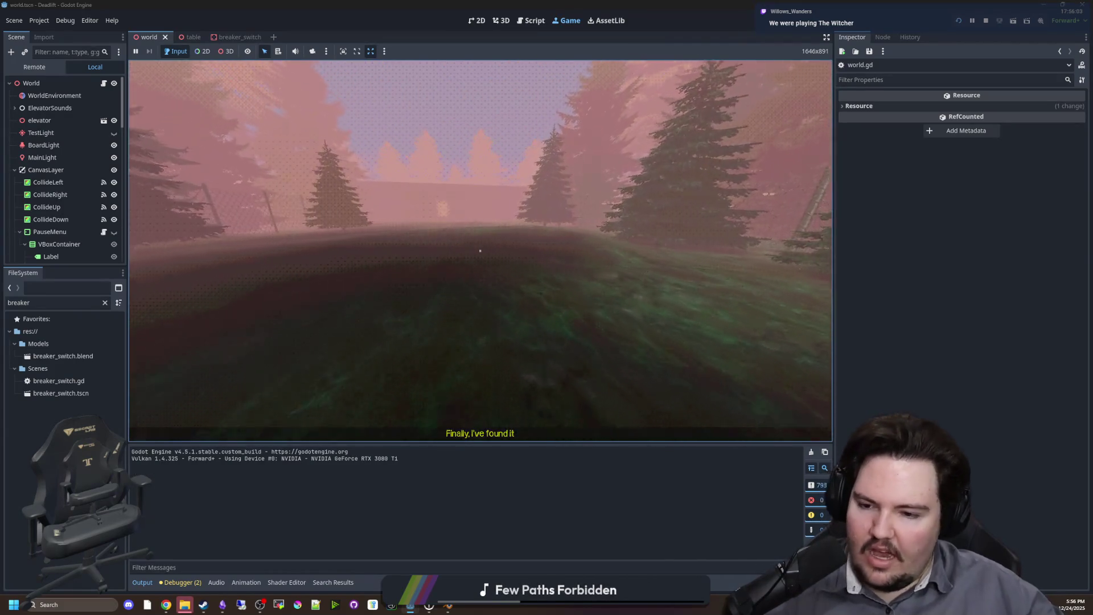
key("w")
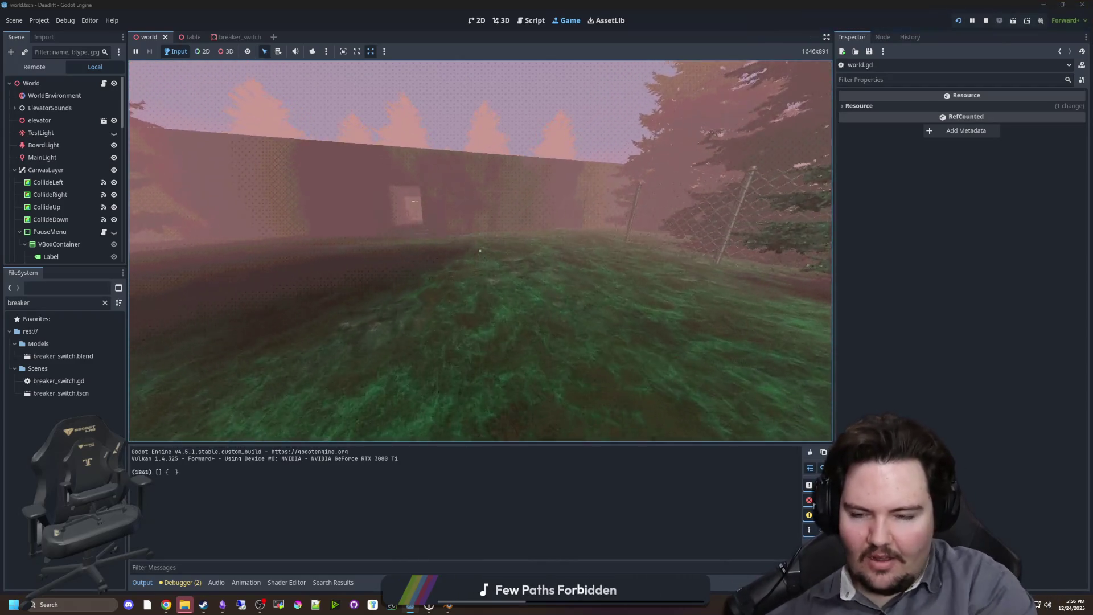
key("w")
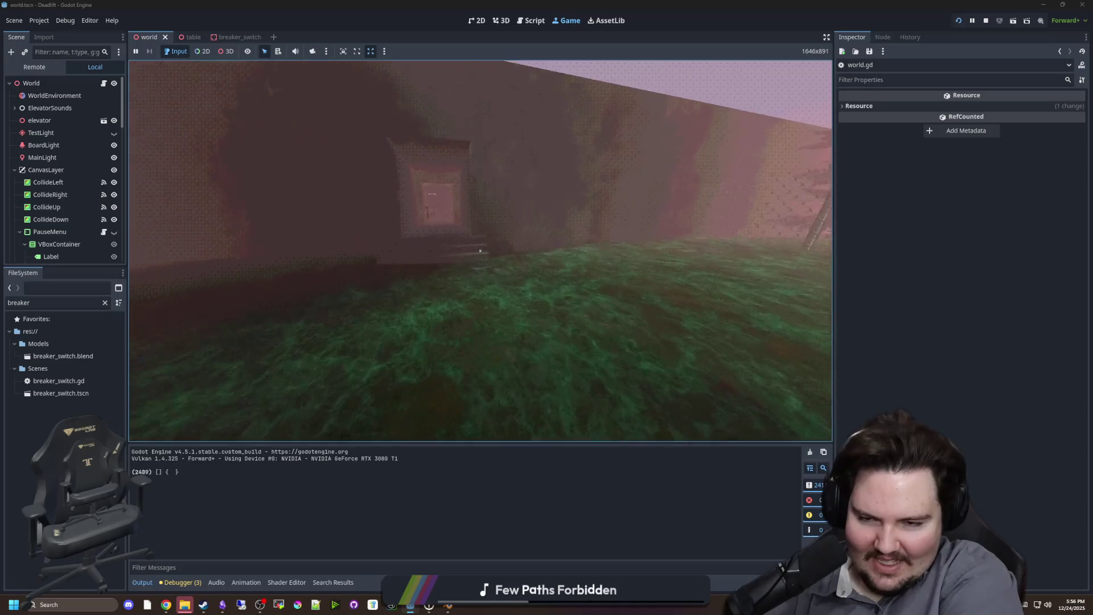
key("w")
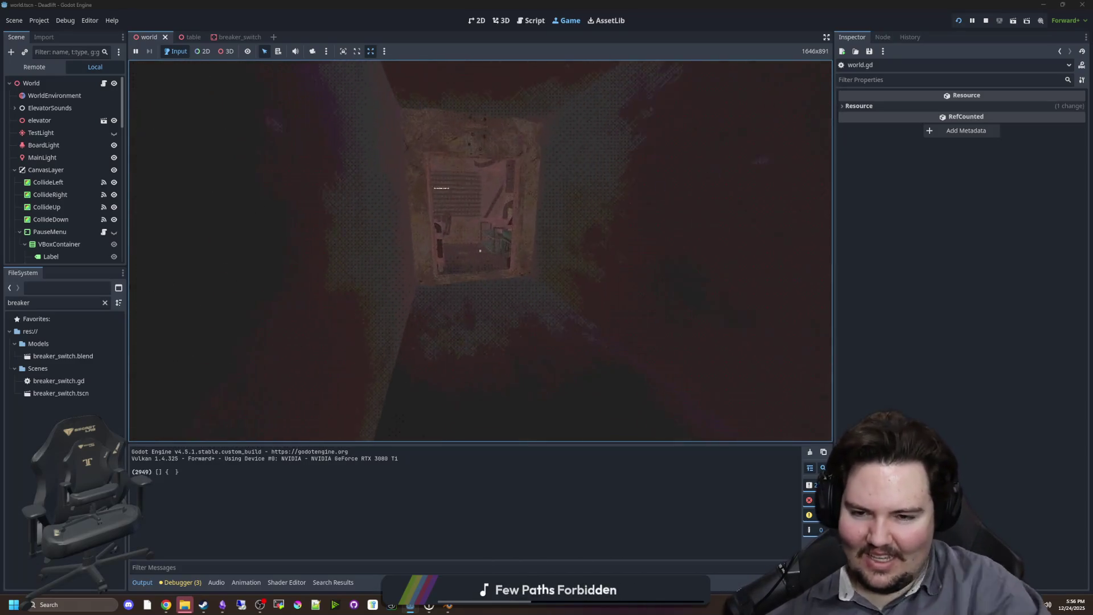
key("w")
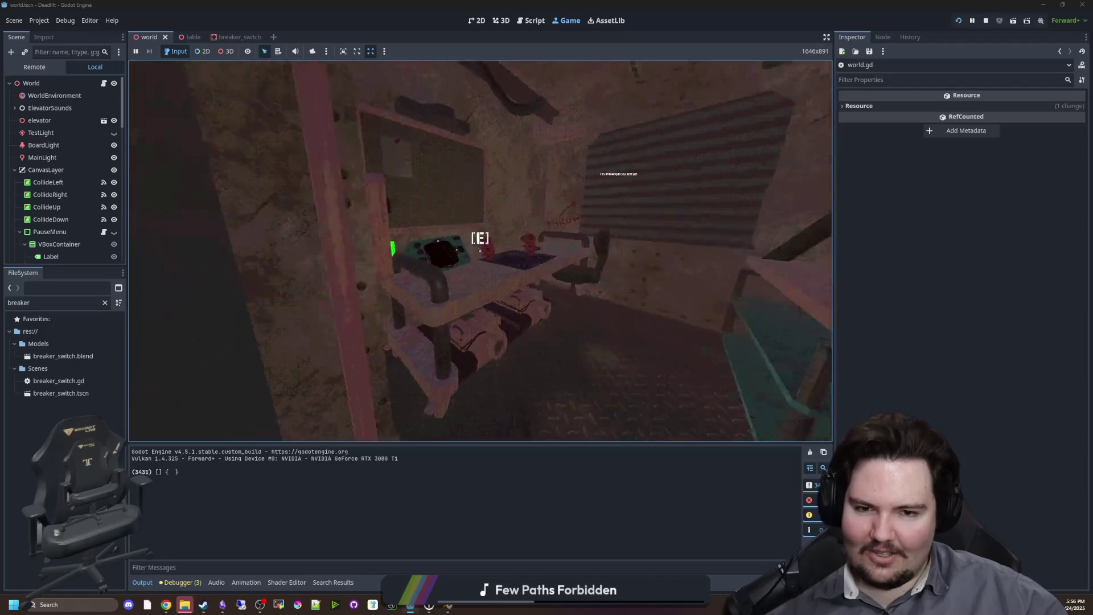
mouse_move(480, 251)
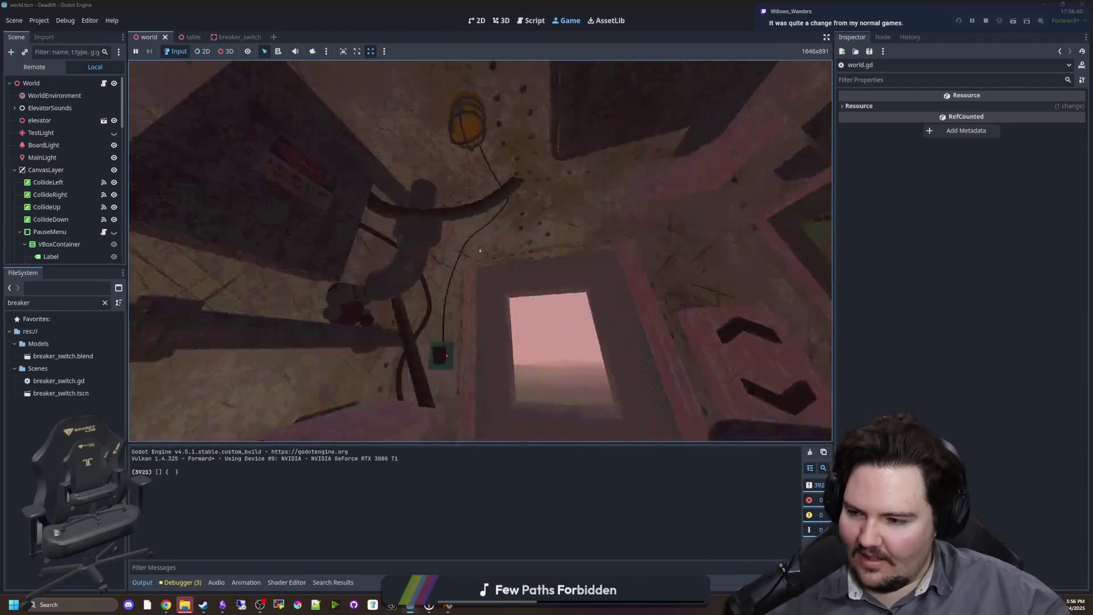
key("w")
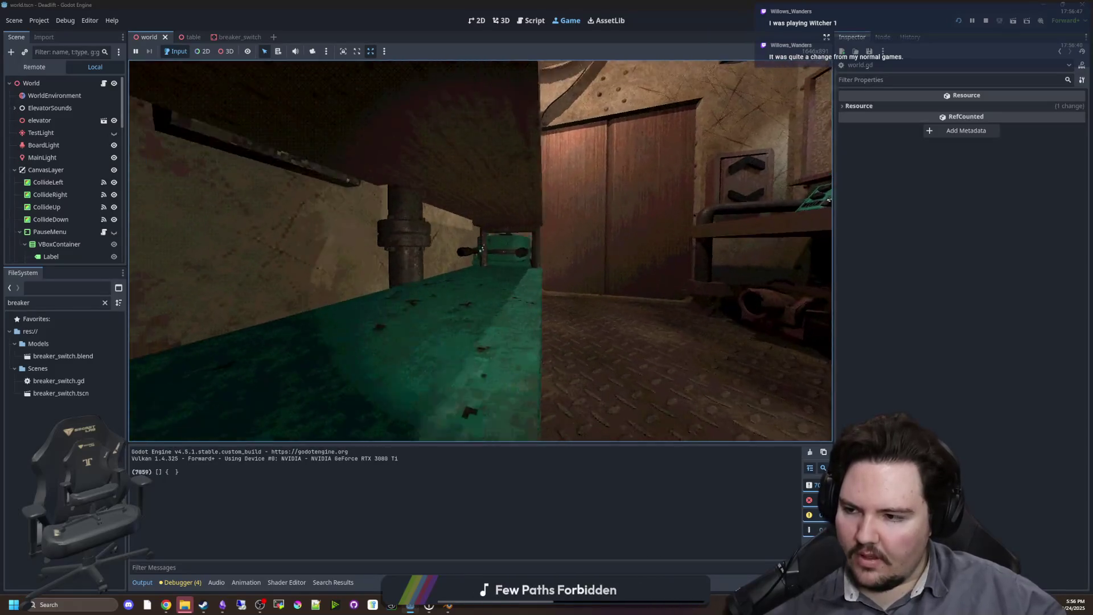
Inspect the spawned tables in the dark room and corridor, then reach the next room's table.
key("w")
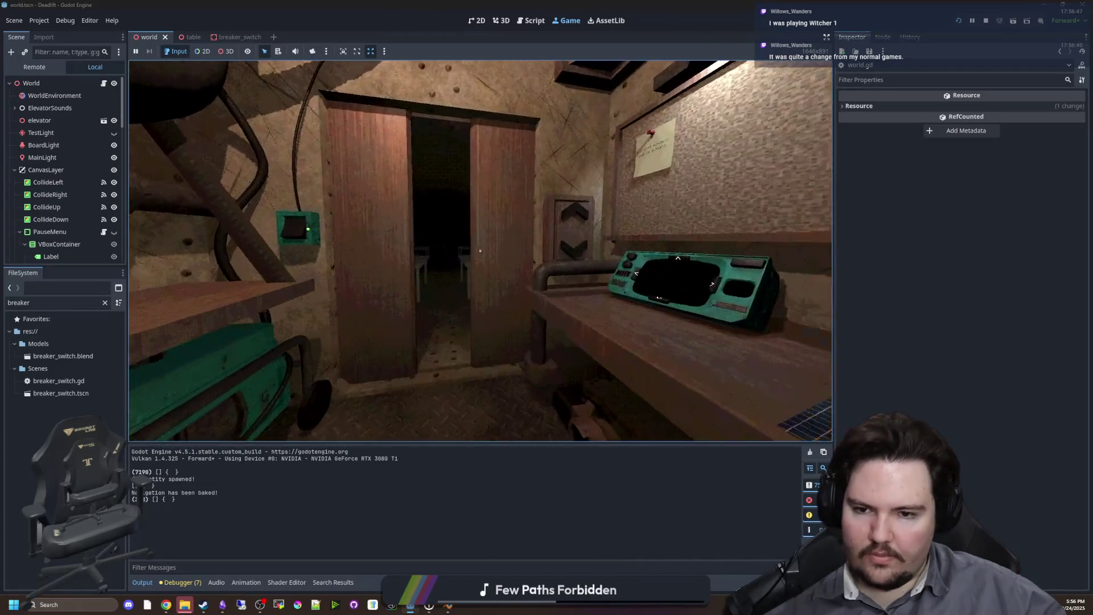
key("w")
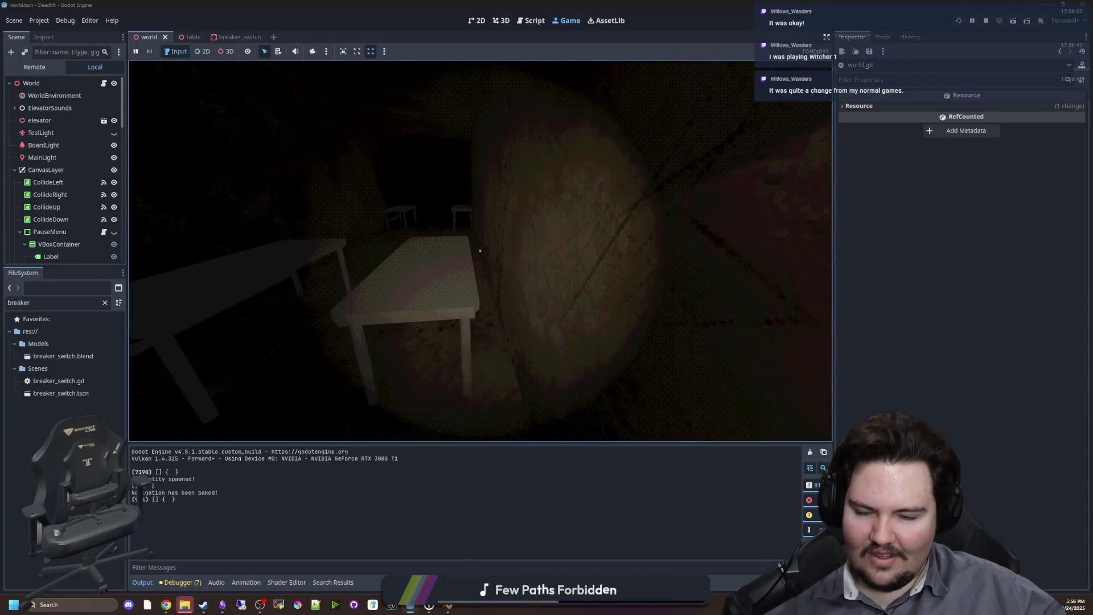
key("w")
key("w")
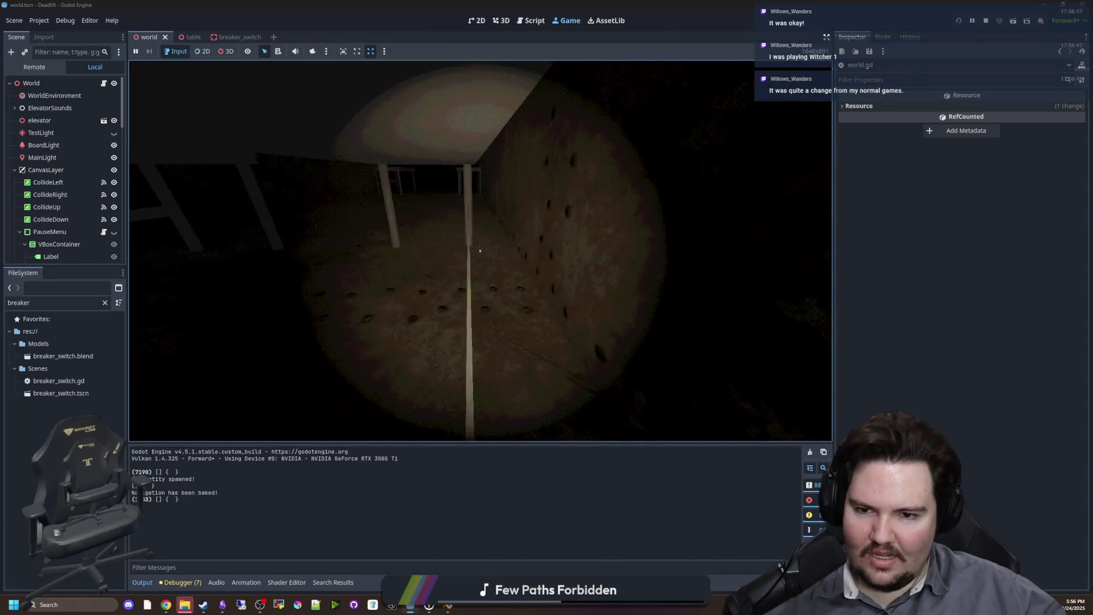
key("w")
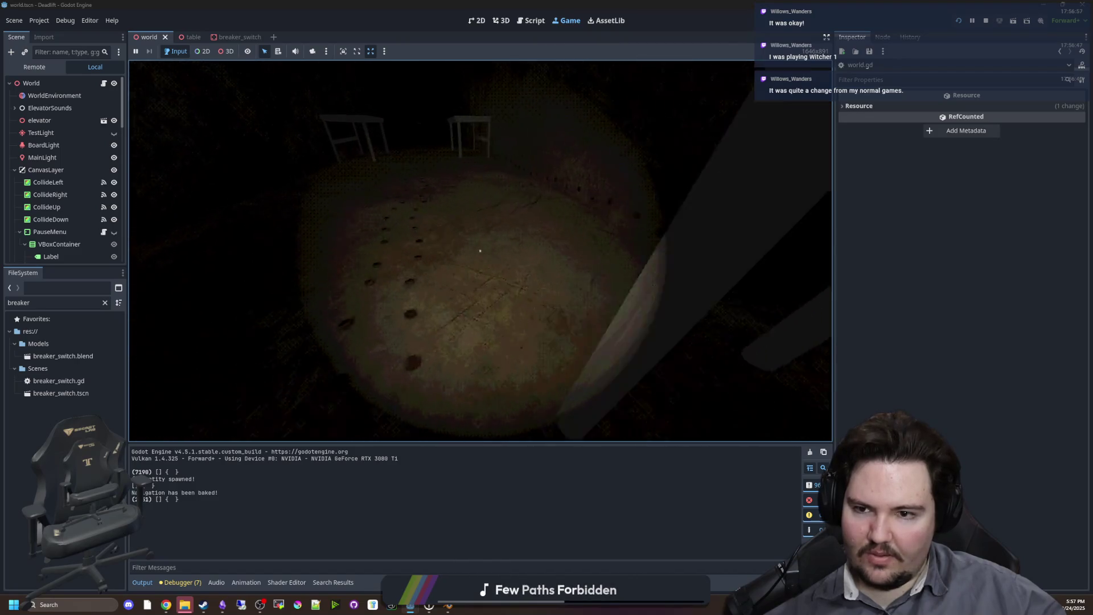
key("w")
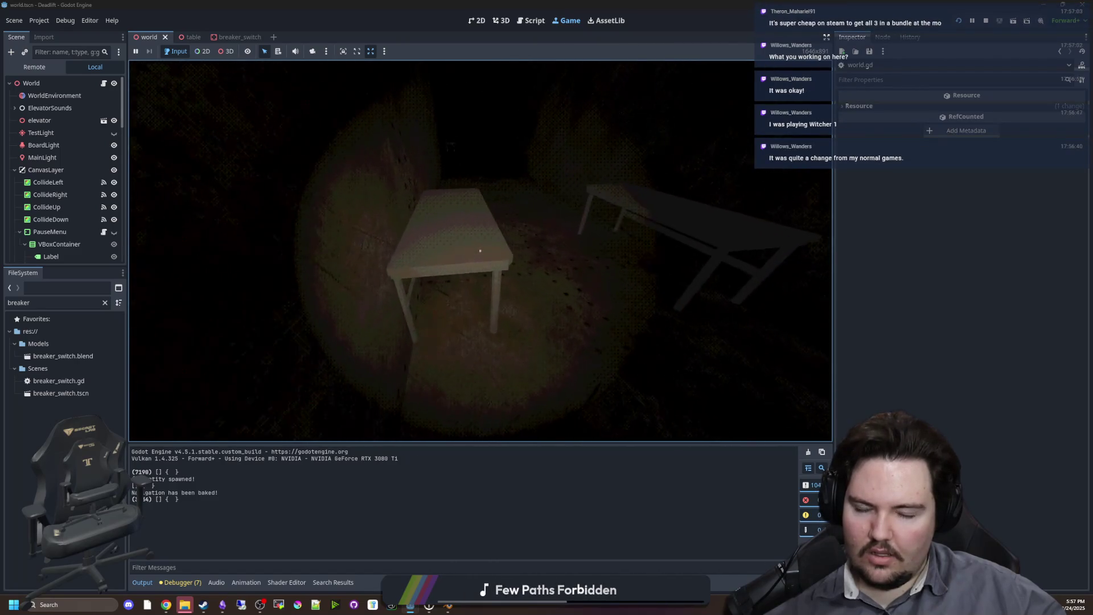
key("w")
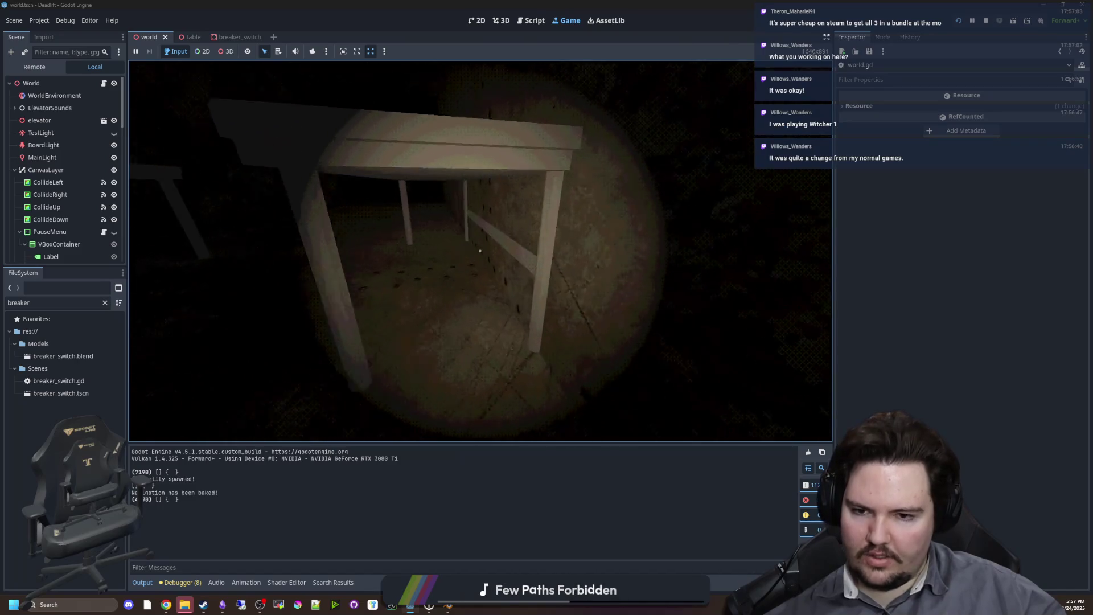
key("w")
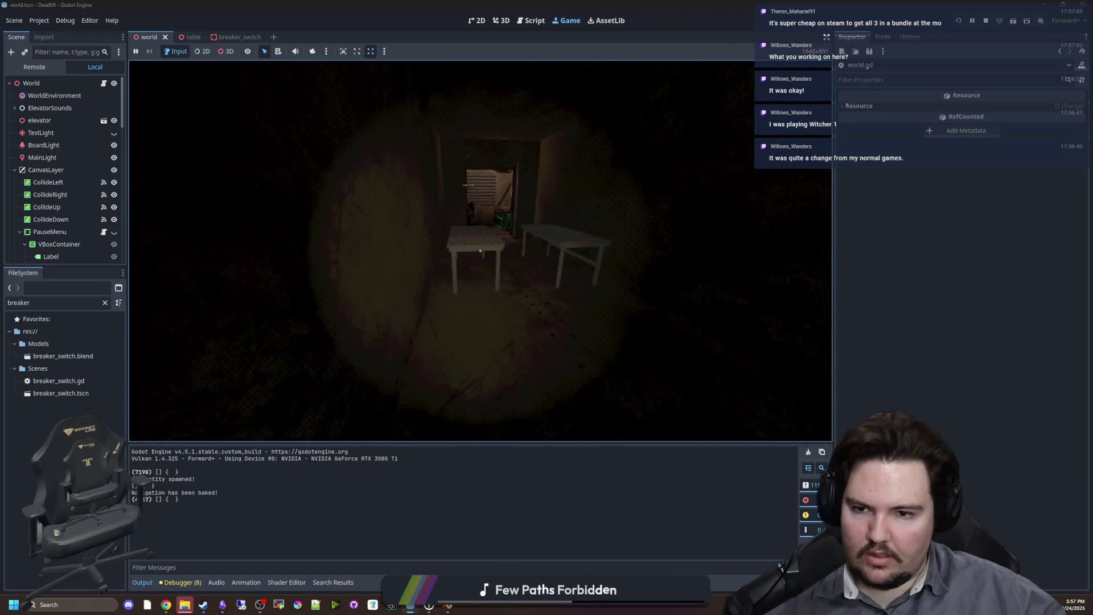
key("w")
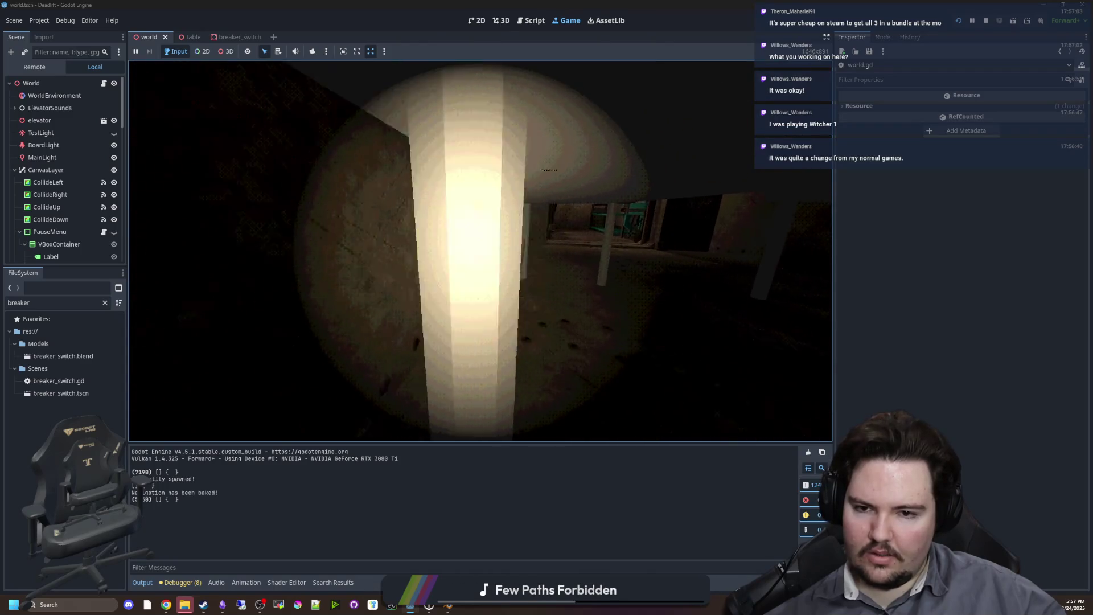
key("w")
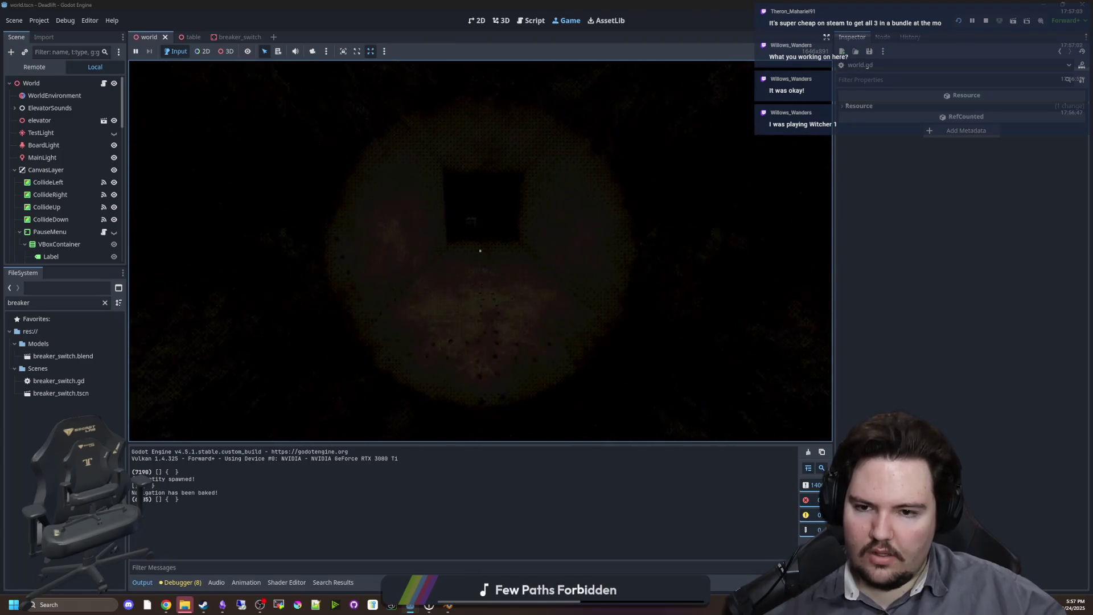
key("w")
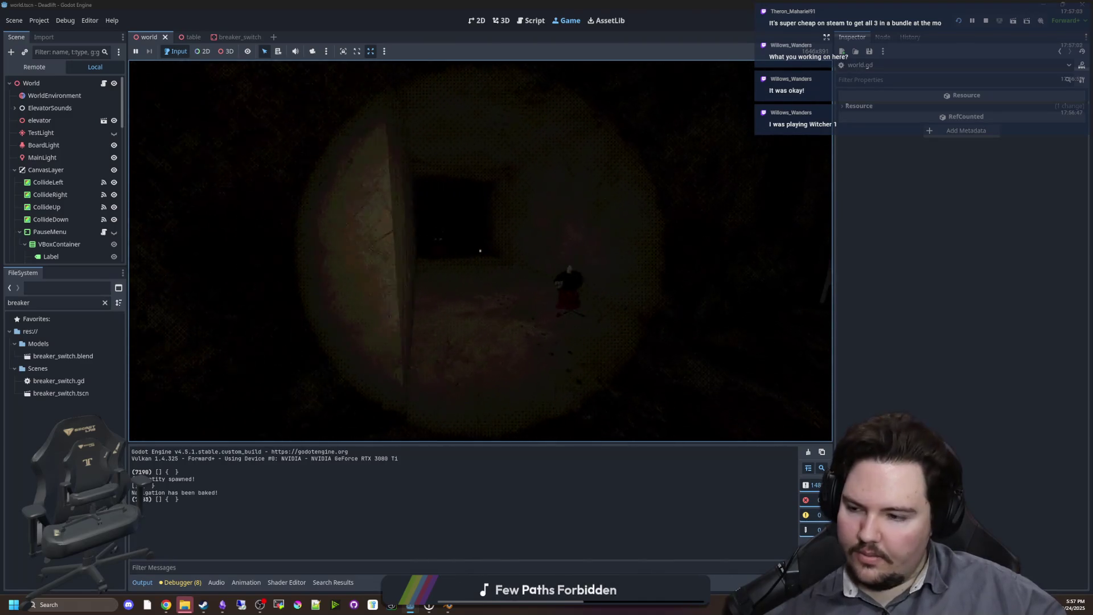
key("w")
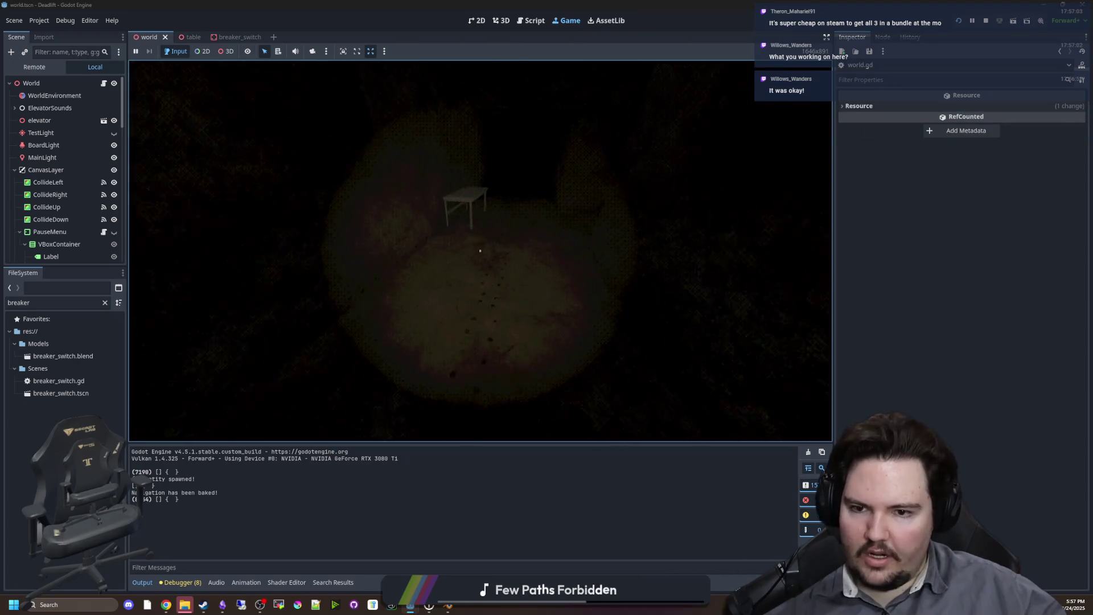
key("w")
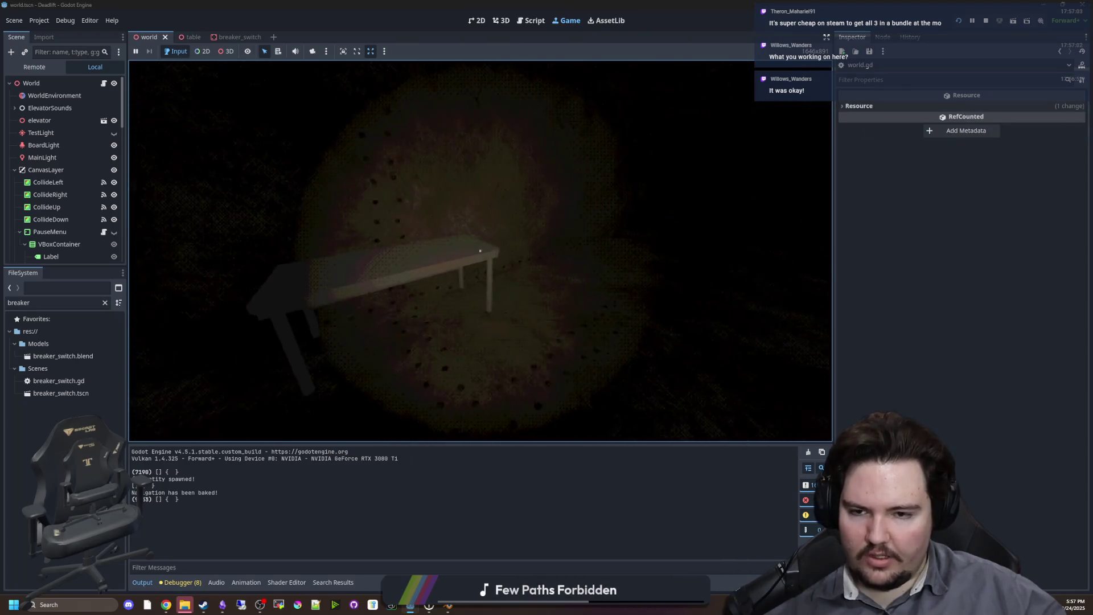
Check the tables beyond the doorway and the one standing against the wall by the window.
key("s")
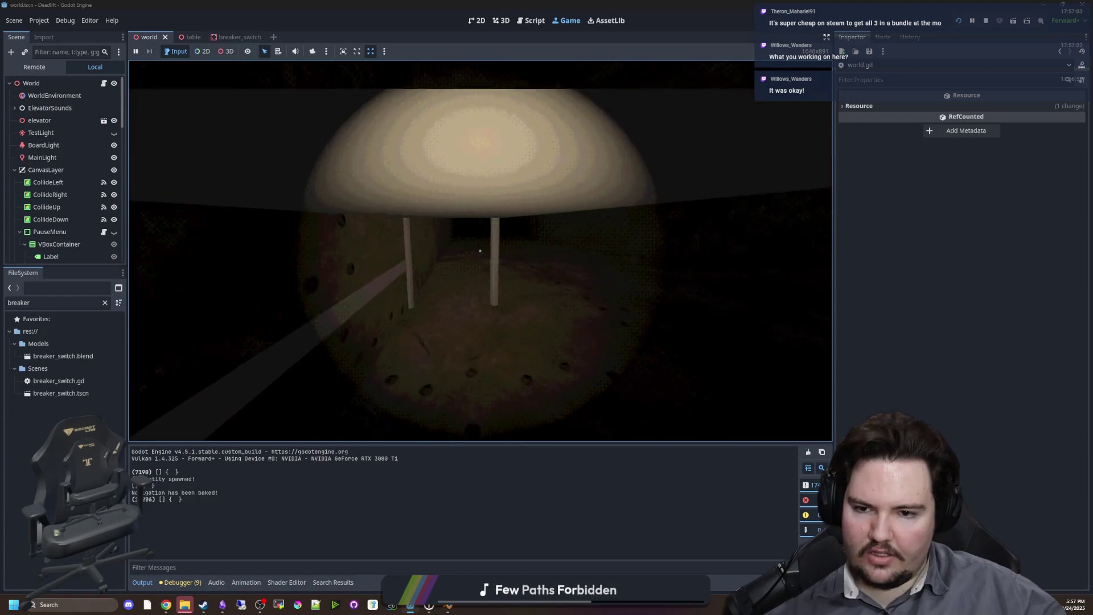
key("s")
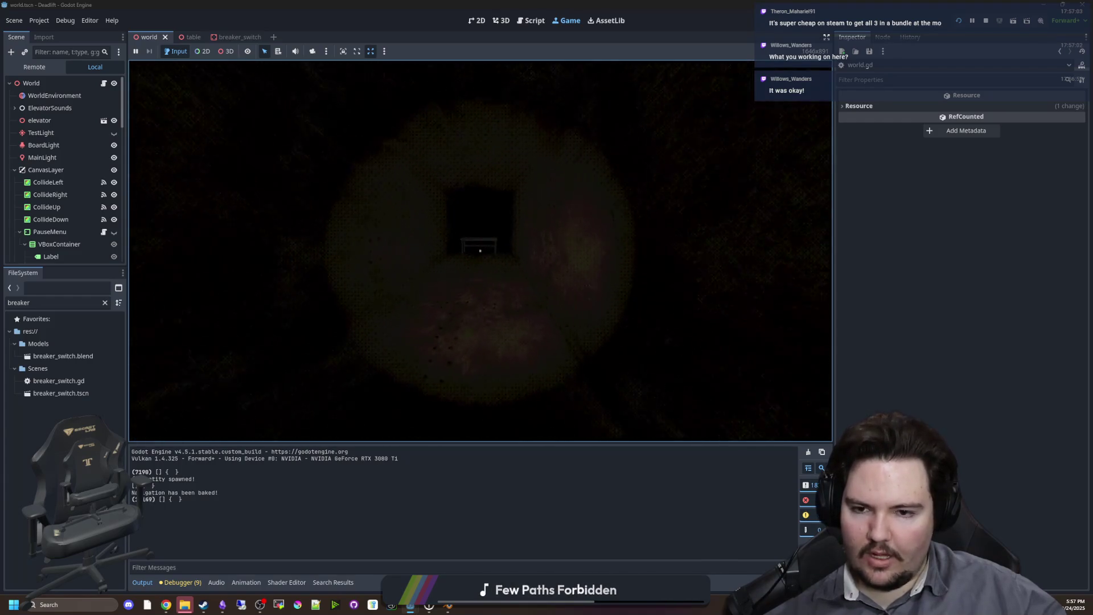
key("w")
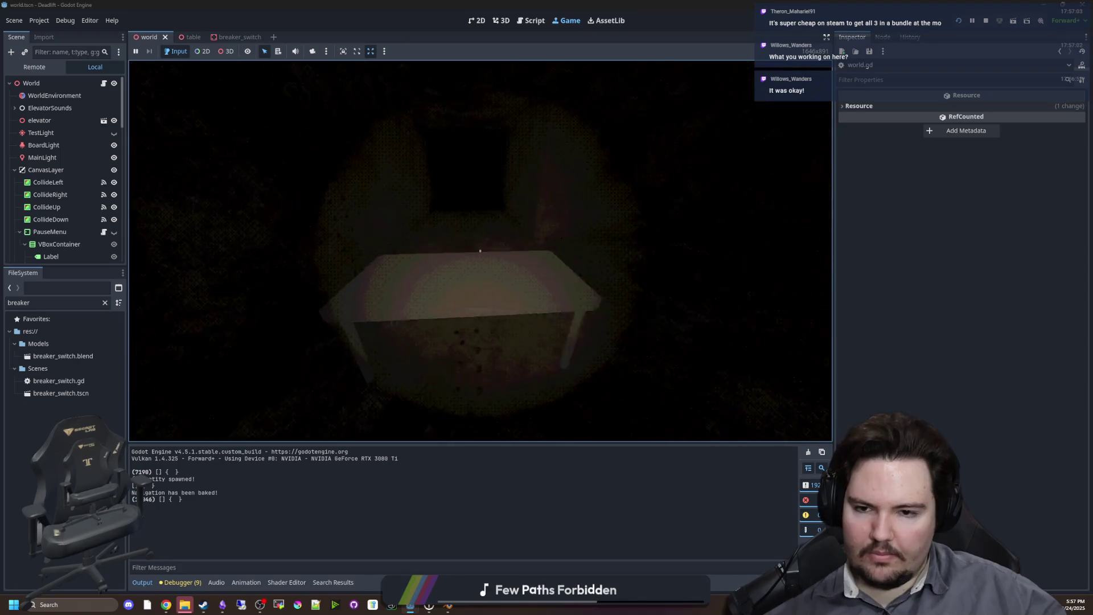
key("w")
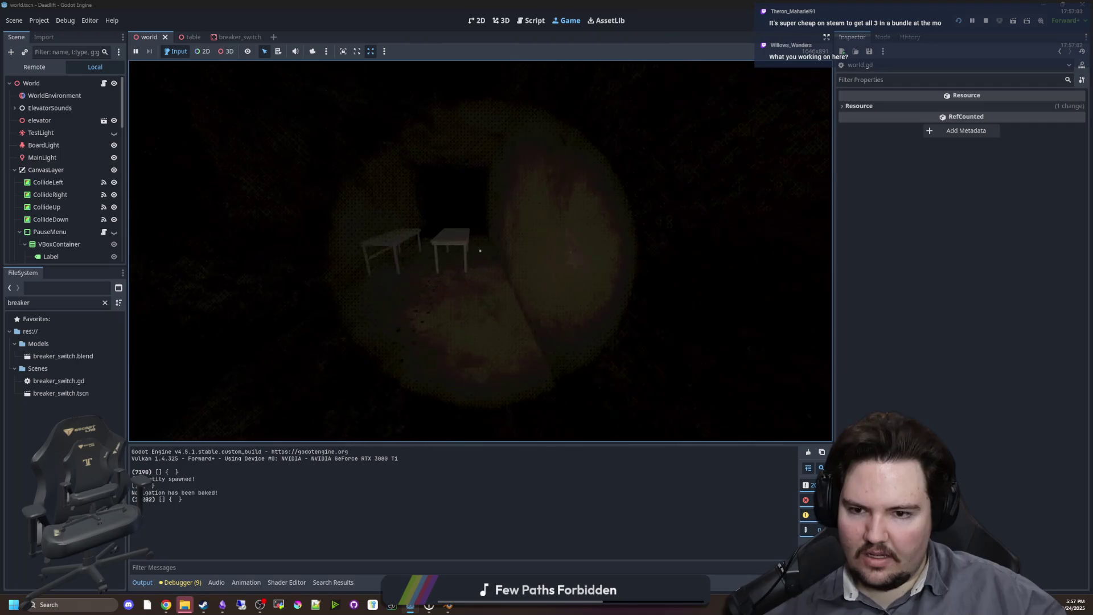
key("w")
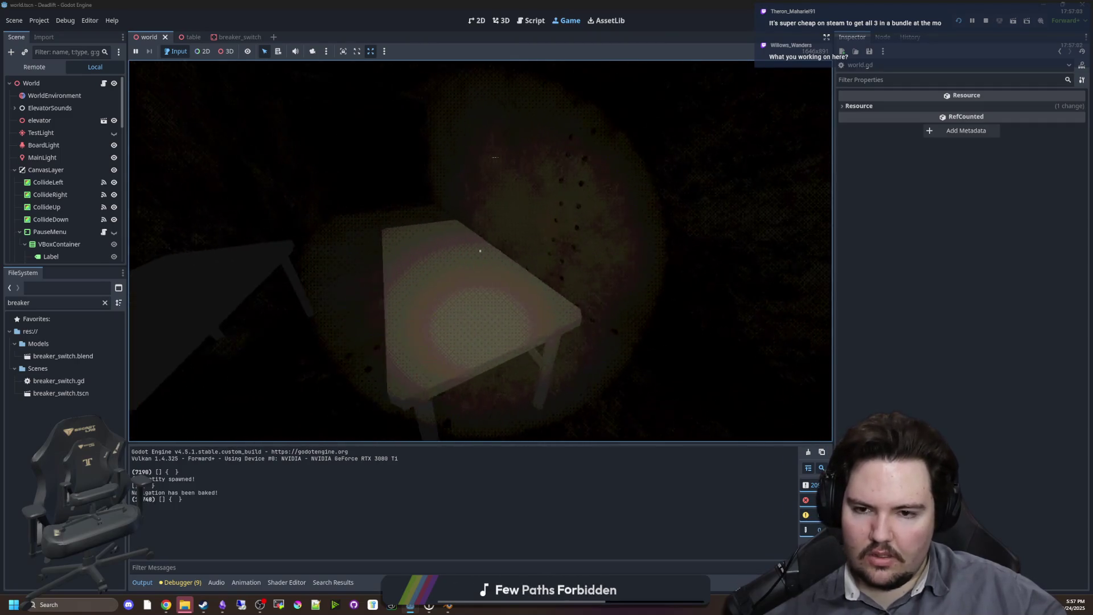
key("w")
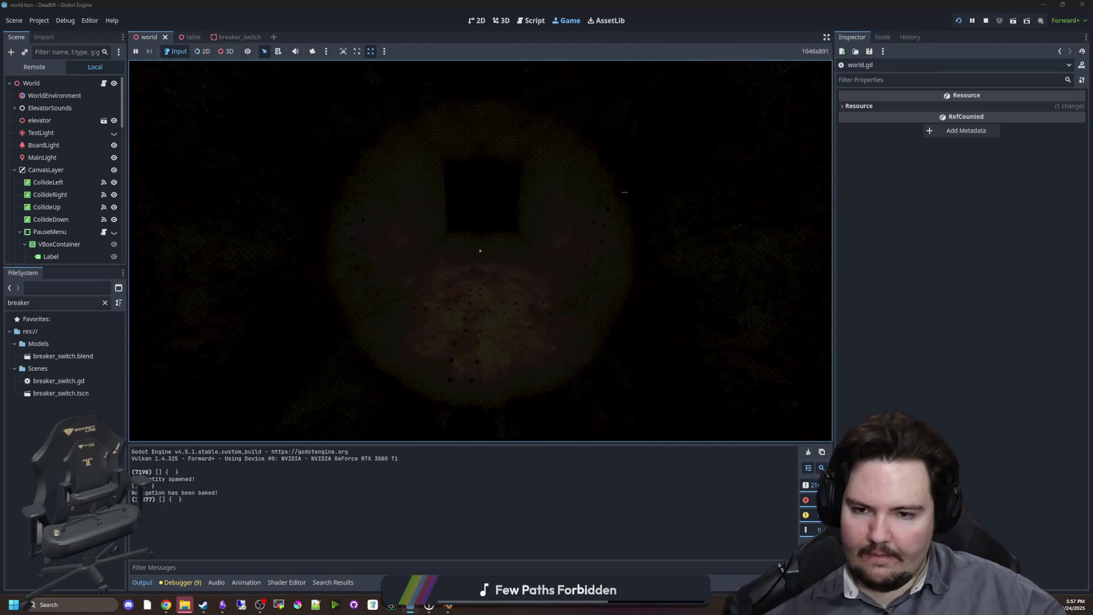
key("w")
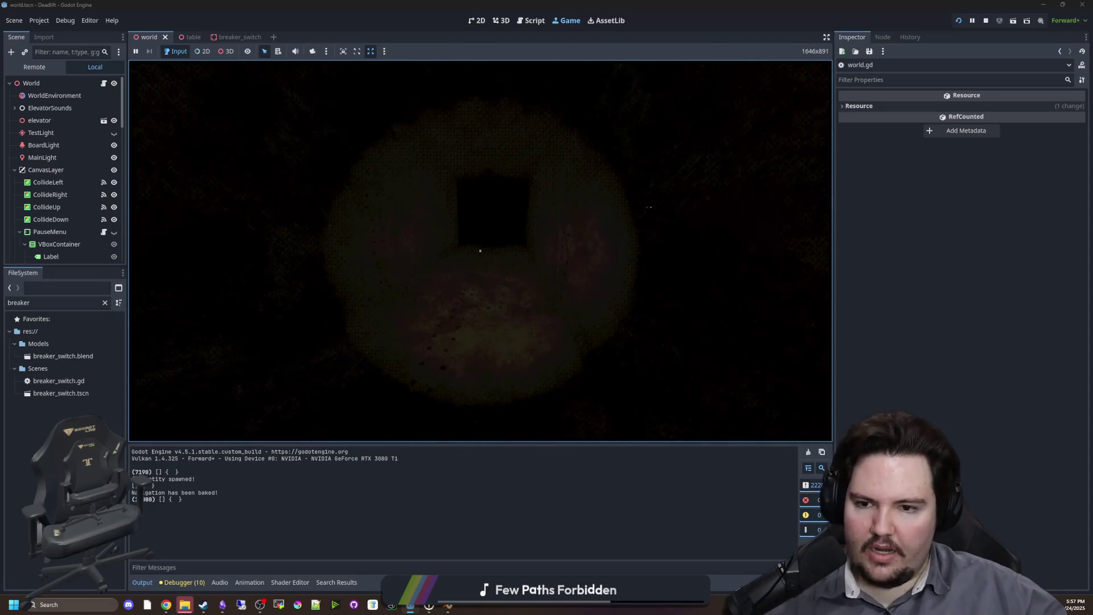
key("w")
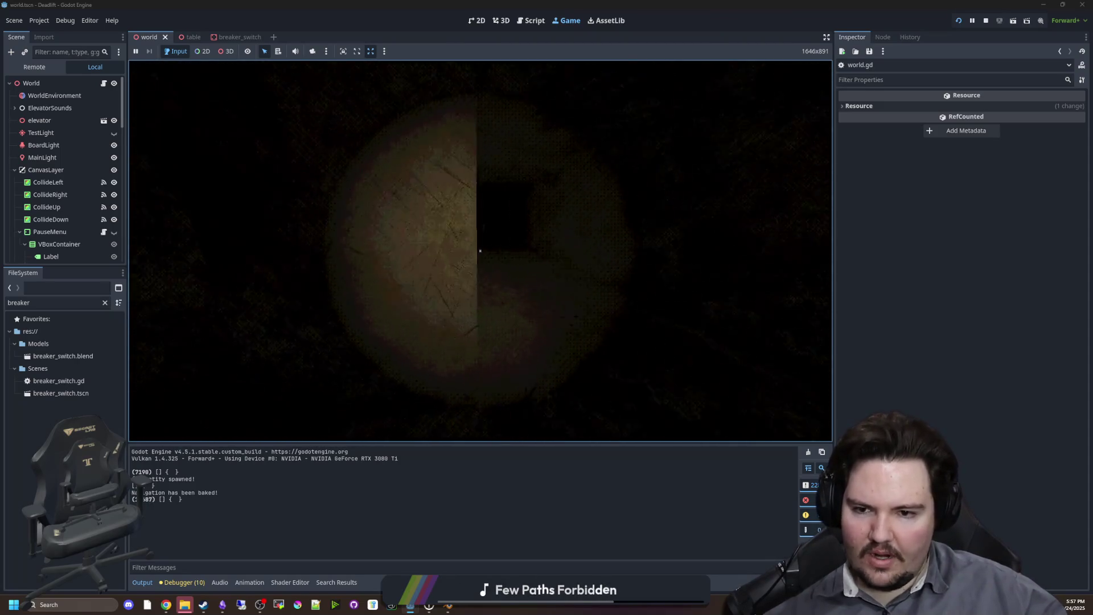
key("w")
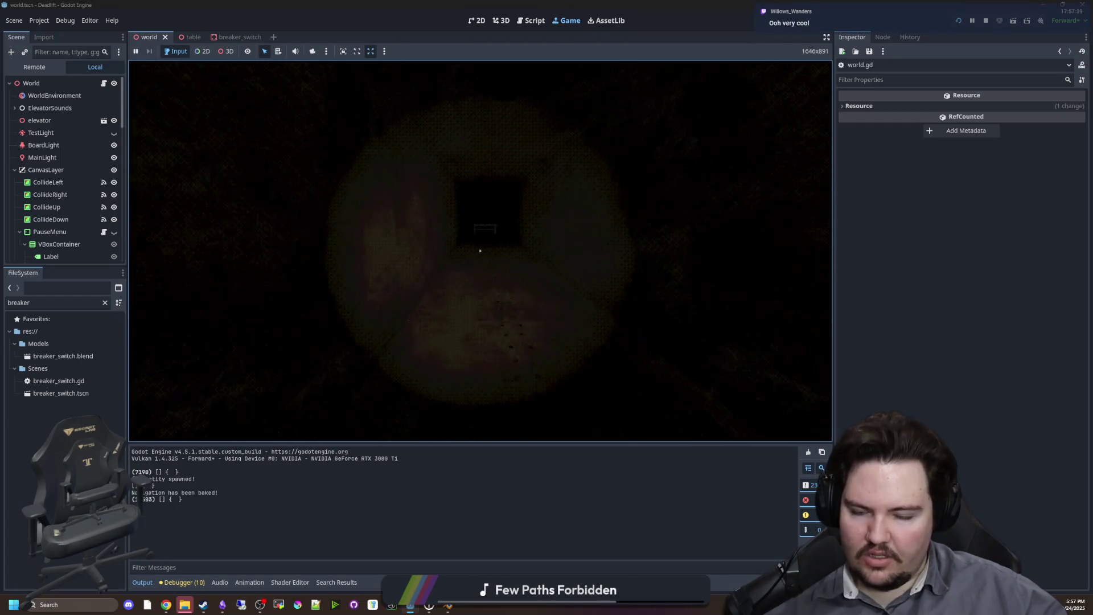
key("w")
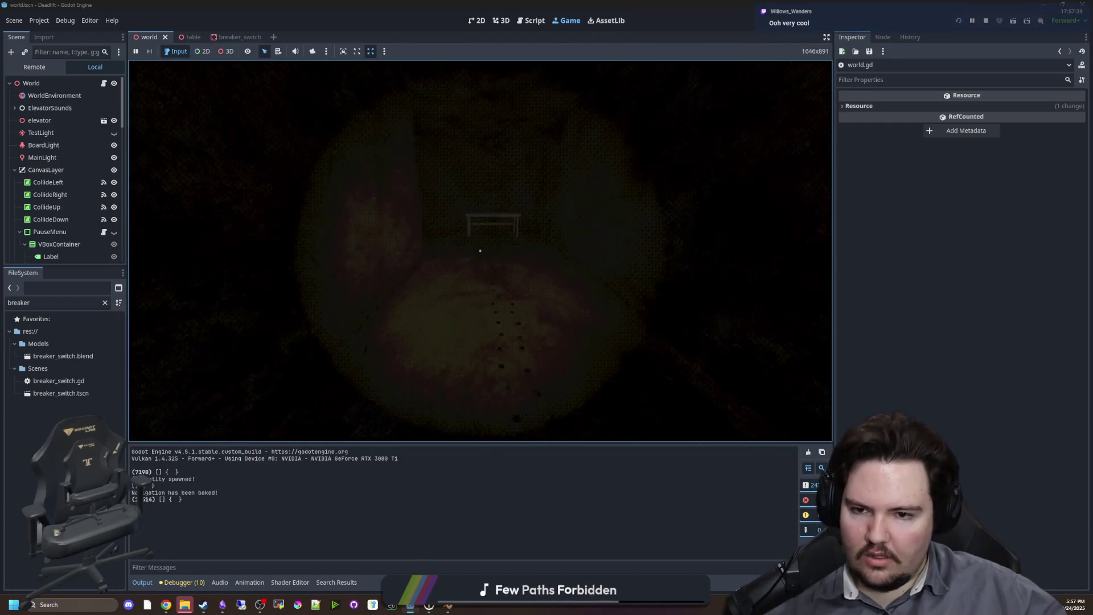
key("w")
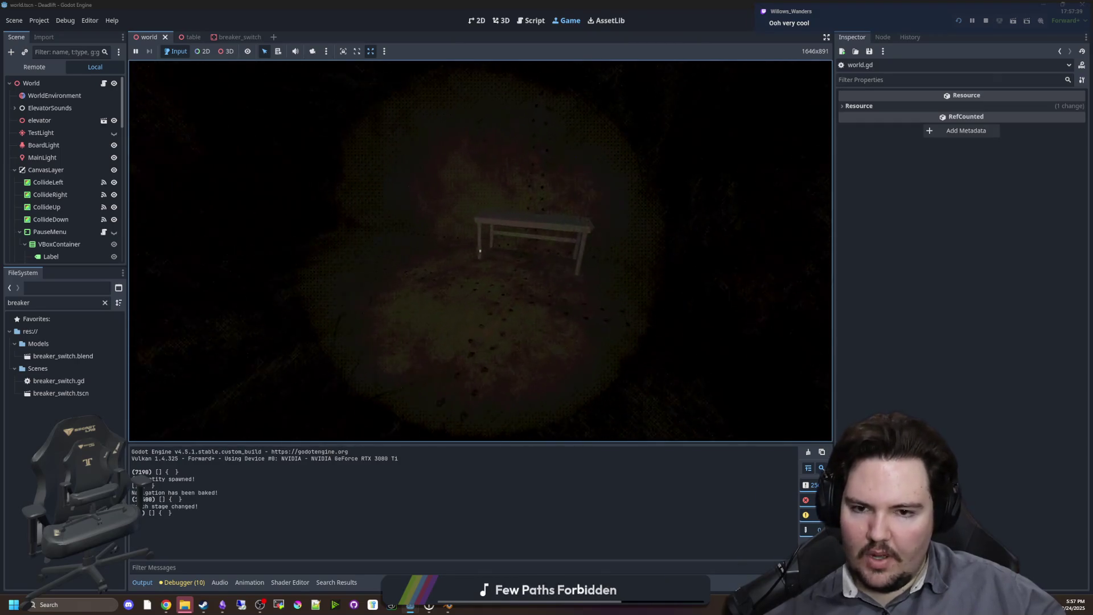
key("w")
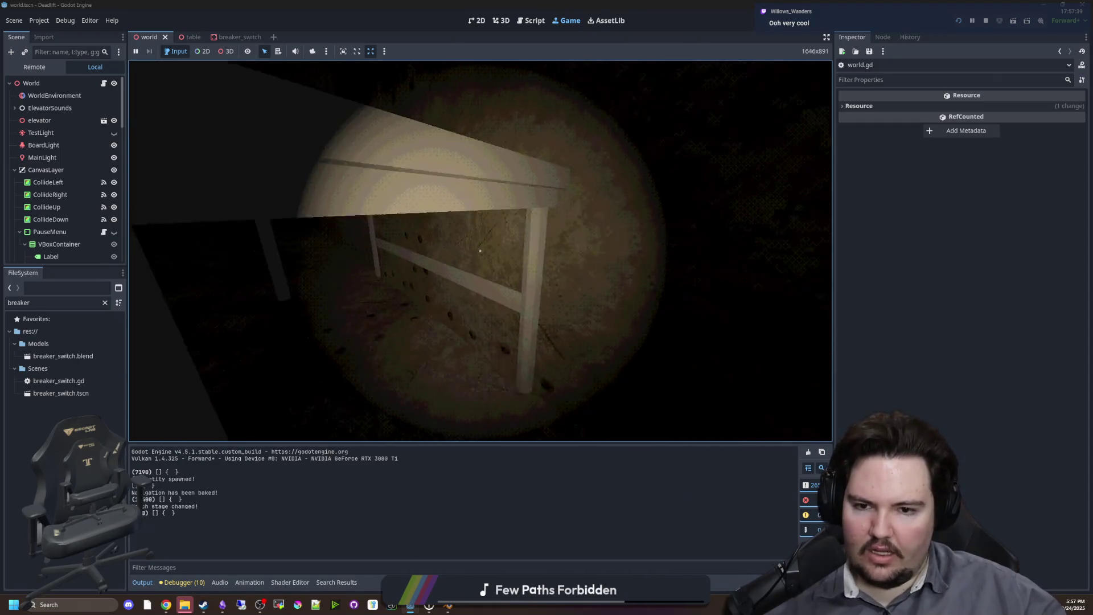
Head through the dark doorway to the last table, then pause the game.
key("s")
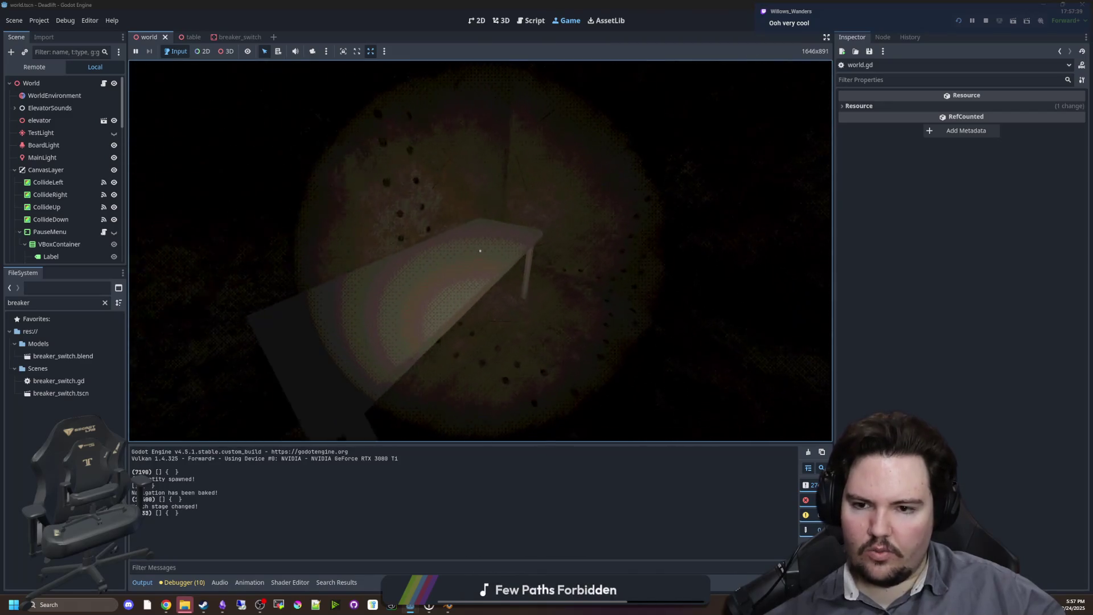
key("a")
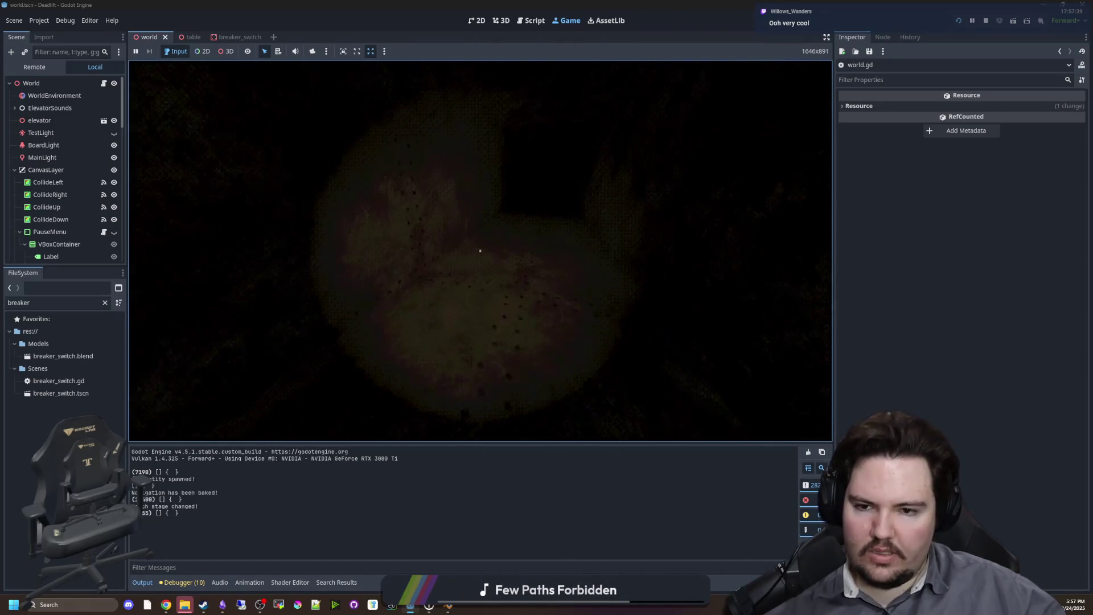
key("w")
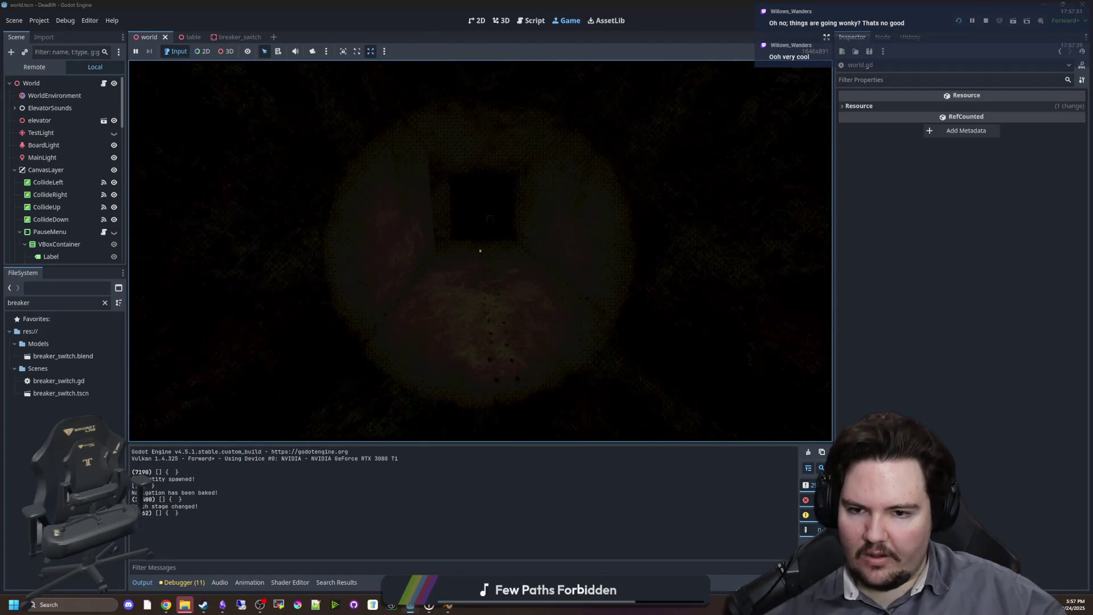
key("w")
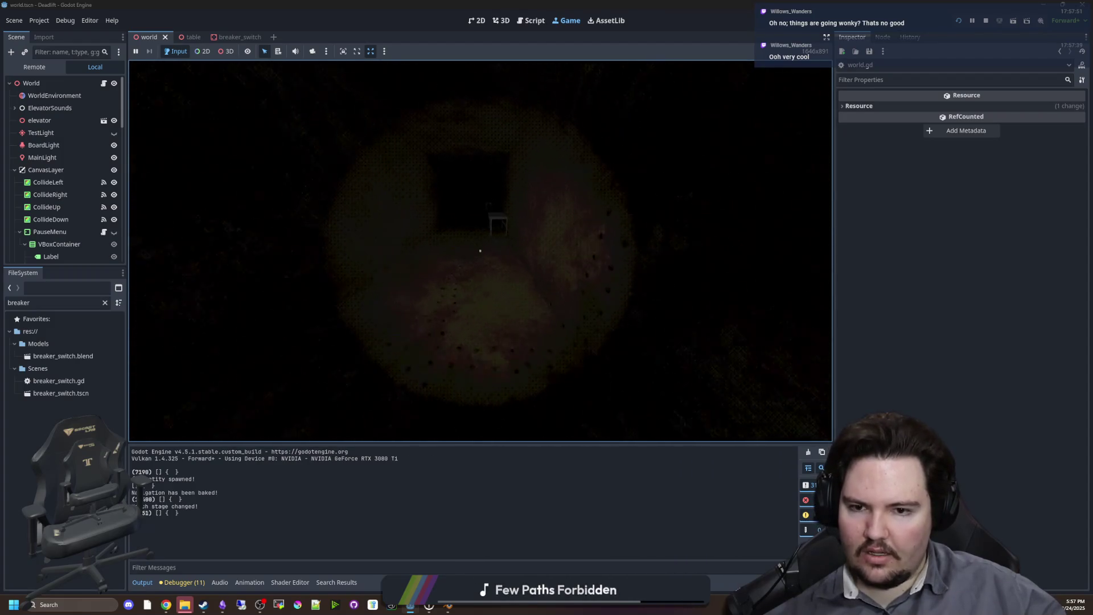
key("w")
key("w")
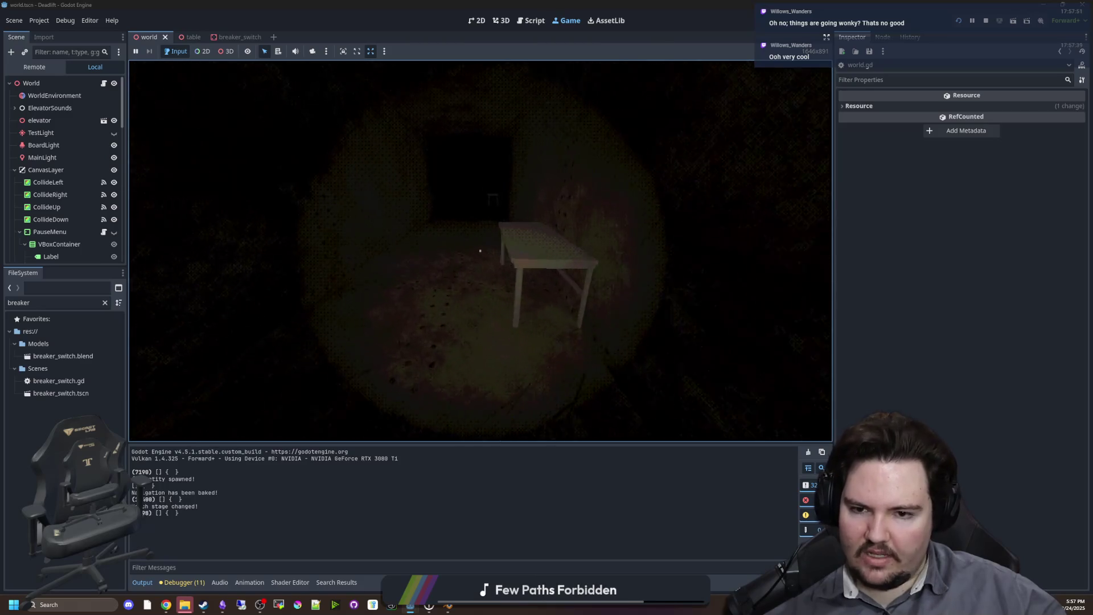
mouse_move(480, 251)
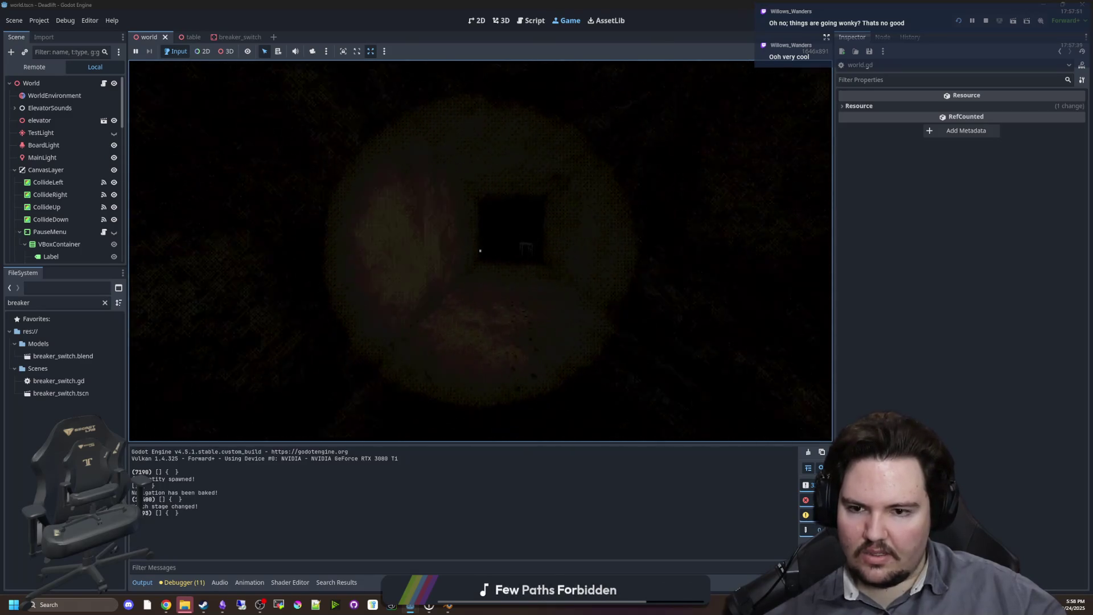
key("w")
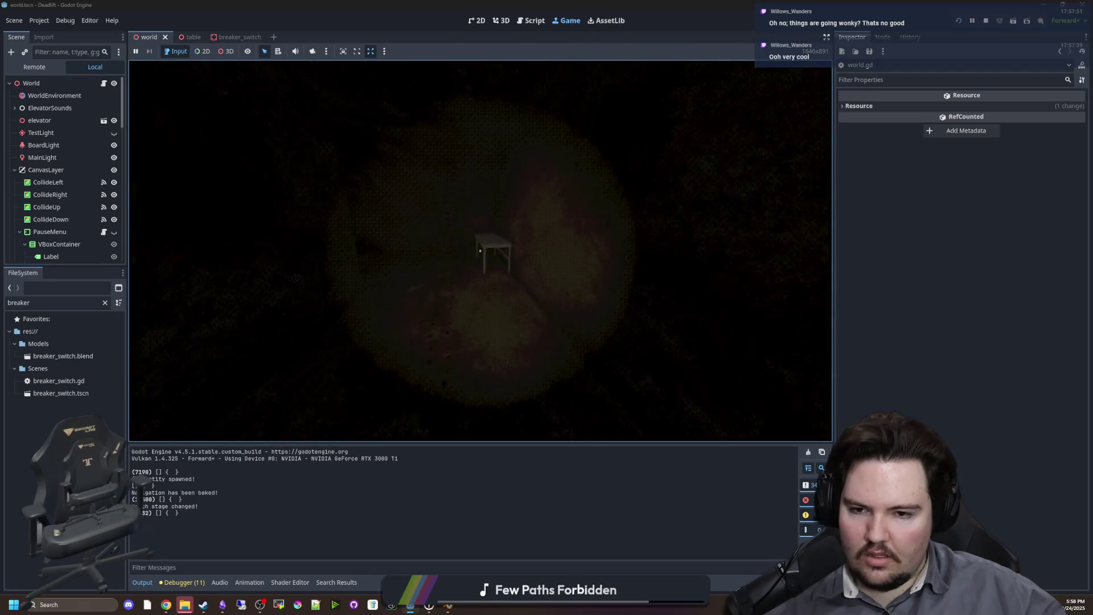
key("w")
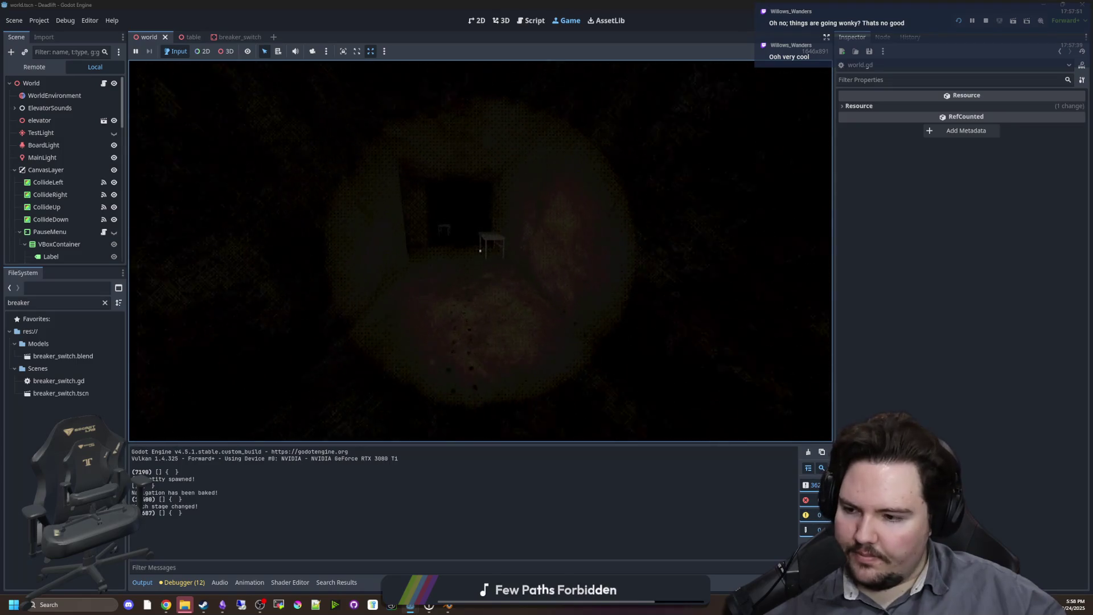
key("w")
key("w")
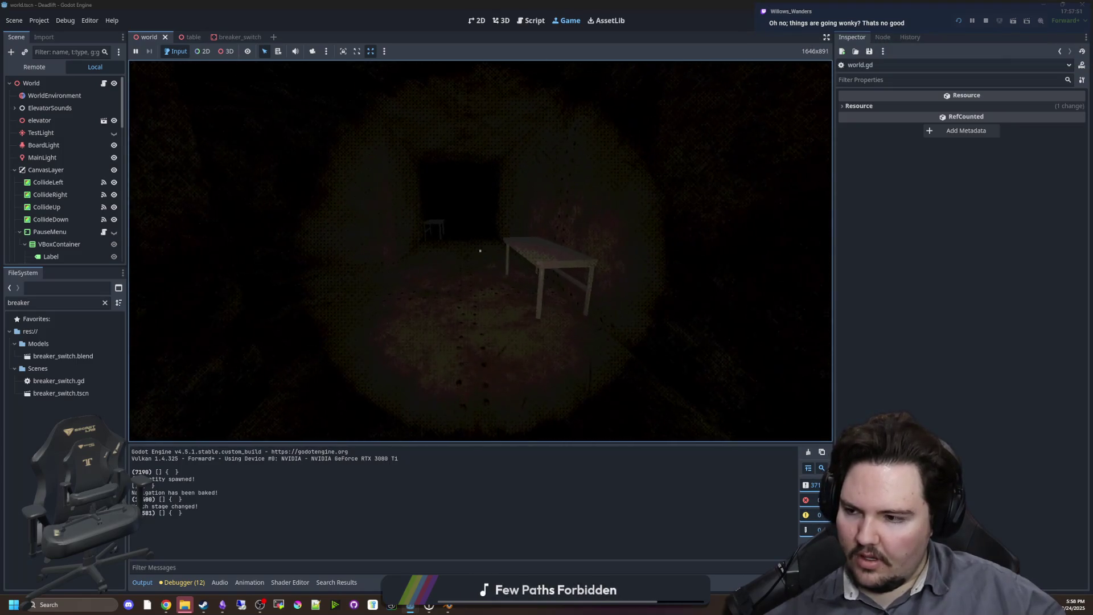
key("s")
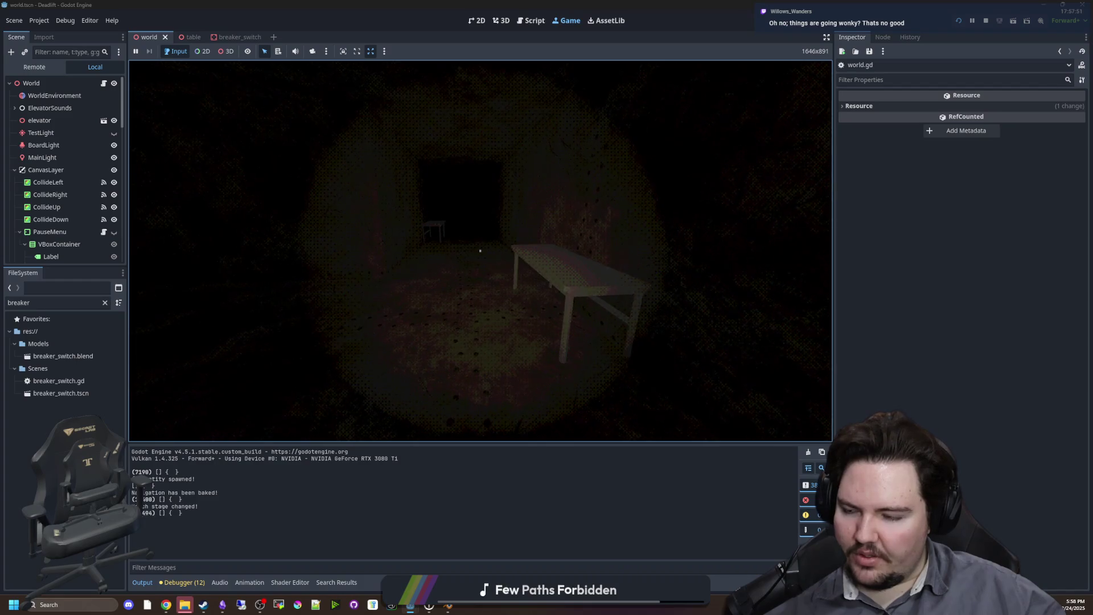
key("Escape")
key("super")
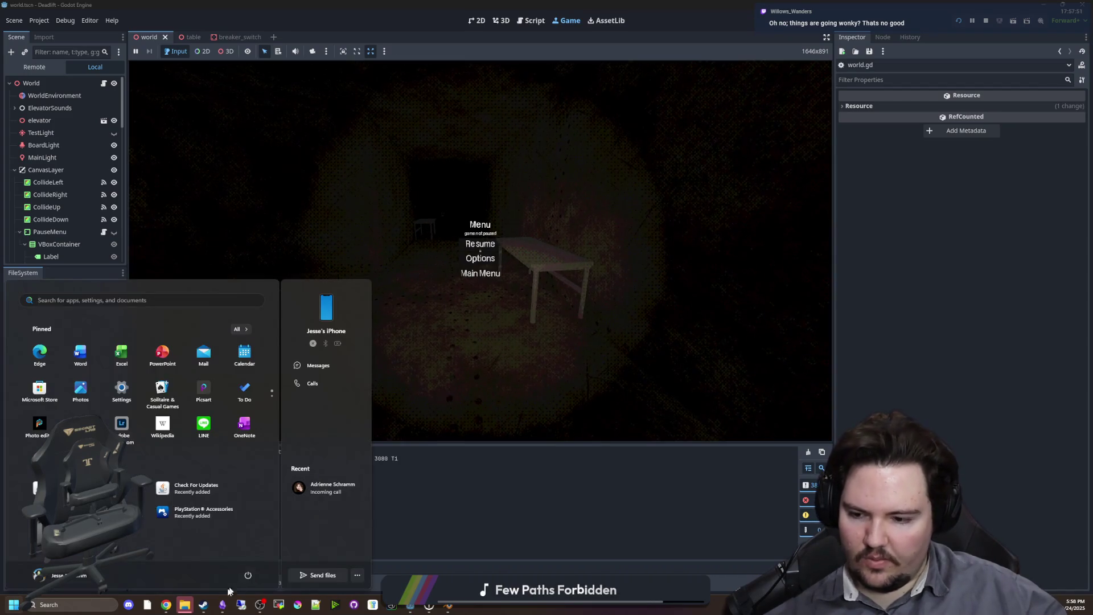
Search Google for 'witcher 3' in Chrome, fixing the misspelling.
mouse_move(165, 606)
left_click(248, 554)
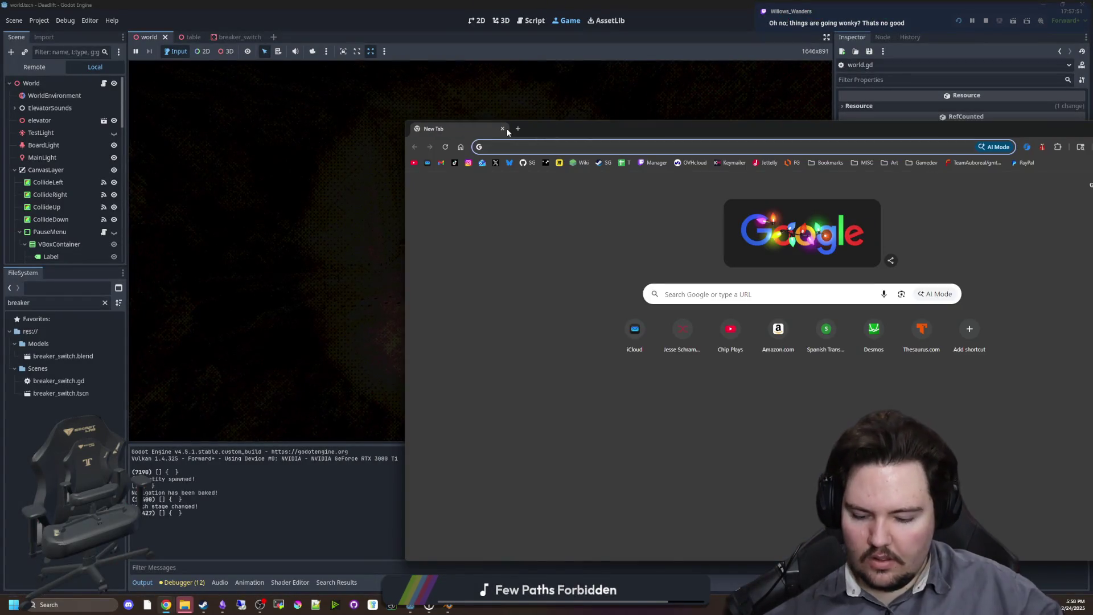
type("wither 3")
key("BackSpace")
key("BackSpace")
key("BackSpace")
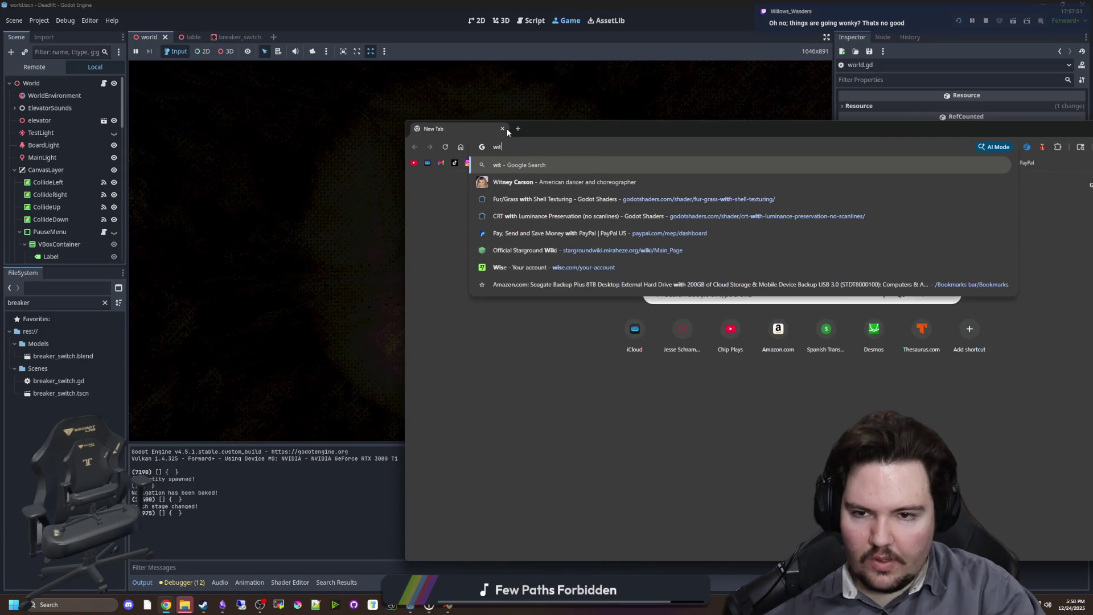
type("cher 3")
key("Return")
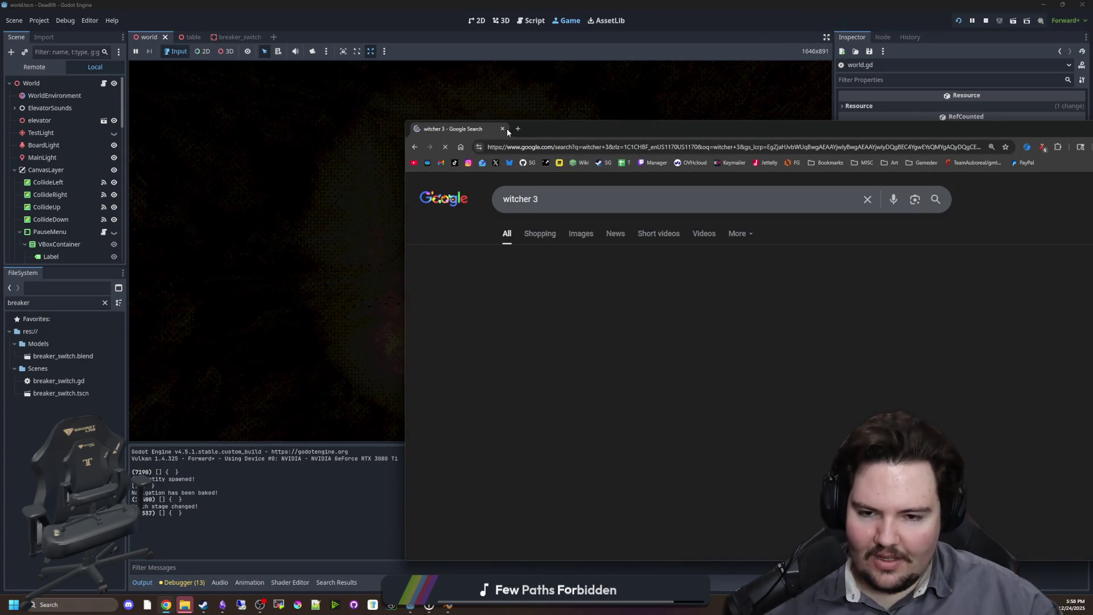
Scroll the results in a maximized Chrome window, then resume the DeadLift game.
scroll(577, 421, "down", 7)
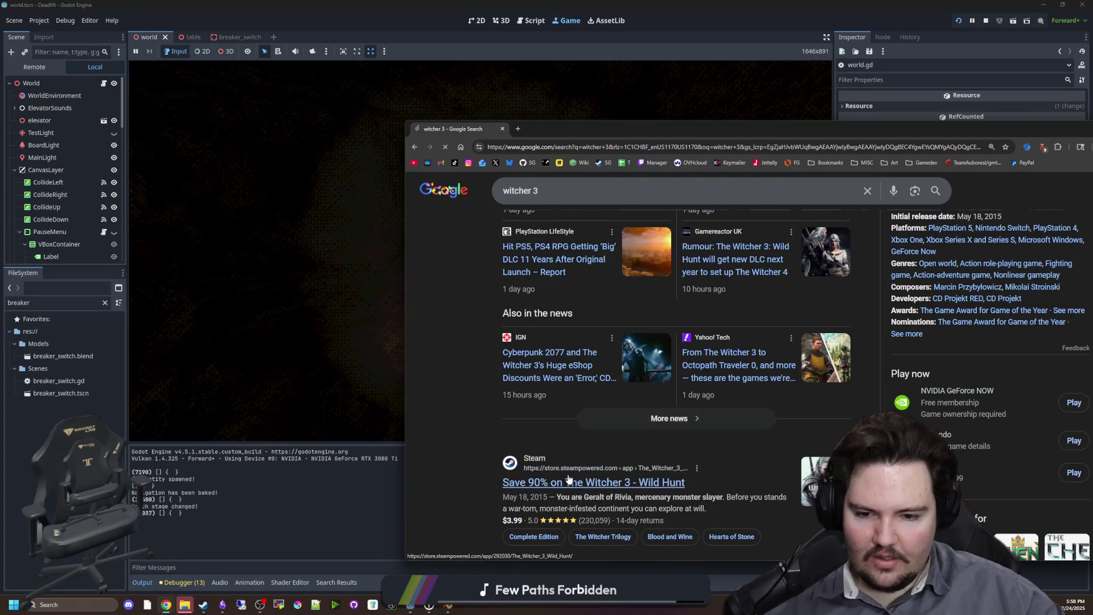
left_click_drag(732, 131, 617, 5)
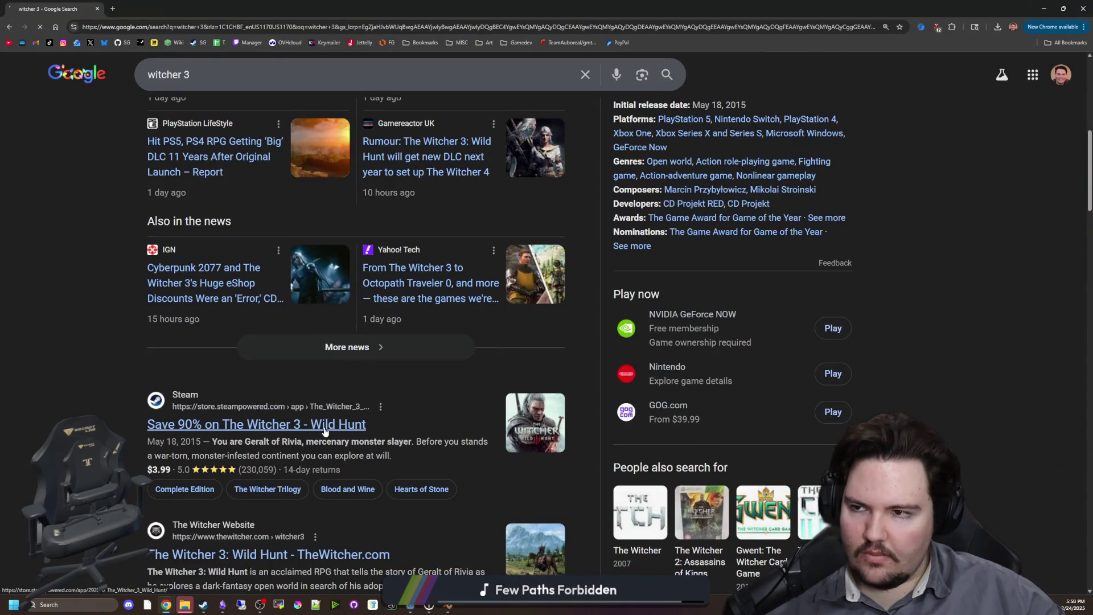
scroll(325, 427, "down", 2)
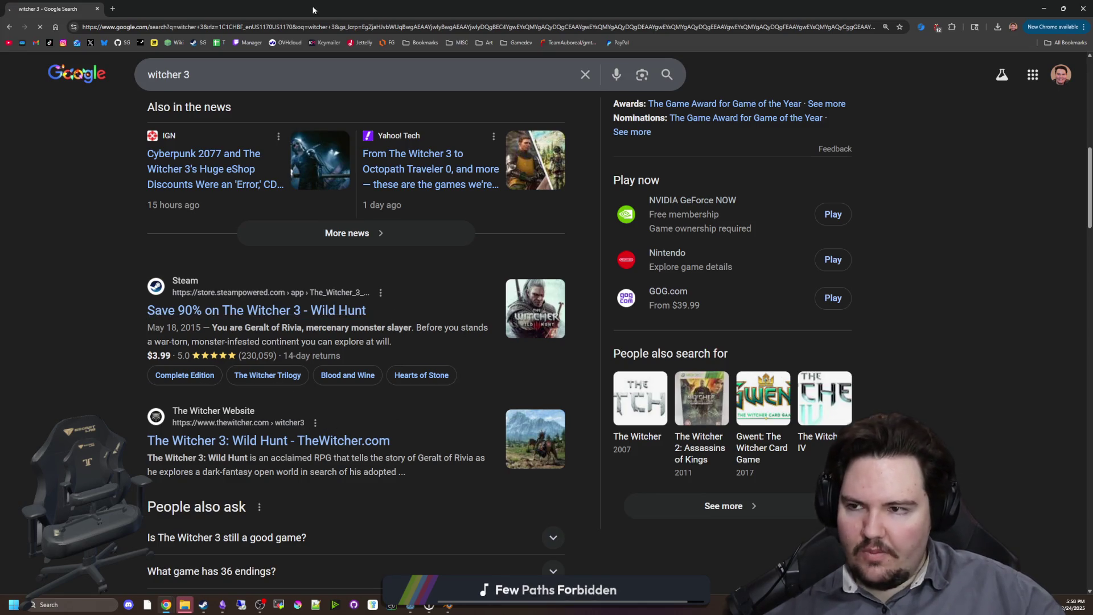
key("alt+Tab")
left_click(492, 251)
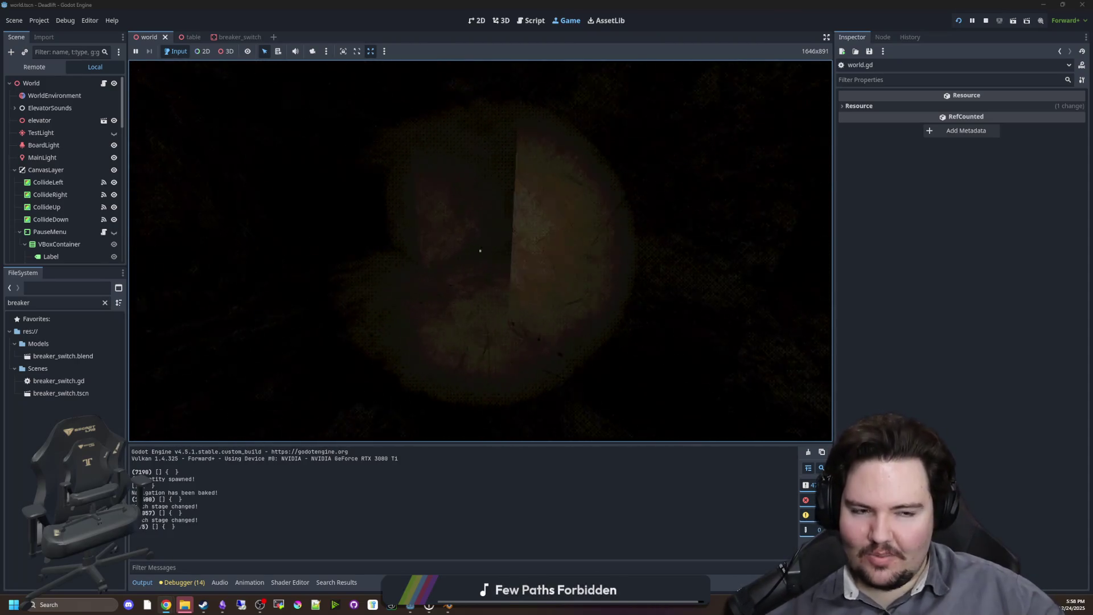
Pause the game and dismiss the browser window showing the Steam store error.
key("Escape")
key("alt+Tab")
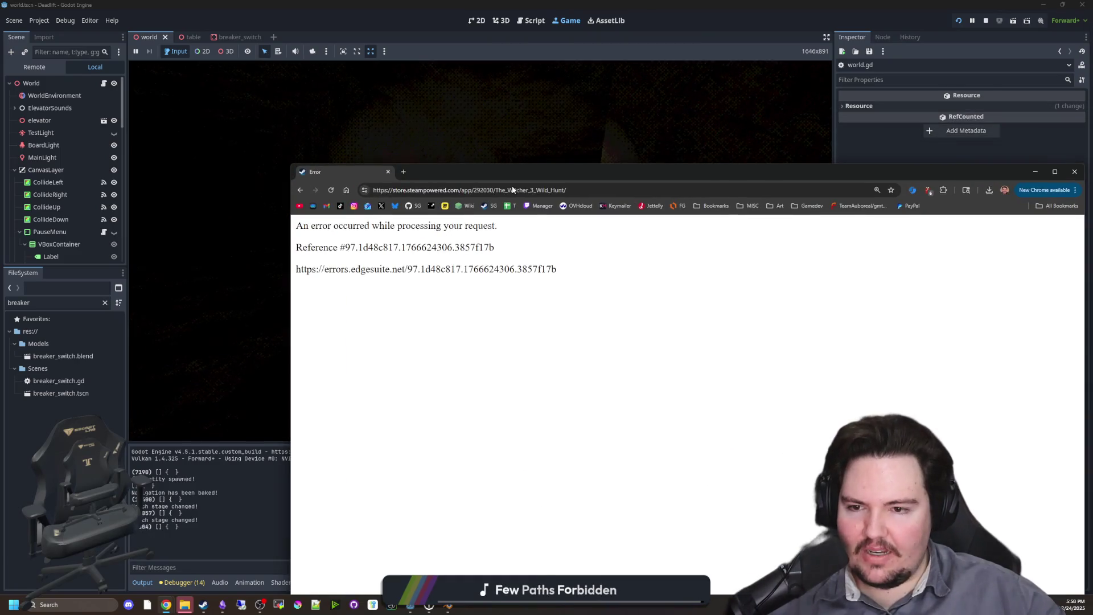
left_click_drag(513, 189, 509, 191)
key("alt+Tab")
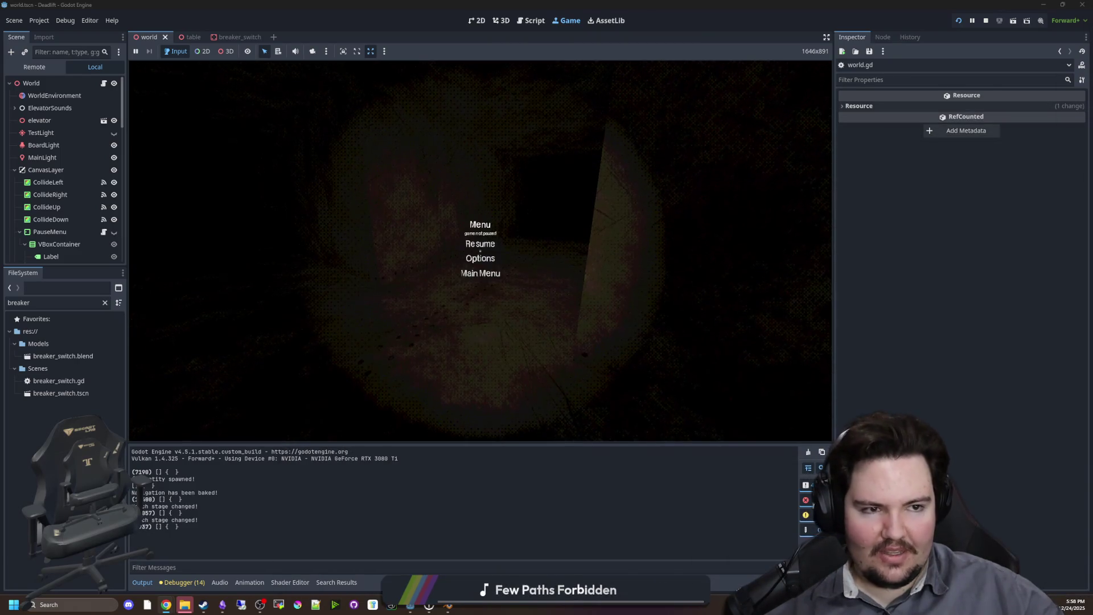
Open the Store page in the Steam client, then resume the running game.
mouse_move(203, 605)
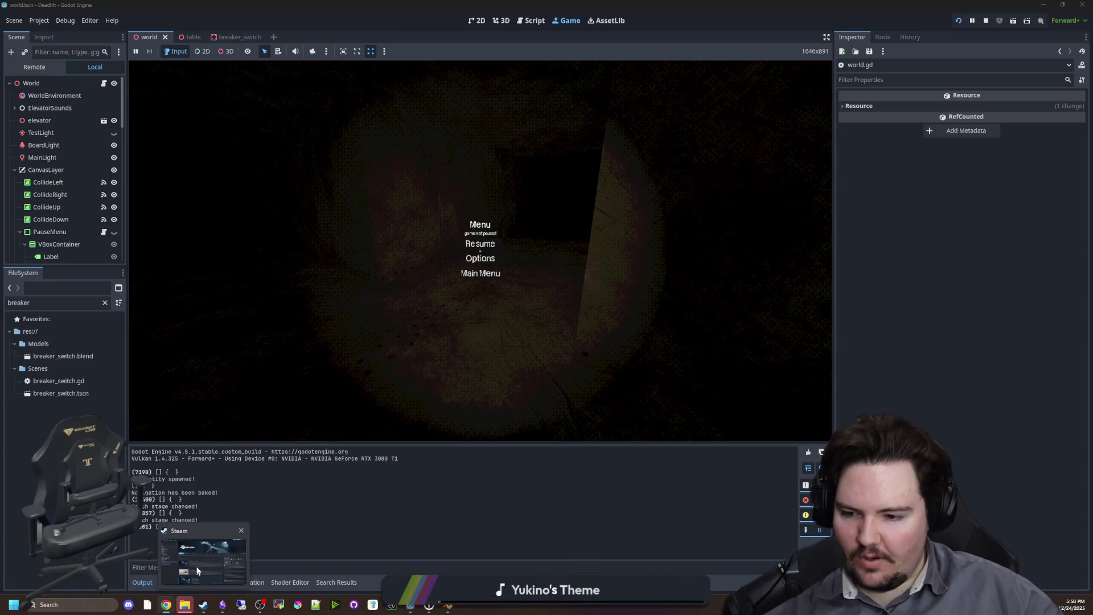
left_click(197, 575)
left_click(45, 20)
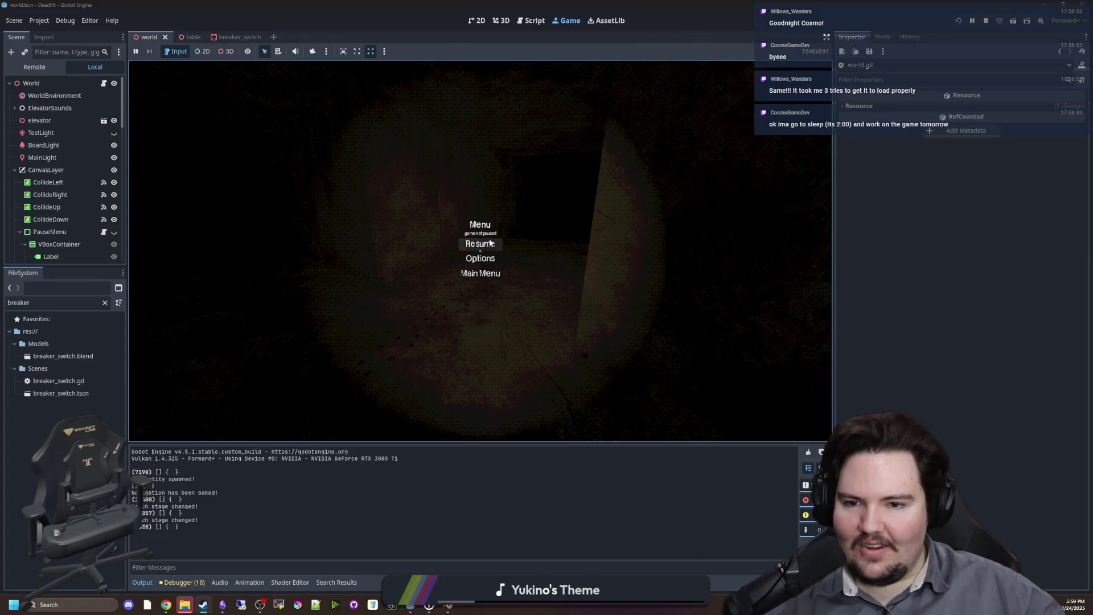
left_click(479, 244)
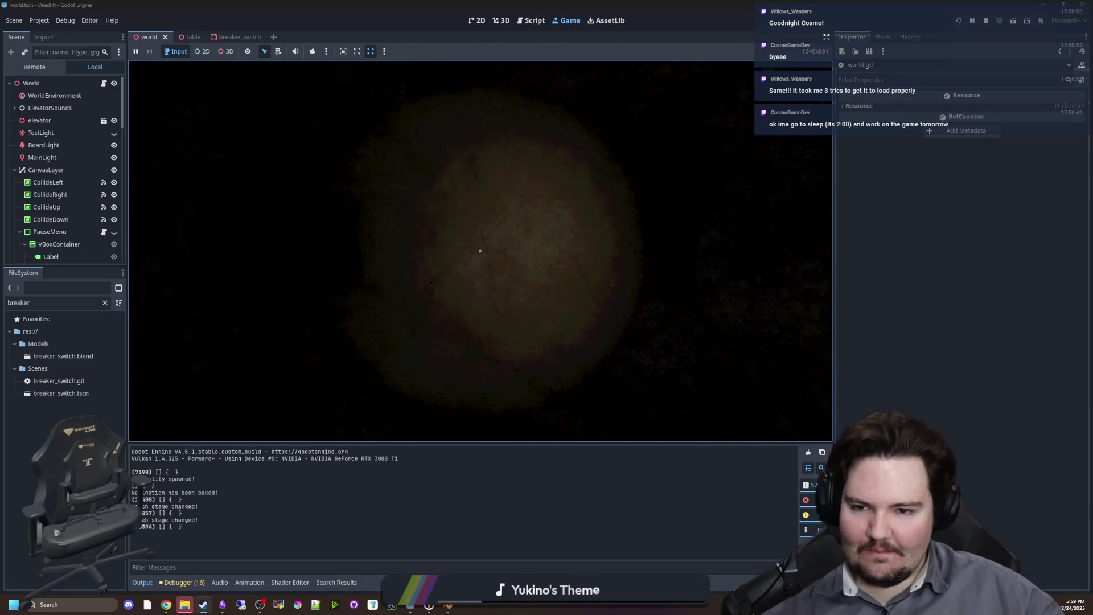
Pause the game, dismiss the Start menu, and bring world.gd's decoration spawn code back up.
key("Escape")
key("Escape")
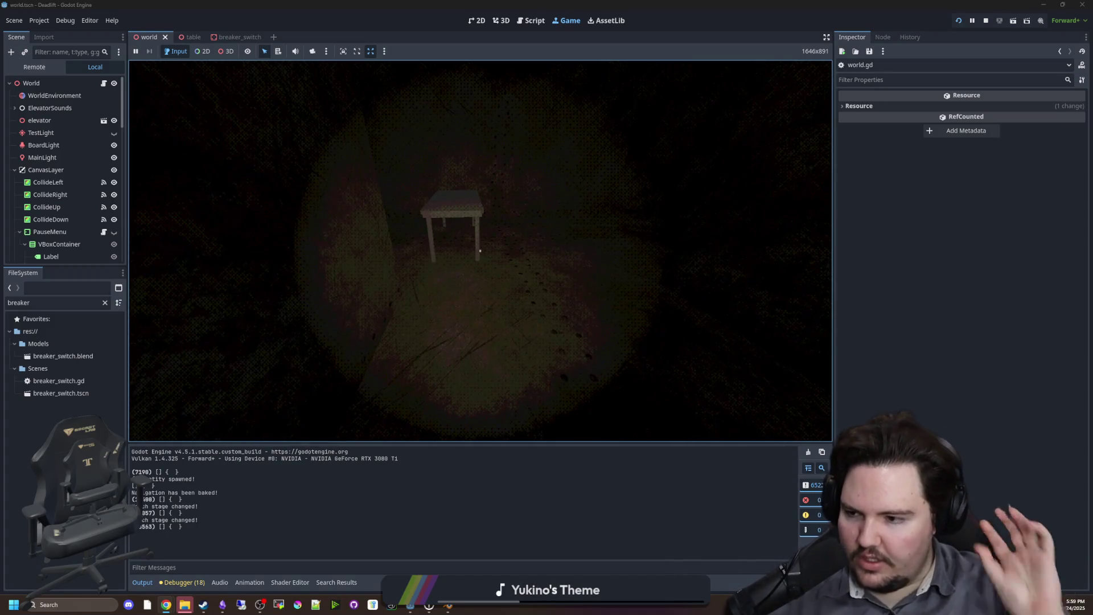
key("super")
left_click(395, 4)
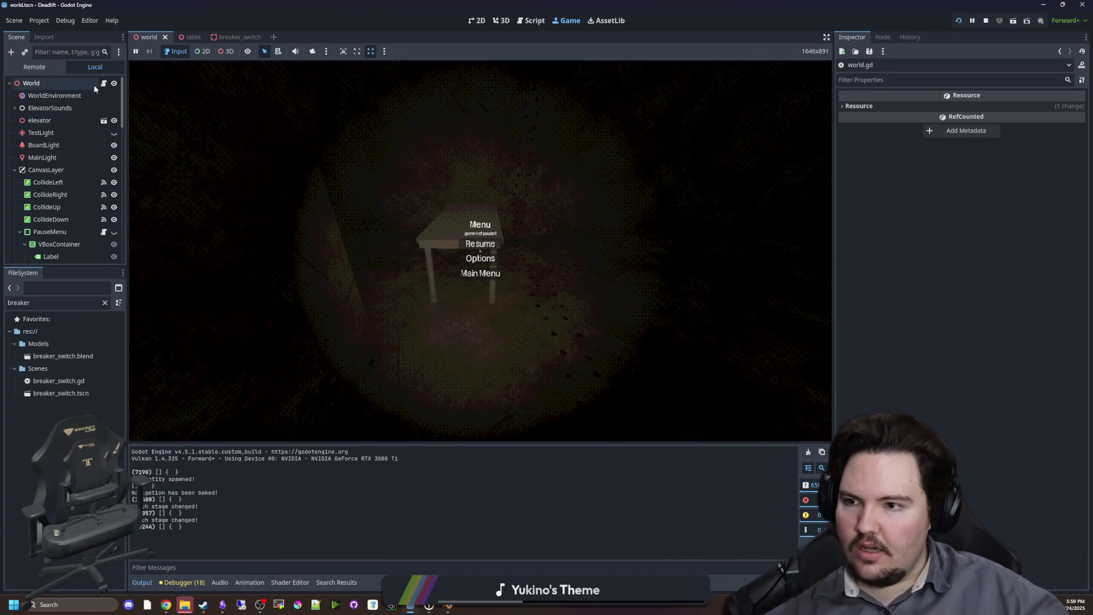
left_click(531, 20)
key("Down")
key("Down")
key("Down")
left_click(475, 199)
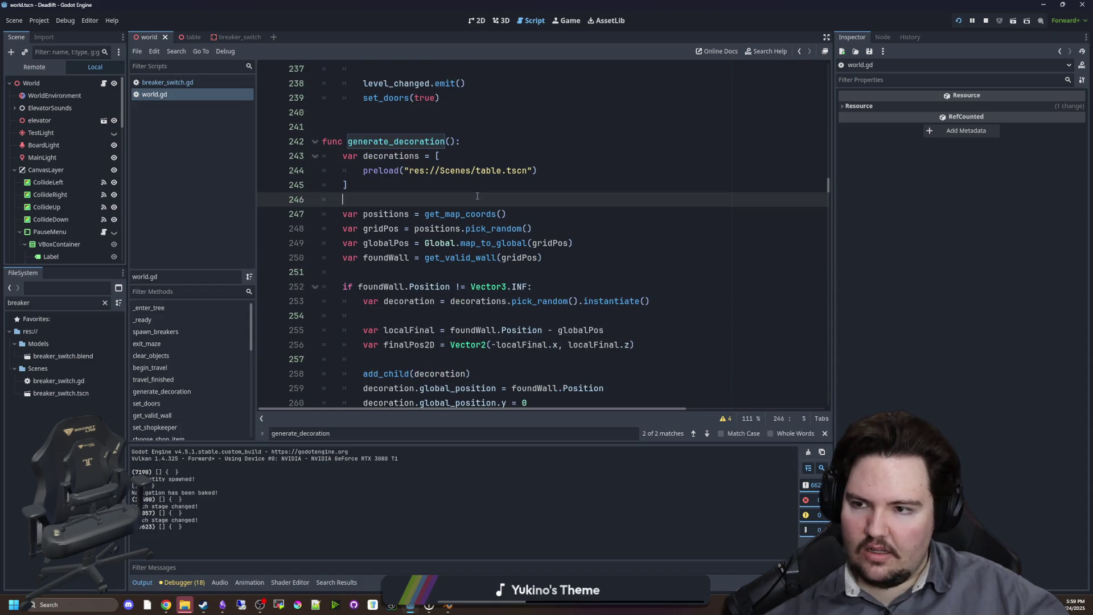
Move the 20-iteration decoration loop to line 224 above the enemy loop and re-indent it.
key("ctrl+f")
type("world_ge")
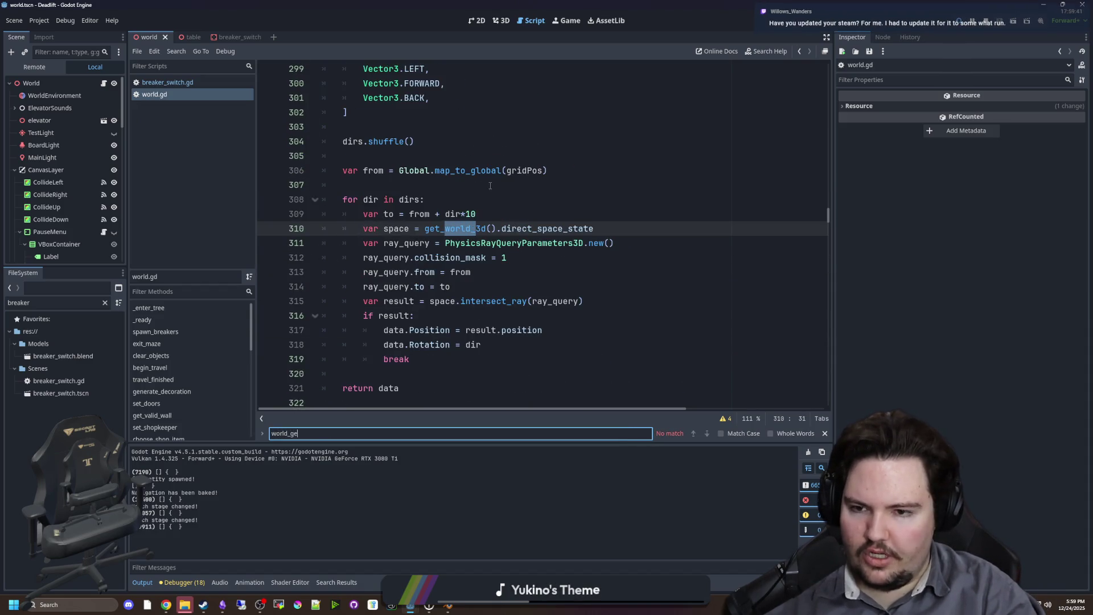
type("gener")
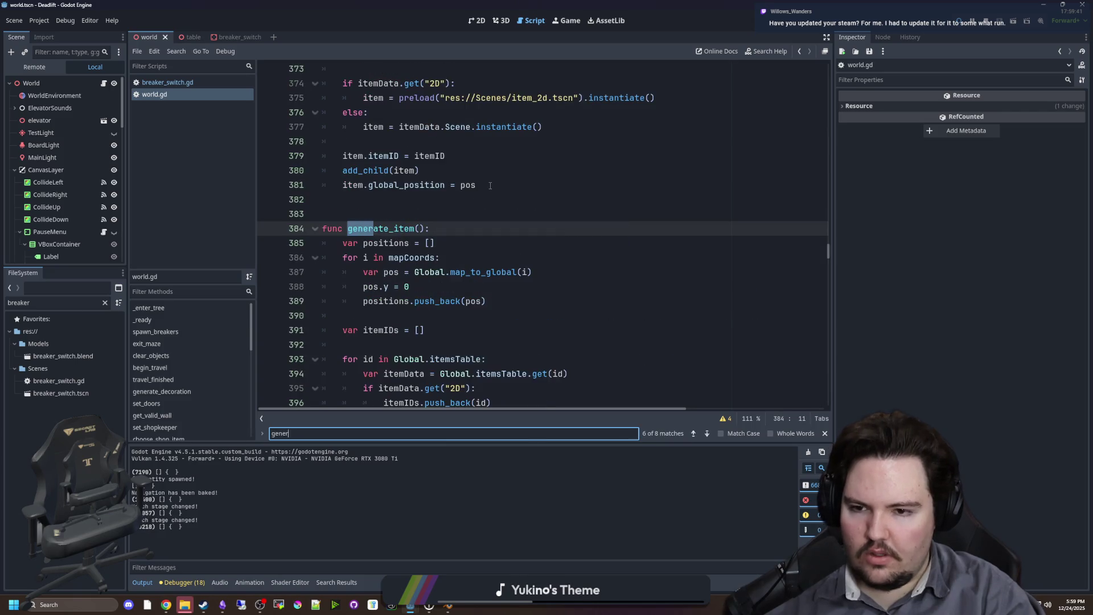
type("decor")
scroll(502, 227, "up", 1)
left_click(518, 279)
left_click_drag(494, 271, 321, 257)
key("ctrl+x")
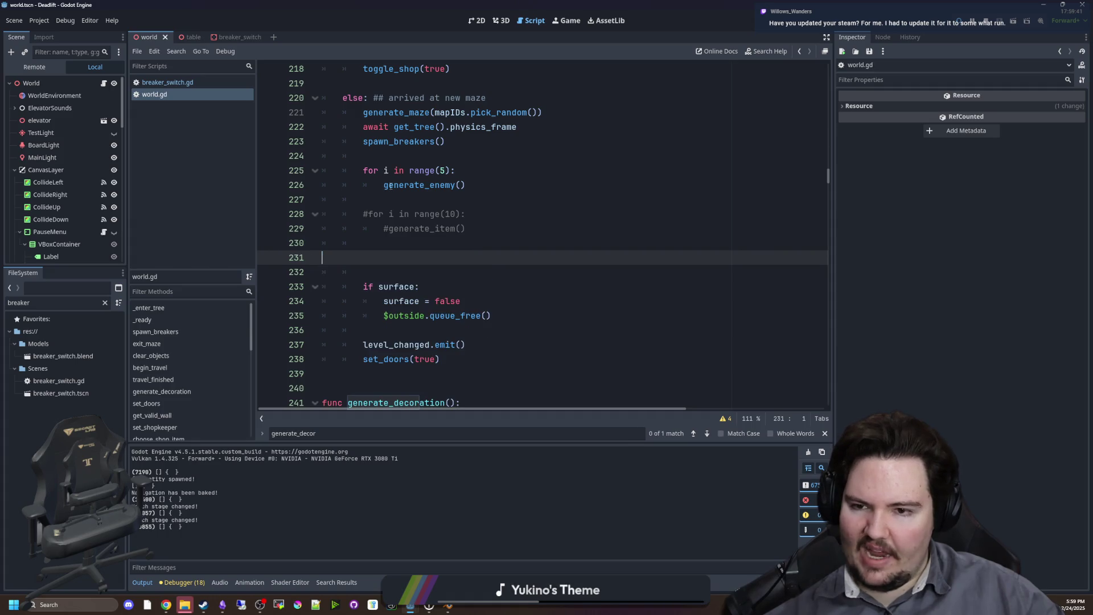
left_click(389, 168)
key("Up")
key("ctrl+v")
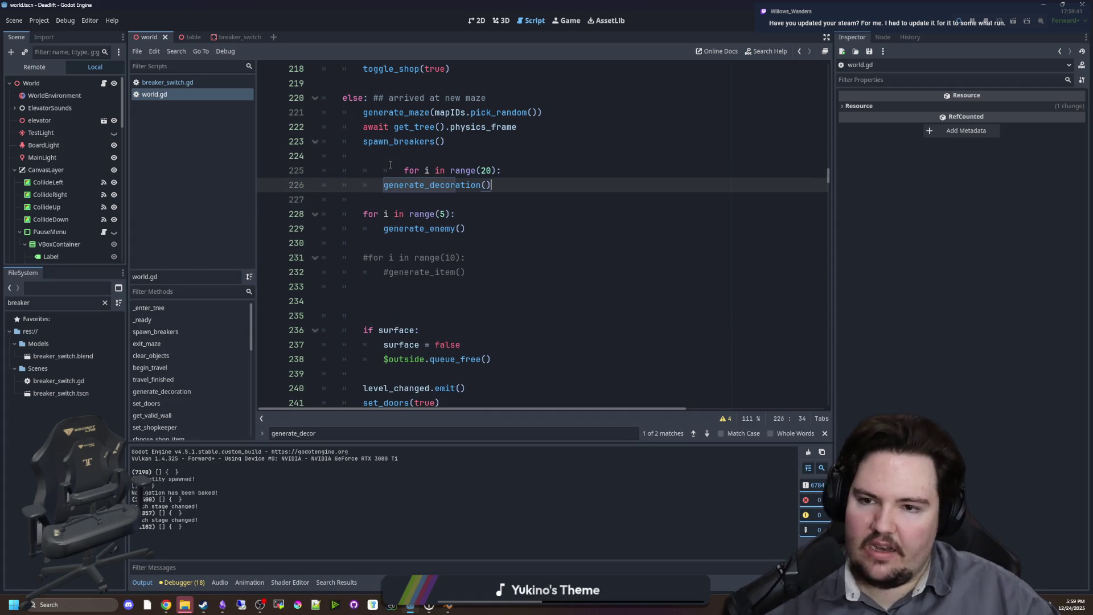
key("shift+Tab")
key("Up")
Save world.gd and run the project to test the decorations.
left_click(402, 290)
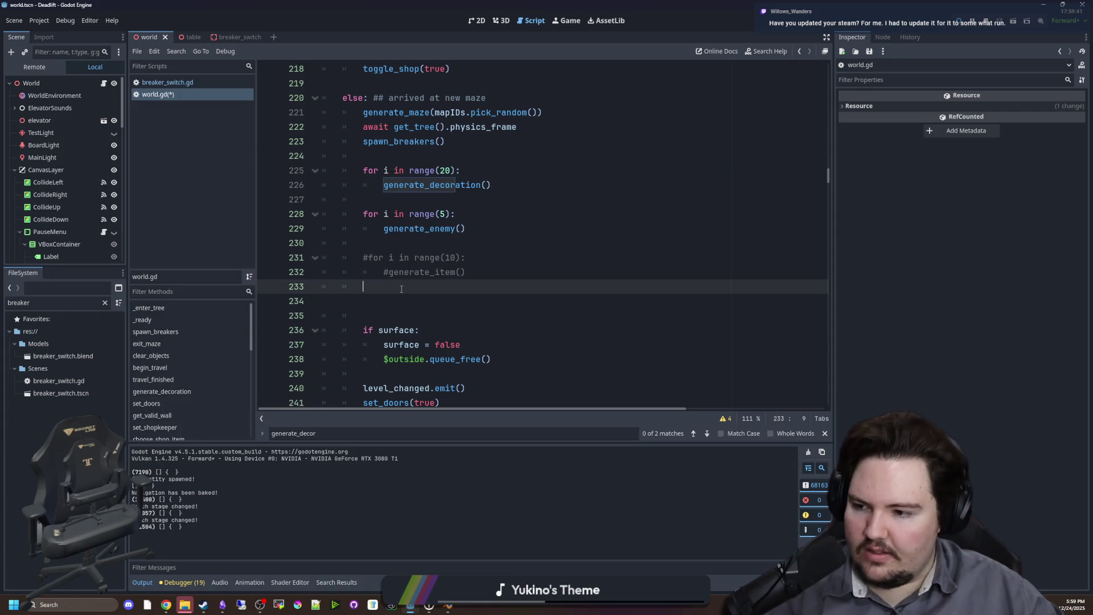
key("ctrl+s")
left_click(403, 243)
left_click(402, 199)
key("ctrl+s")
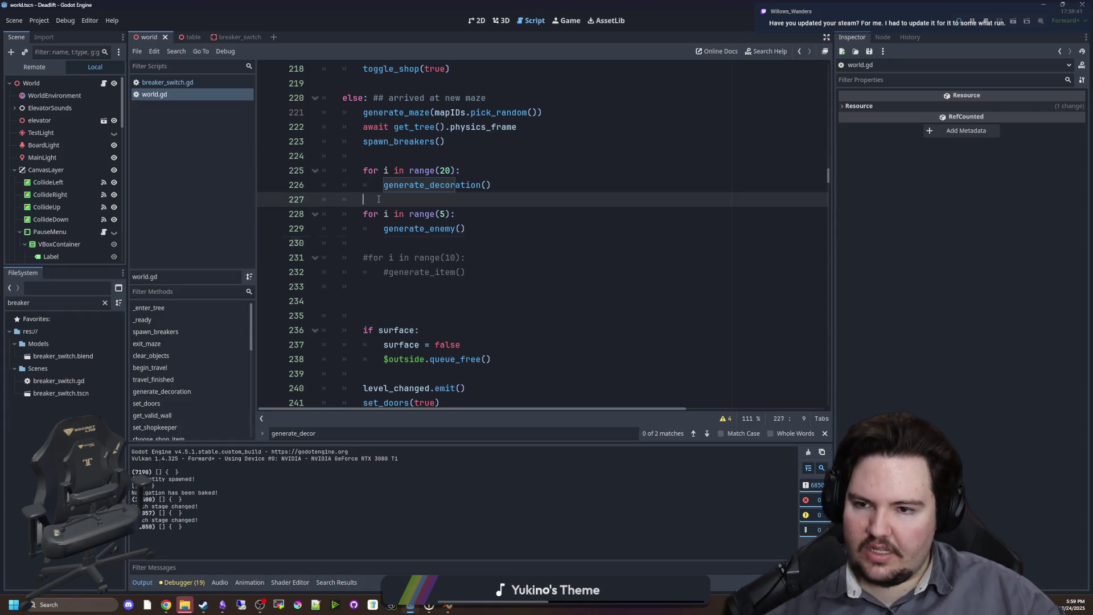
left_click(975, 23)
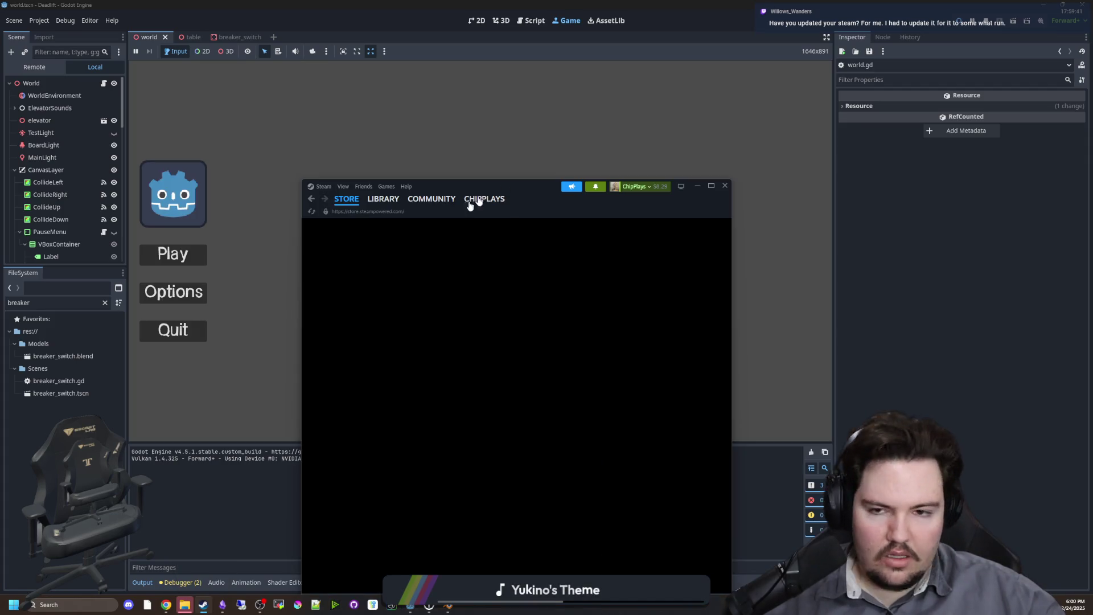
Browse Steam's Interface, Storage and Cloud settings pages, then close Settings.
left_click(323, 186)
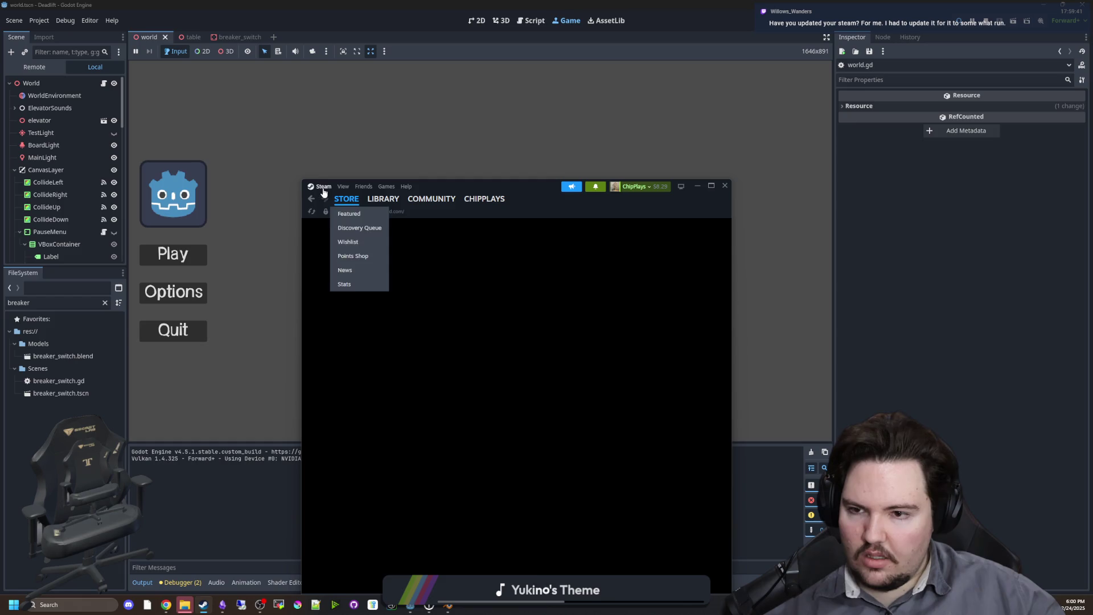
left_click(331, 272)
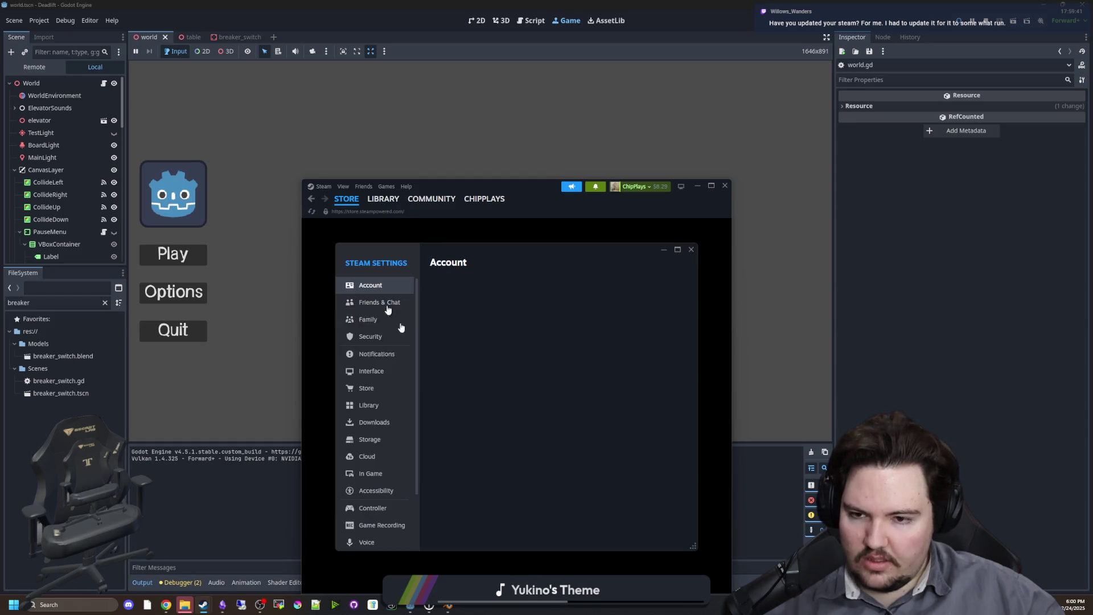
scroll(401, 377, "down", 2)
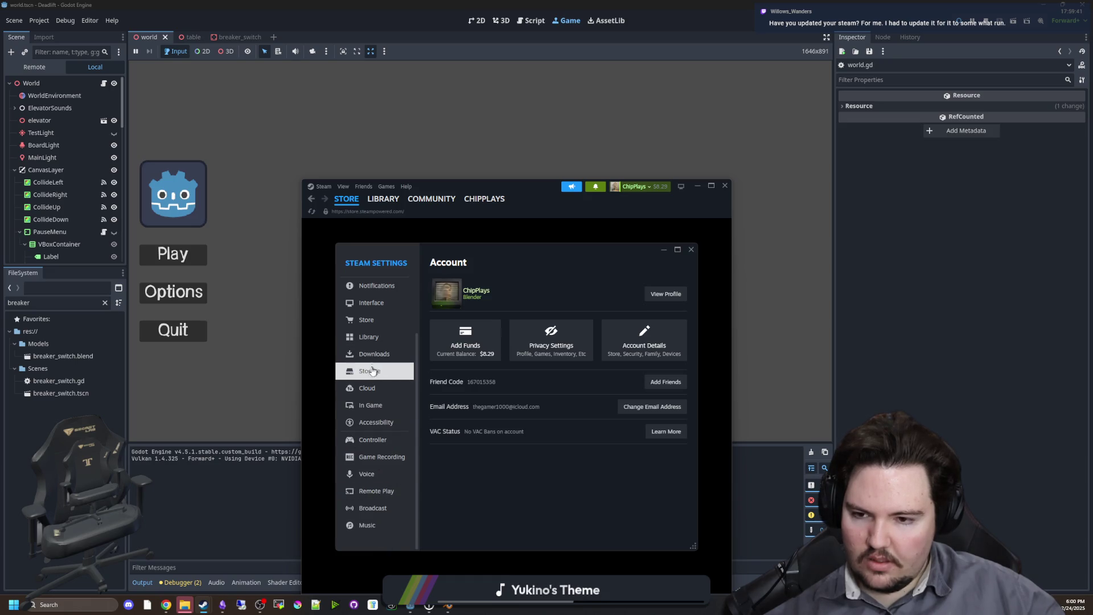
scroll(379, 370, "up", 2)
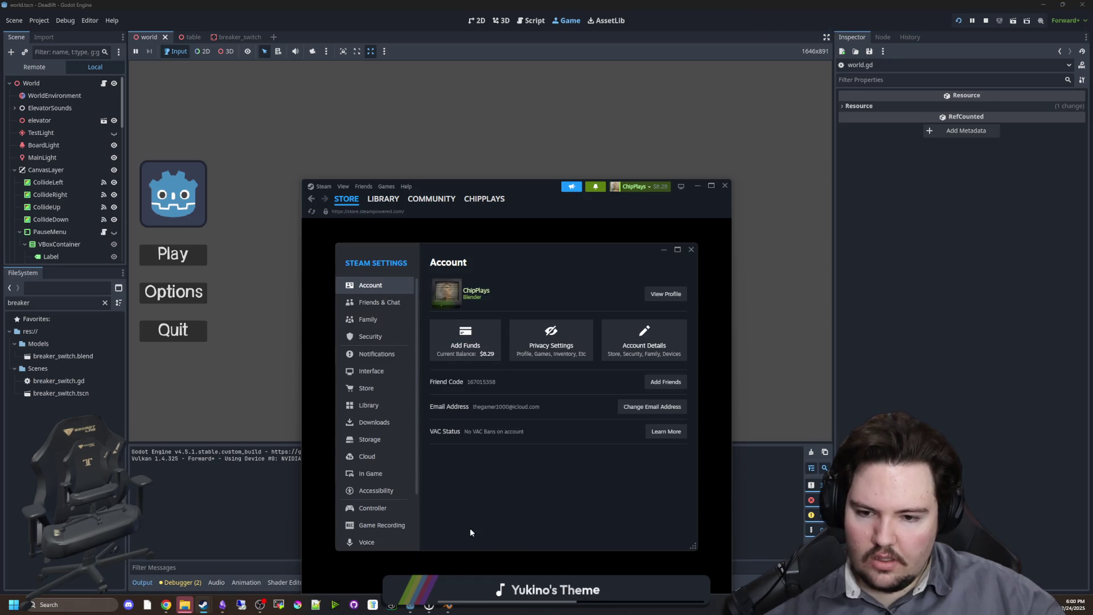
left_click(380, 375)
scroll(490, 418, "down", 2)
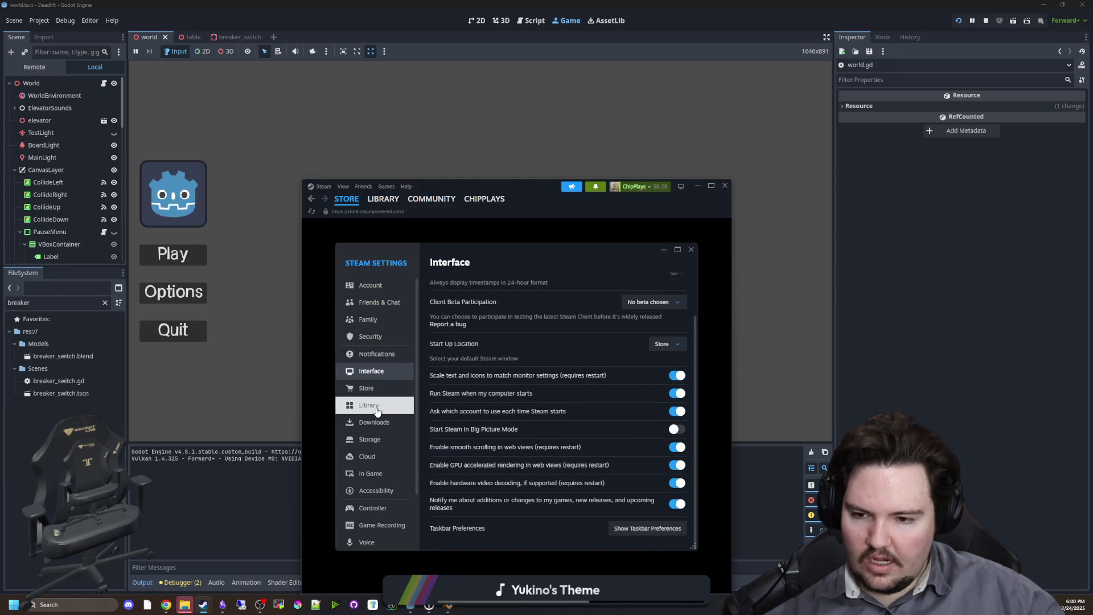
scroll(370, 455, "down", 2)
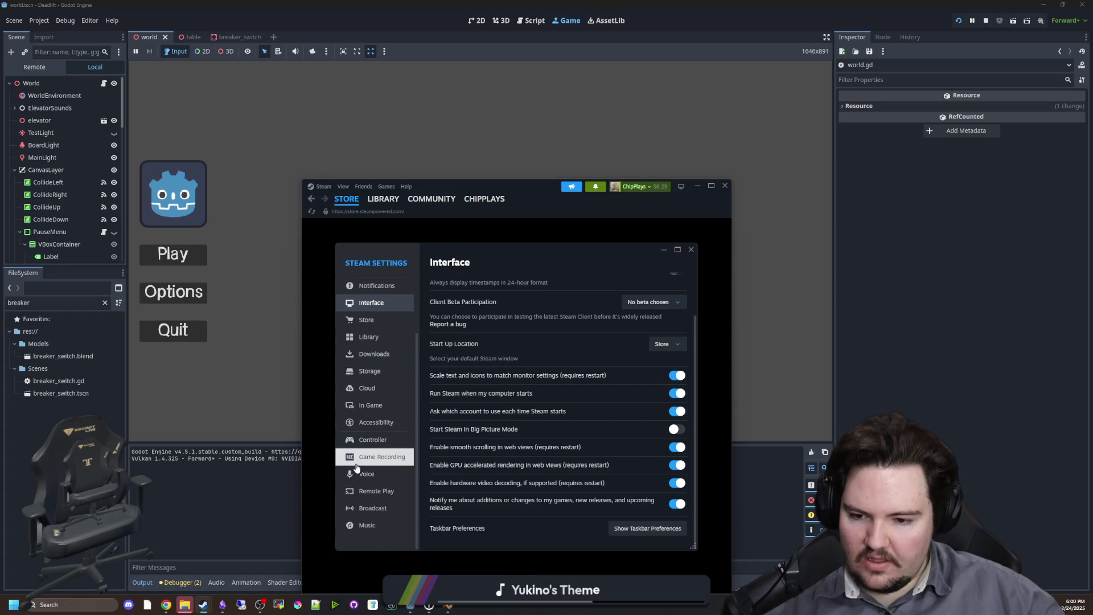
scroll(367, 527, "up", 2)
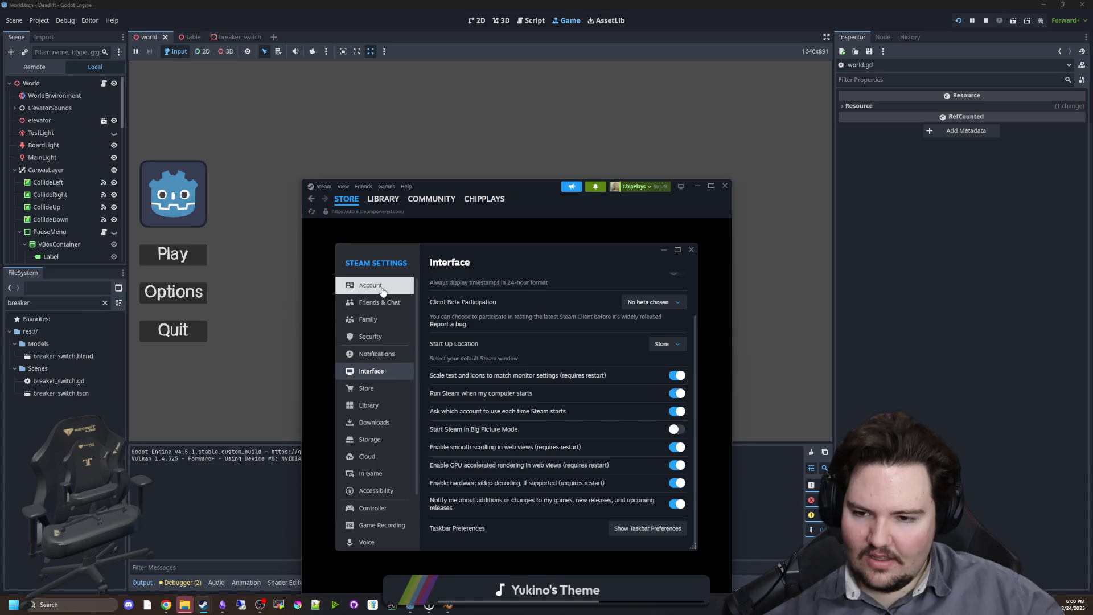
left_click(369, 439)
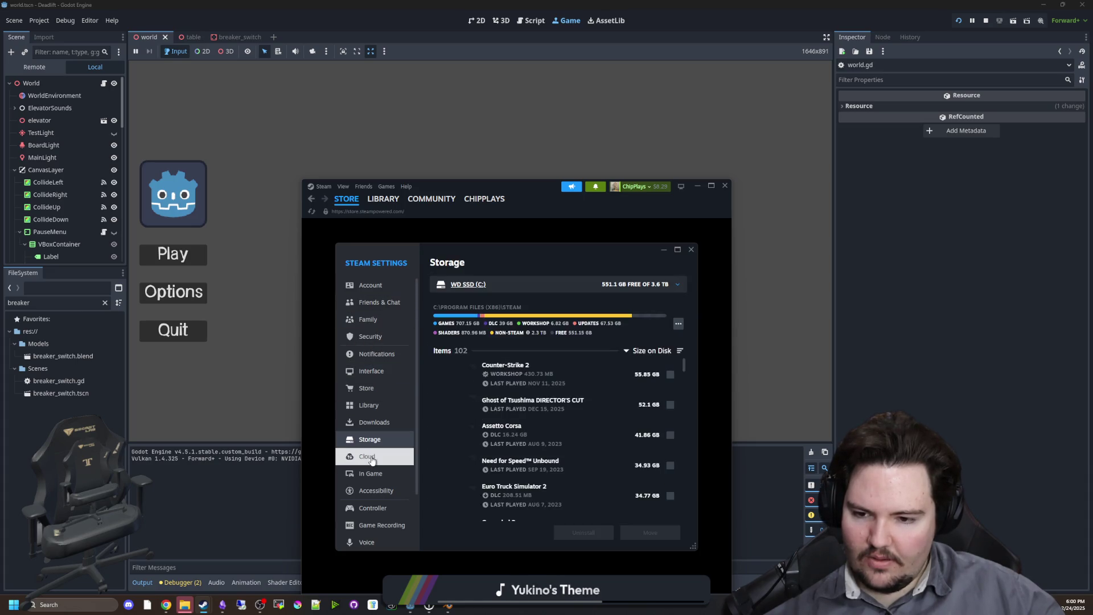
left_click(371, 458)
scroll(375, 438, "down", 2)
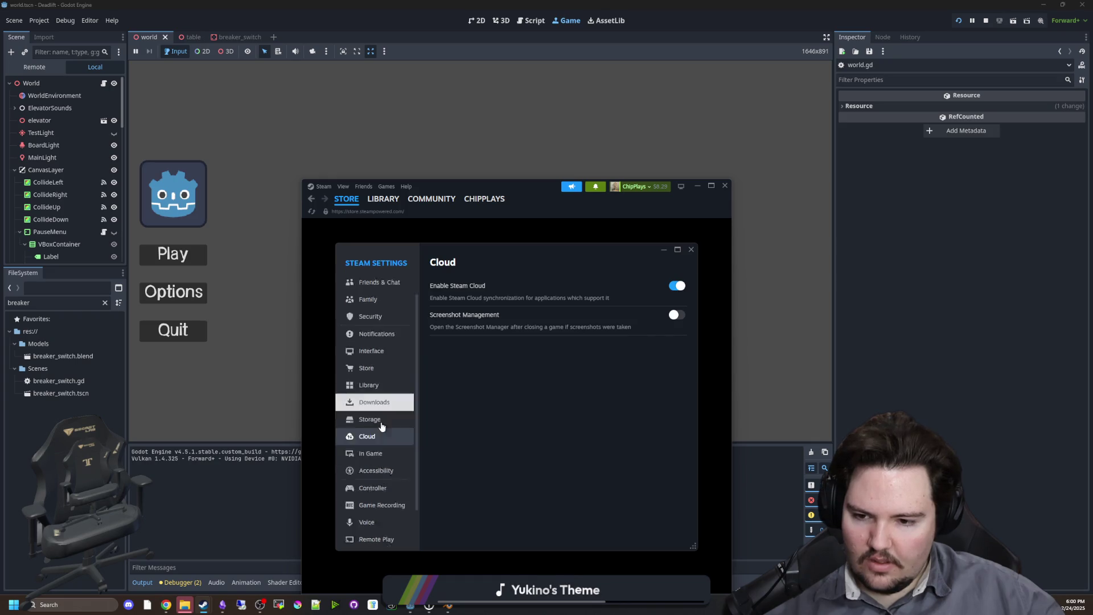
left_click(329, 210)
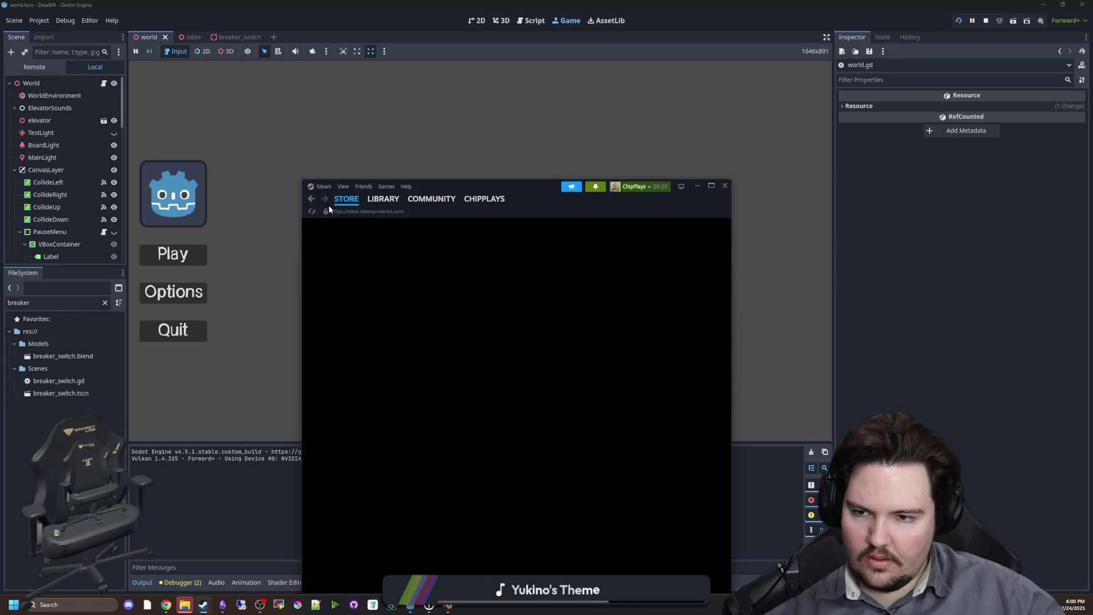
Check for Steam client updates, then bring Blender to the front.
left_click(323, 188)
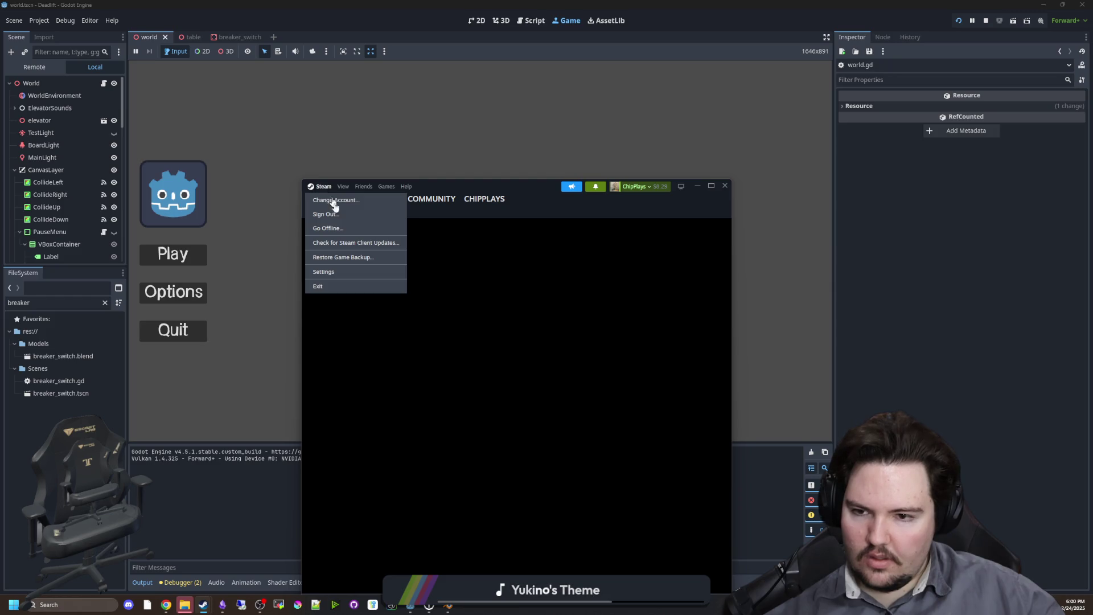
left_click(353, 243)
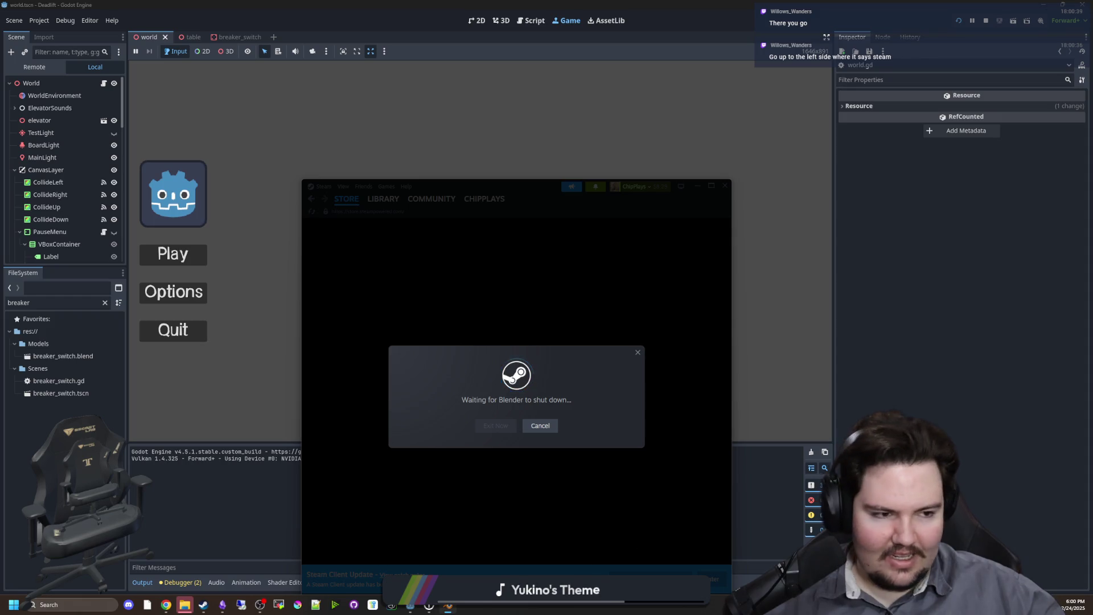
key("alt+Tab")
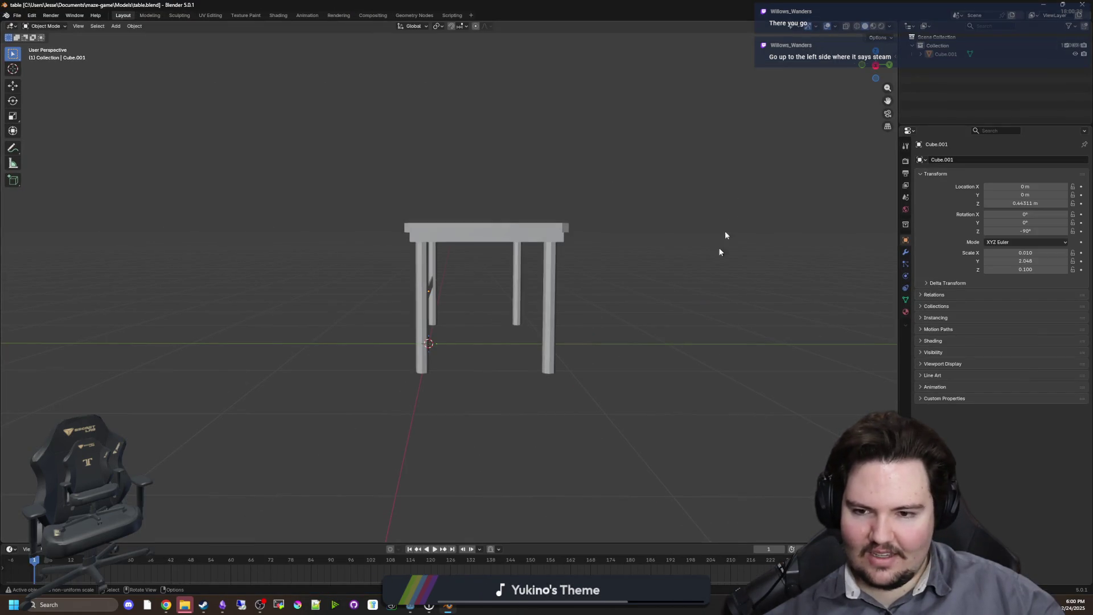
Start DeadLift and walk through the fenced building's doorway into the breaker room.
key("alt+Tab")
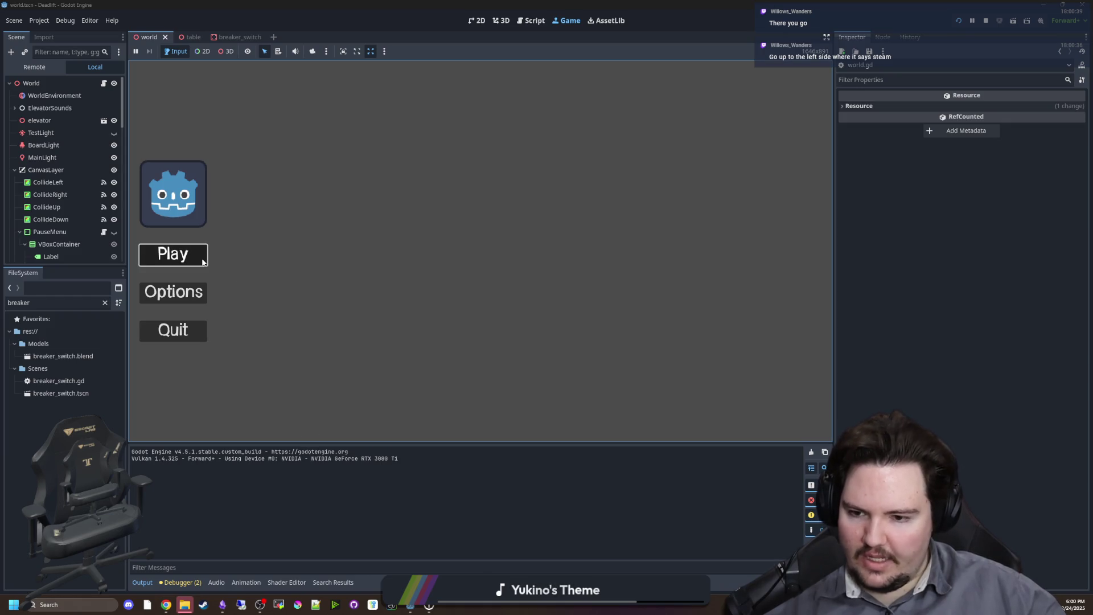
key("Return")
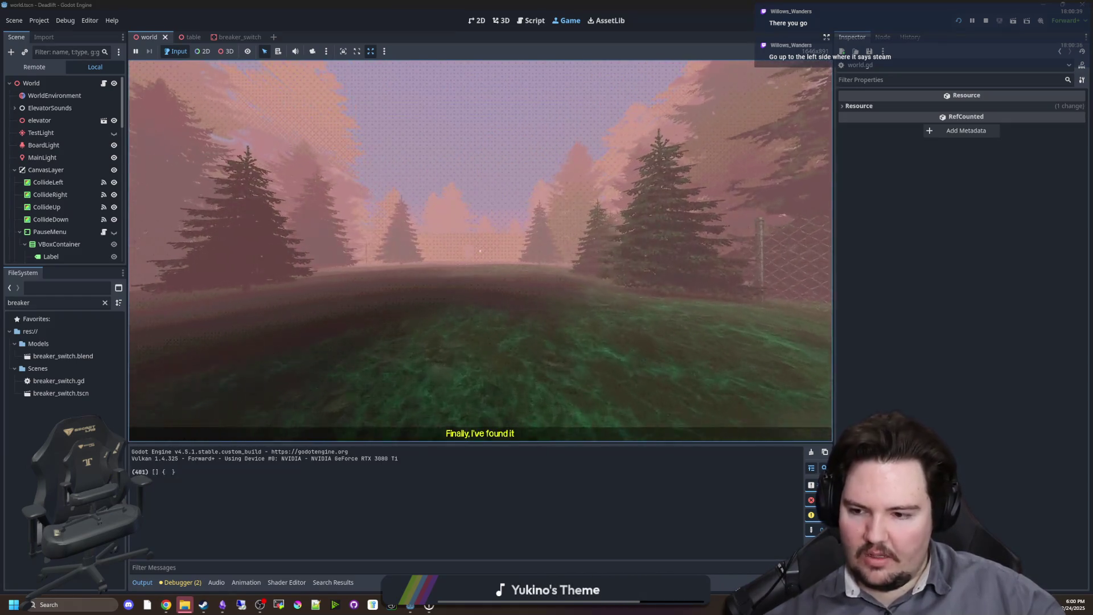
key("w")
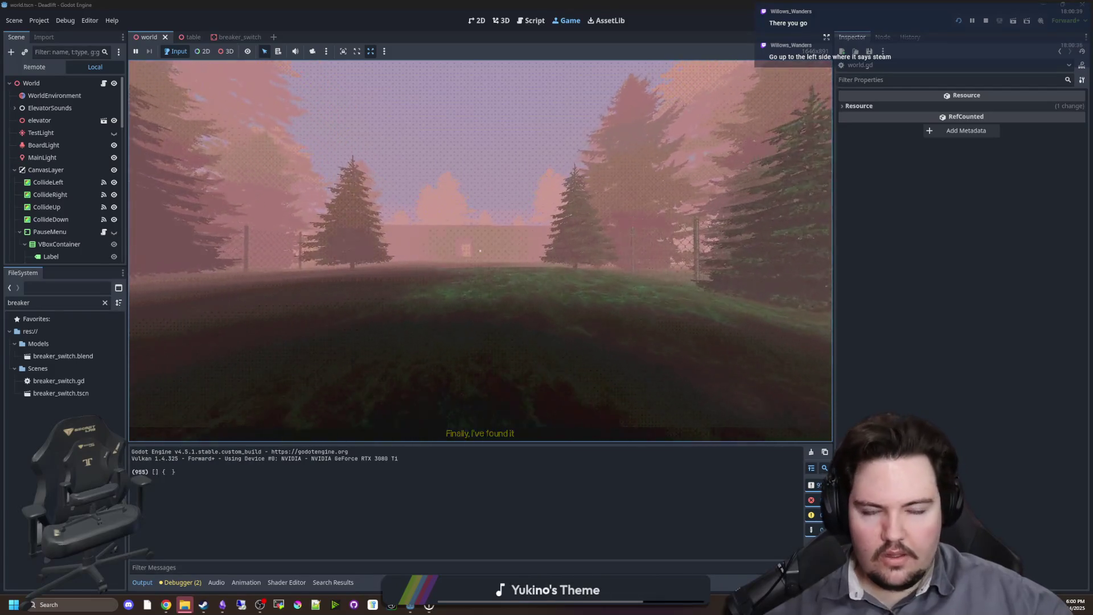
key("w")
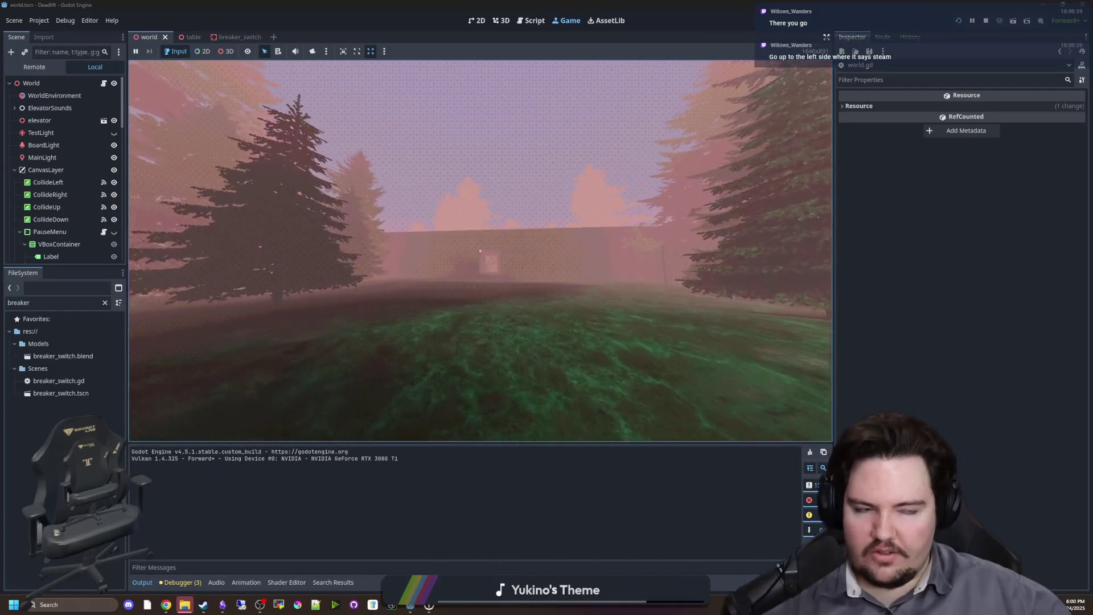
key("w")
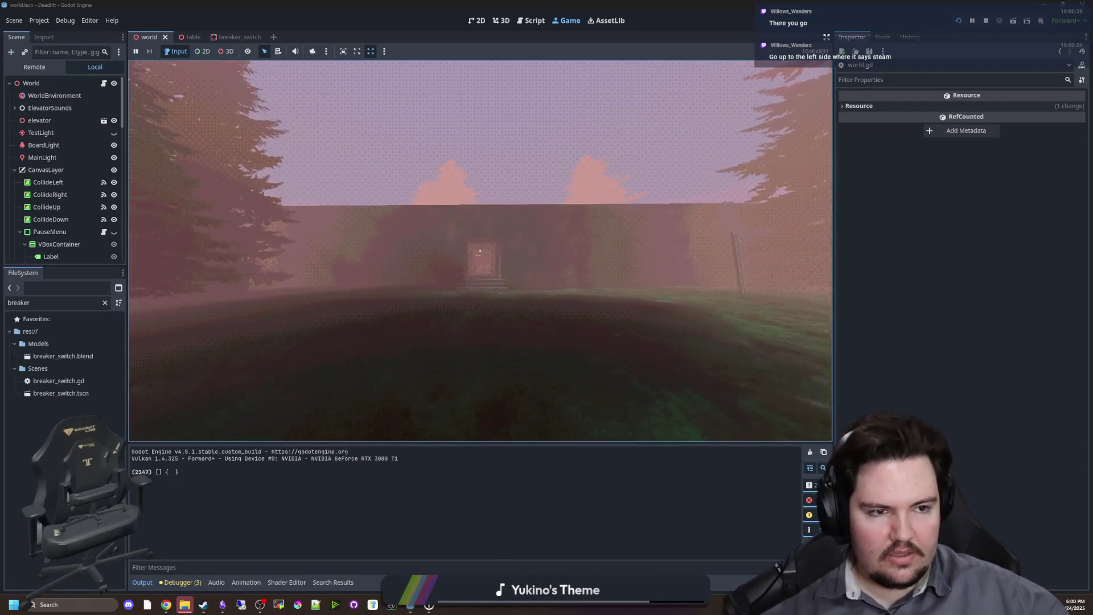
key("w")
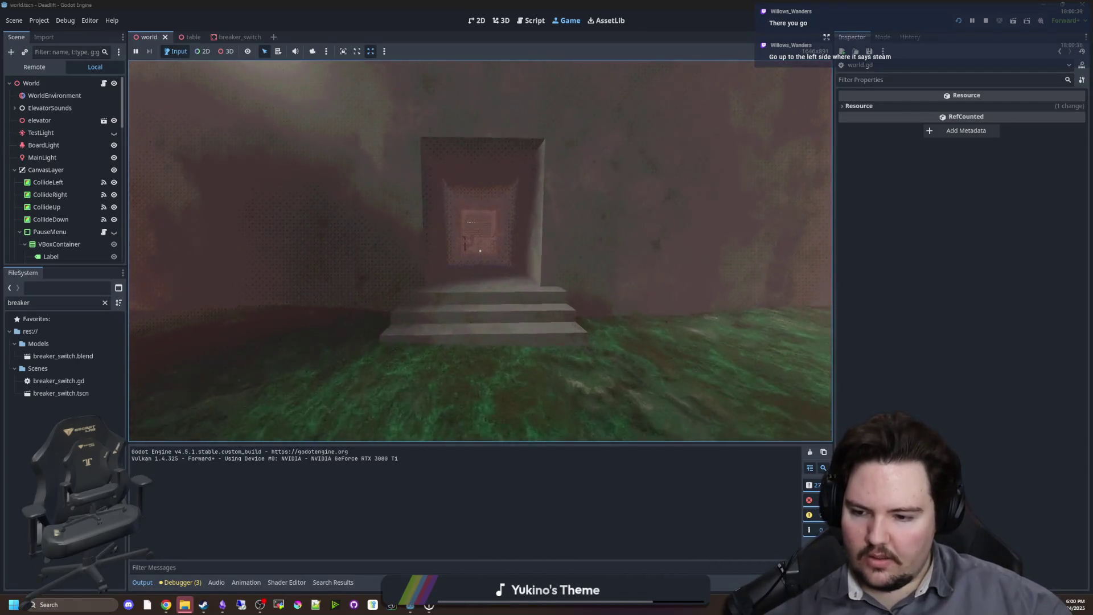
key("w")
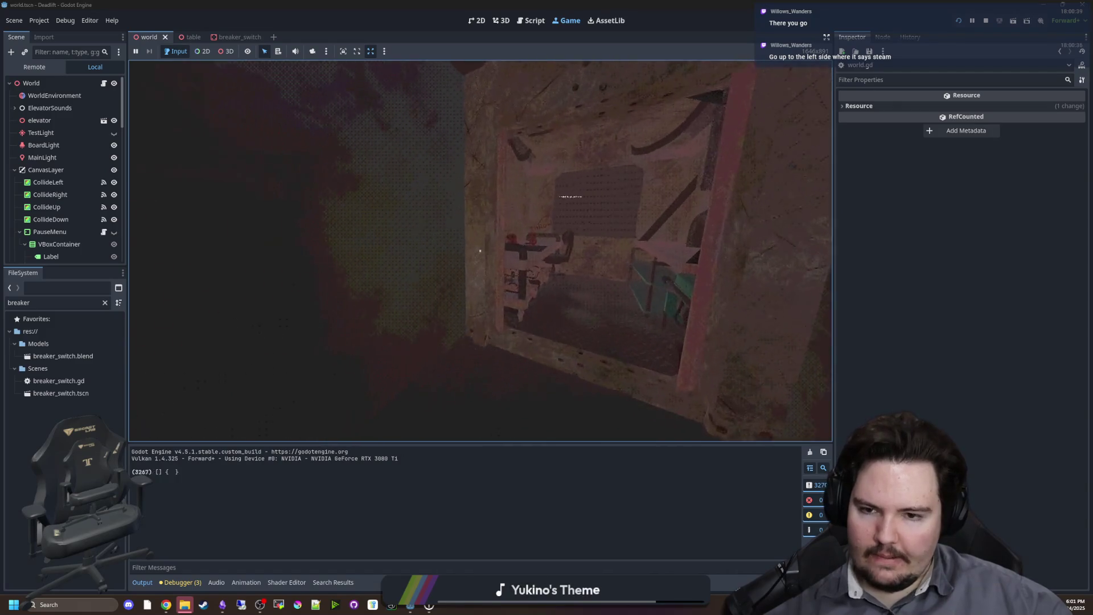
key("w")
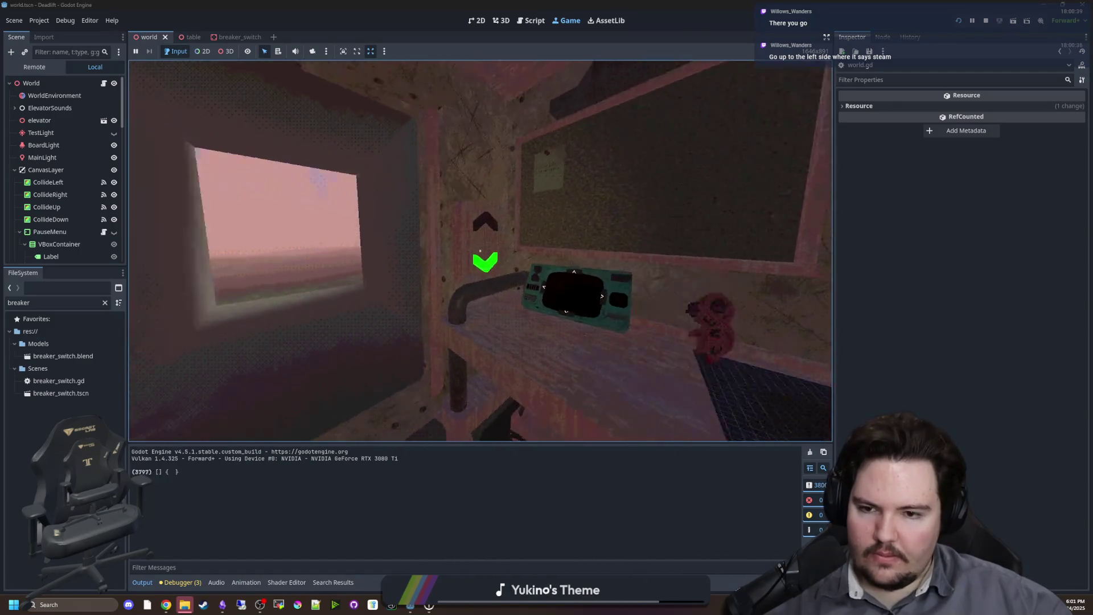
Pause the game and return to the world.gd script in the editor.
key("super")
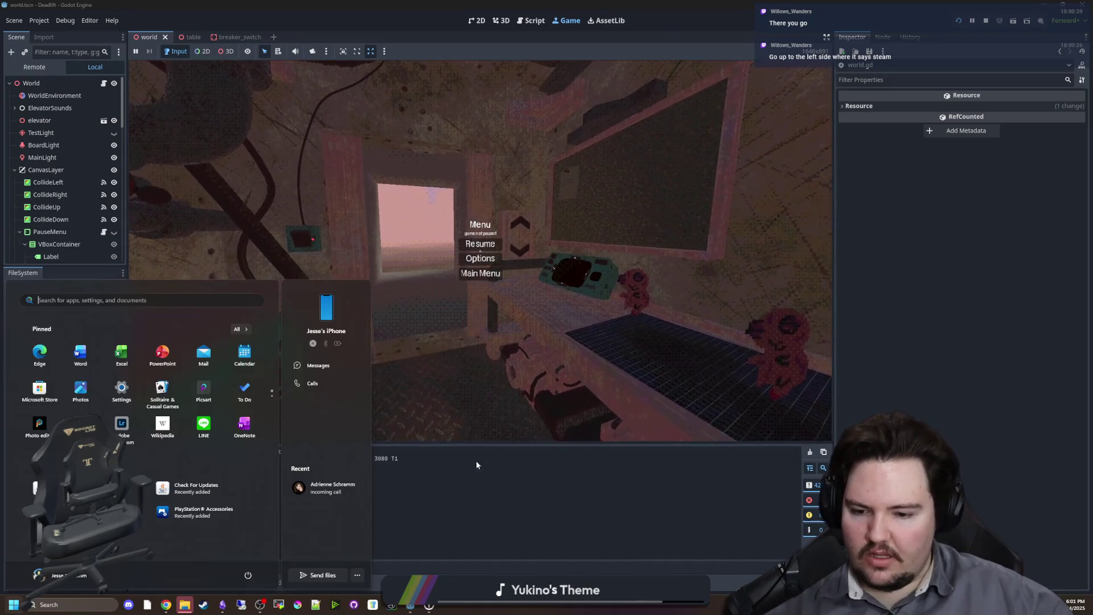
left_click(458, 501)
mouse_move(430, 605)
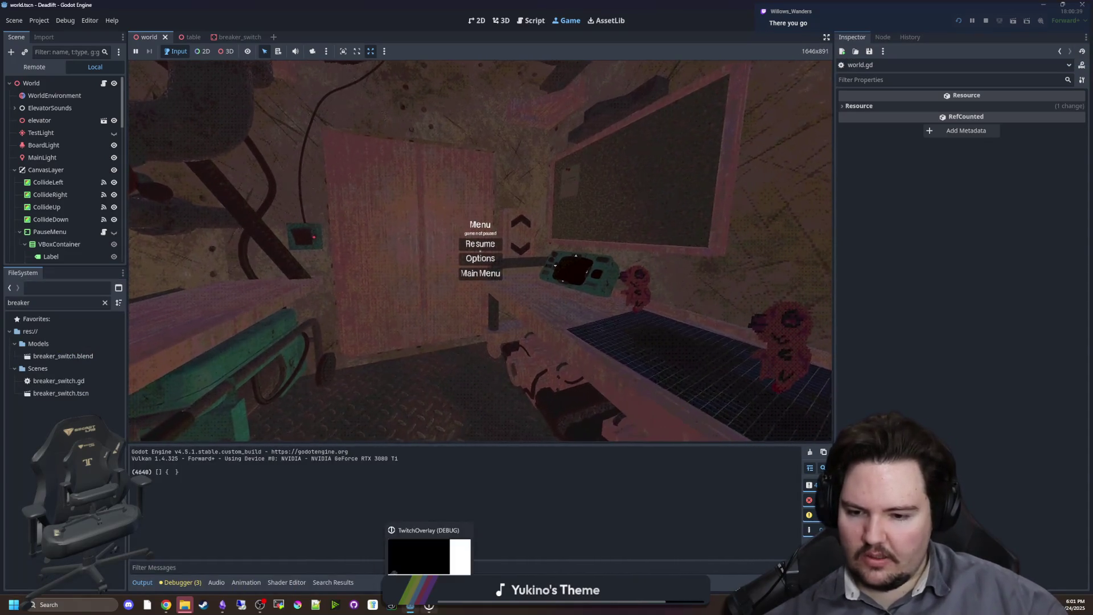
mouse_move(185, 605)
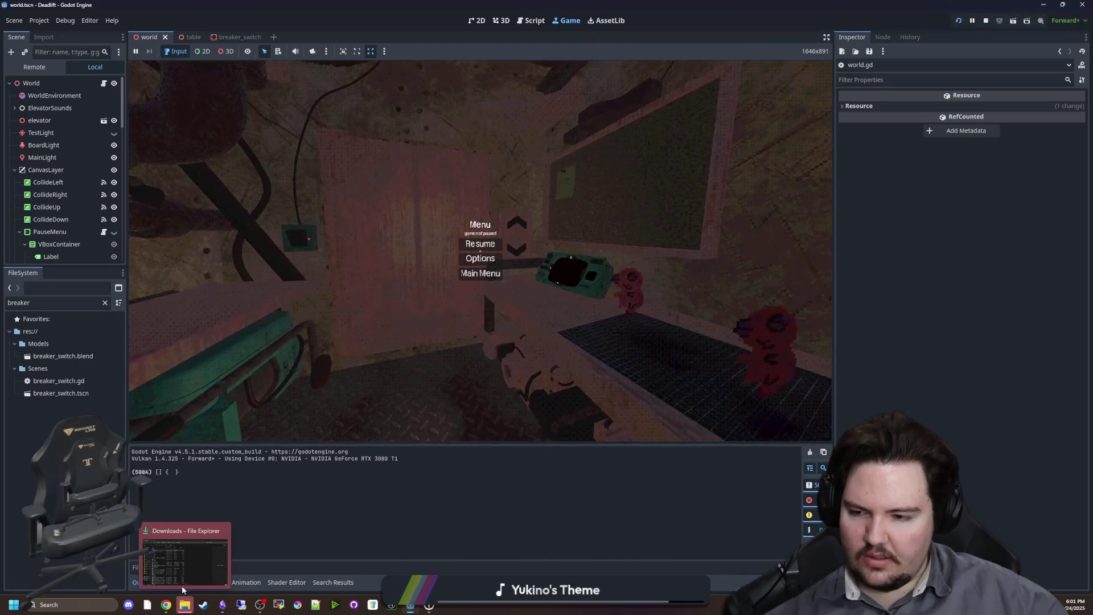
key("ctrl+F3")
left_click(480, 283)
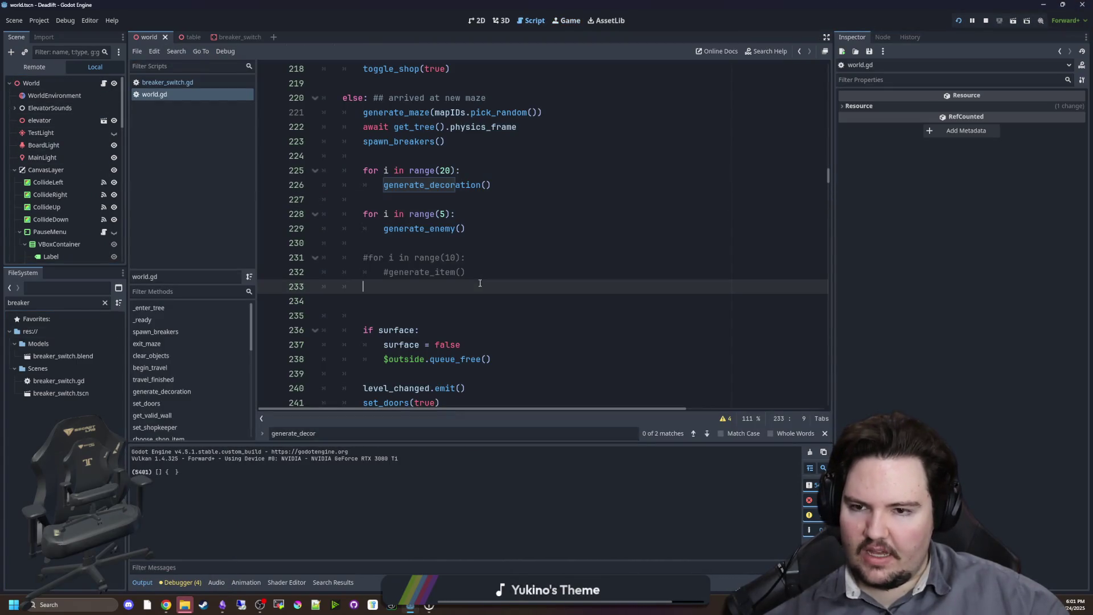
Look through the generate_decoration function code down to its add_child call.
left_click(437, 192, "ctrl")
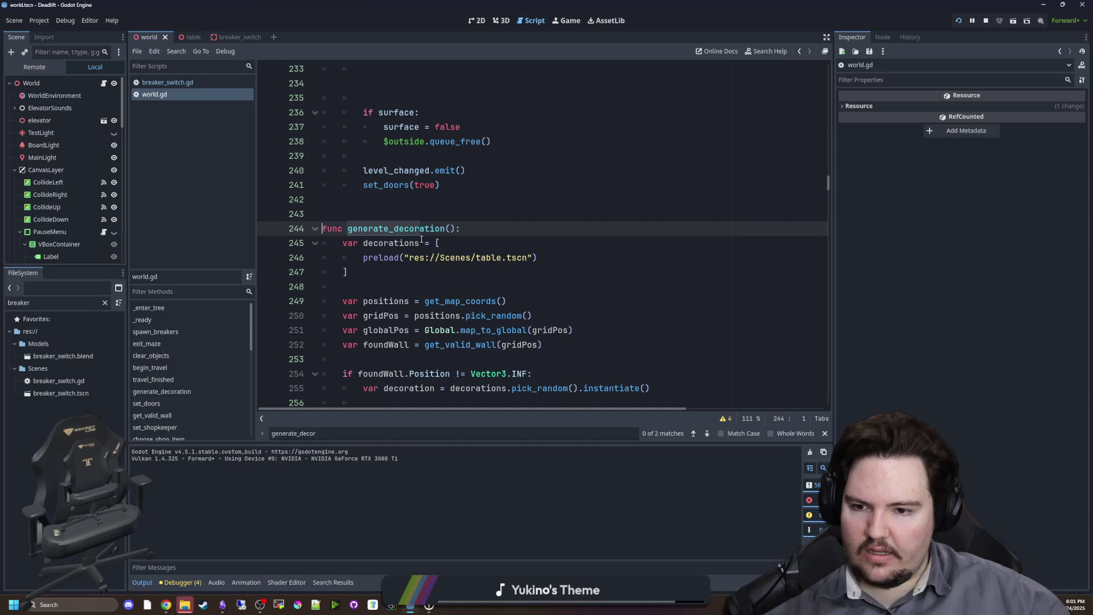
scroll(421, 239, "down", 2)
left_click(358, 231)
scroll(357, 235, "down", 2)
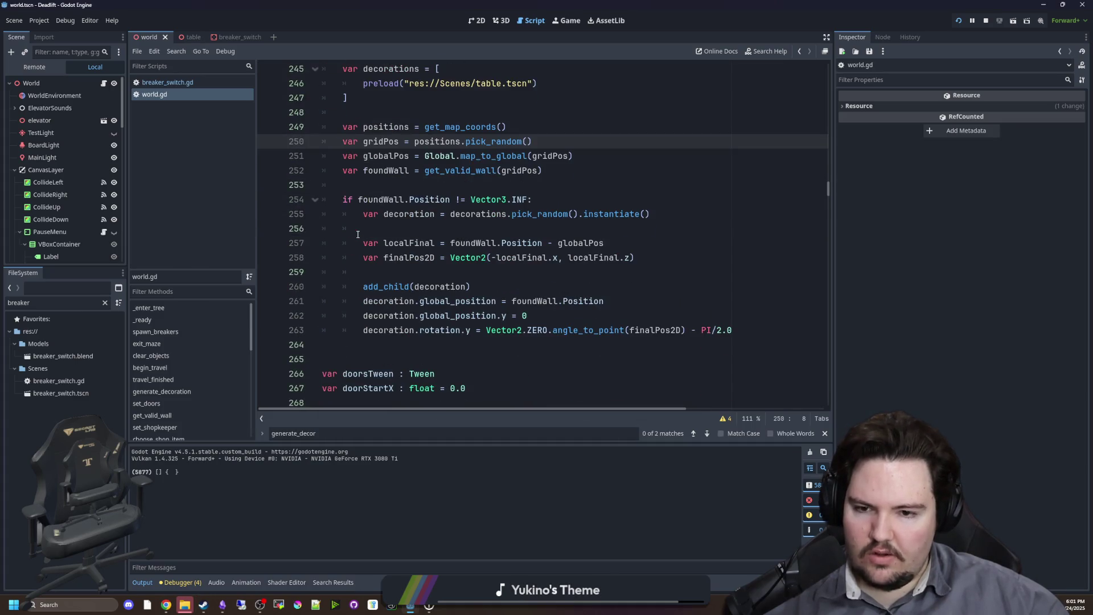
left_click(505, 275)
scroll(500, 275, "up", 2)
scroll(419, 199, "down", 2)
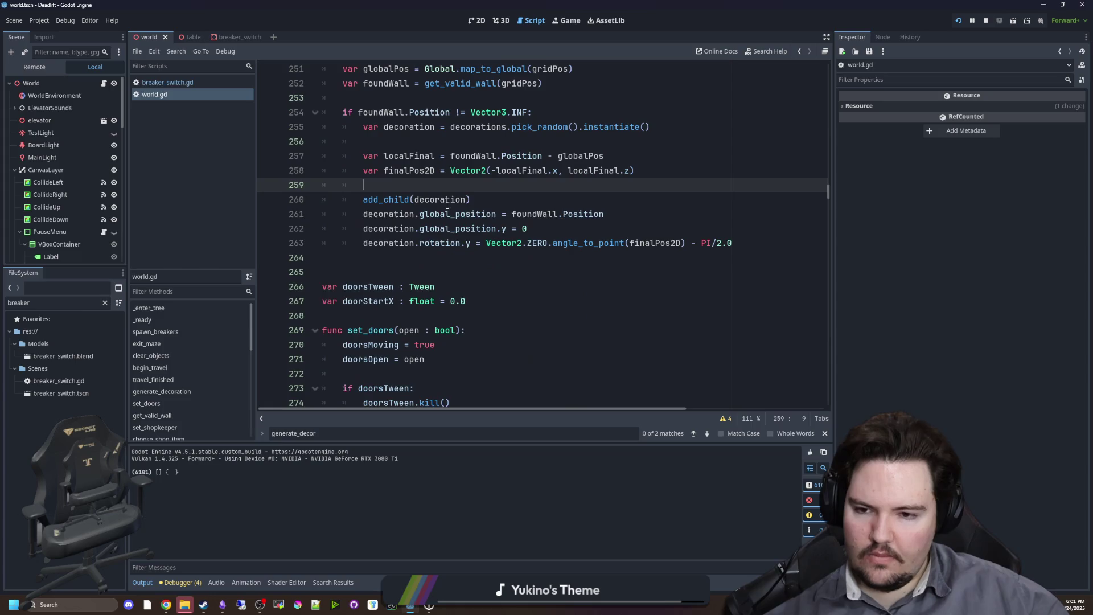
Check get_valid_wall's ray_query.collision_mask line, then bring the running game back up.
key("alt+Left")
left_click(437, 231, "ctrl")
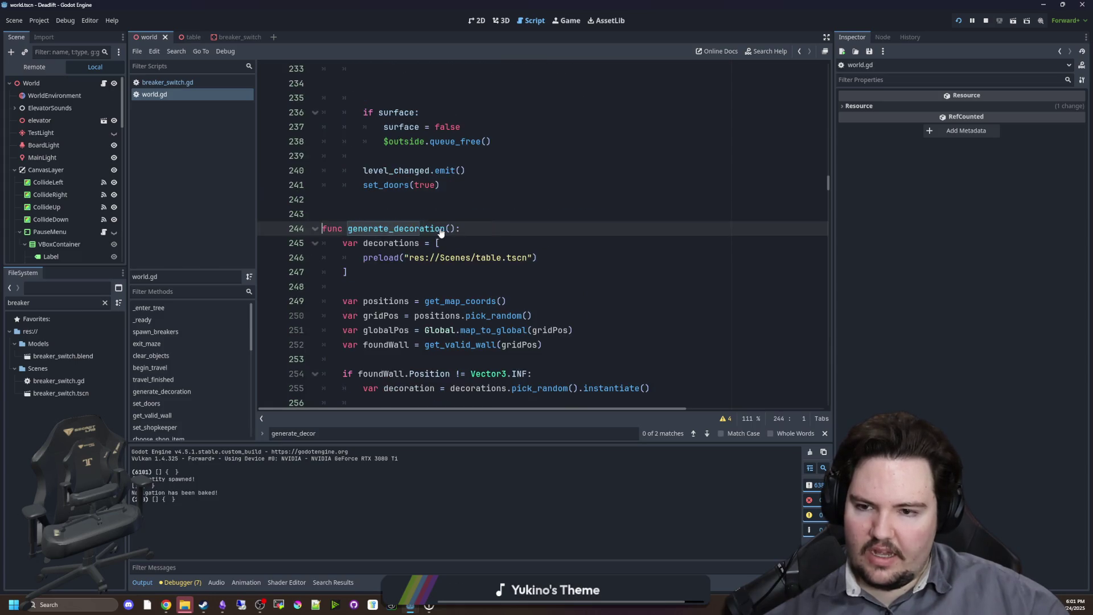
left_click(470, 219, "ctrl")
scroll(471, 216, "down", 5)
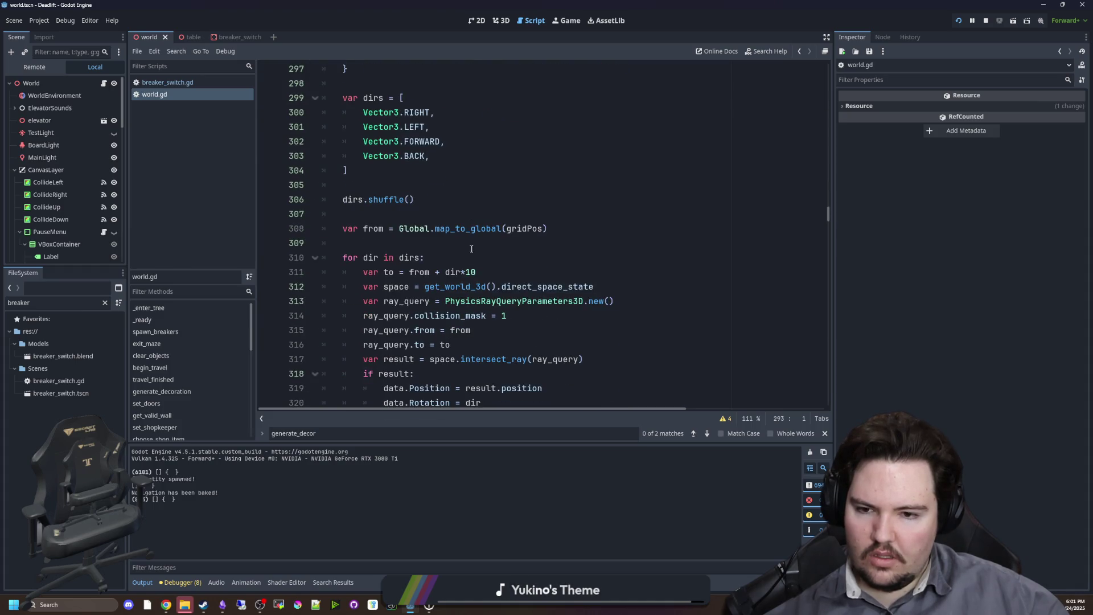
left_click_drag(513, 316, 395, 314)
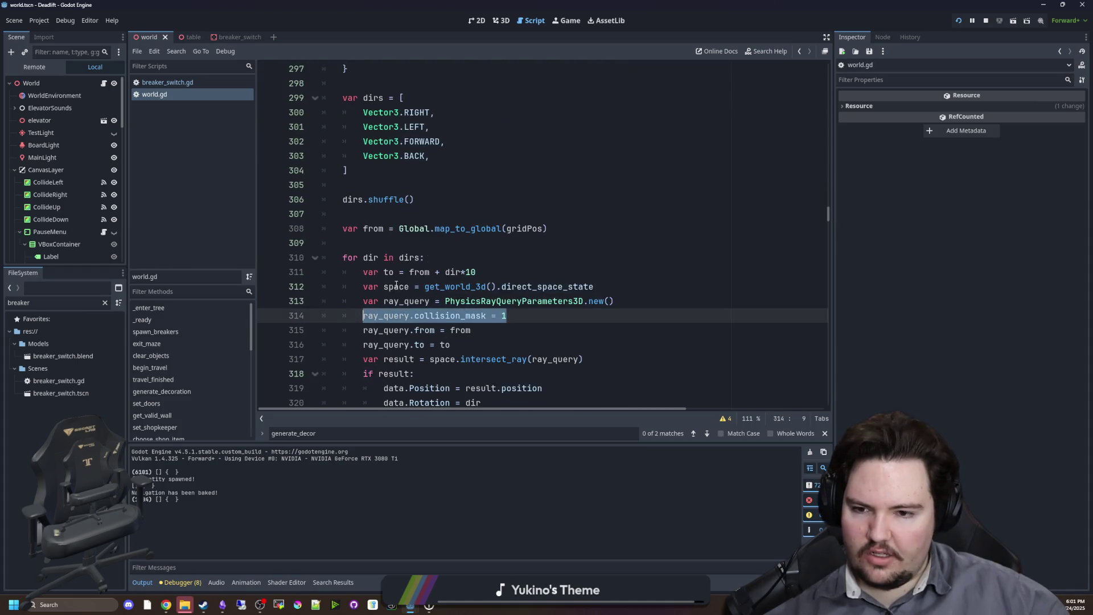
key("Up")
key("Up")
key("Up")
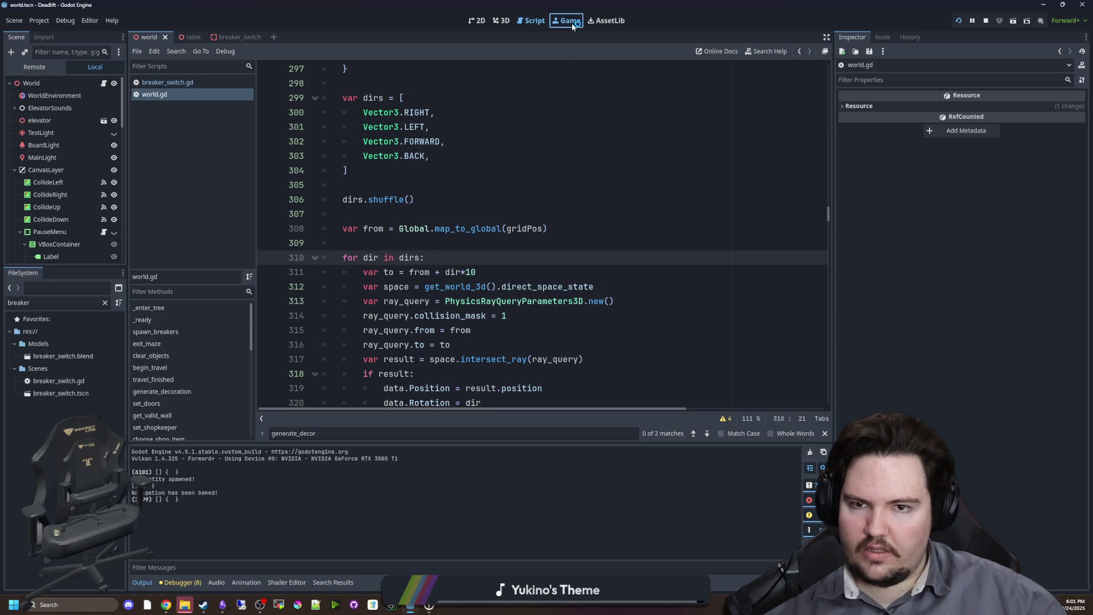
left_click(569, 20)
key("Escape")
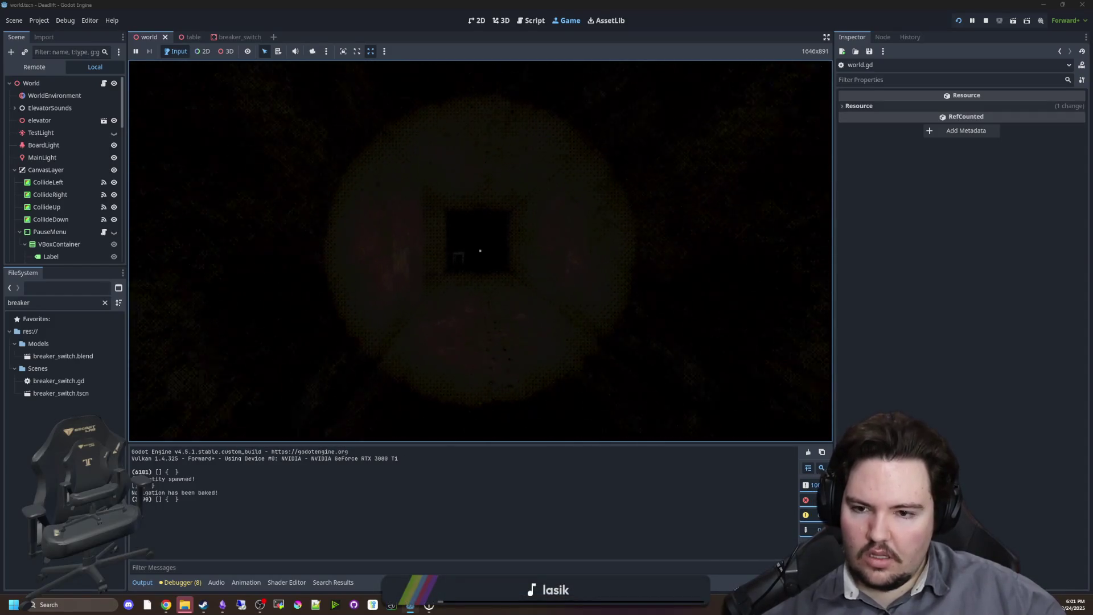
Walk through the dark rooms inspecting the tables placed against the walls.
key("w")
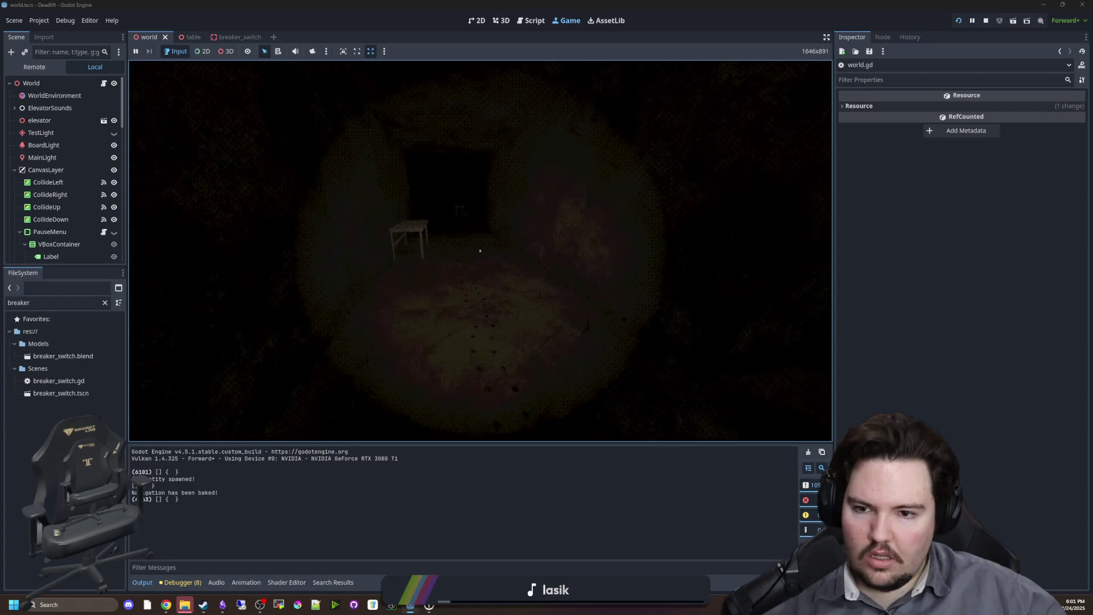
key("w")
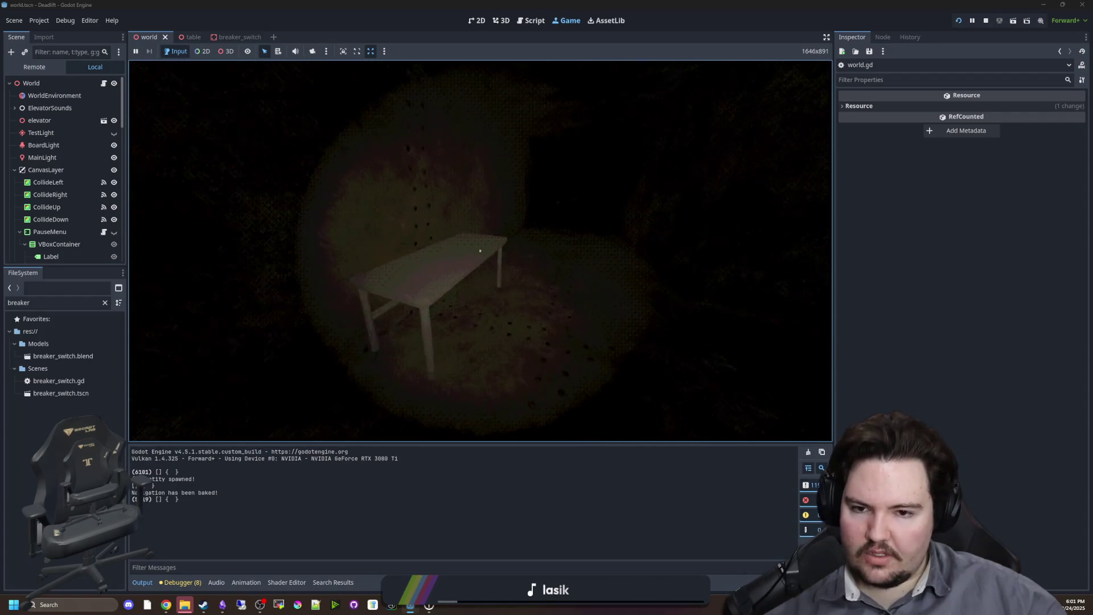
key("w")
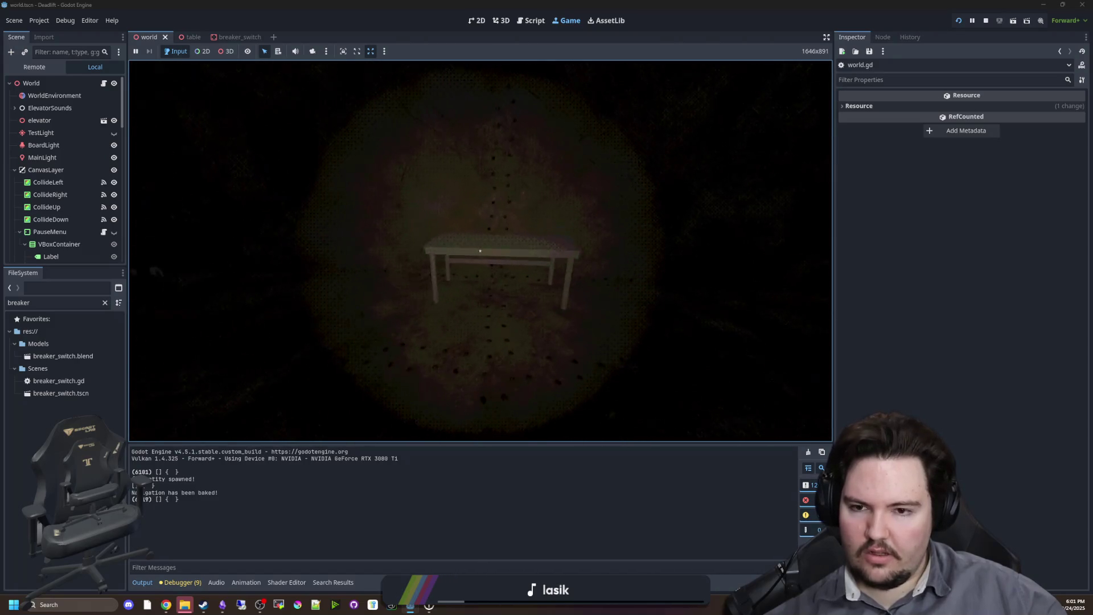
key("w")
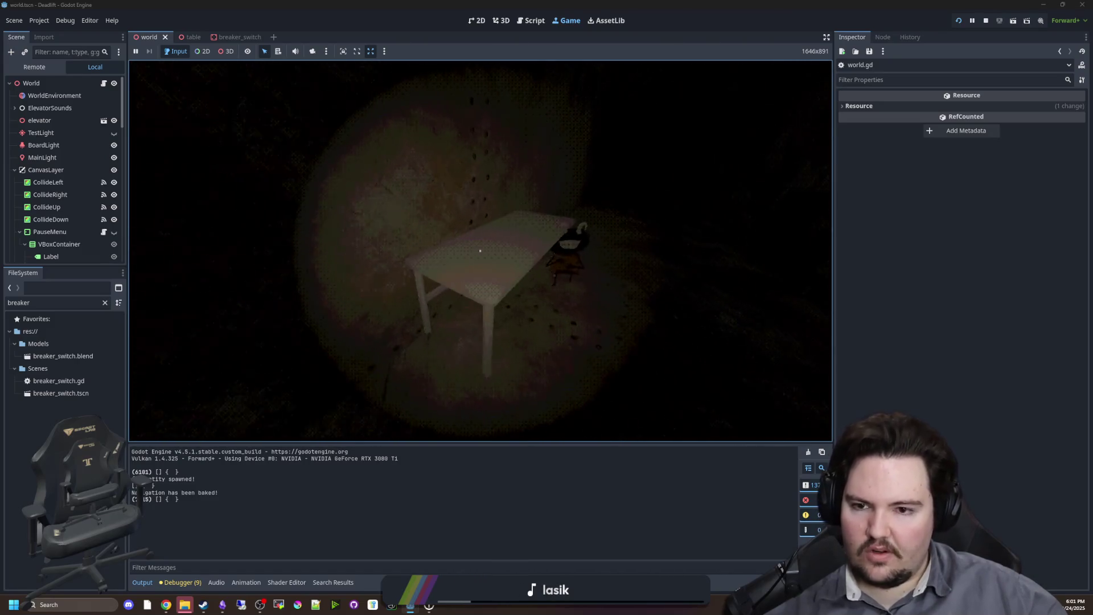
key("w")
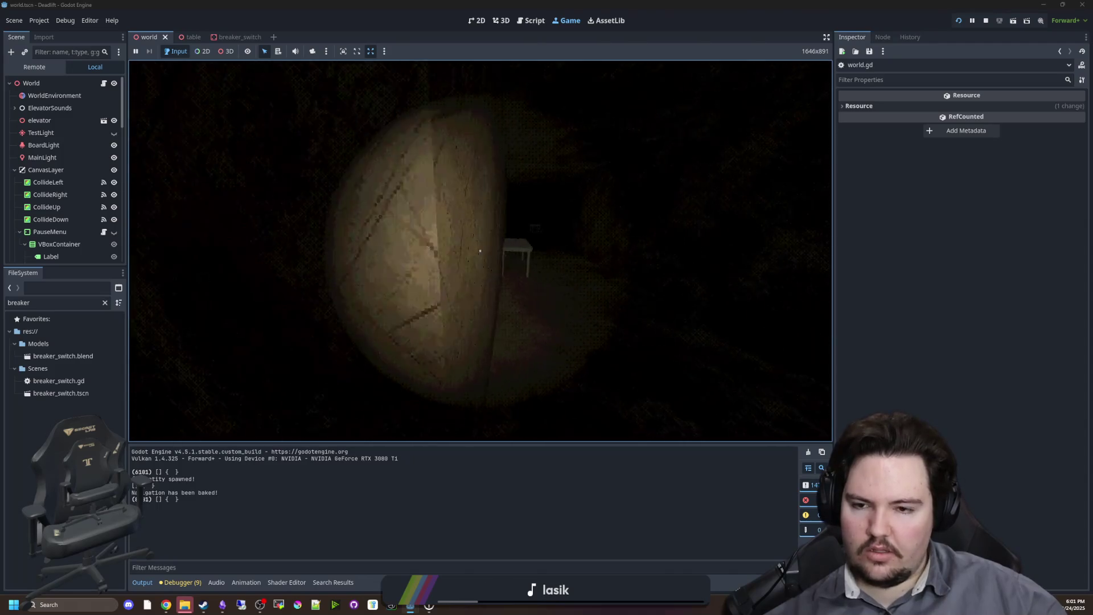
key("w")
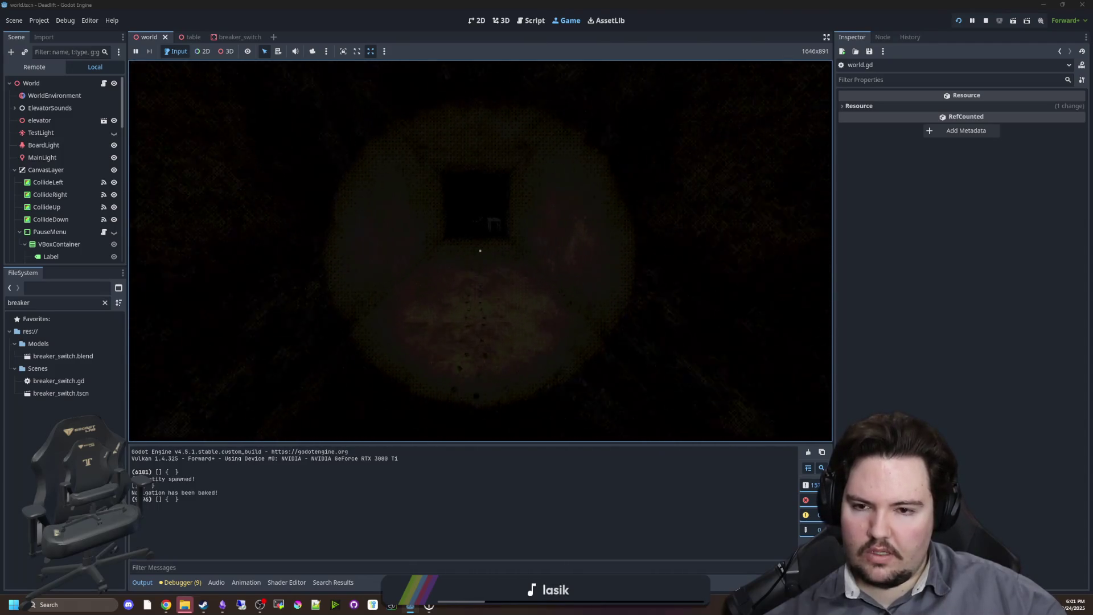
key("w")
key("w")
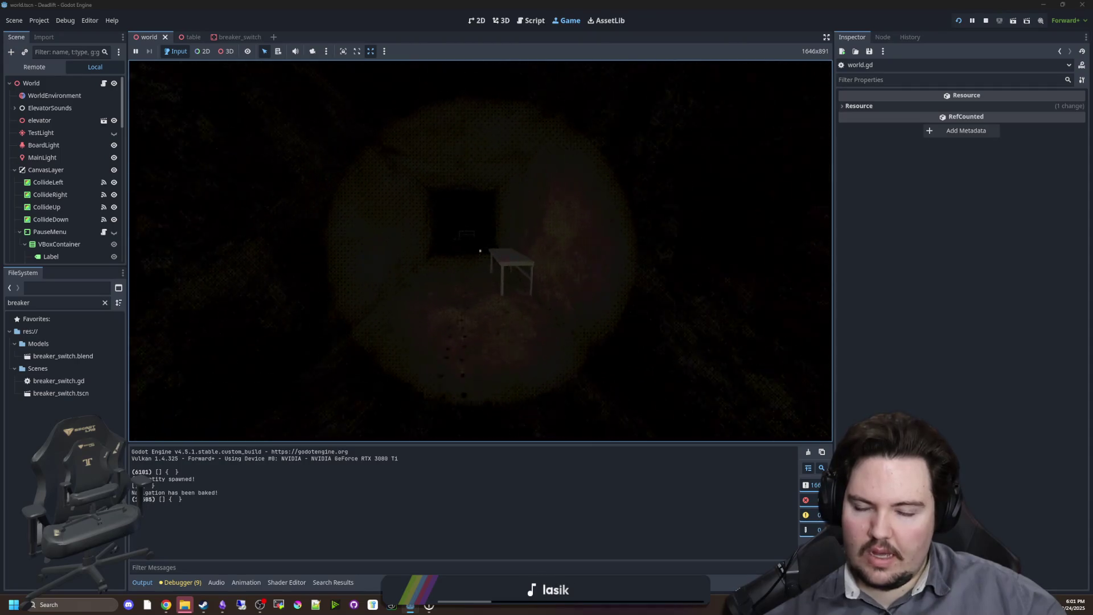
key("w")
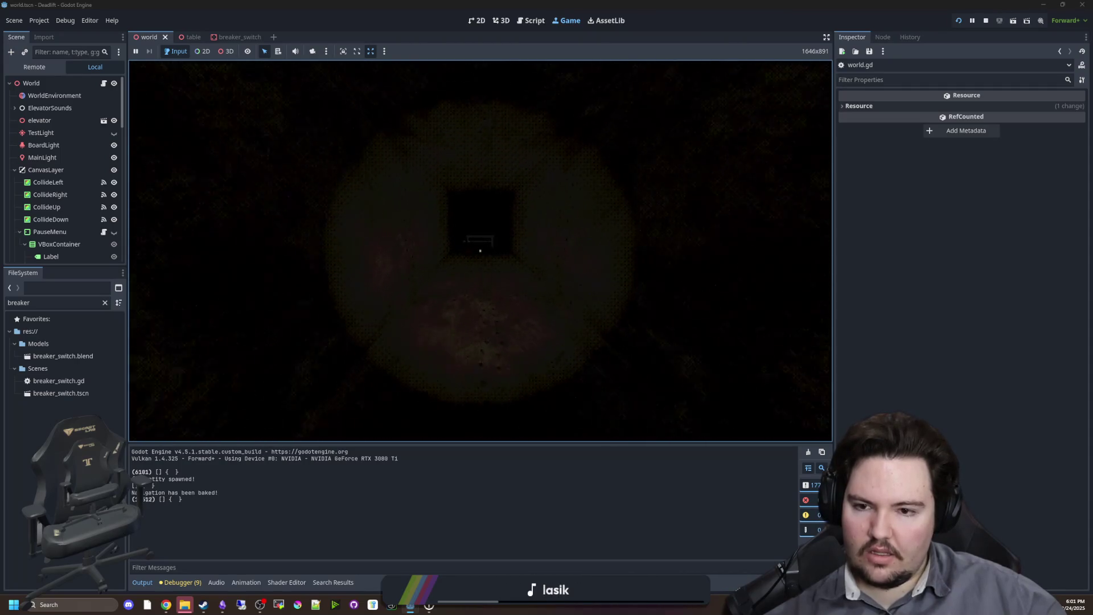
key("w")
key("w")
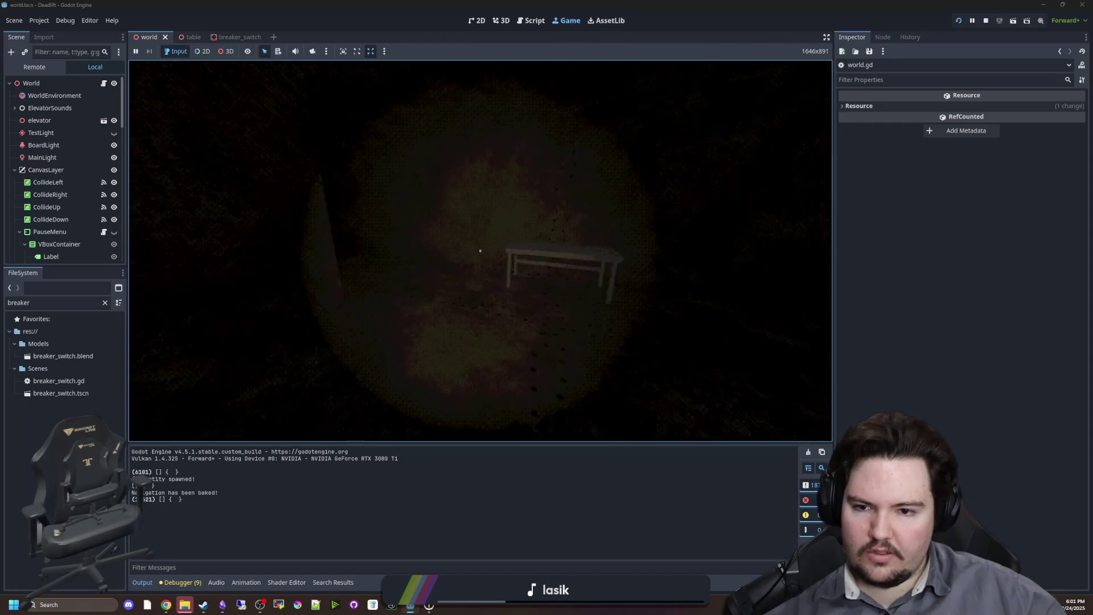
key("w")
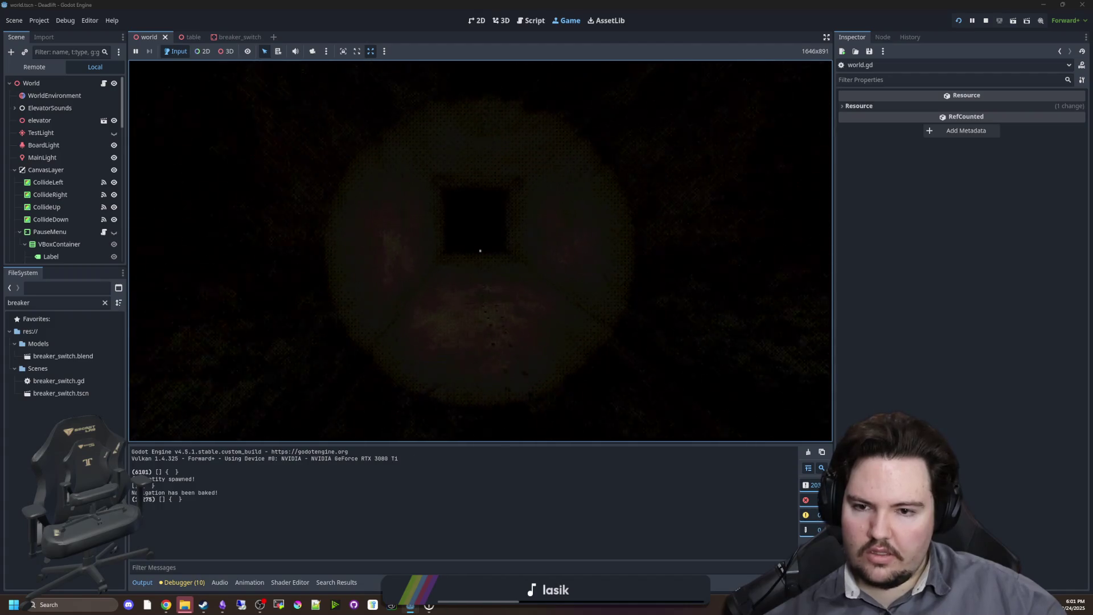
key("w")
key("w")
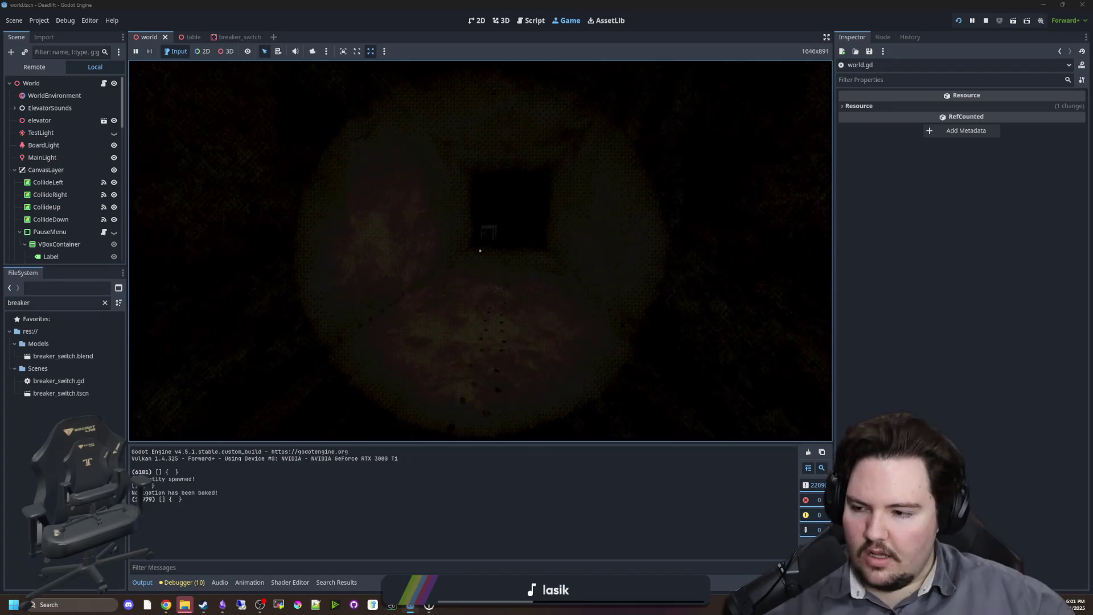
Launch Steam and log in with the existing profile.
key("super")
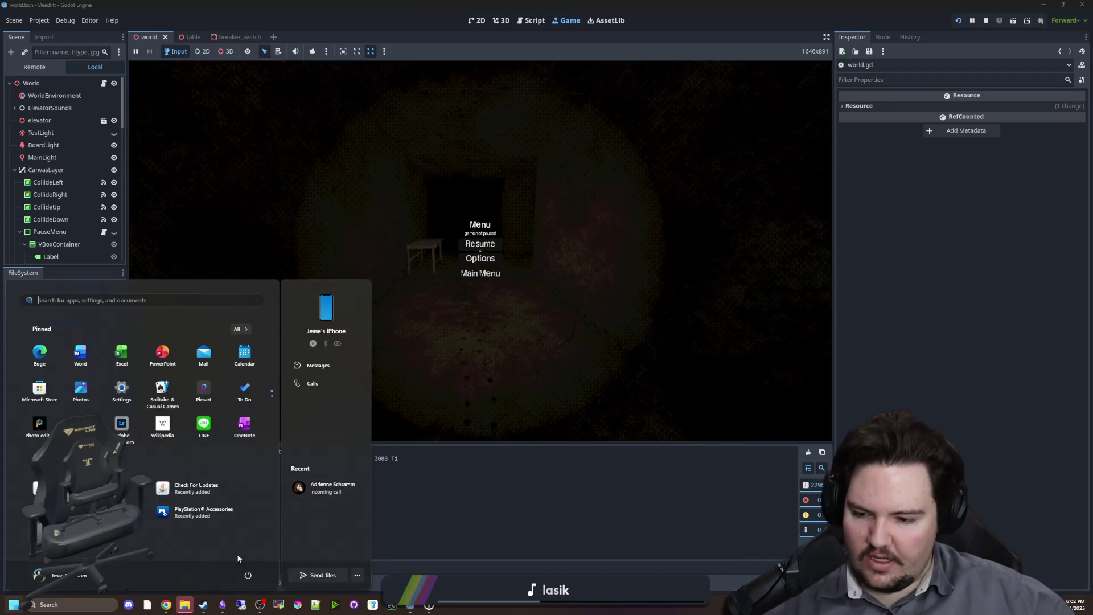
left_click(205, 605)
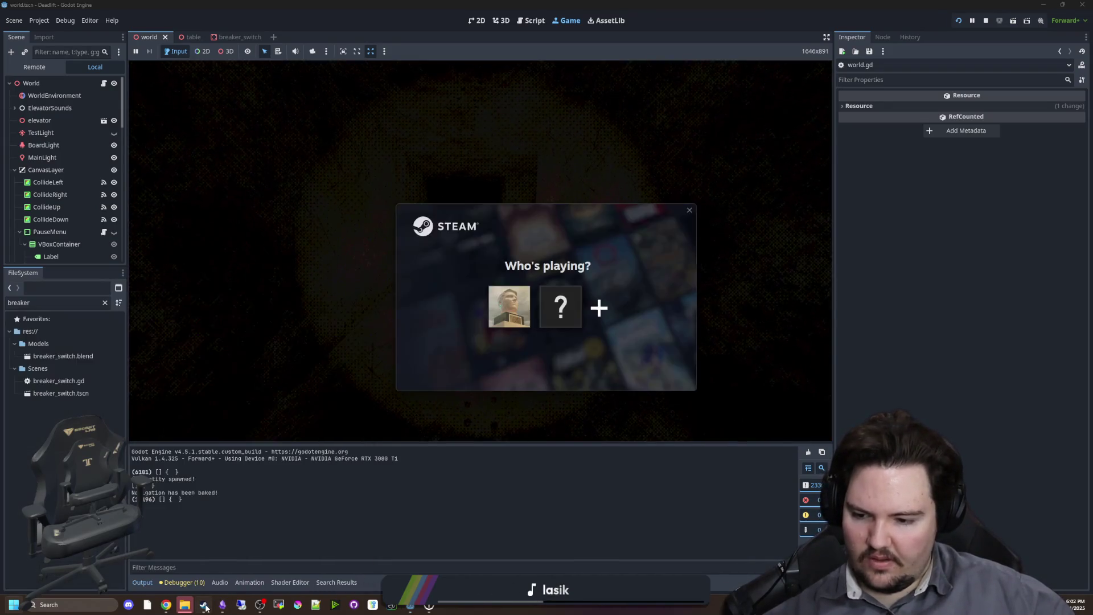
left_click(516, 300)
left_click(478, 242)
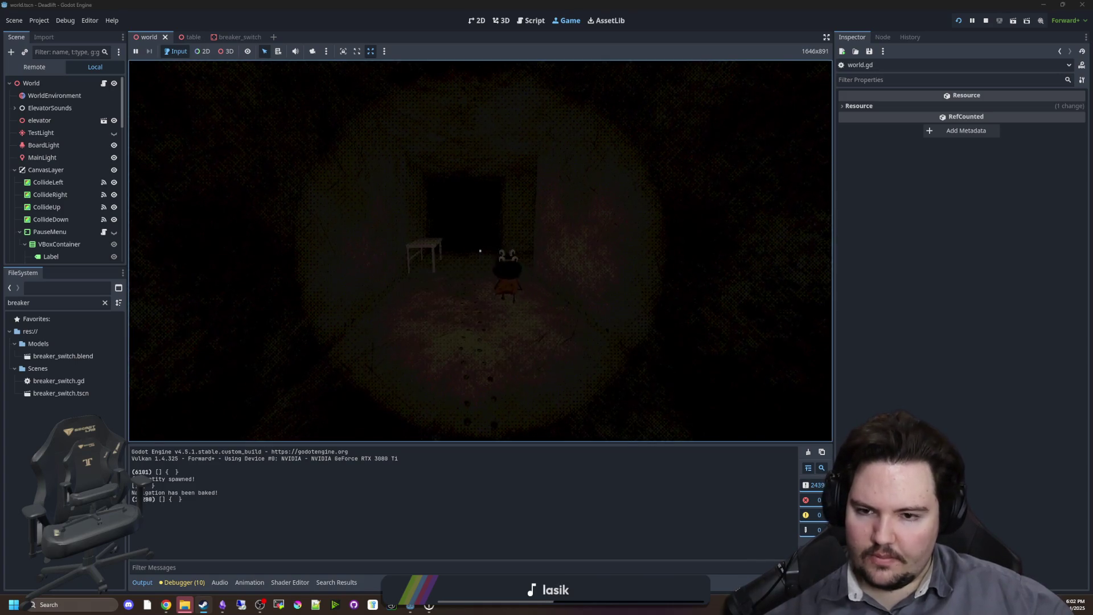
Walk up to another table, look around, then pause the game.
key("w")
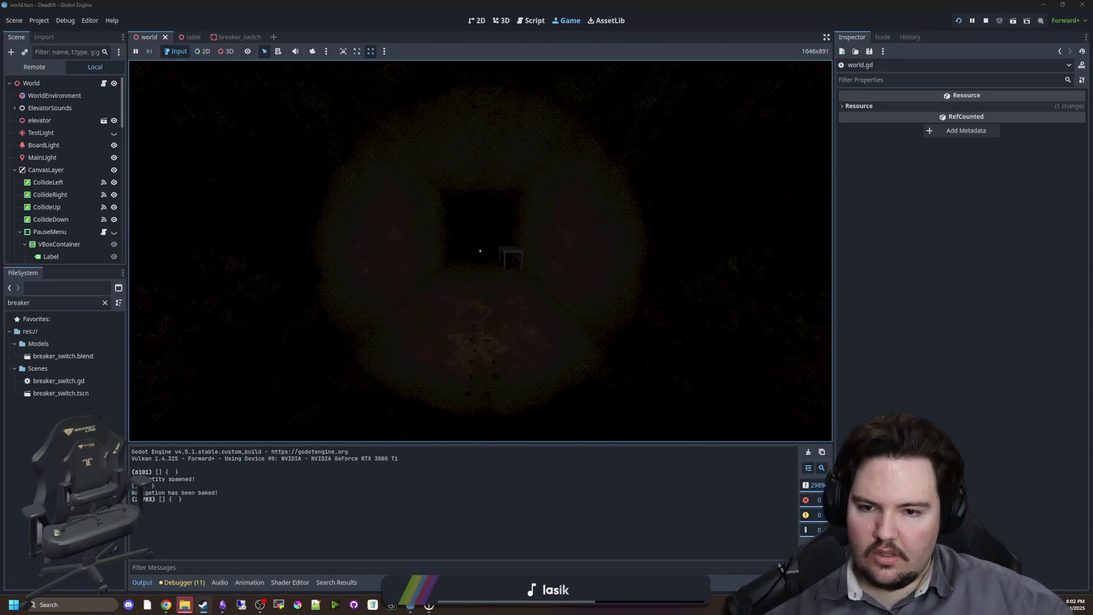
key("w")
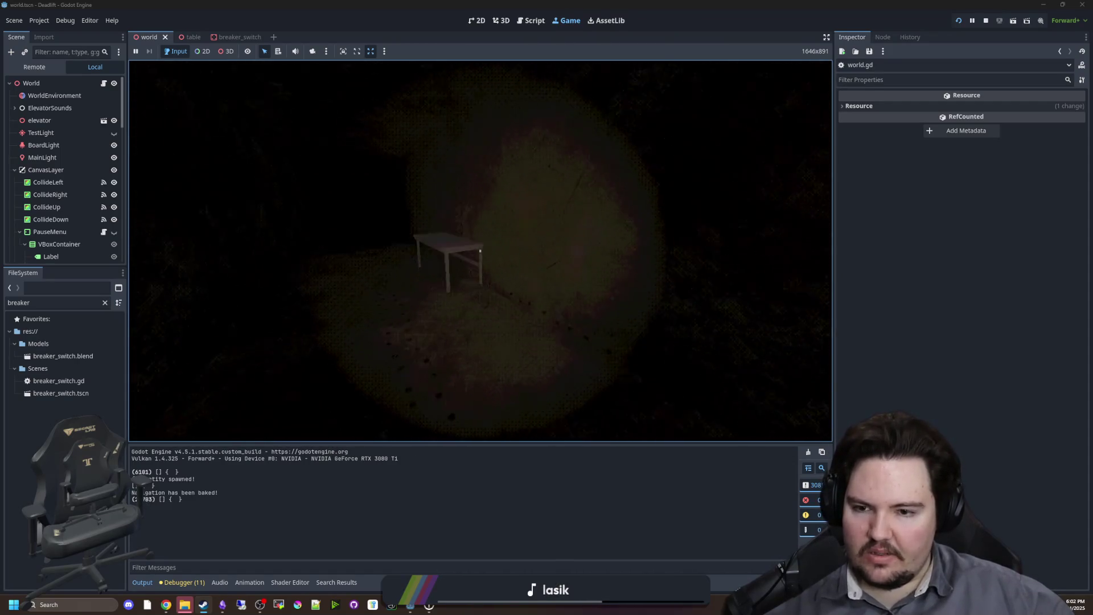
key("Escape")
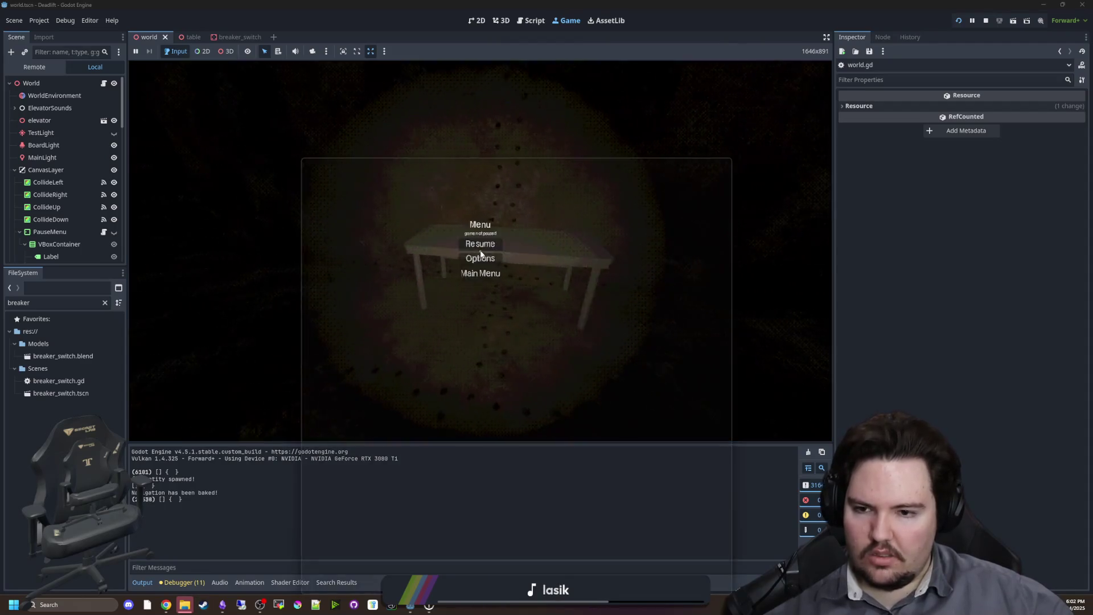
key("Escape")
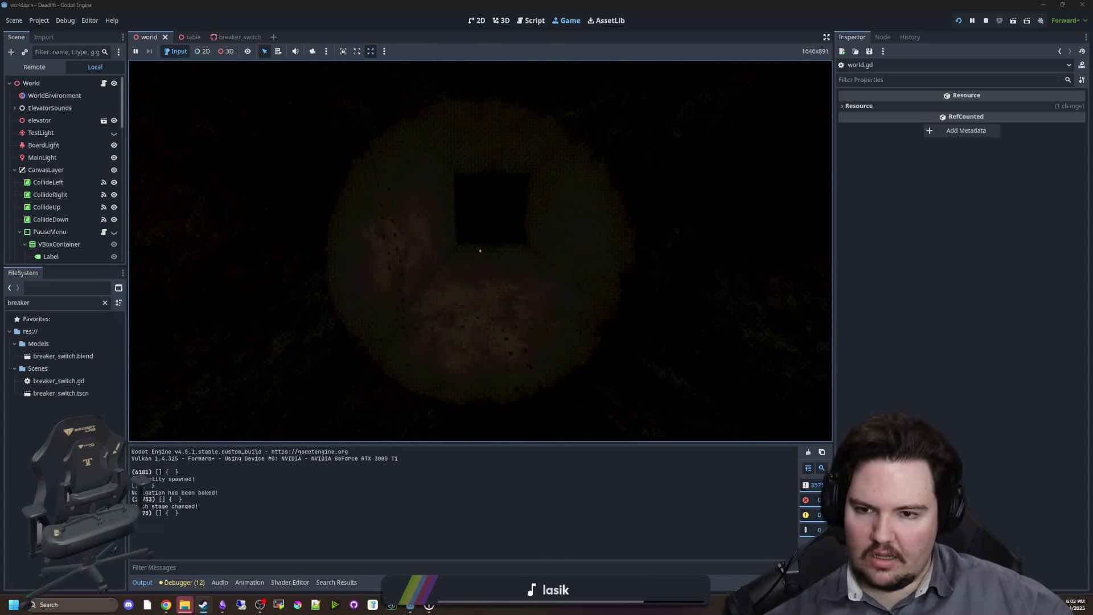
key("Escape")
left_click(232, 52)
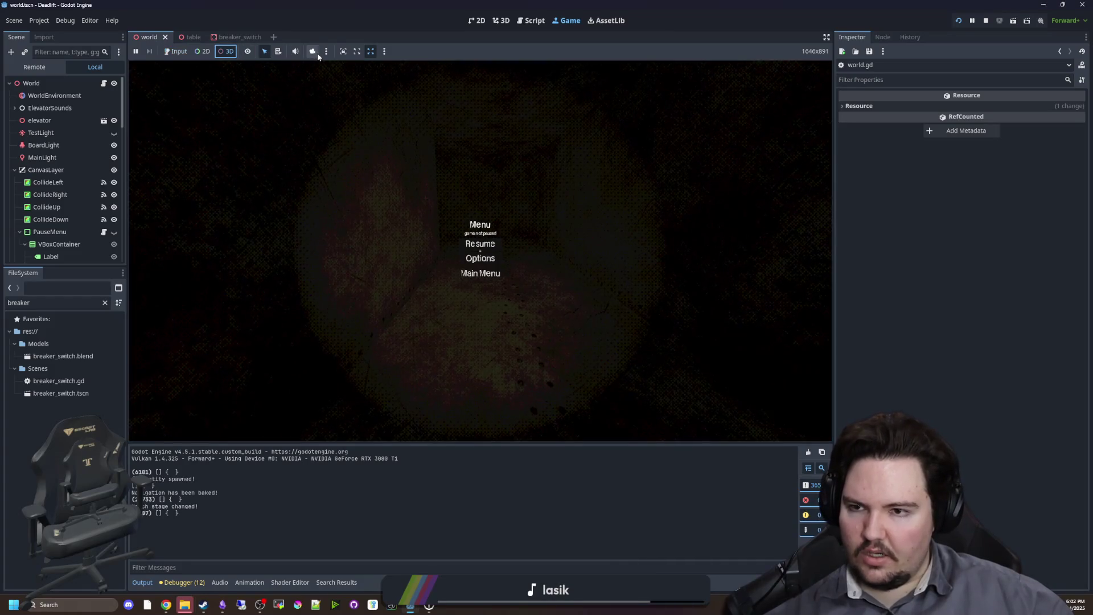
Zoom out over the maze with the free editor camera, then maximize the Steam window.
left_click(312, 51)
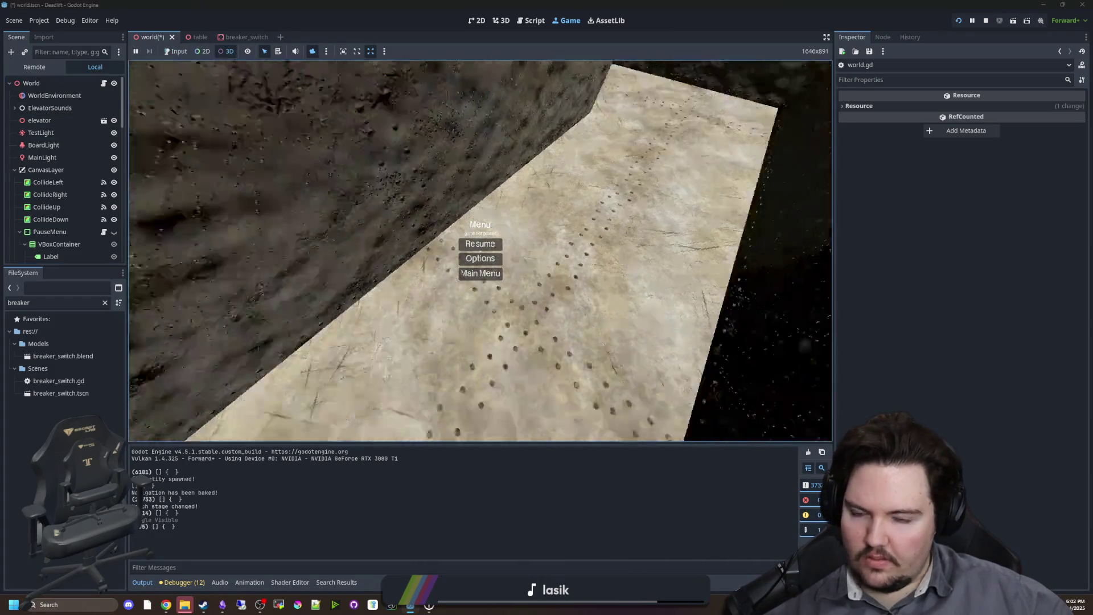
scroll(480, 251, "down", 5)
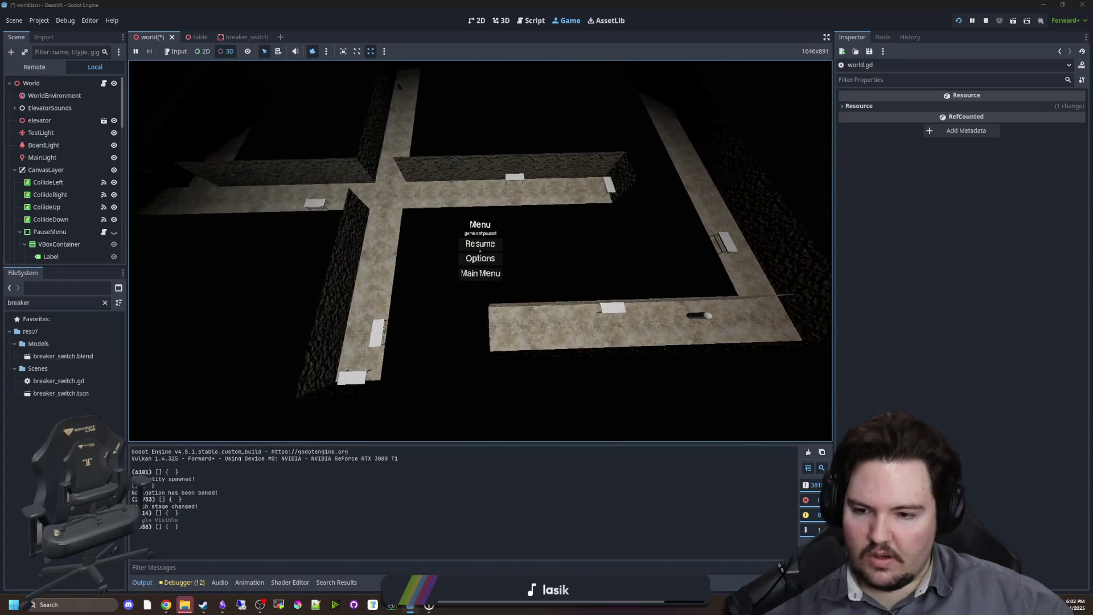
scroll(480, 251, "up", 5)
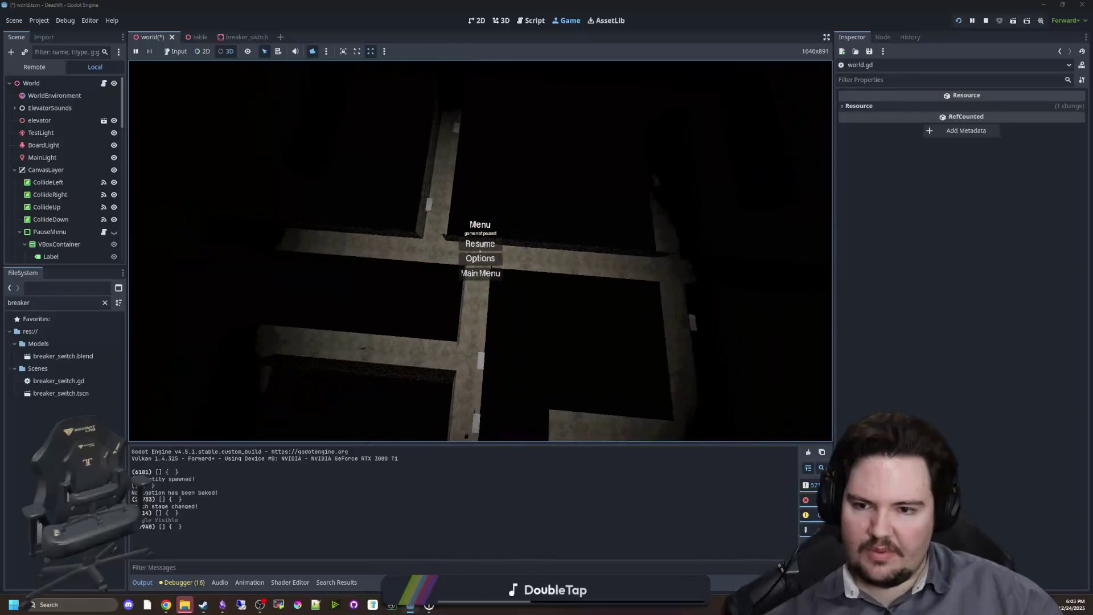
left_click(204, 605)
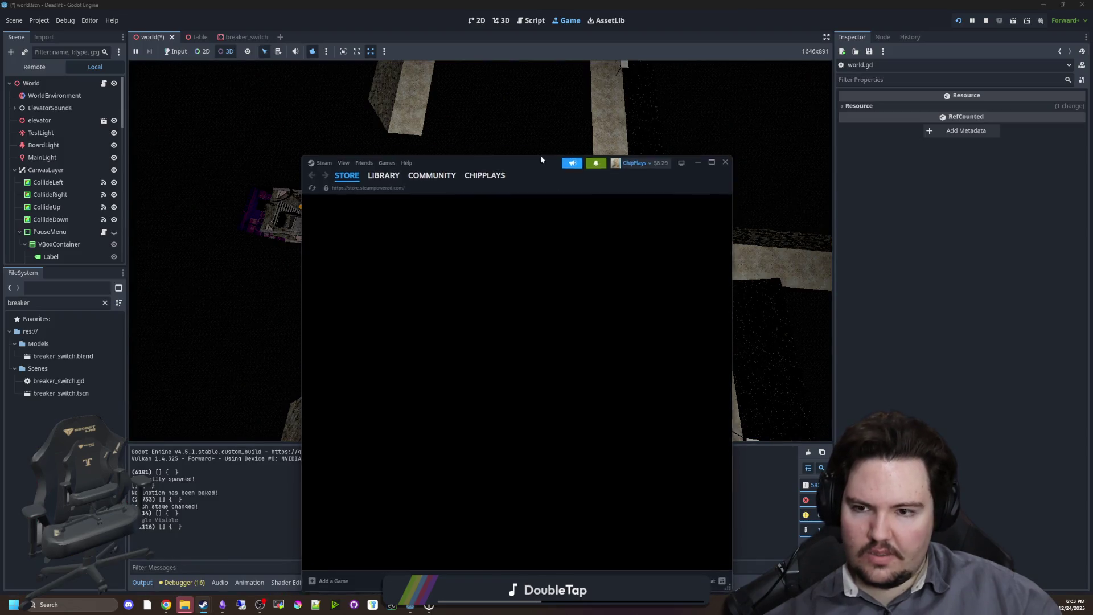
double_click(541, 160)
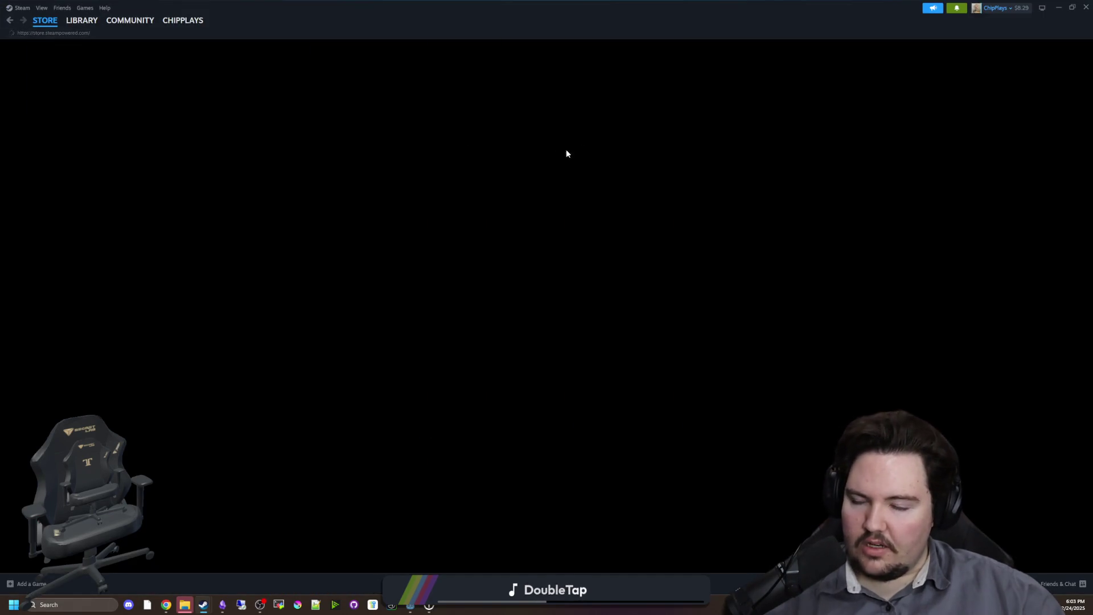
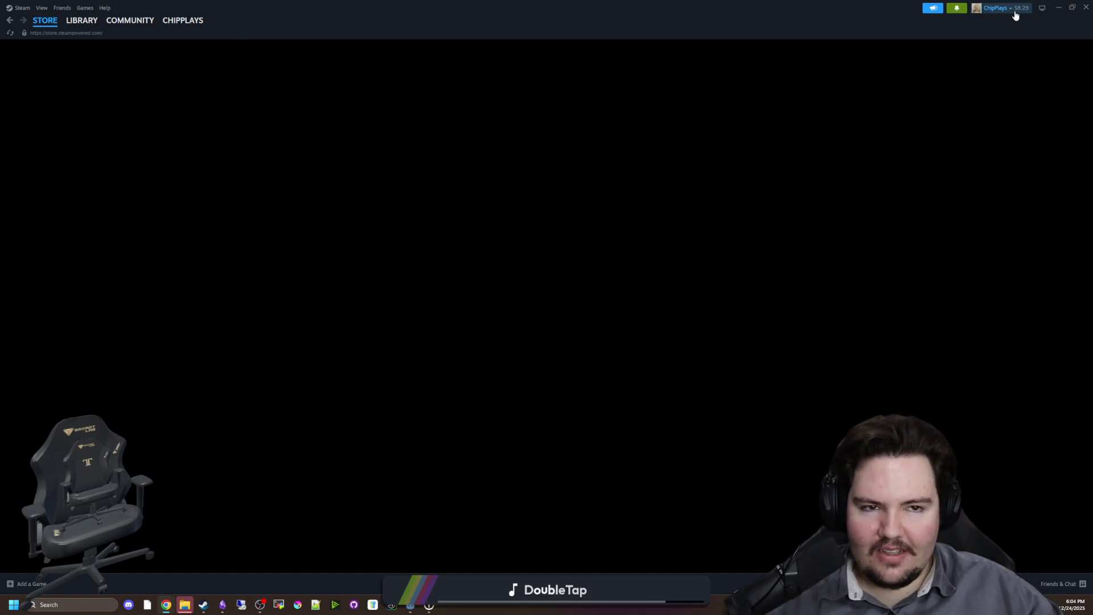
Move the Steam window aside, bring up the Deadlift game view, and stop the debug run.
double_click(330, 19)
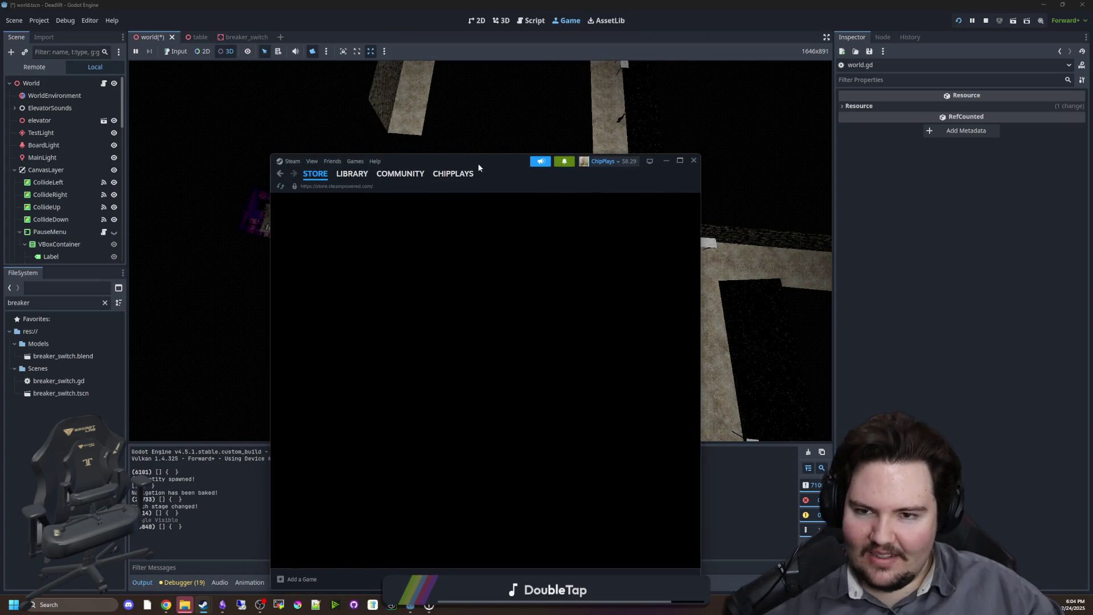
mouse_move(478, 167)
left_mouse_down()
mouse_move(591, 347)
mouse_move(371, 243)
left_mouse_up()
left_click(491, 250)
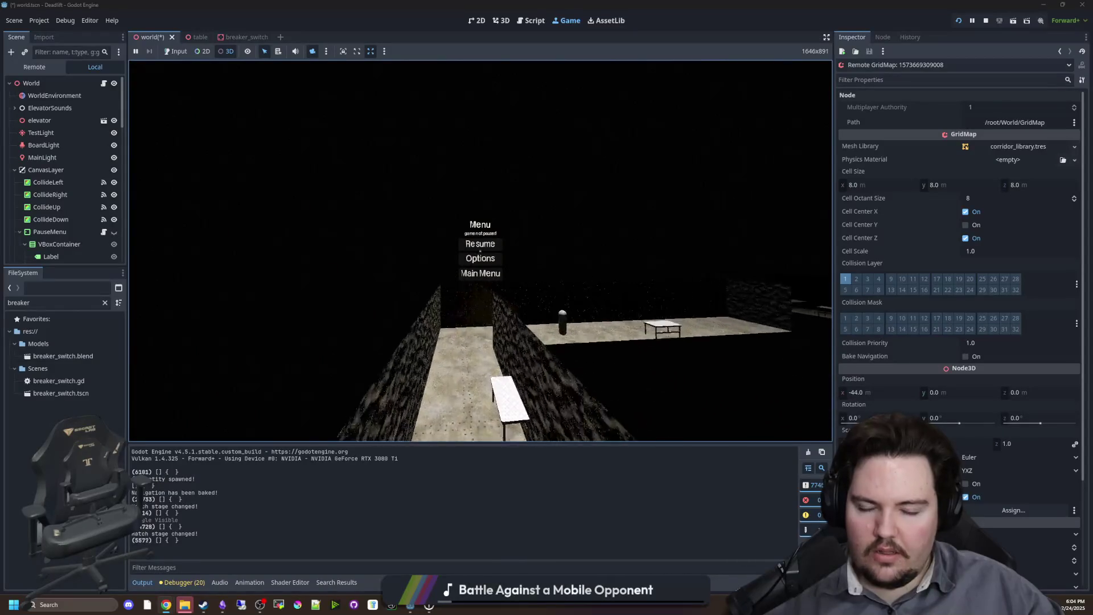
left_click(986, 20)
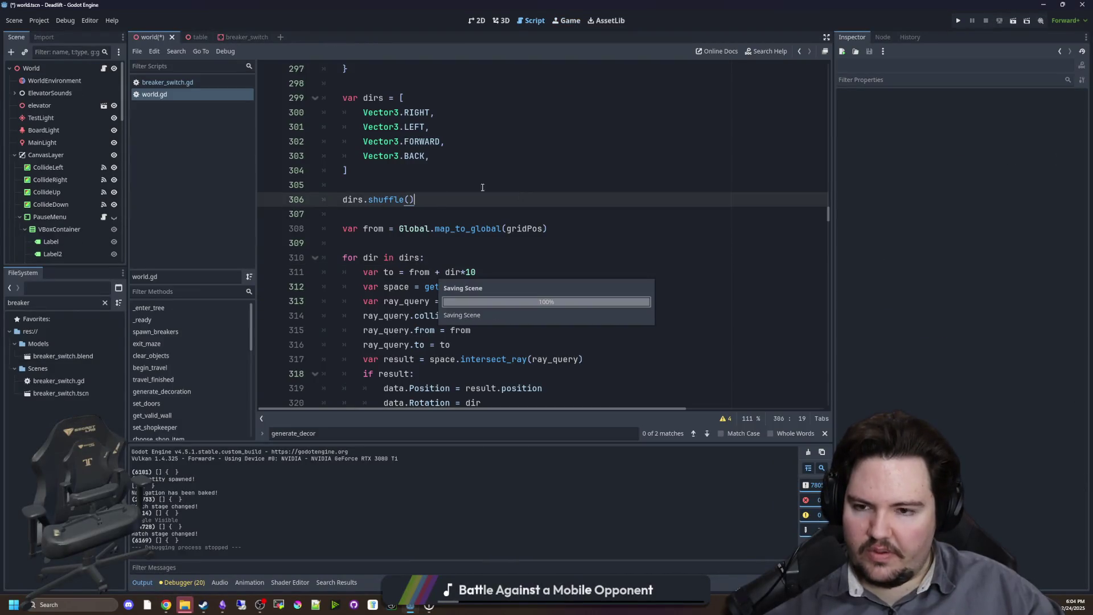
Find generate_item() in world.gd and copy the create_item declaration line.
scroll(513, 257, "up", 3)
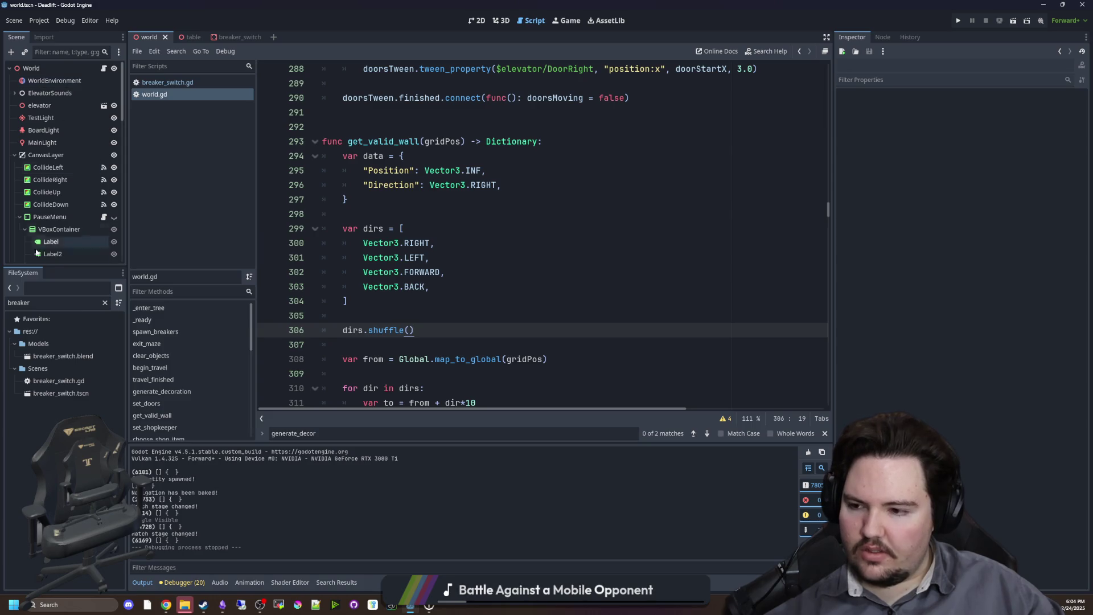
left_click(439, 205)
key("ctrl+f")
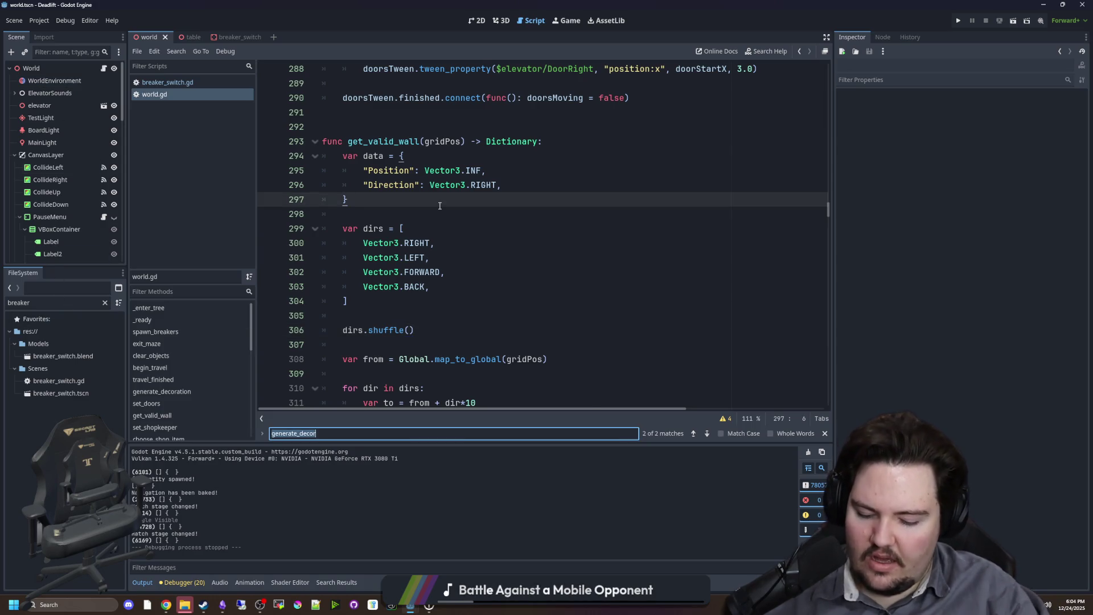
type("generate_item()")
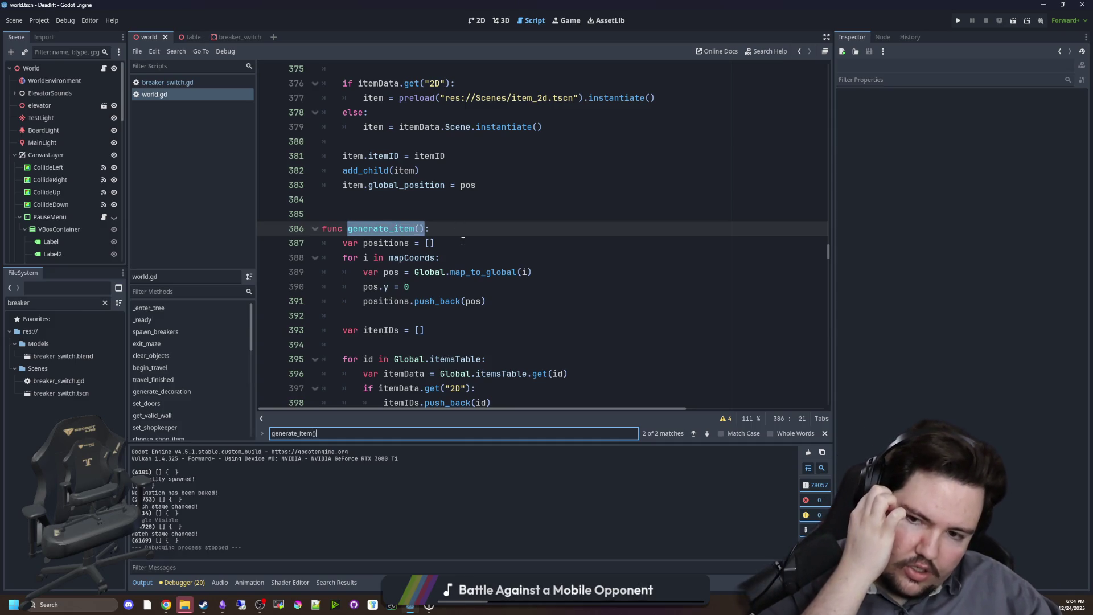
scroll(463, 241, "down", 6)
left_click(487, 234)
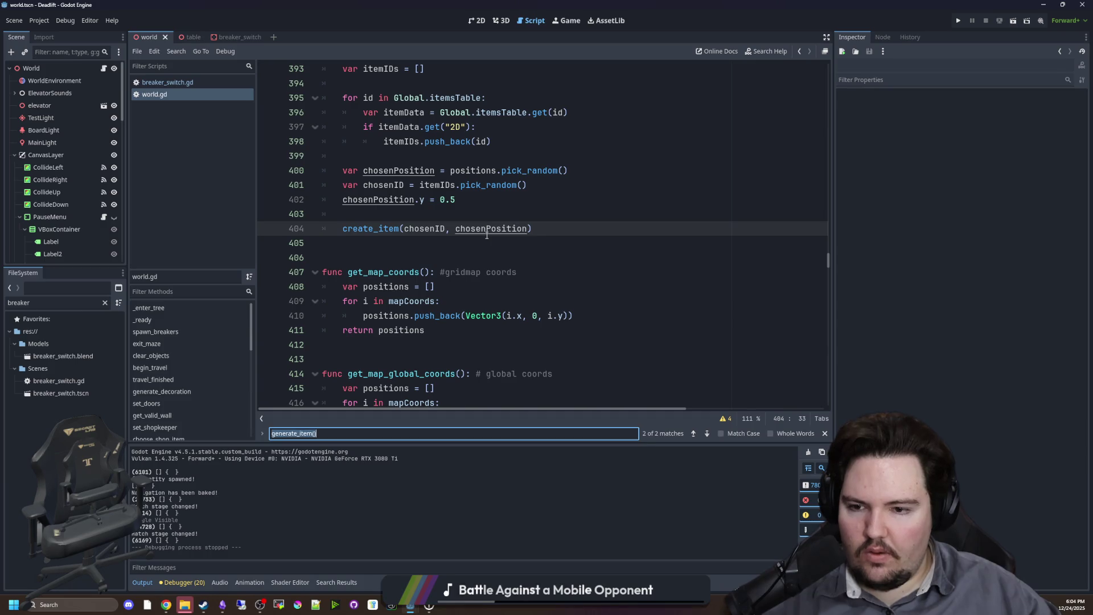
type("create_item")
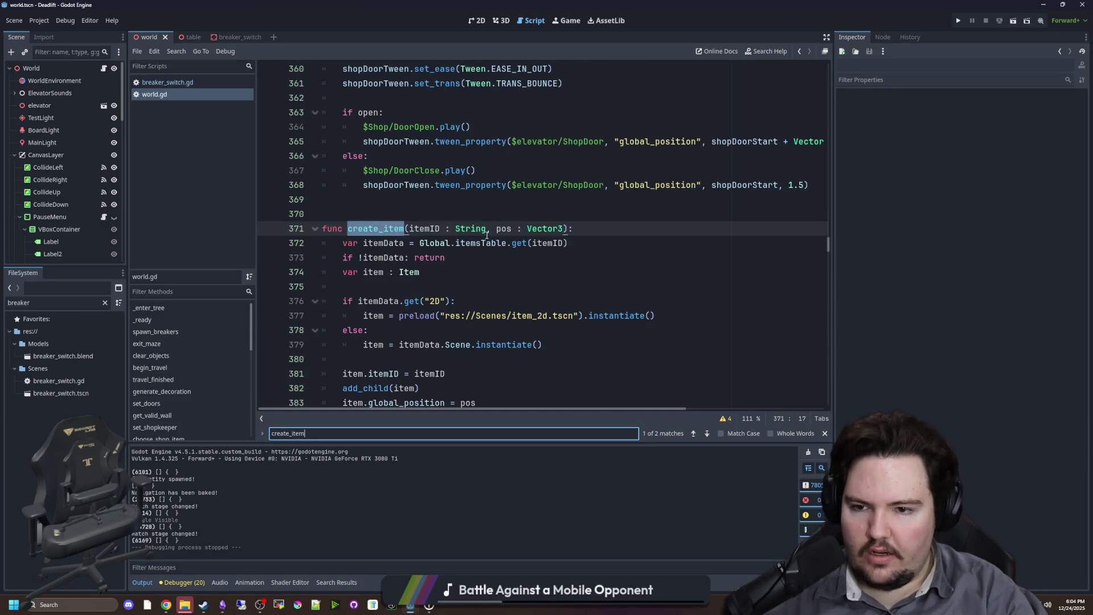
left_click_drag(574, 229, 318, 234)
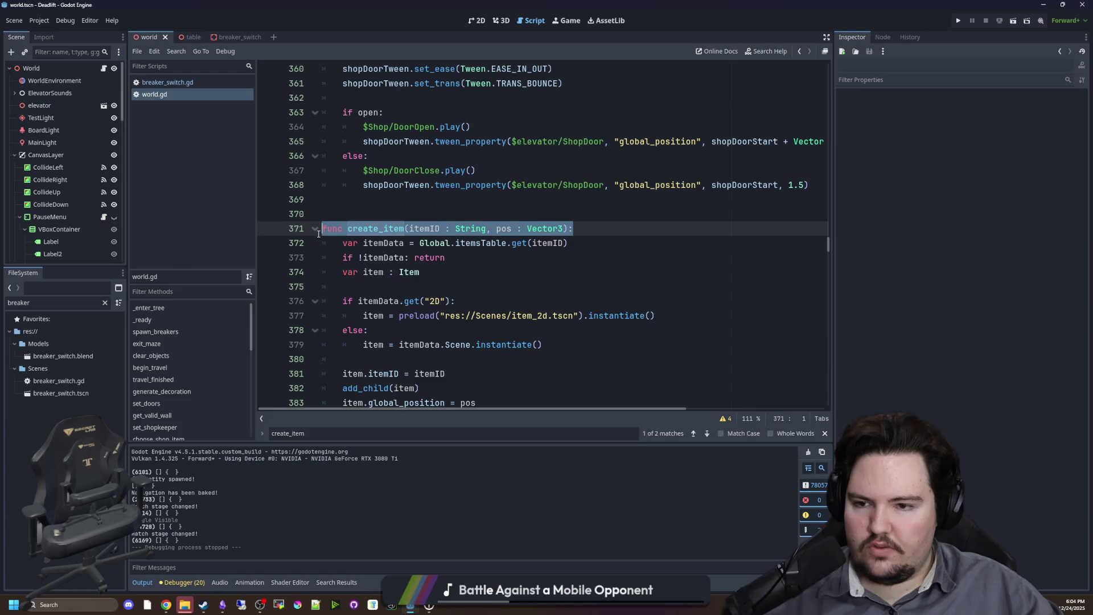
left_click(402, 218)
left_click_drag(615, 228, 320, 230)
key("ctrl+c")
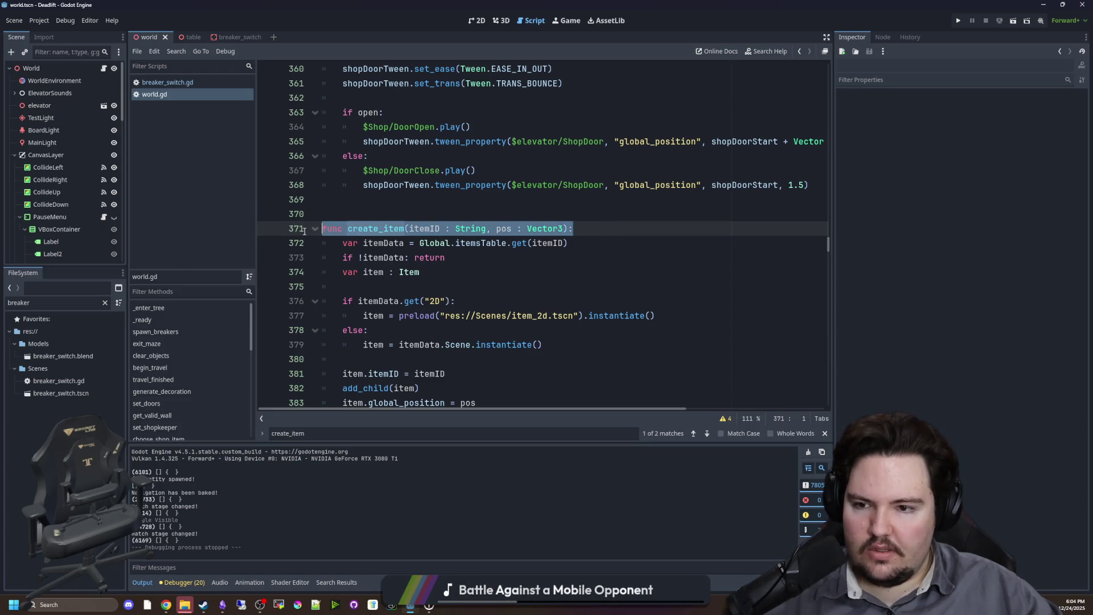
left_click(382, 214)
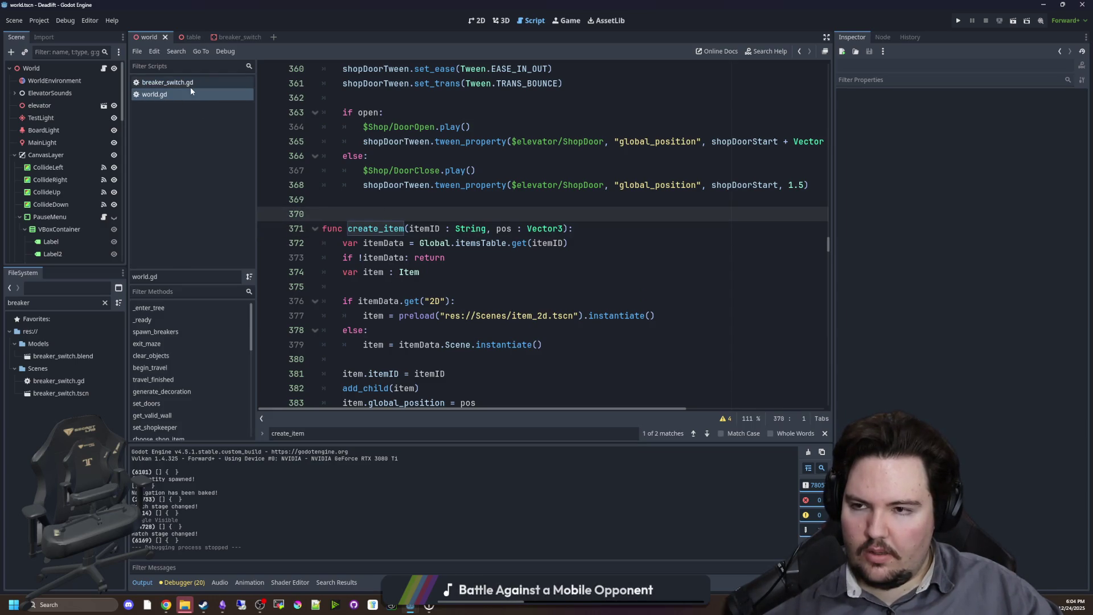
Add a new get_random_item() function returning String below generate_item.
key("ctrl+f")
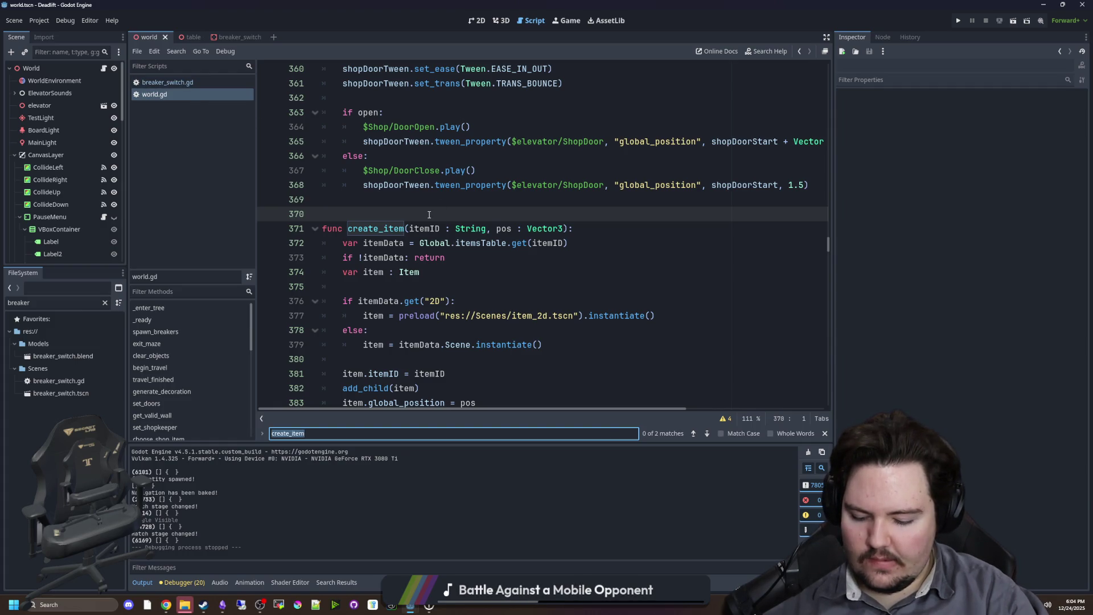
type("generate_item")
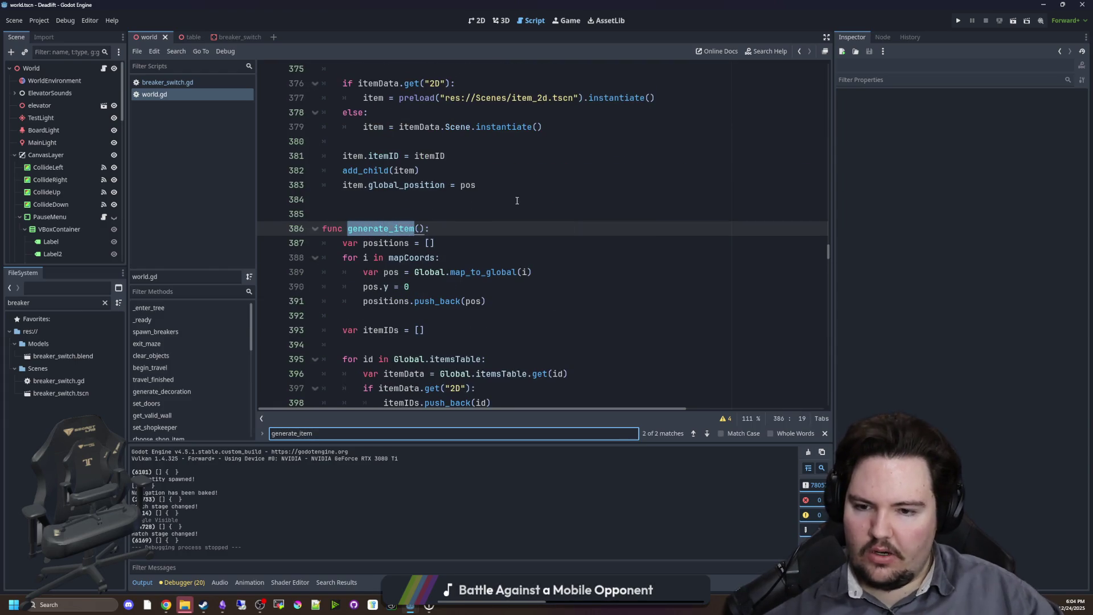
scroll(517, 200, "down", 3)
left_click_drag(495, 272, 309, 228)
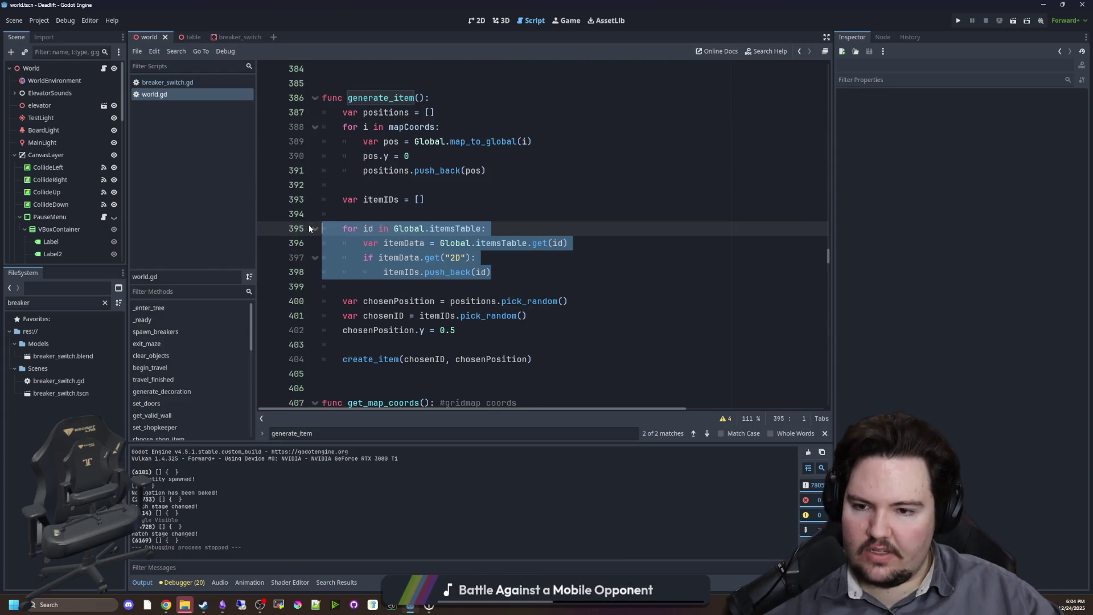
left_click(383, 201)
scroll(403, 226, "down", 3)
left_click(363, 246)
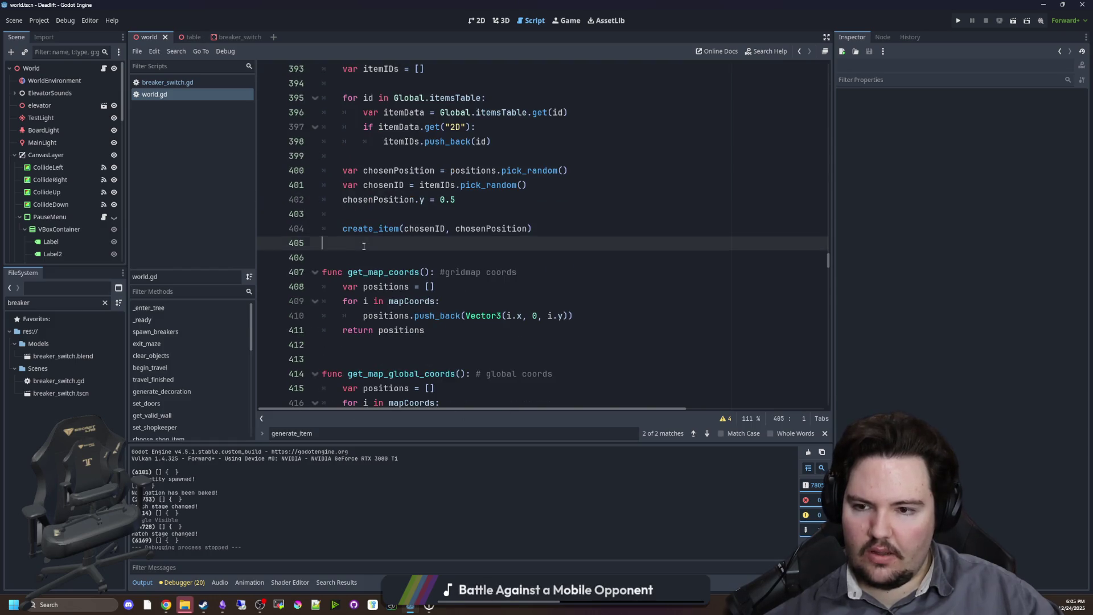
key("Return")
key("Return")
key("Return")
key("Up")
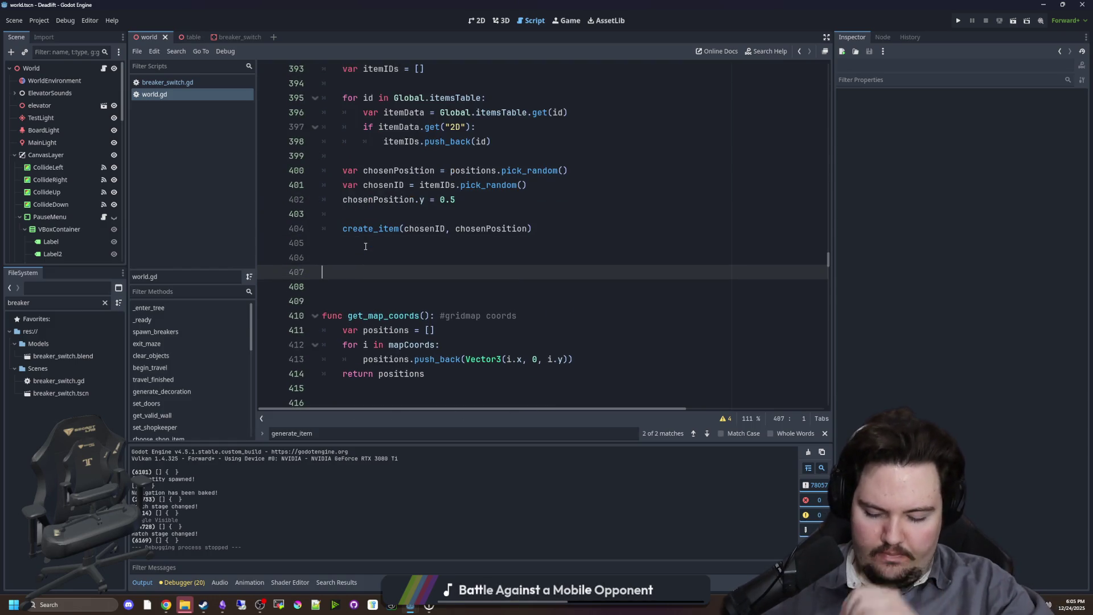
type("func get_rando")
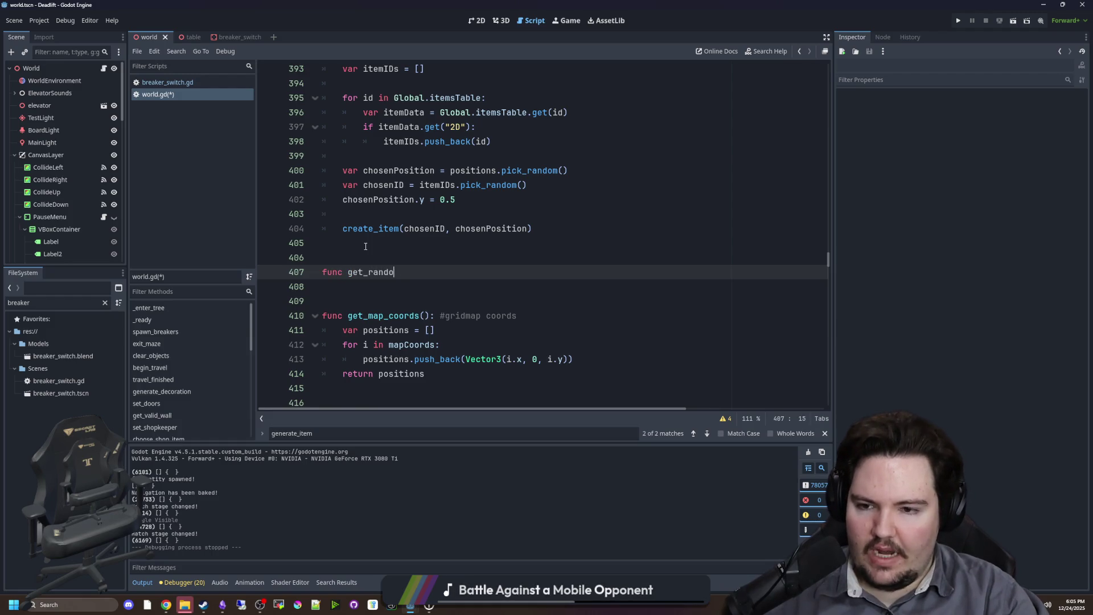
type("m_item():")
key("Return")
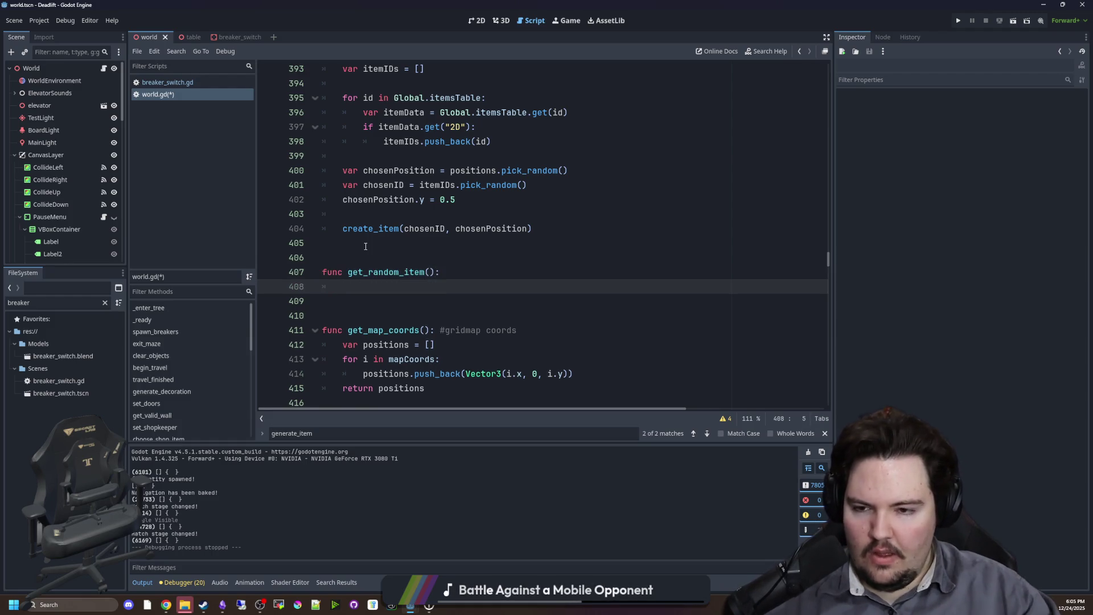
left_click(435, 277)
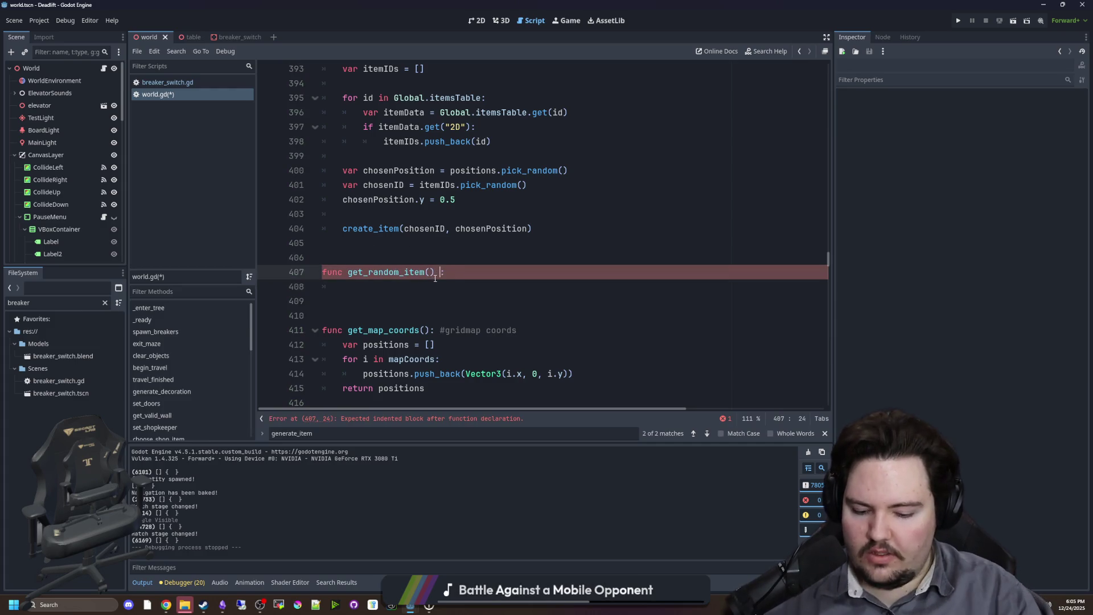
type("-> String")
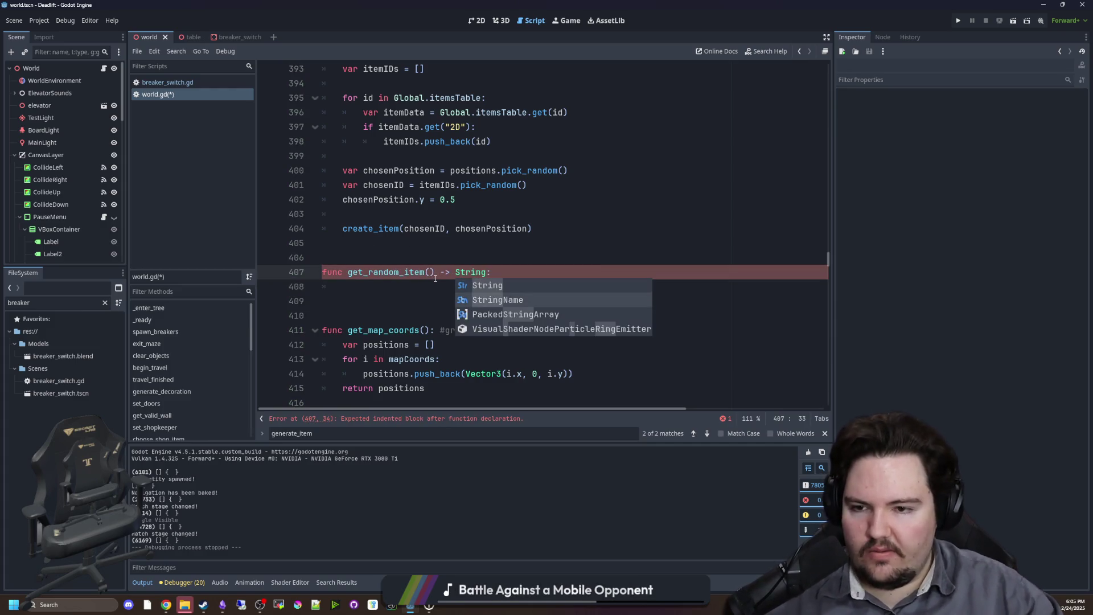
Move the itemIDs loop from generate_item into get_random_item, with a commented create_item reference line.
left_click(280, 263)
key("ctrl+v")
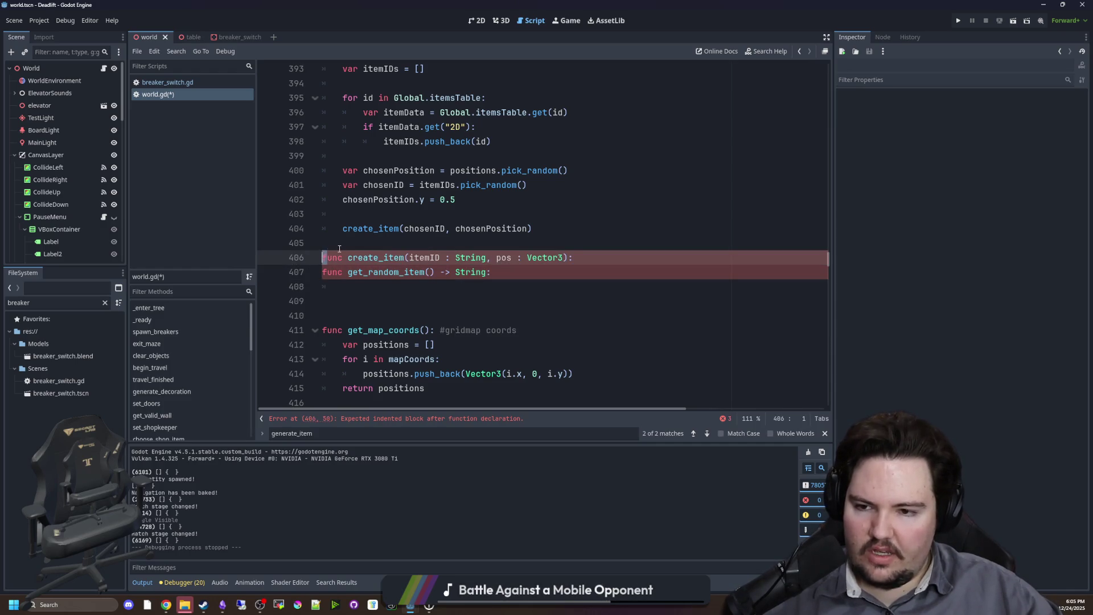
key("ctrl+k")
key("Up")
scroll(505, 261, "up", 3)
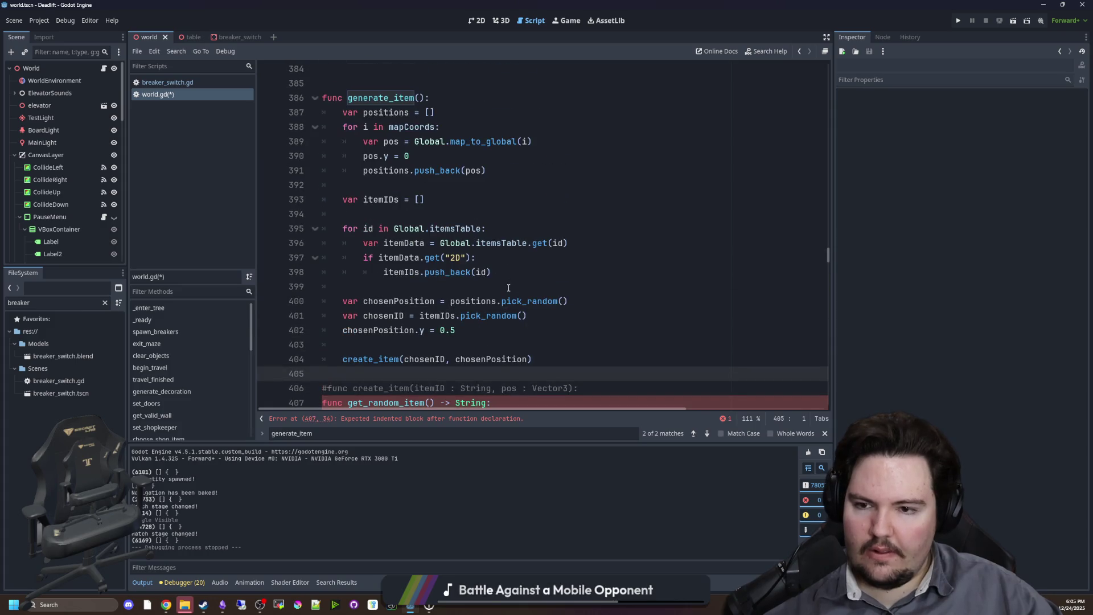
left_click_drag(509, 287, 278, 193)
key("ctrl+c")
key("BackSpace")
scroll(371, 275, "down", 2)
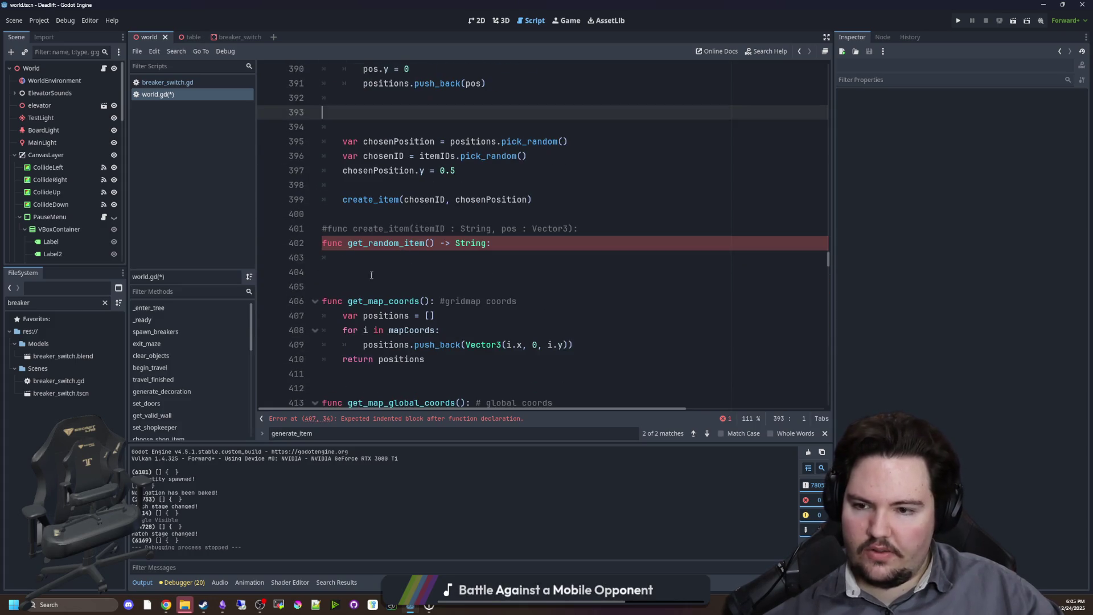
left_click(366, 260)
key("ctrl+v")
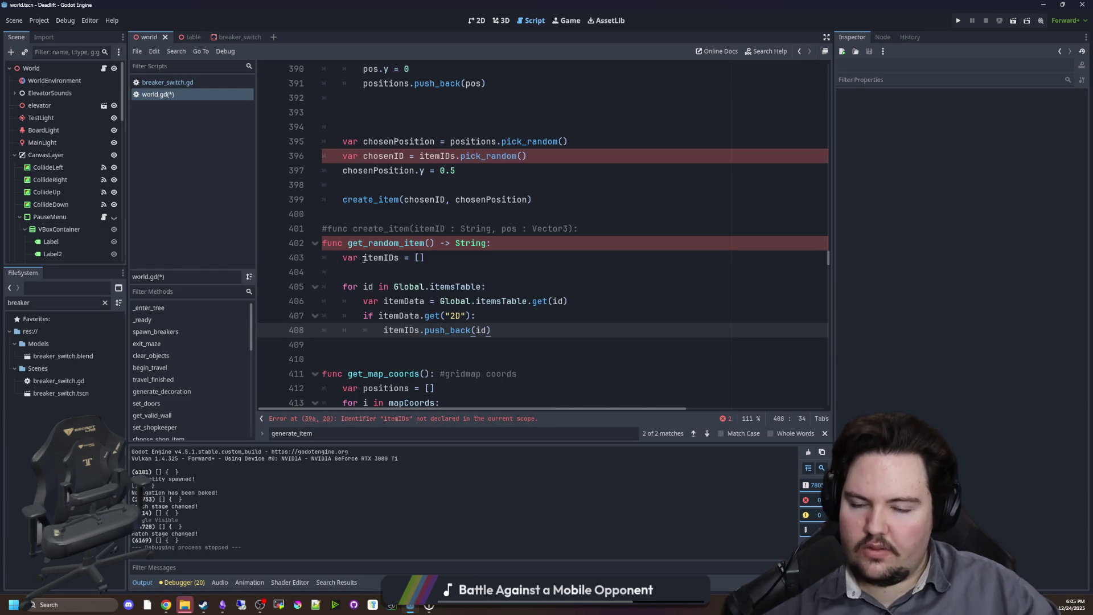
left_click(366, 271)
key("BackSpace")
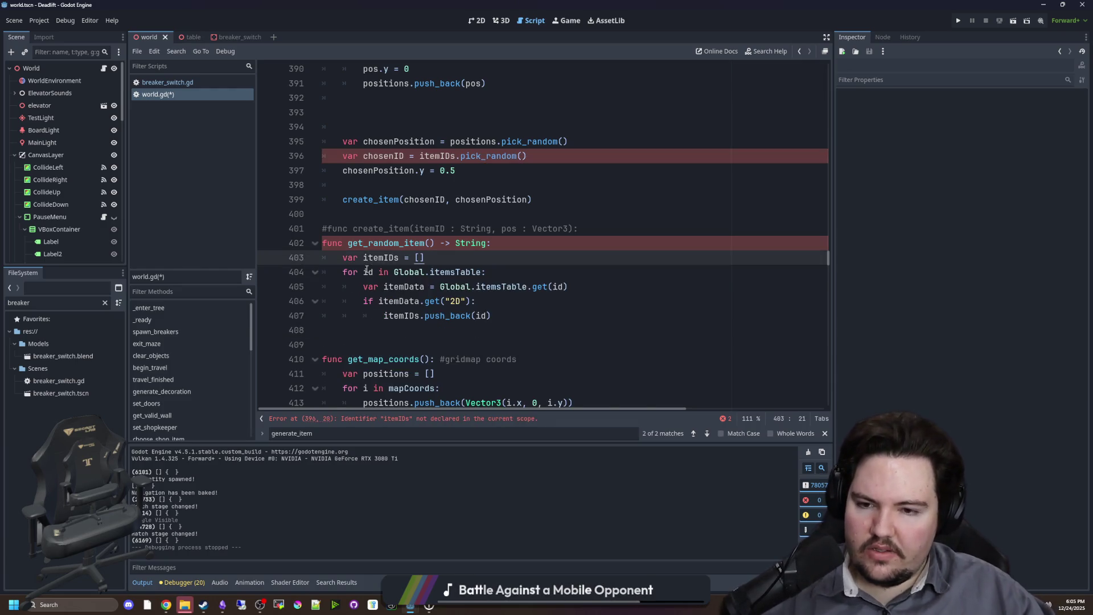
Make get_random_item end by returning itemIDs.pick_random().
left_click(496, 311)
key("Return")
key("BackSpace")
key("Return")
type("return itemIDS")
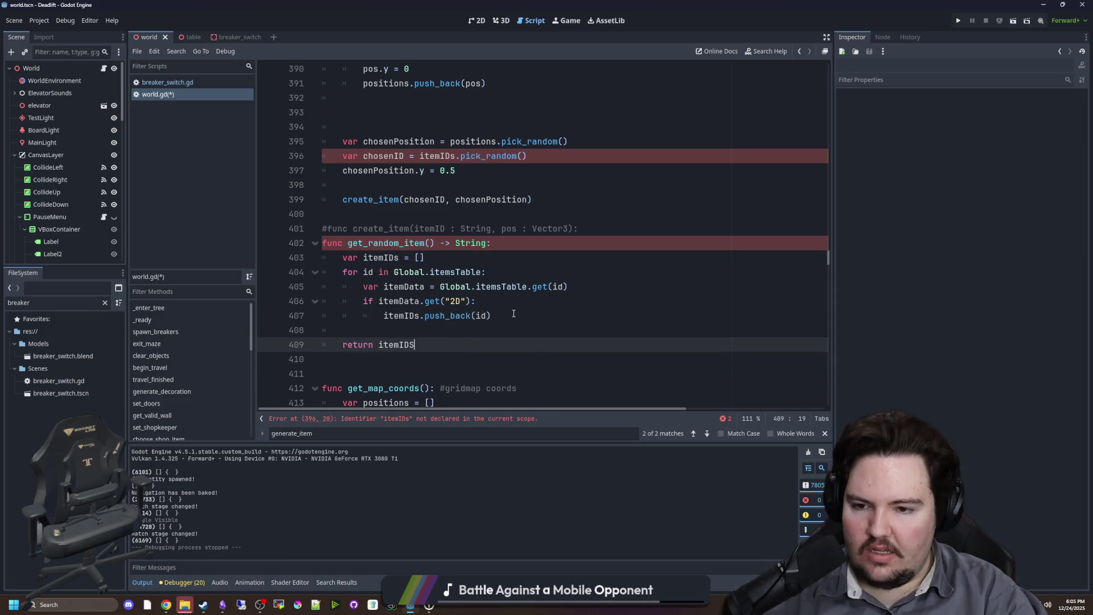
key("BackSpace")
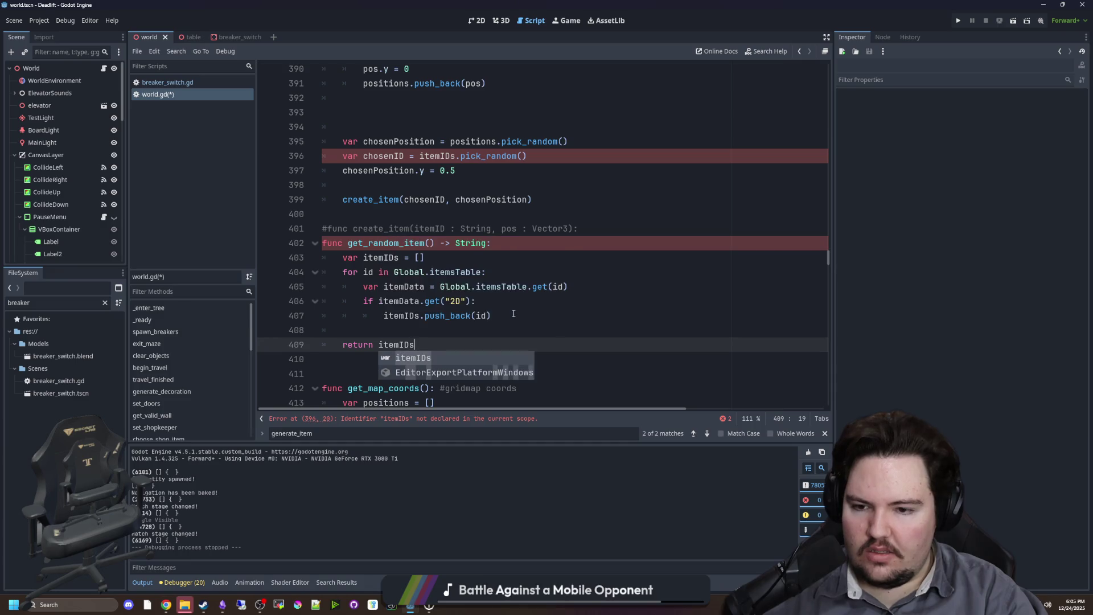
type("s.pick_r")
key("Return")
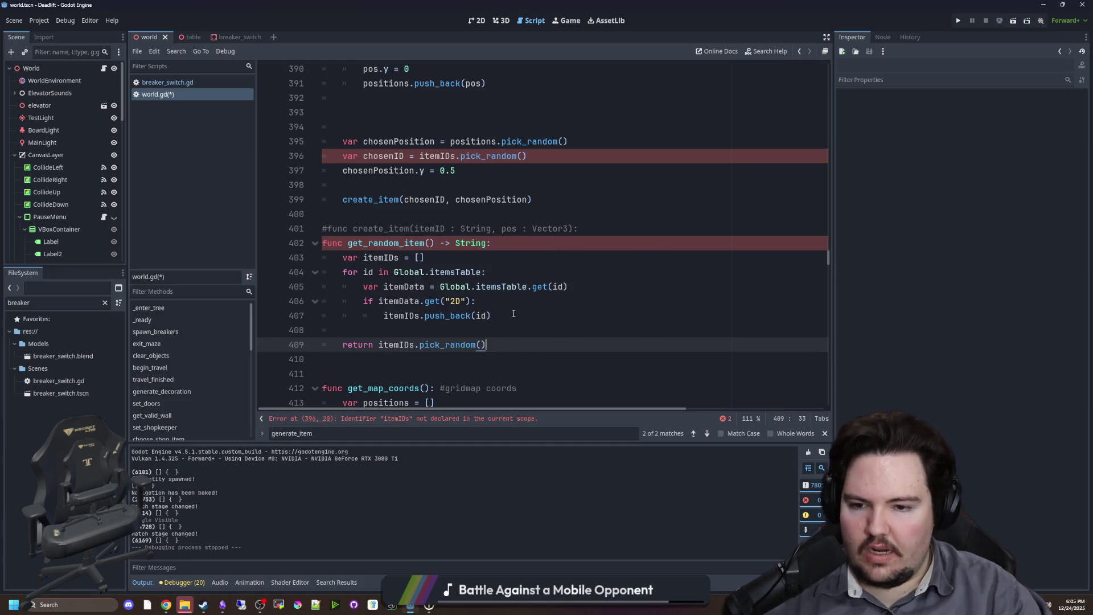
Use get_random_item() for the item ID on line 396 and remove the extra blank lines.
scroll(504, 303, "up", 4)
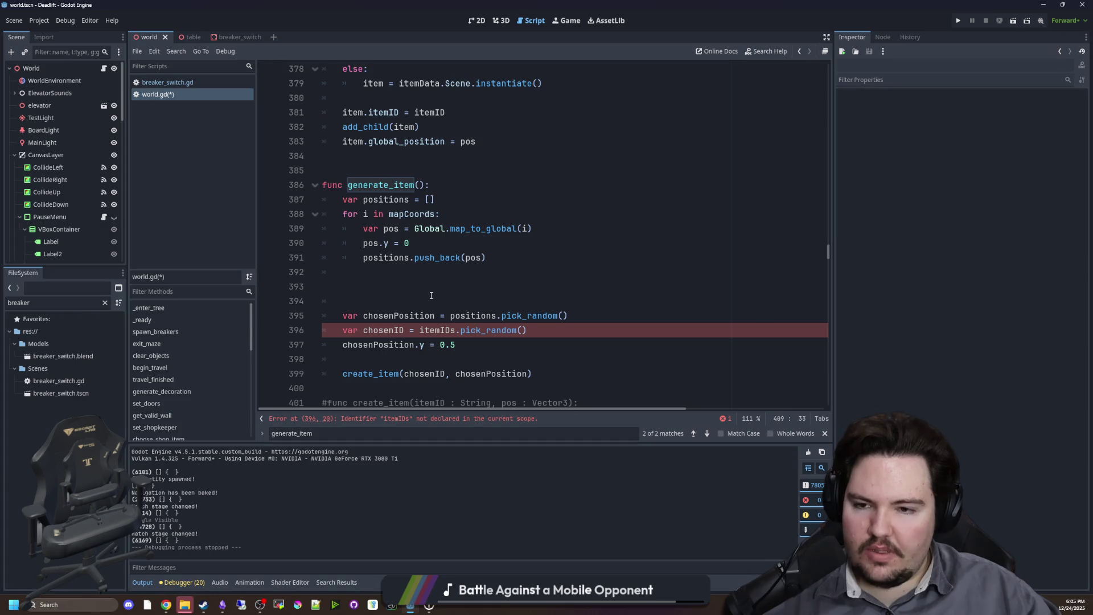
left_click(409, 303)
left_click(405, 289)
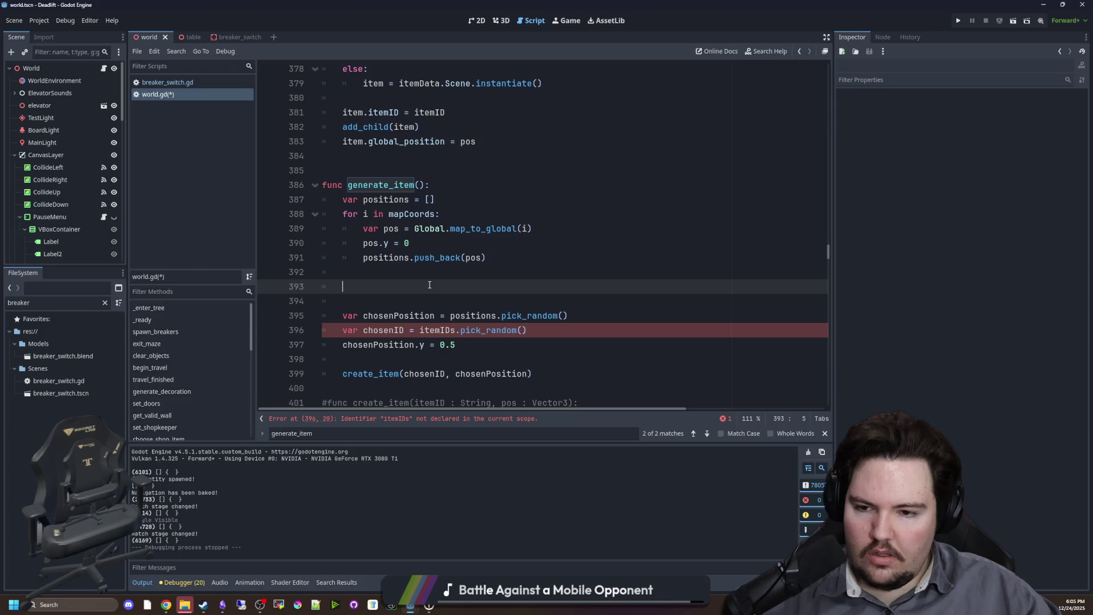
left_click_drag(529, 330, 420, 330)
scroll(458, 307, "down", 2)
type("get_ra")
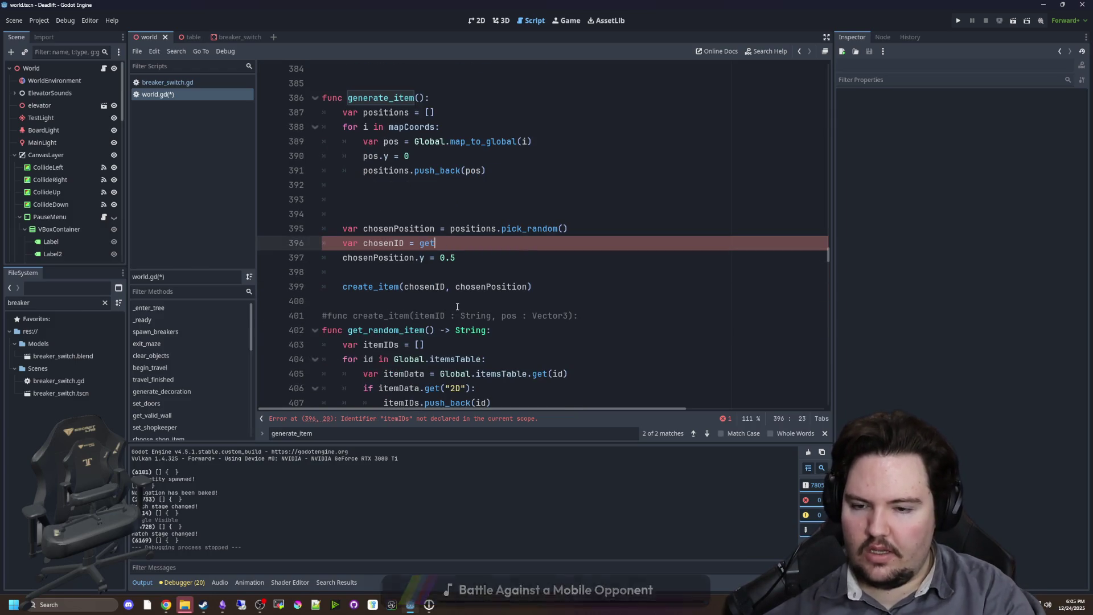
key("Return")
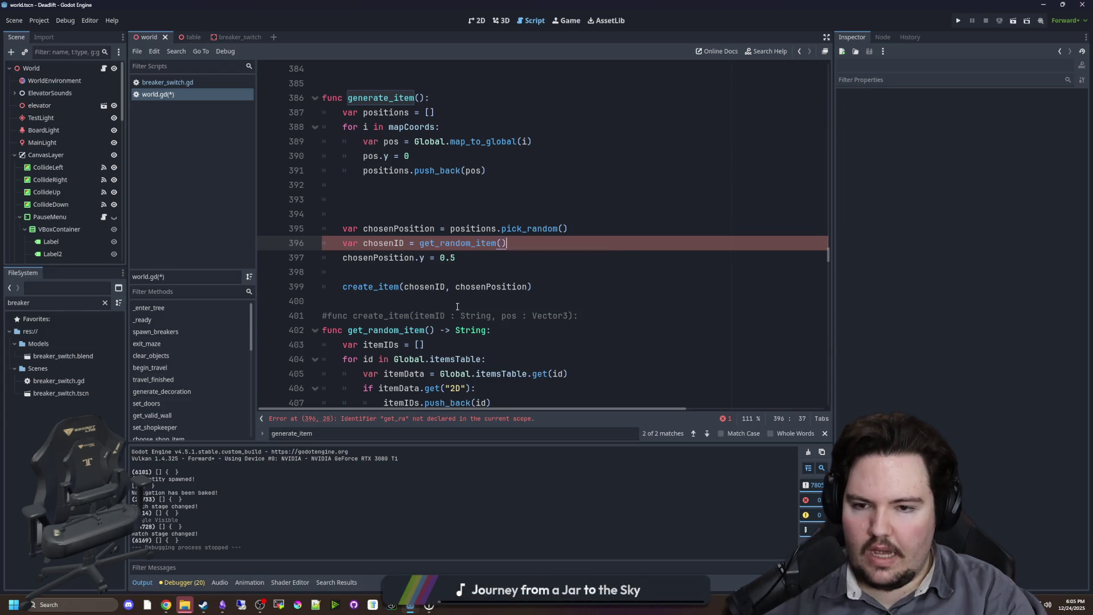
key("Down")
key("Down")
left_click(449, 228)
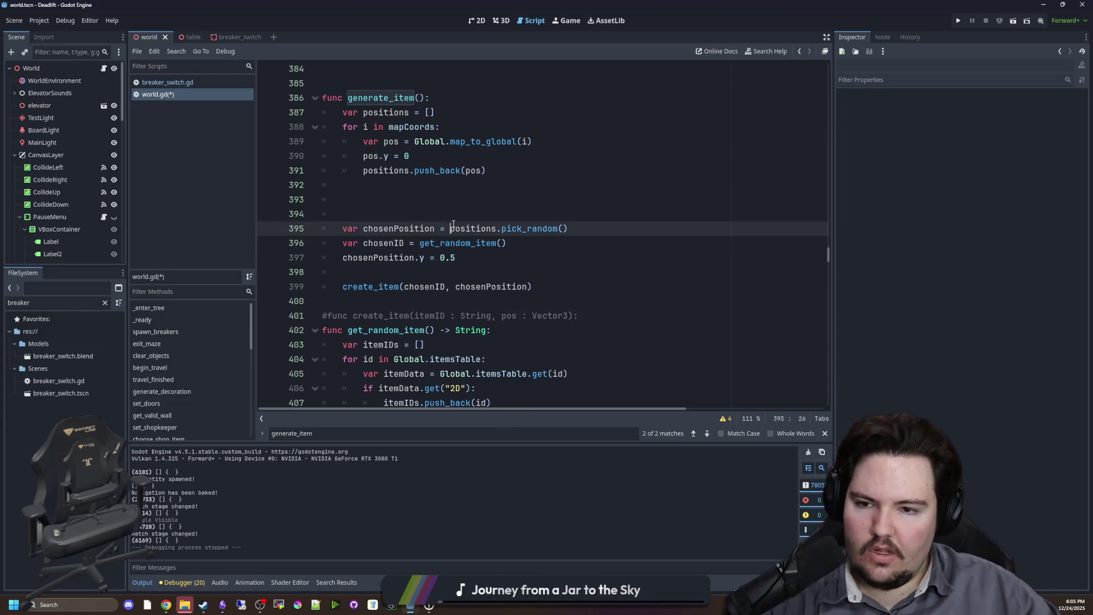
key("Up")
key("BackSpace")
key("BackSpace")
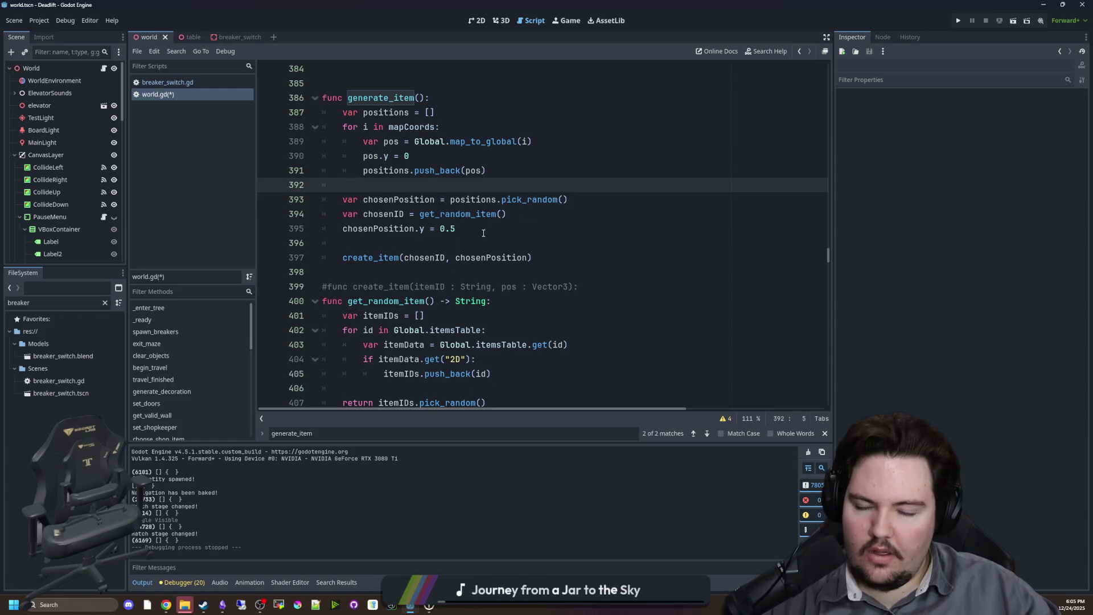
Delete the commented-out create_item line and save world.gd.
left_click(363, 275)
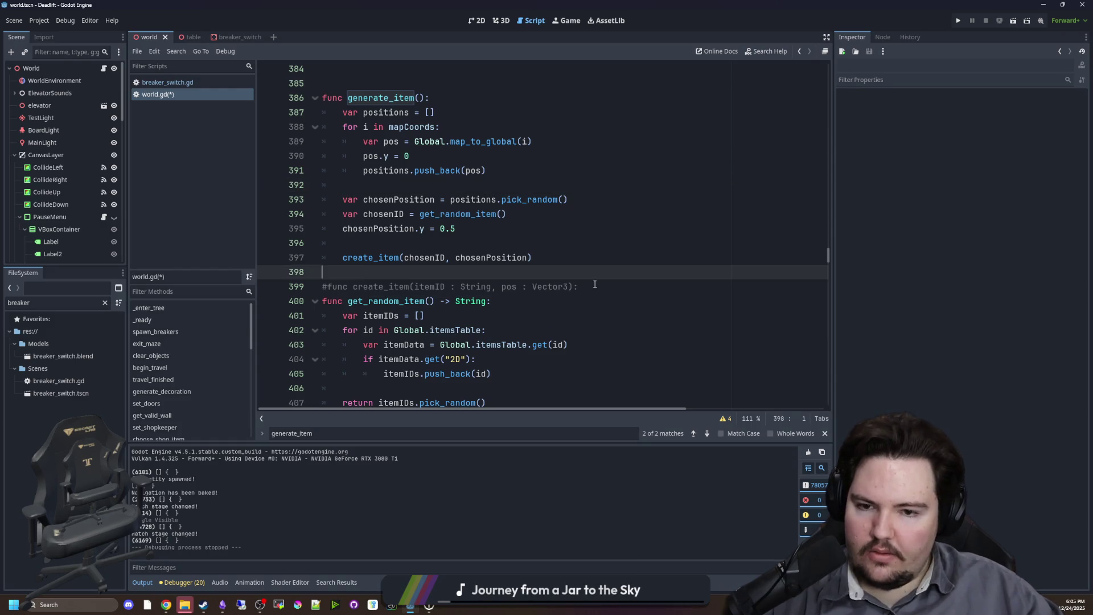
left_click_drag(578, 286, 274, 290)
key("BackSpace")
key("Up")
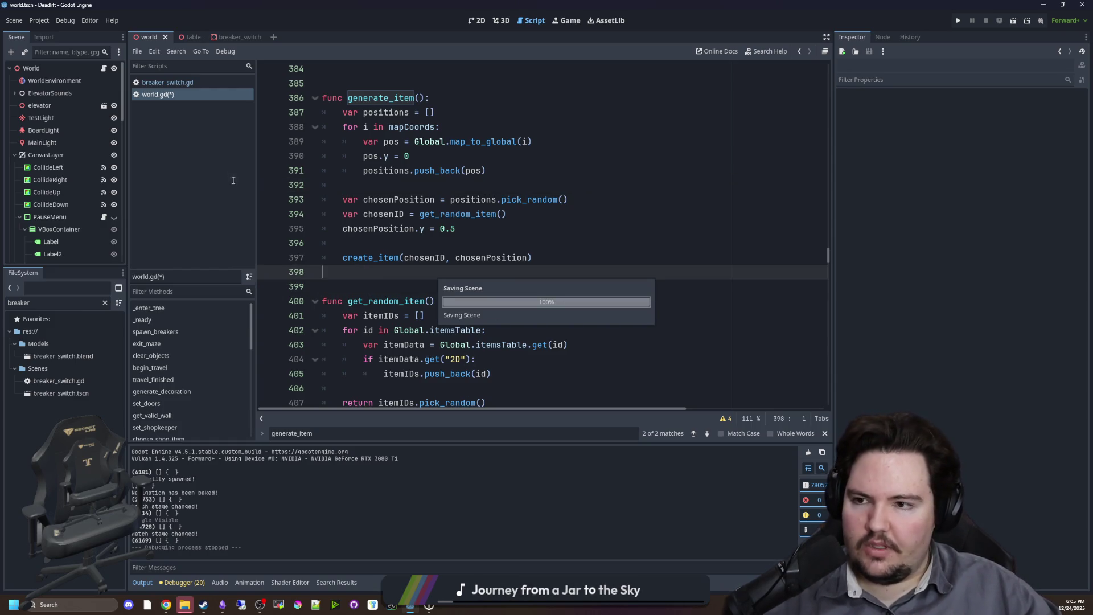
key("ctrl+s")
double_click(57, 302)
Open the table scene anyway and attach a new table.gd script to its root node.
type("ta")
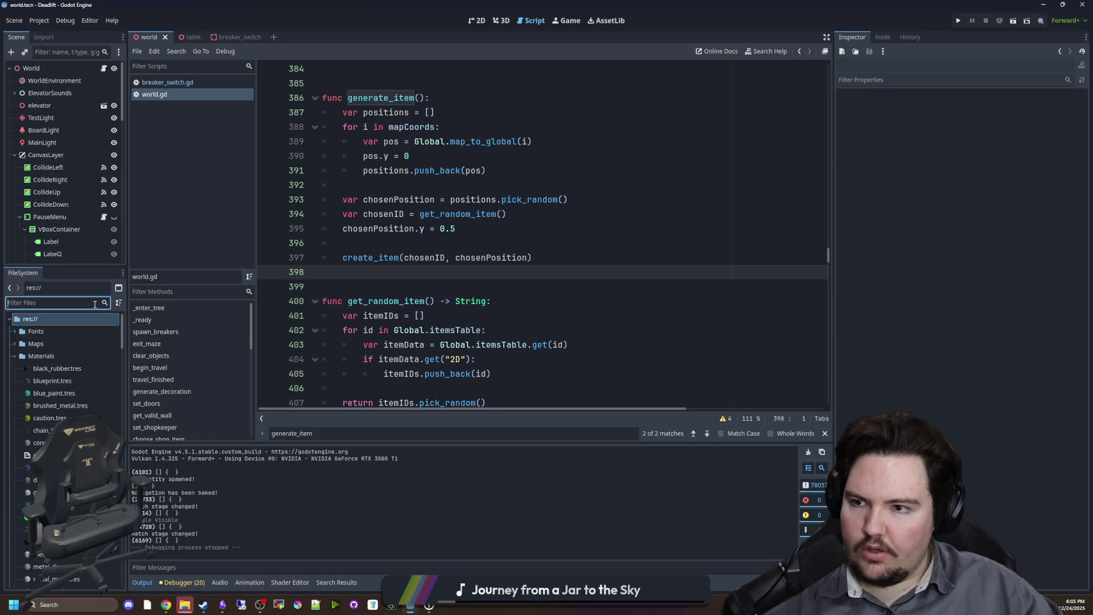
left_click(194, 37)
left_click(107, 68)
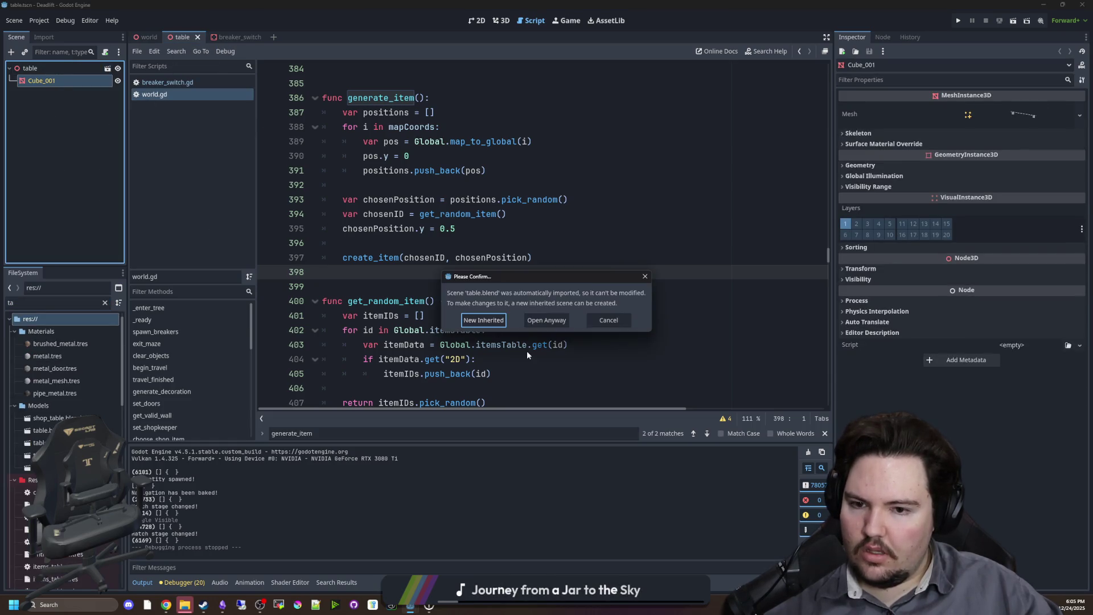
left_click(607, 320)
left_click(85, 68)
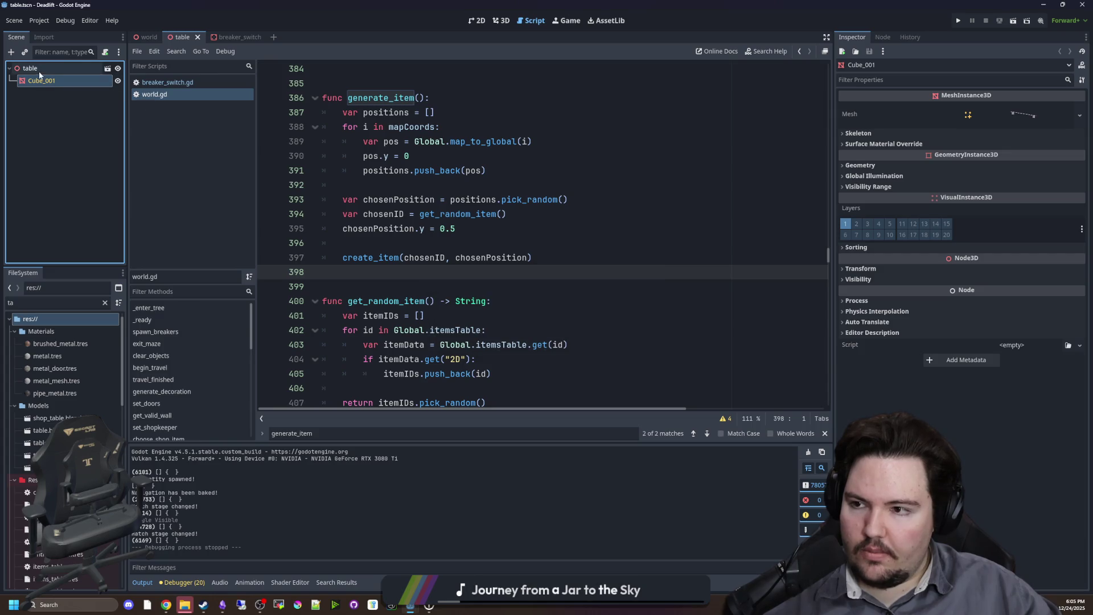
left_click(105, 53)
left_click(517, 383)
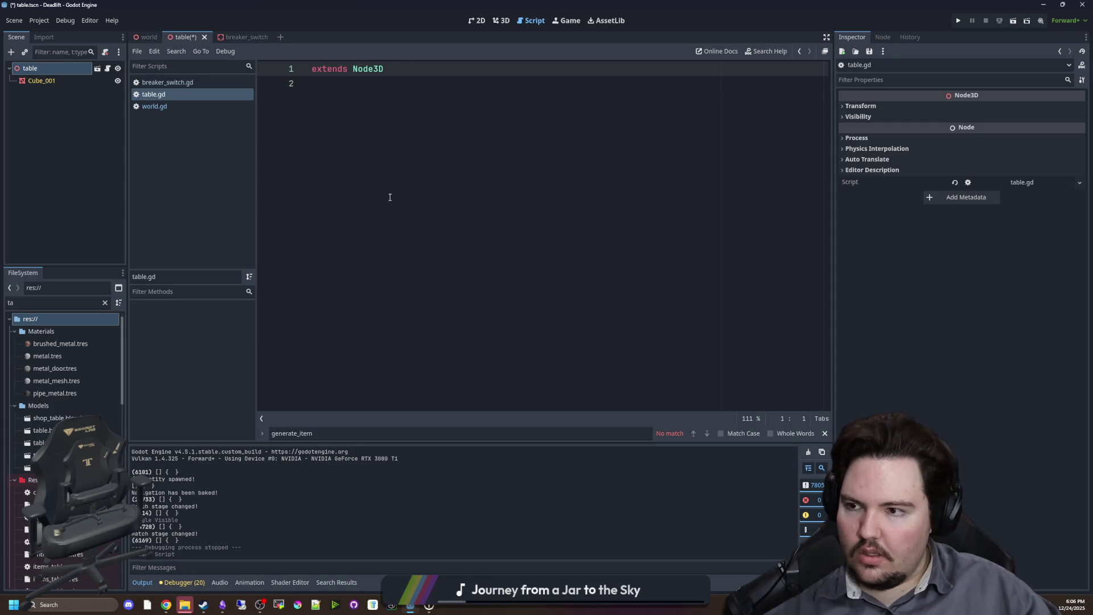
left_click(388, 195)
Filter the FileSystem for 'tab' and open the table model's import settings.
left_click(105, 302)
type("tab")
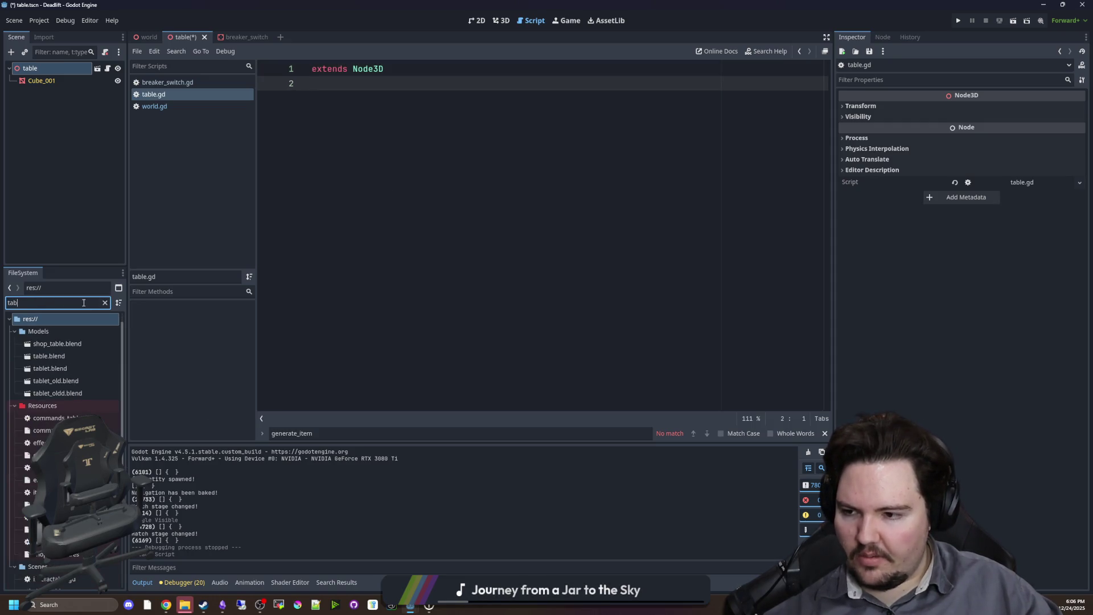
double_click(68, 369)
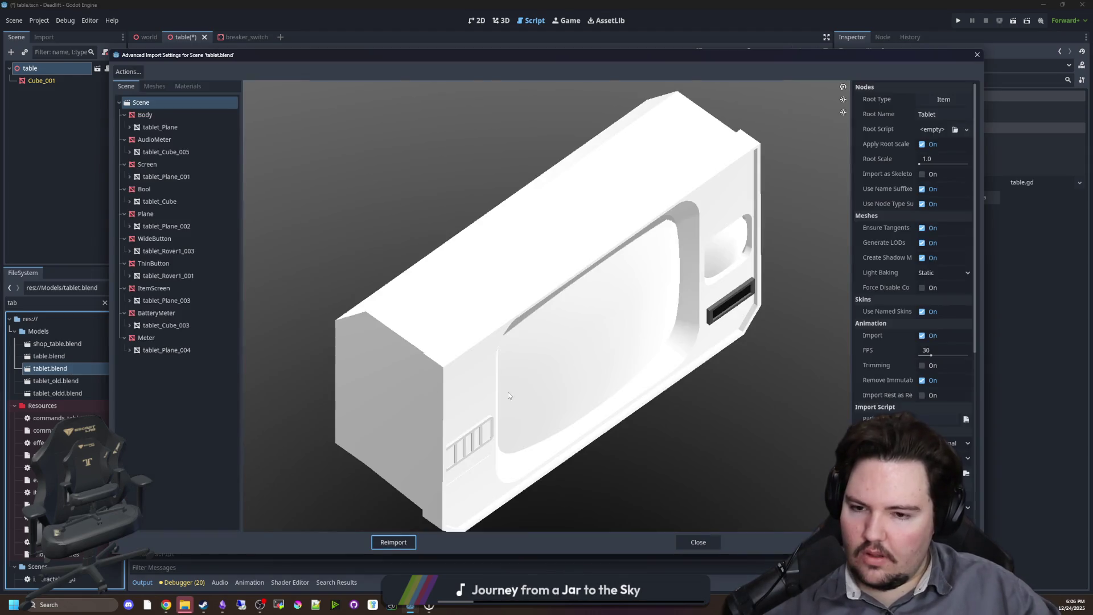
Close the tablet import window and set table.blend's root type to StaticBody3D.
left_click(706, 543)
double_click(70, 357)
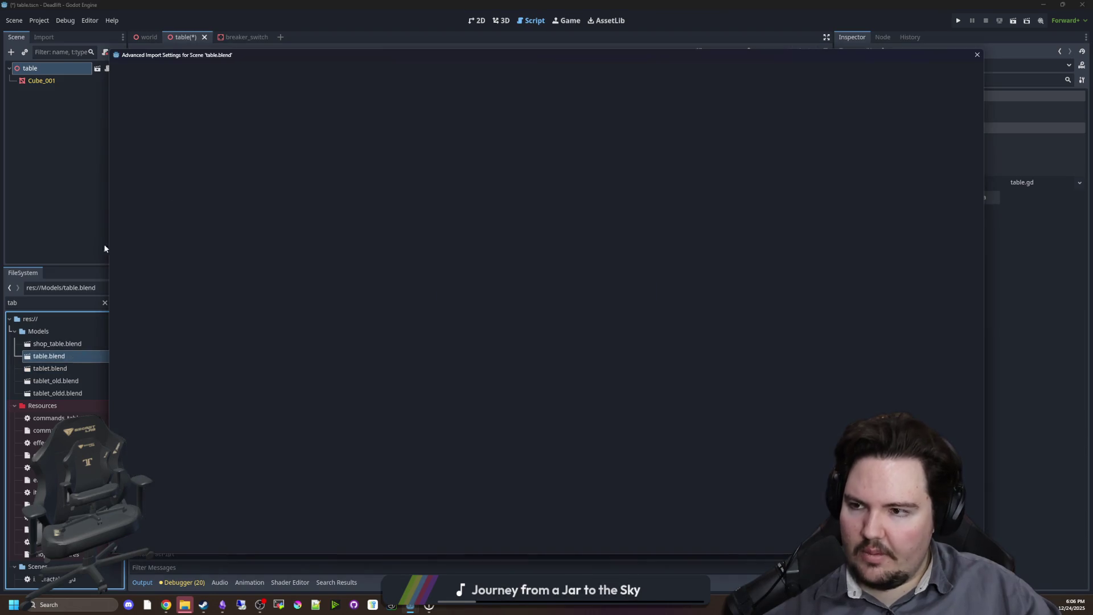
left_click(915, 98)
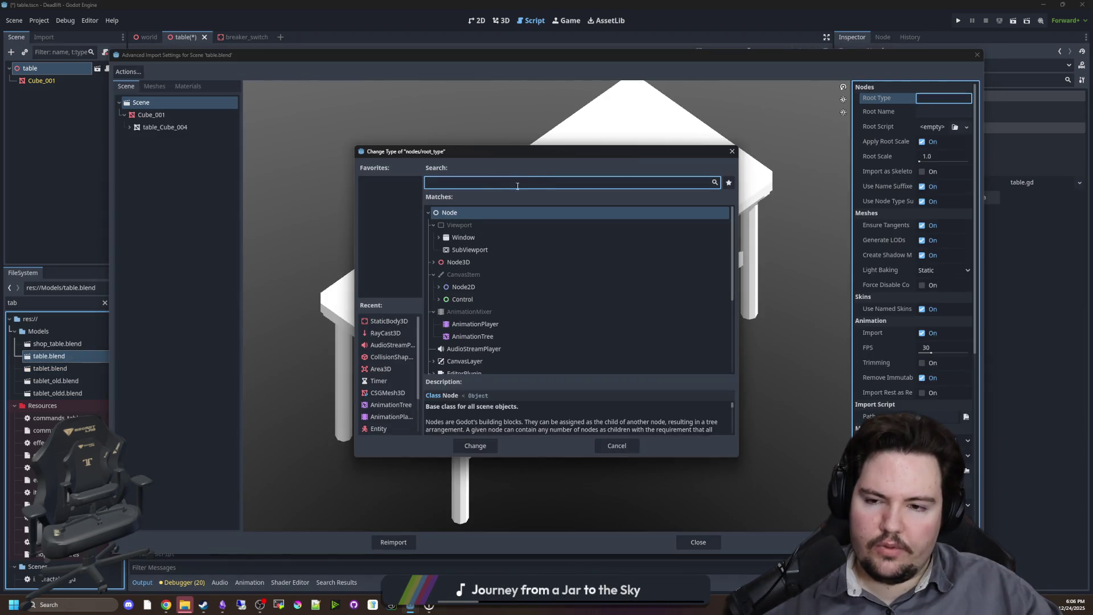
type("stat")
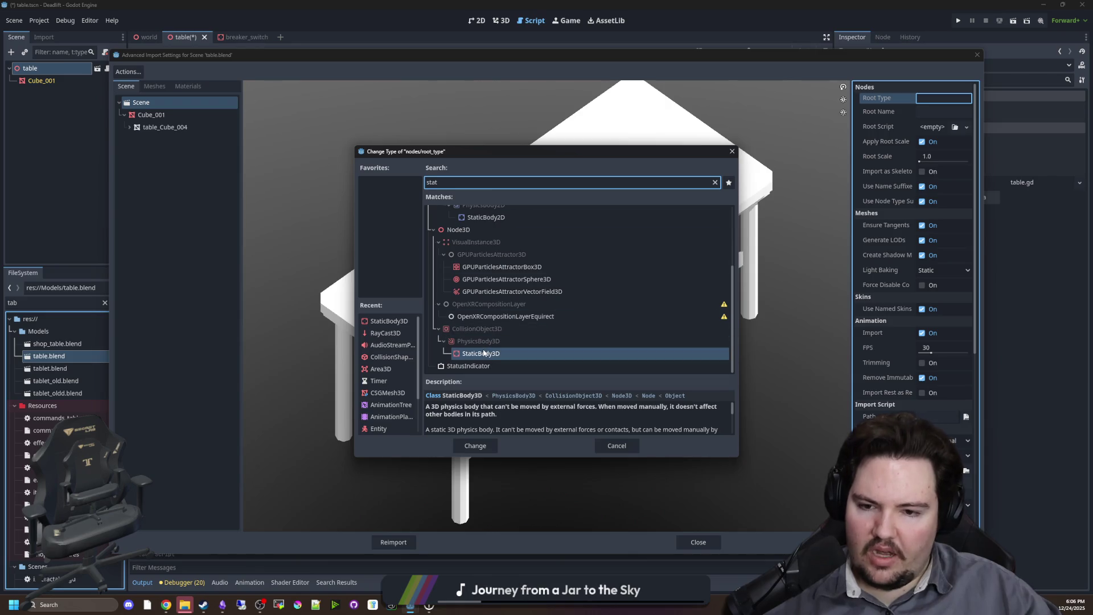
double_click(488, 353)
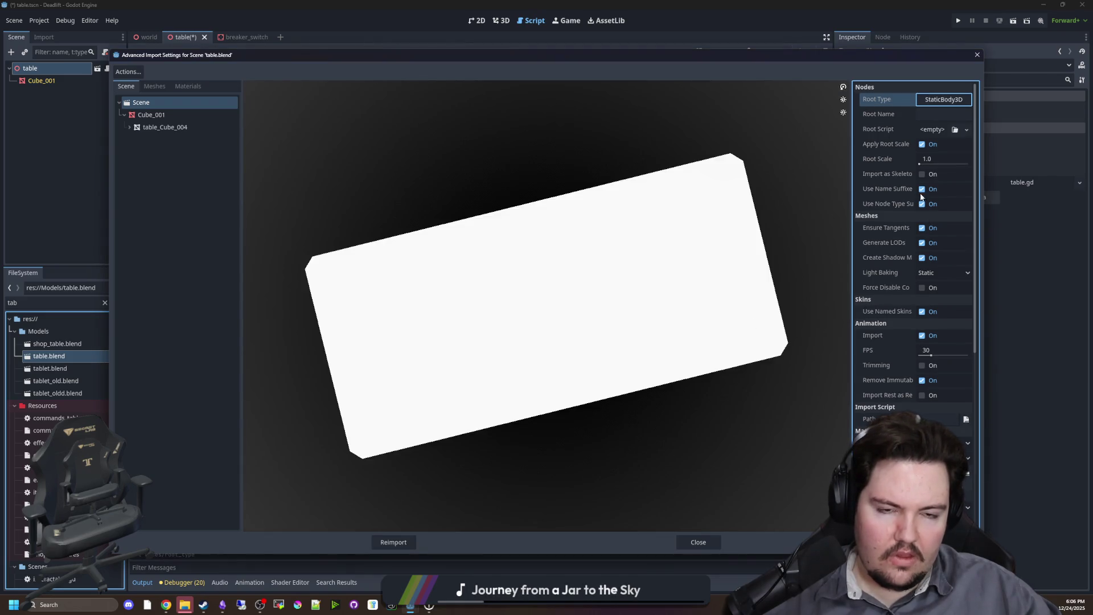
scroll(877, 330, "down", 3)
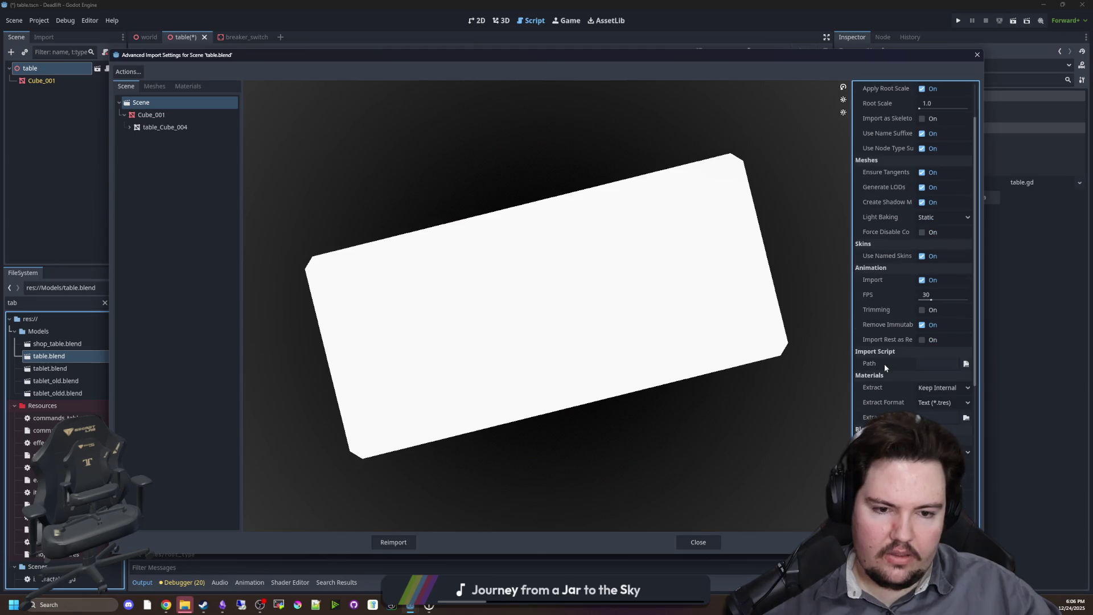
scroll(888, 364, "up", 3)
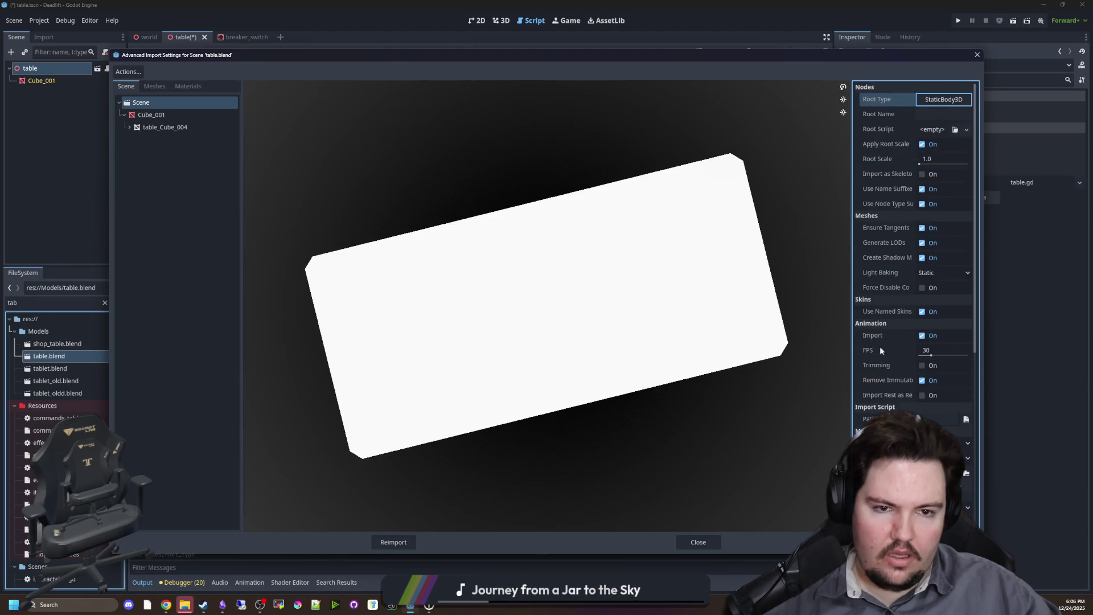
Enable Physics for the Cube_001 mesh and reimport table.blend.
left_click(165, 113)
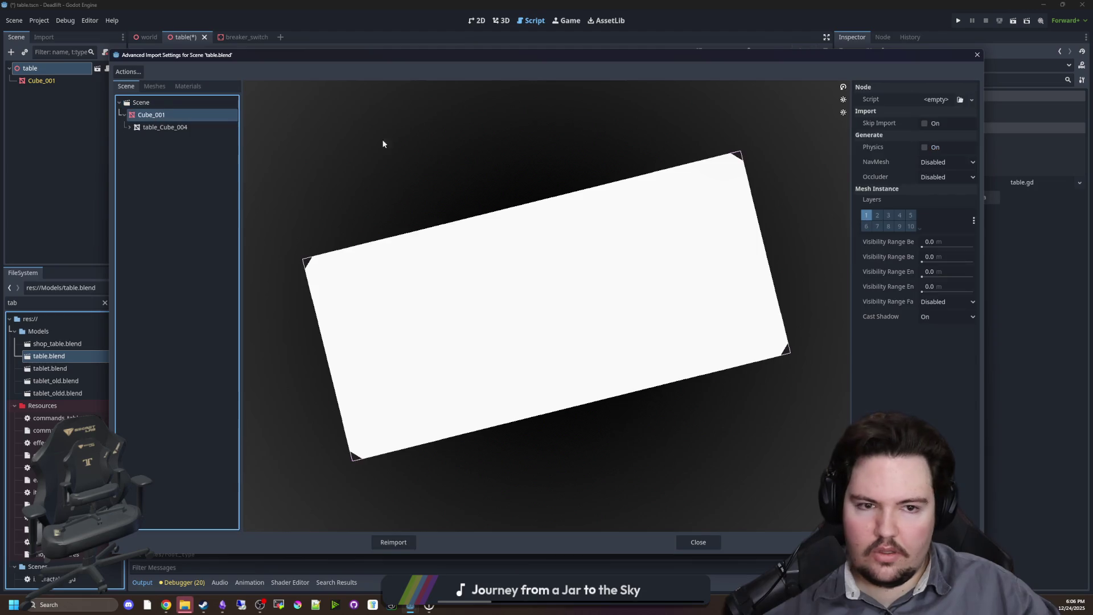
left_click(925, 148)
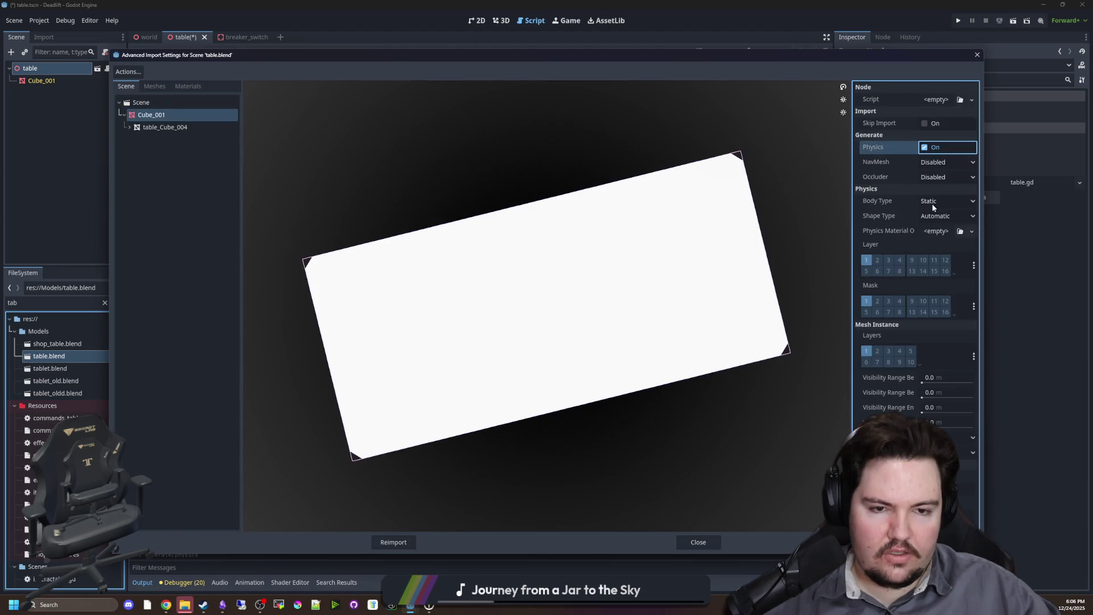
mouse_move(711, 372)
left_mouse_down()
mouse_move(686, 407)
mouse_move(694, 347)
mouse_move(655, 388)
left_mouse_up()
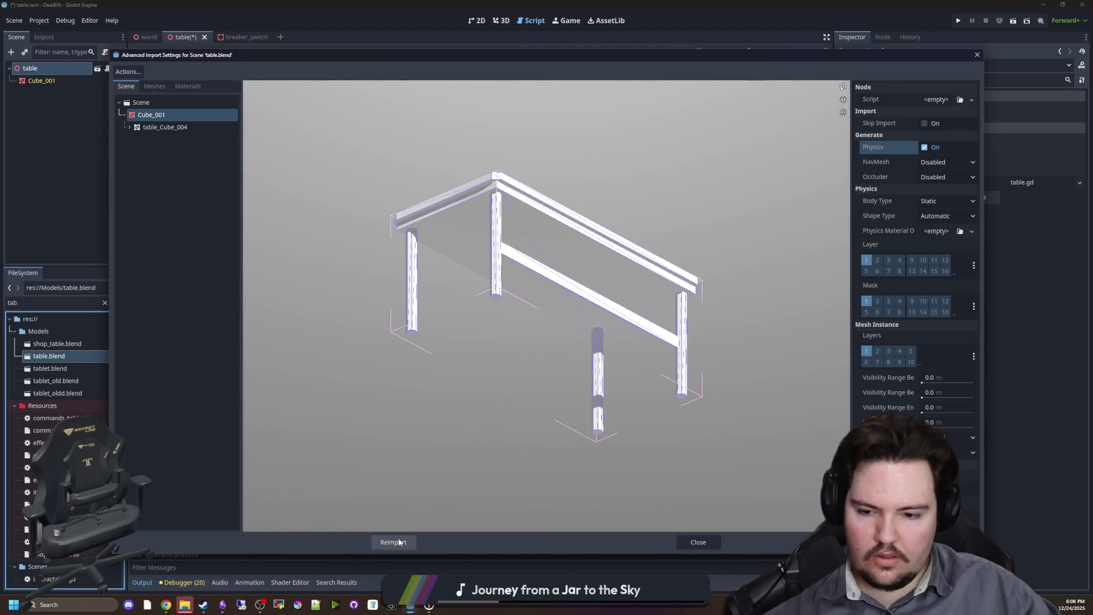
left_click(393, 542)
key("Return")
Add a _ready() function in table.gd that calls Global.world.create_item.
type("func ")
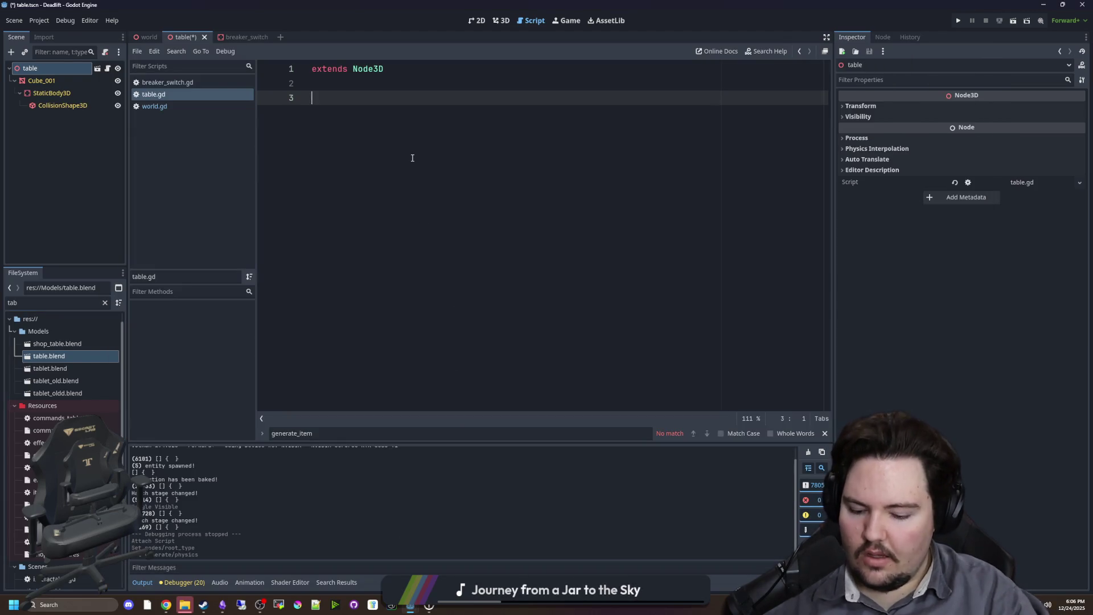
type("_re")
key("Return")
key("Return")
type("#func create_item(itemID : String, pos : Vector3):")
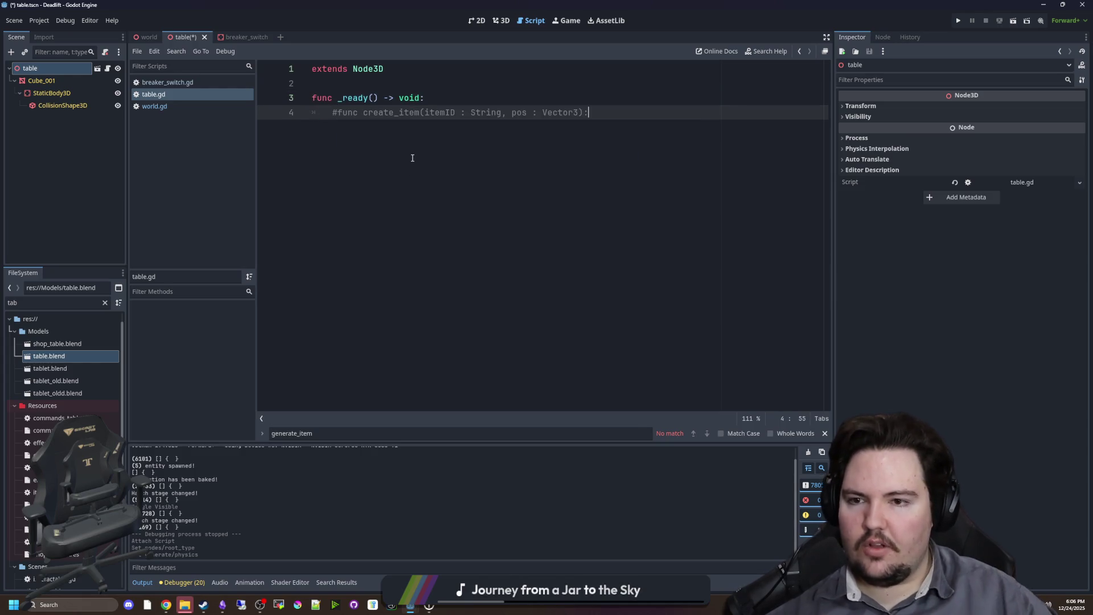
left_click(363, 112)
key("BackSpace")
key("BackSpace")
key("BackSpace")
type("Globa")
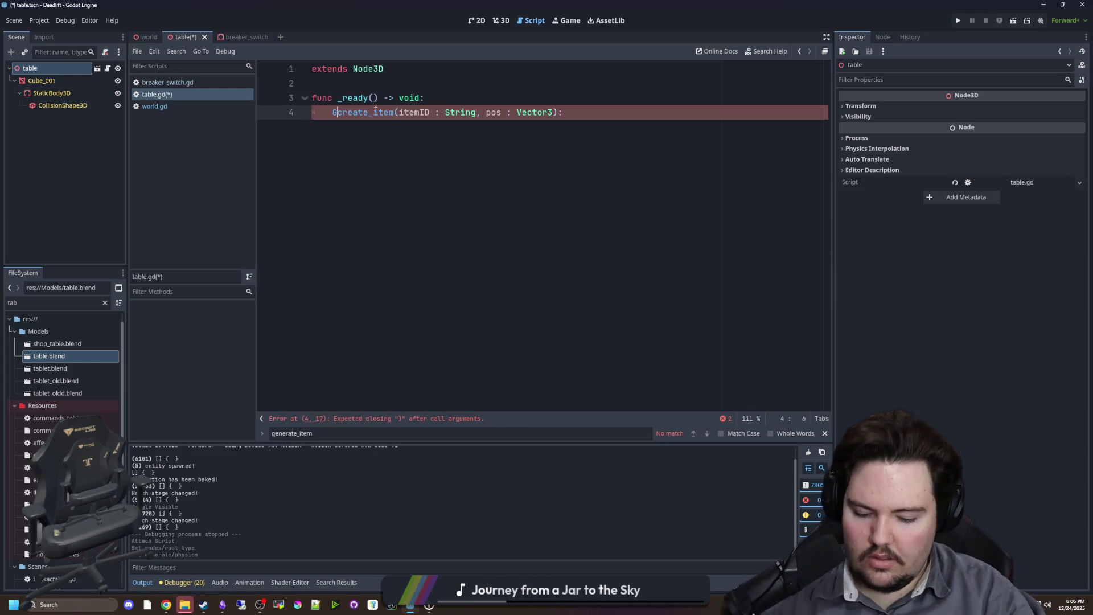
type("l.world.")
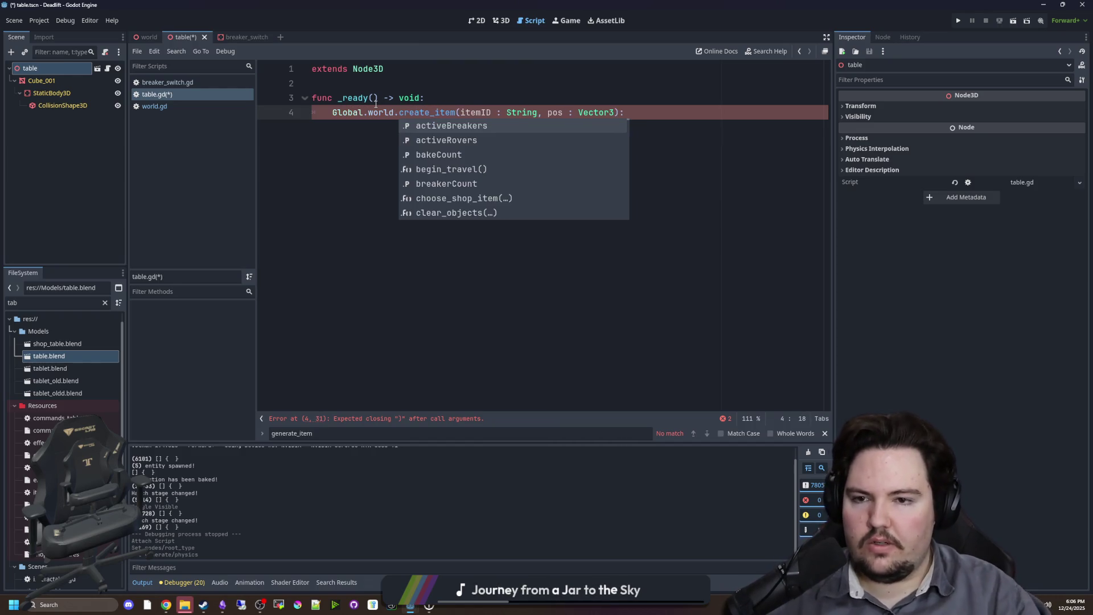
left_click(462, 97)
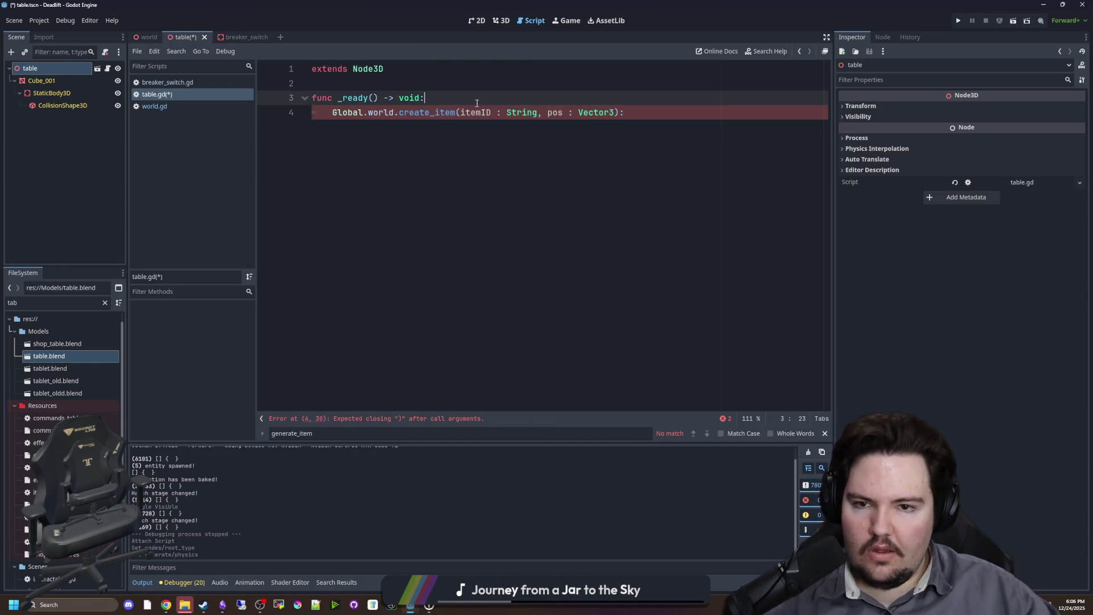
key("Down")
key("End")
Pass Global.world.get_random_item() and global_position + Vector3(0, 2, 0), save, and run the game.
left_click_drag(617, 112, 544, 112)
type("g")
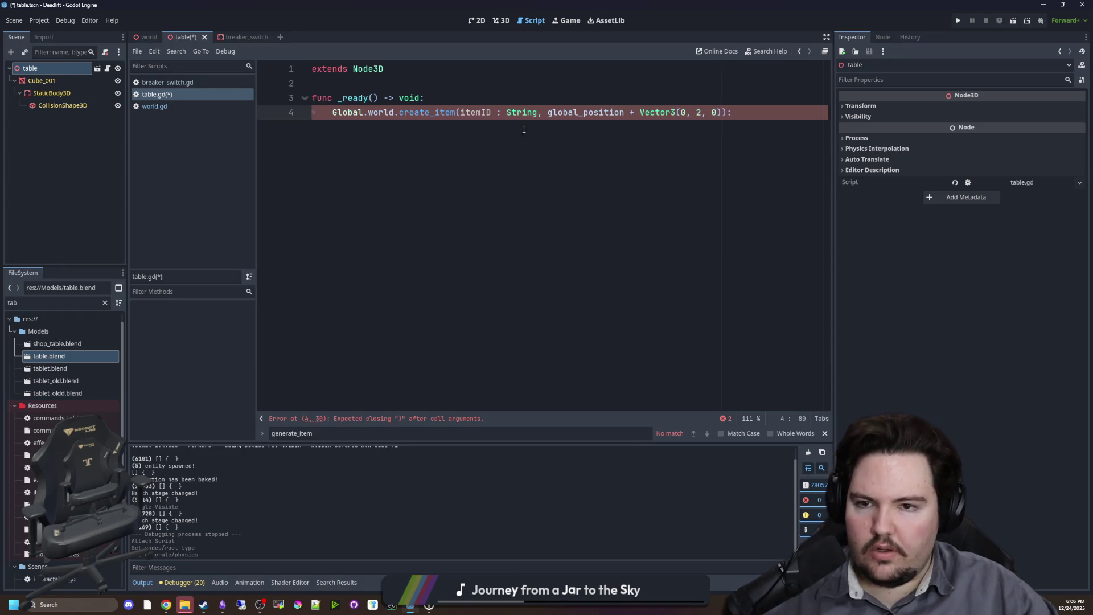
left_click_drag(538, 112, 461, 112)
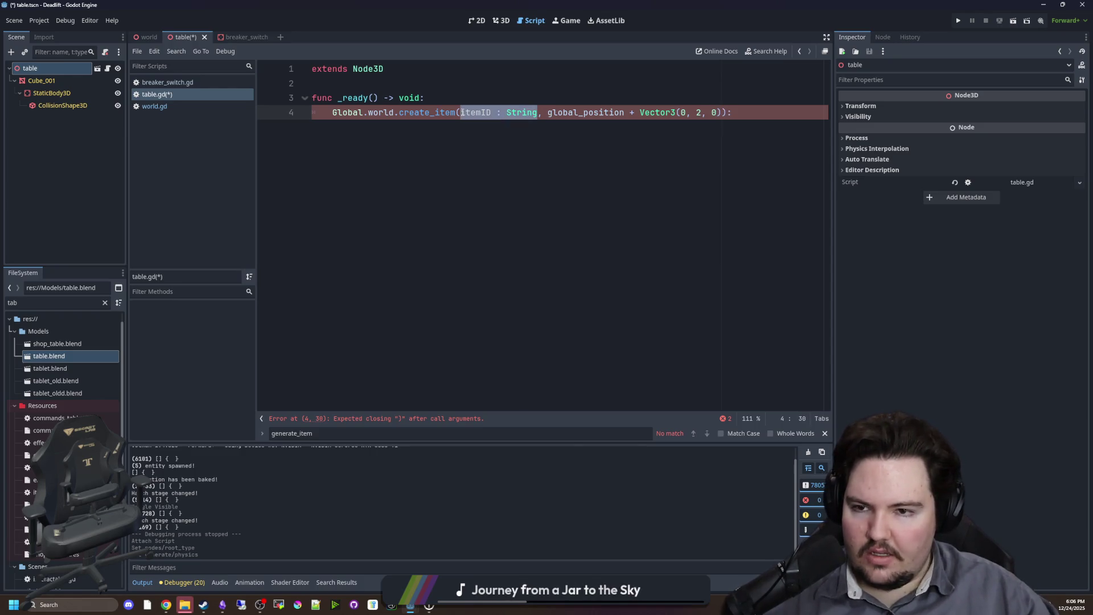
type("Global.world.")
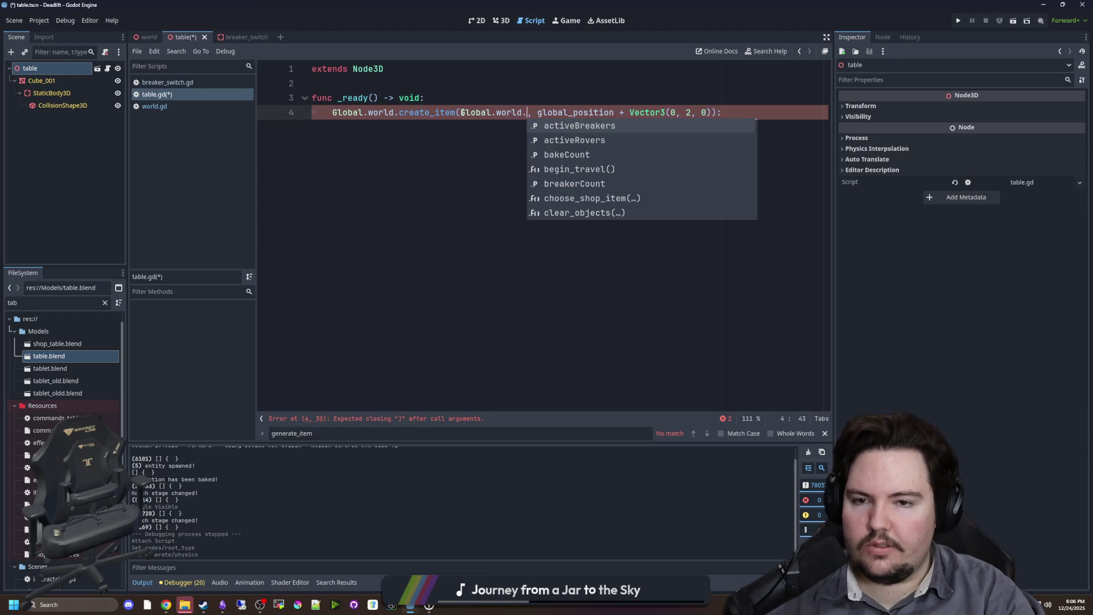
type("get")
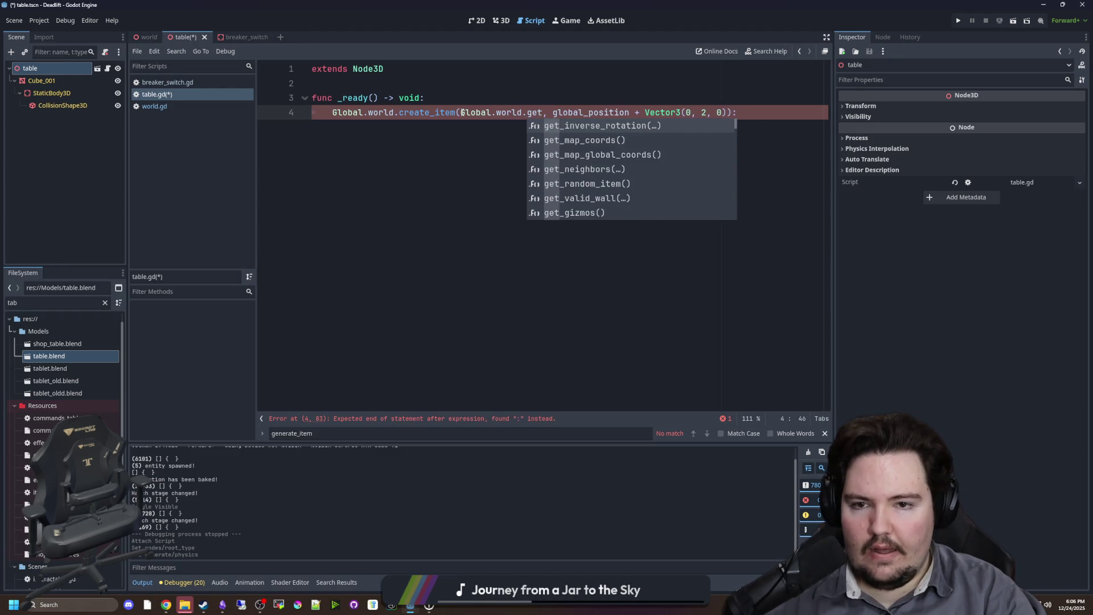
type("_ra")
key("Return")
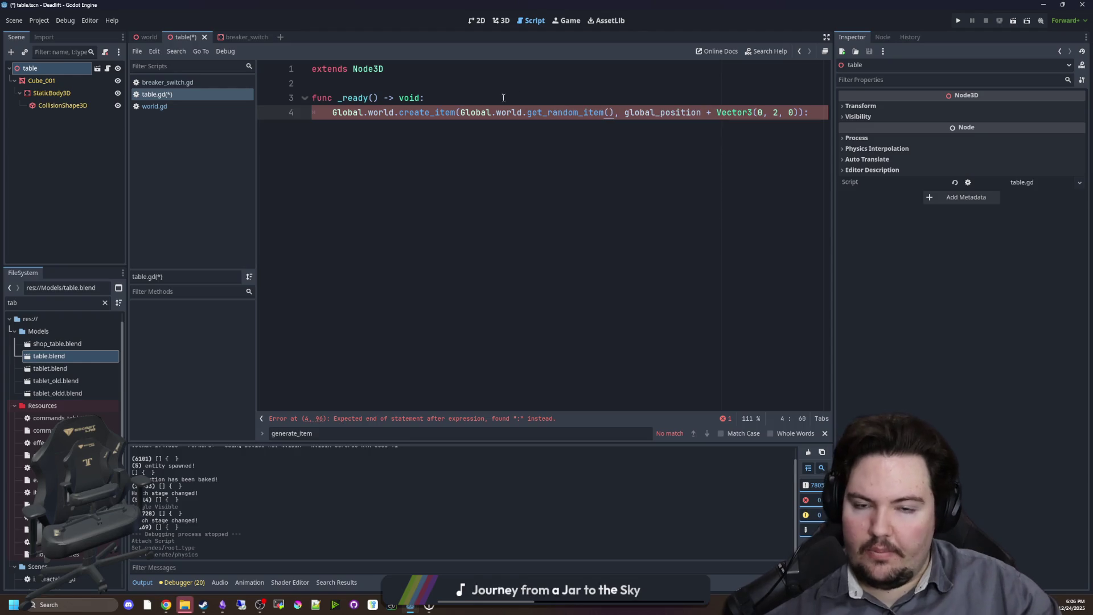
key("Up")
key("Up")
key("Down")
key("Down")
key("End")
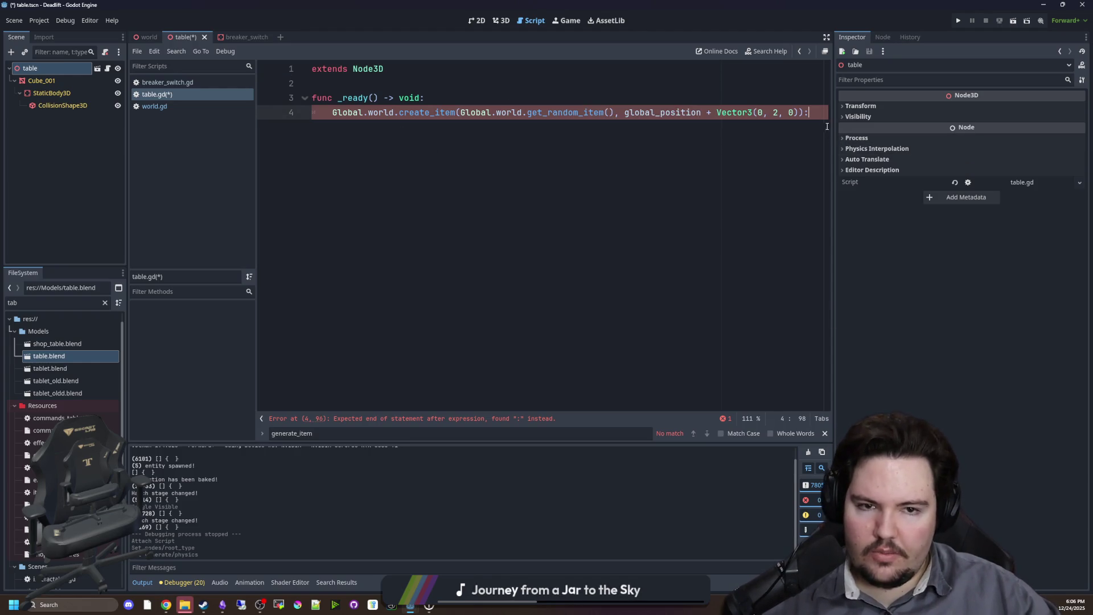
left_click_drag(829, 144, 883, 143)
key("ctrl+s")
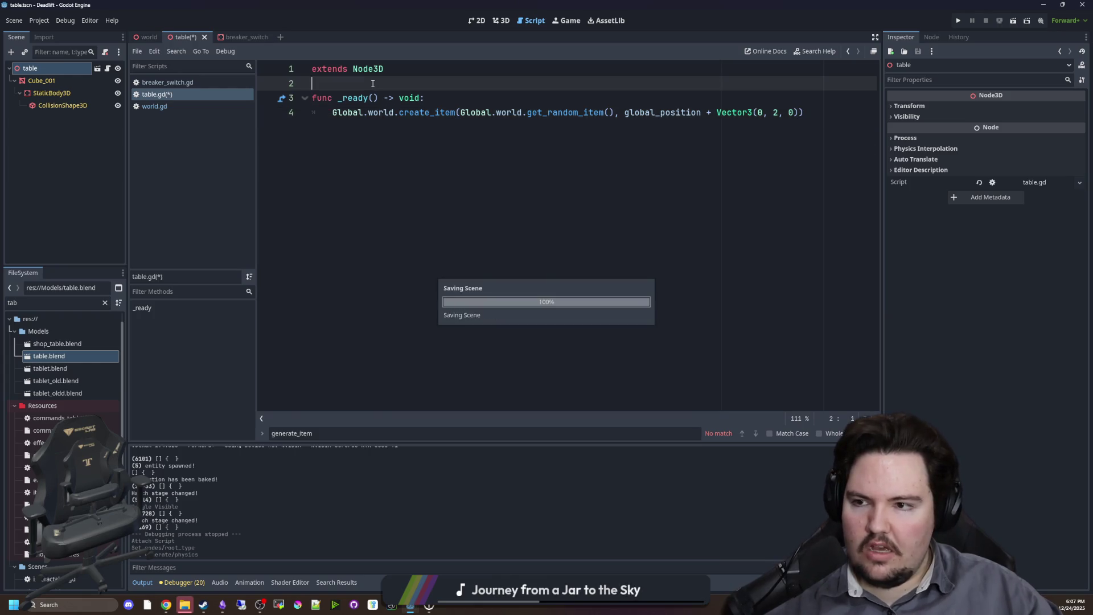
left_click(960, 22)
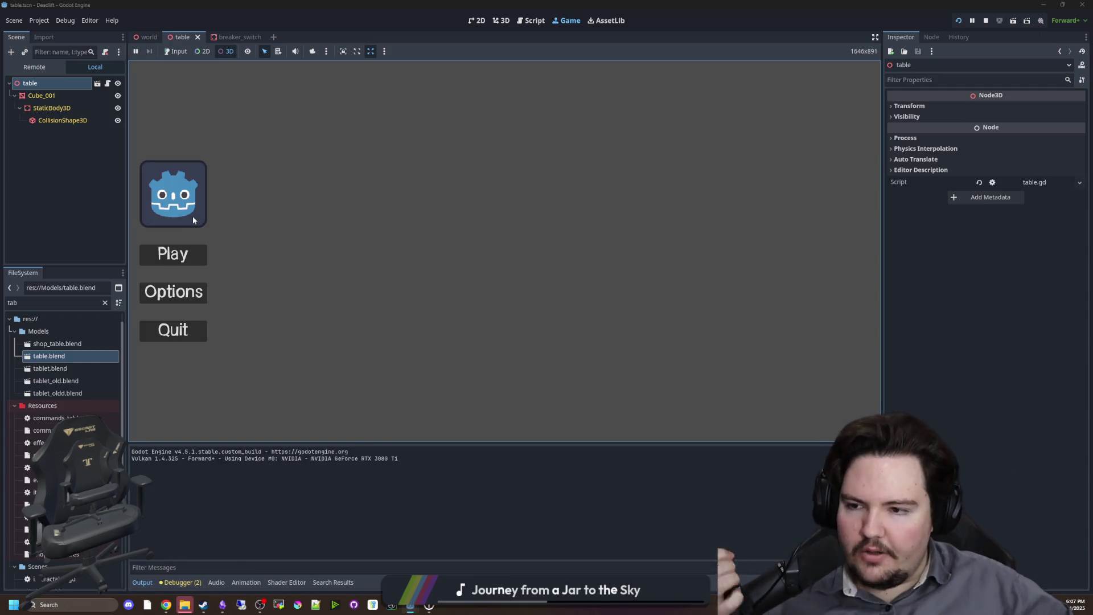
Start a new game, check the random items spawned at the tables, then stop the run.
left_click(186, 54)
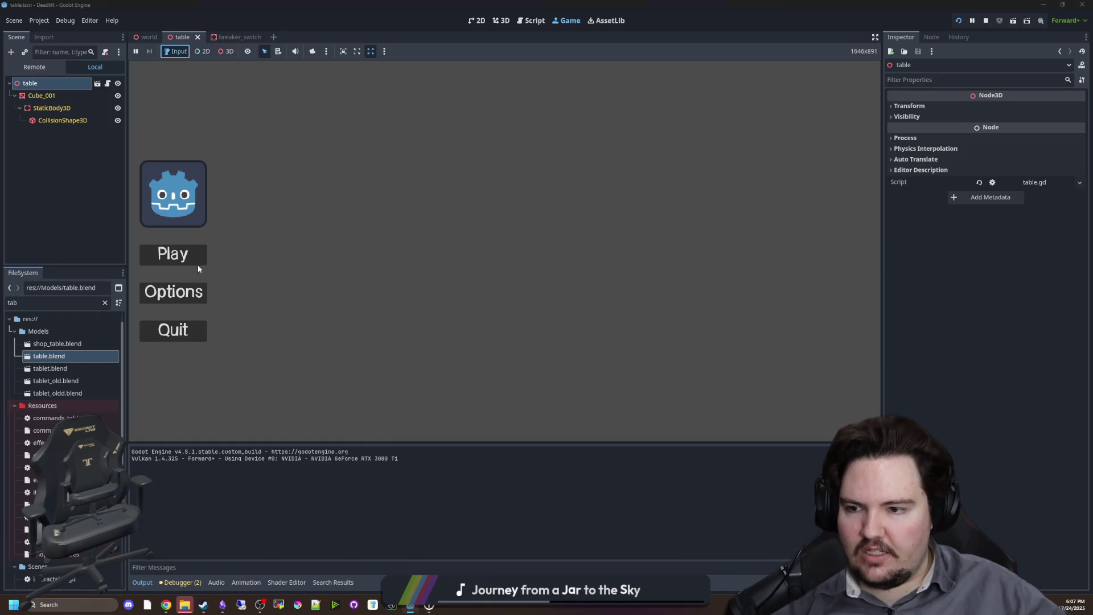
left_click(197, 263)
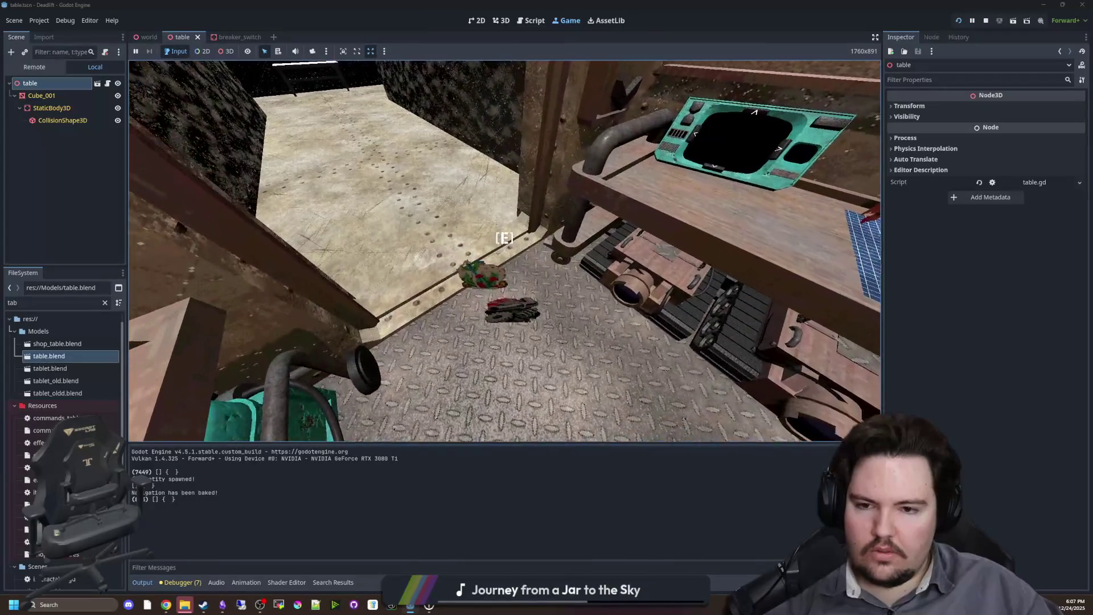
key("super")
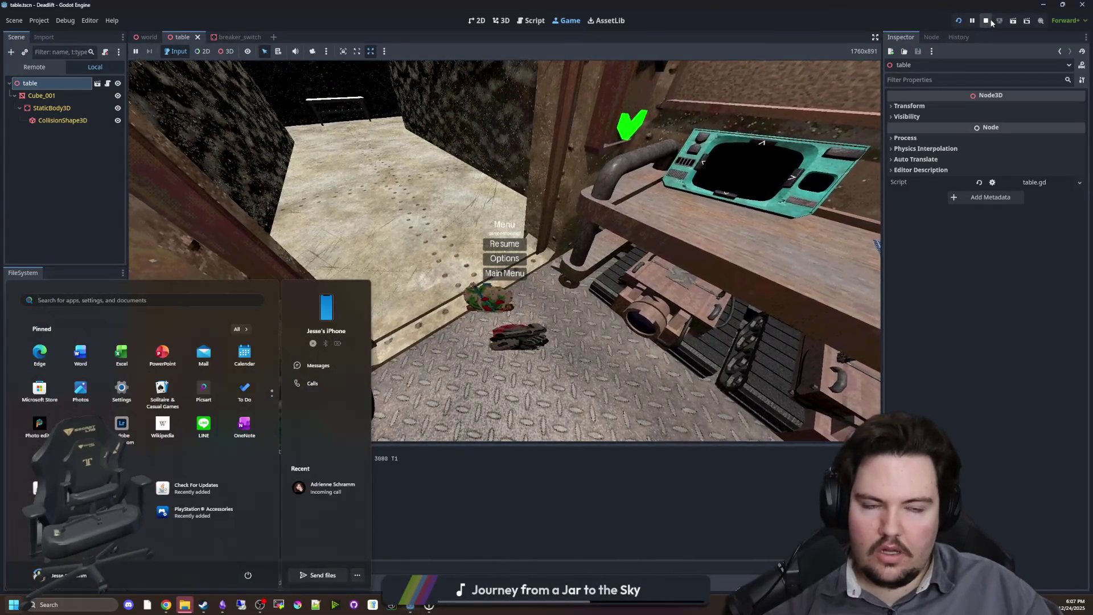
left_click(987, 21)
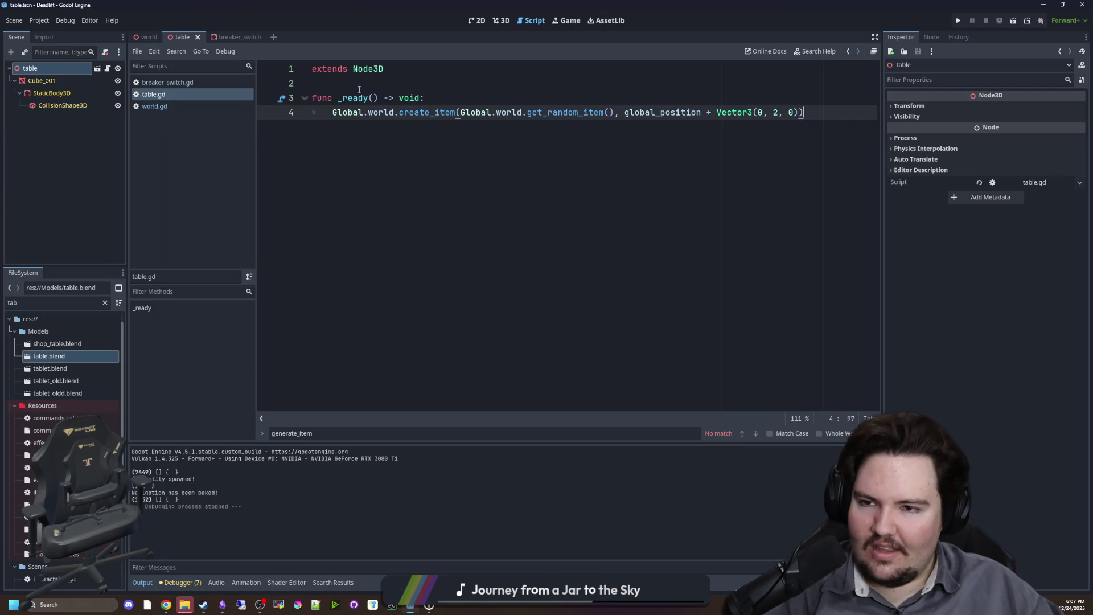
Open world.gd and jump to the generate_decoration function definition.
left_click(165, 106)
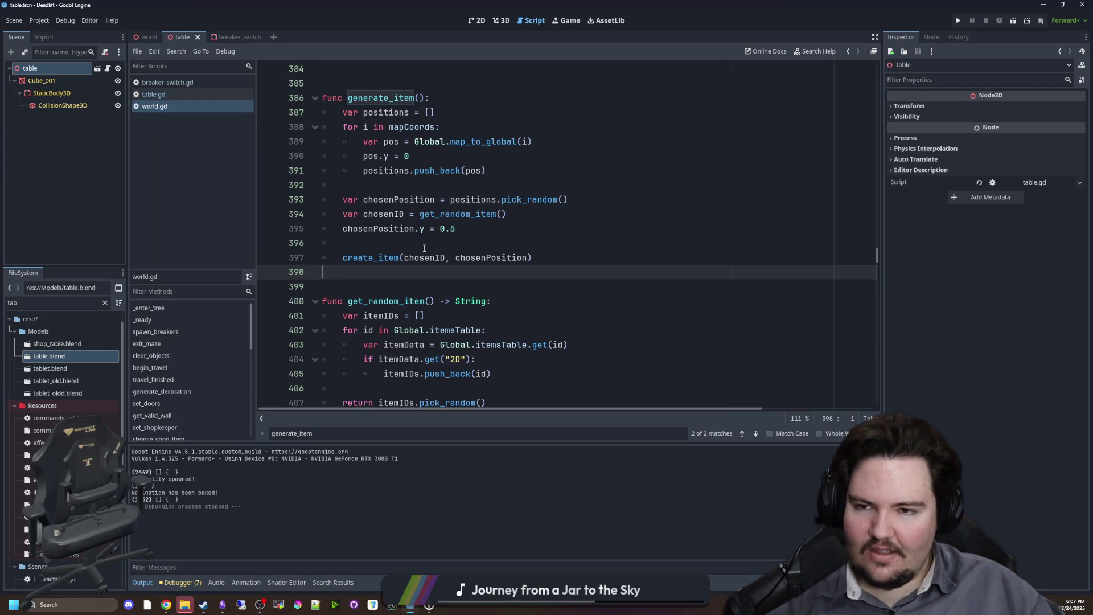
scroll(422, 236, "down", 3)
key("ctrl+f")
type("ge")
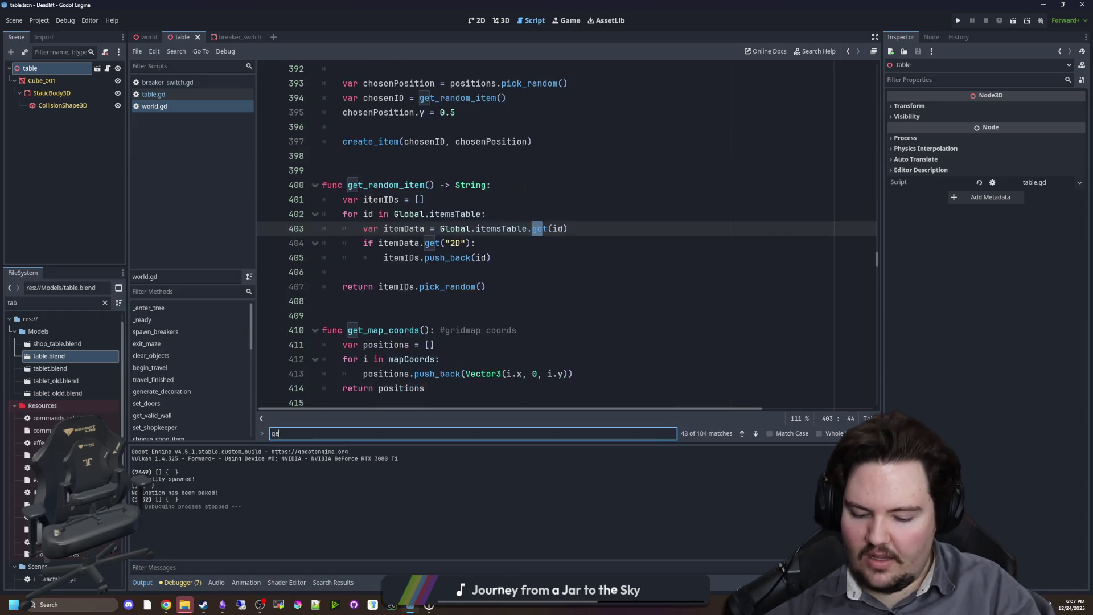
type("nerate_decor")
left_click(481, 244)
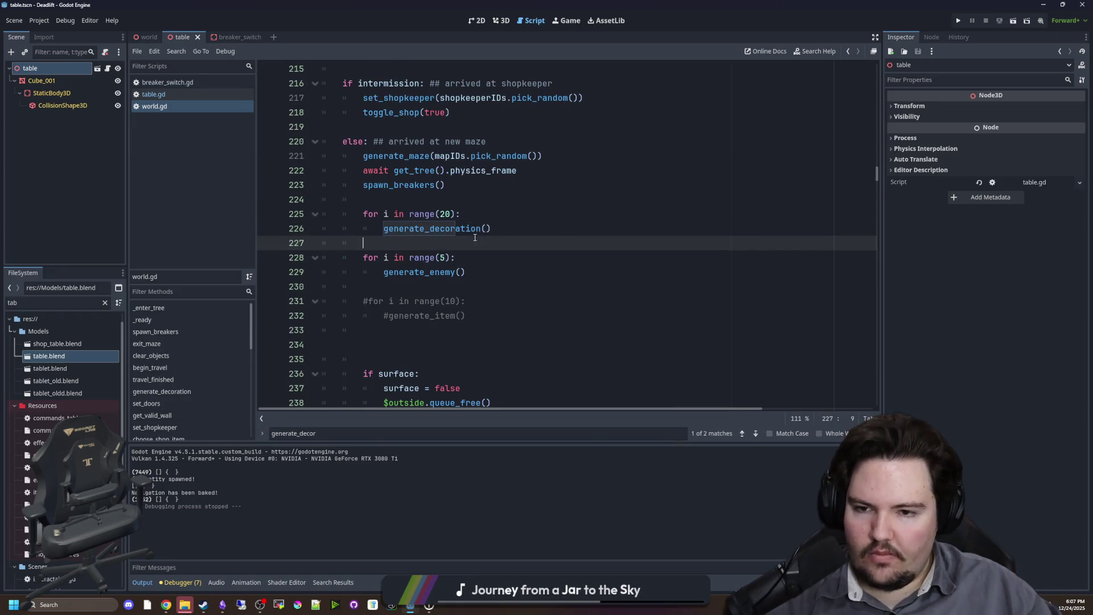
left_click(481, 230, "ctrl")
Move add_child(decoration) below the rotation line, save, and relaunch the game.
scroll(562, 270, "down", 2)
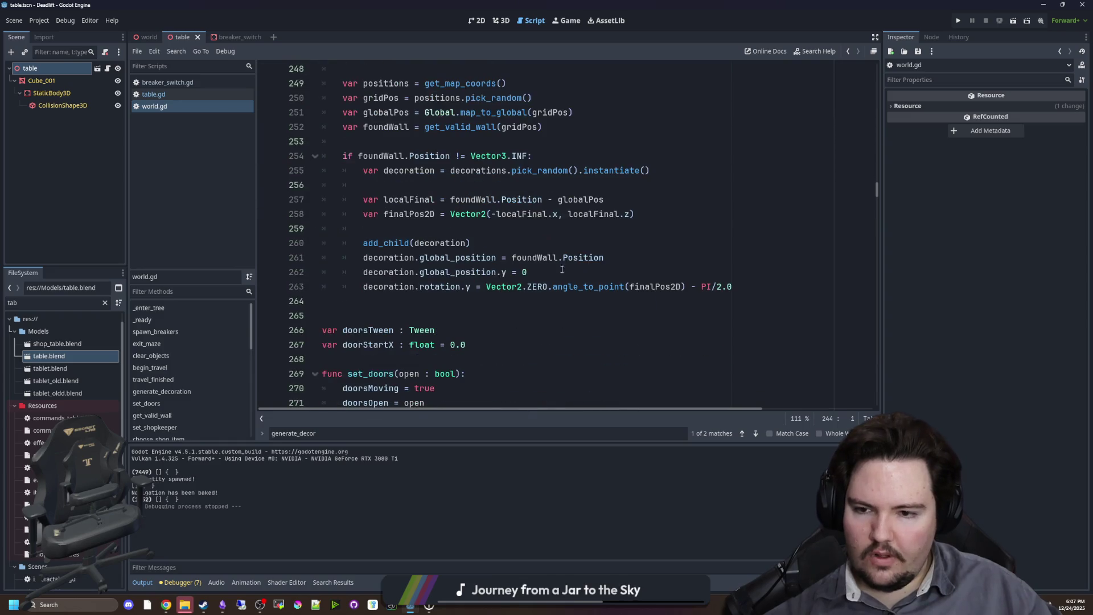
left_click(488, 244)
key("shift+Home")
key("ctrl+c")
key("BackSpace")
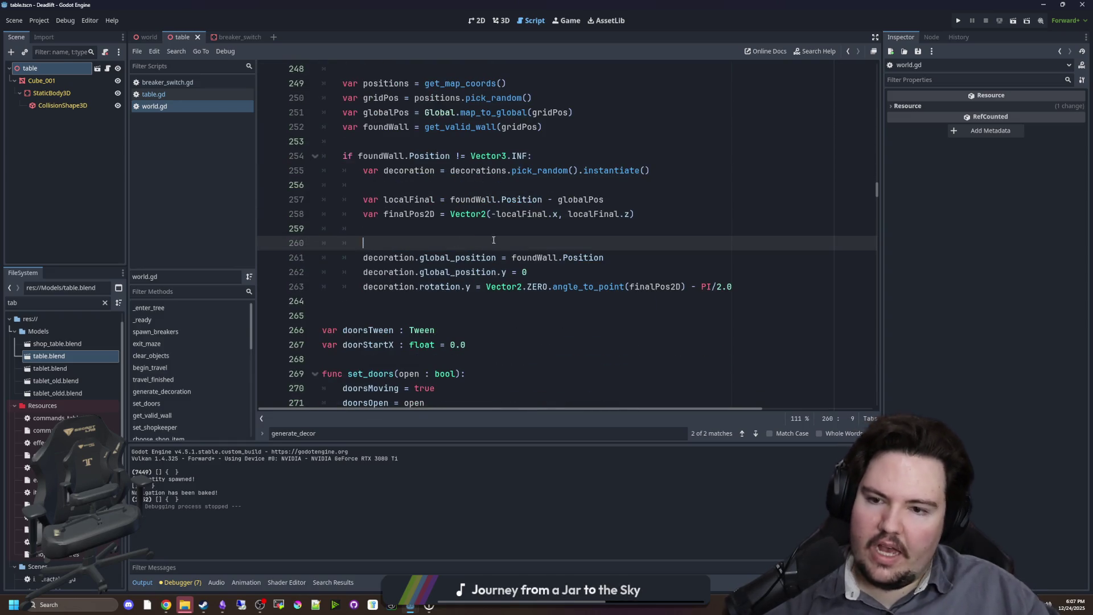
key("BackSpace")
left_click(745, 272)
key("Return")
key("ctrl+v")
left_click(744, 272)
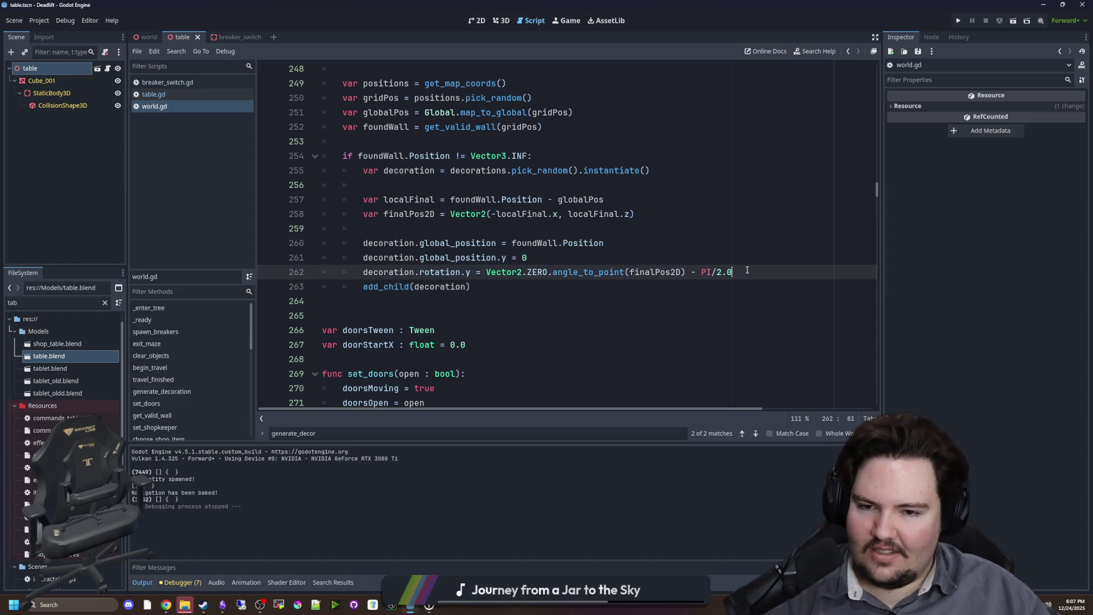
key("ctrl+s")
key("F5")
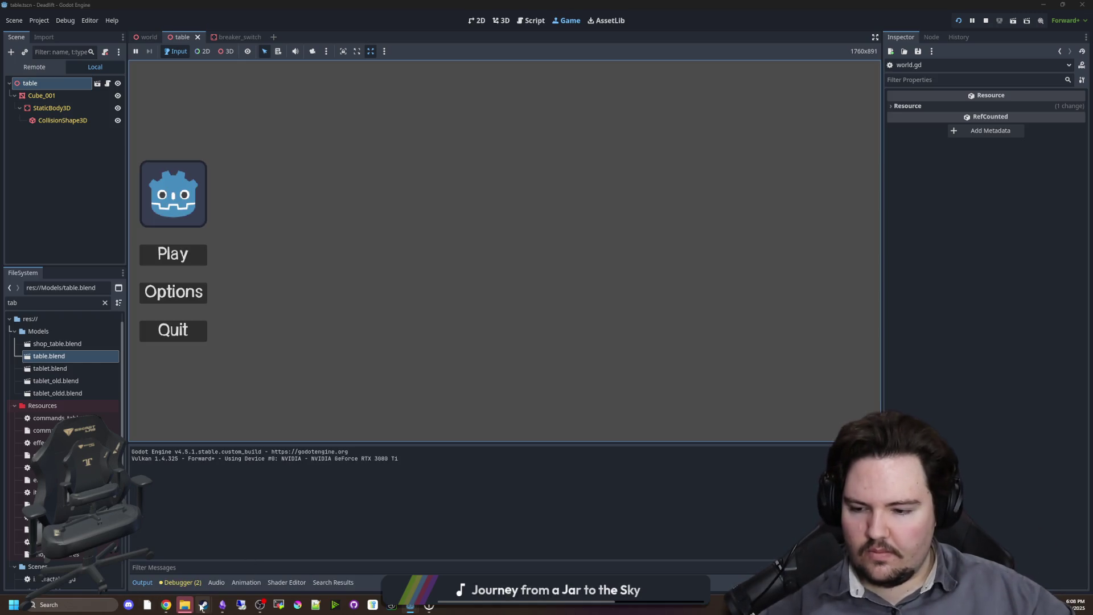
Dismiss the Steam window and special-offers popup, start a new game, and resume play.
mouse_move(203, 605)
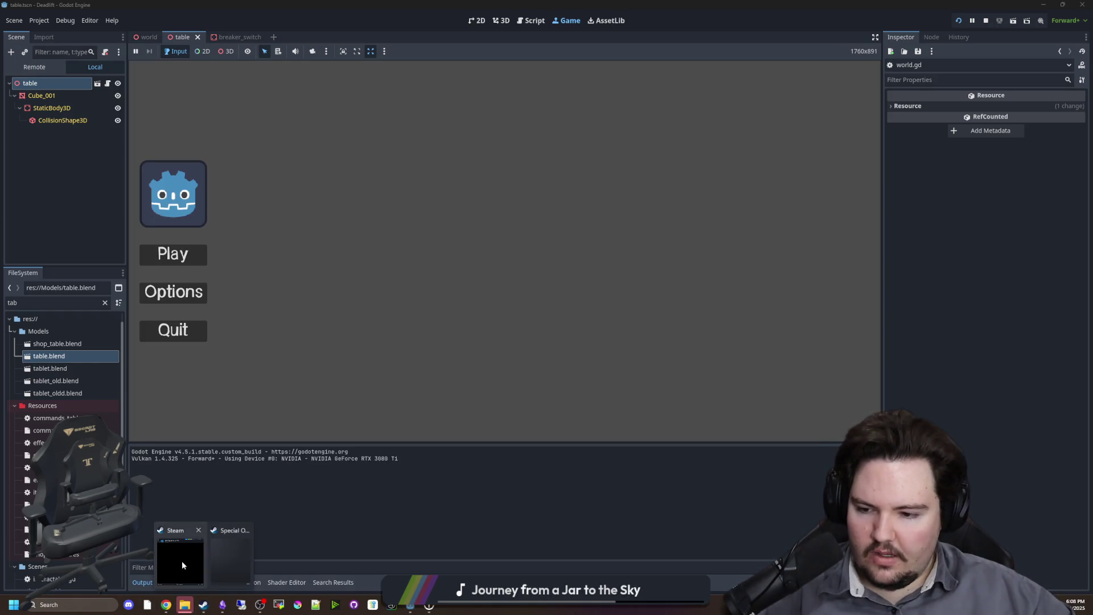
left_click(182, 562)
left_click(558, 239)
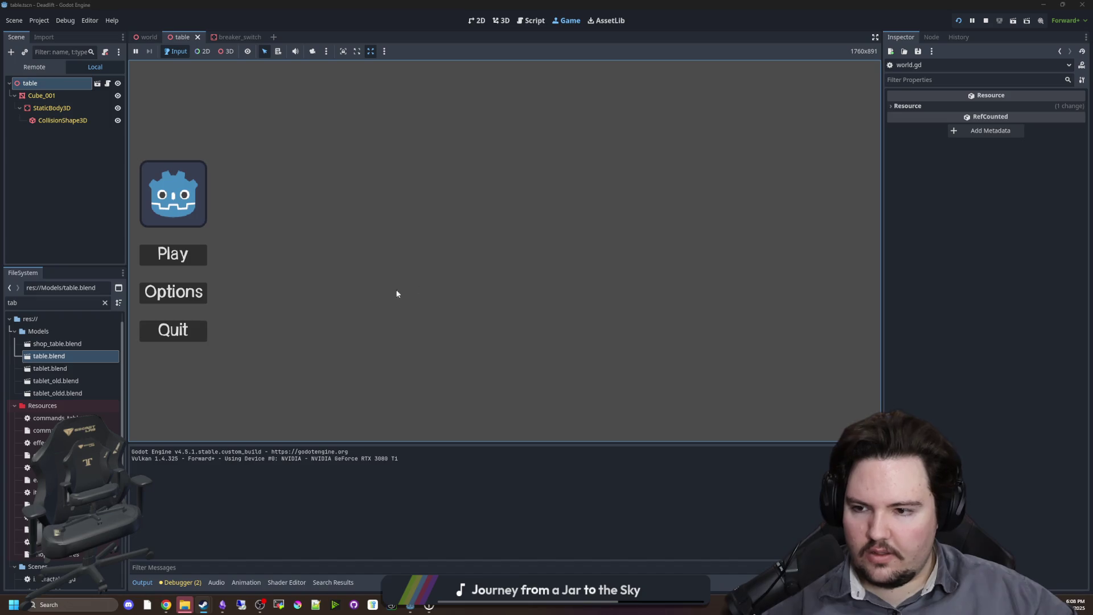
left_click(173, 254)
key("Escape")
key("super")
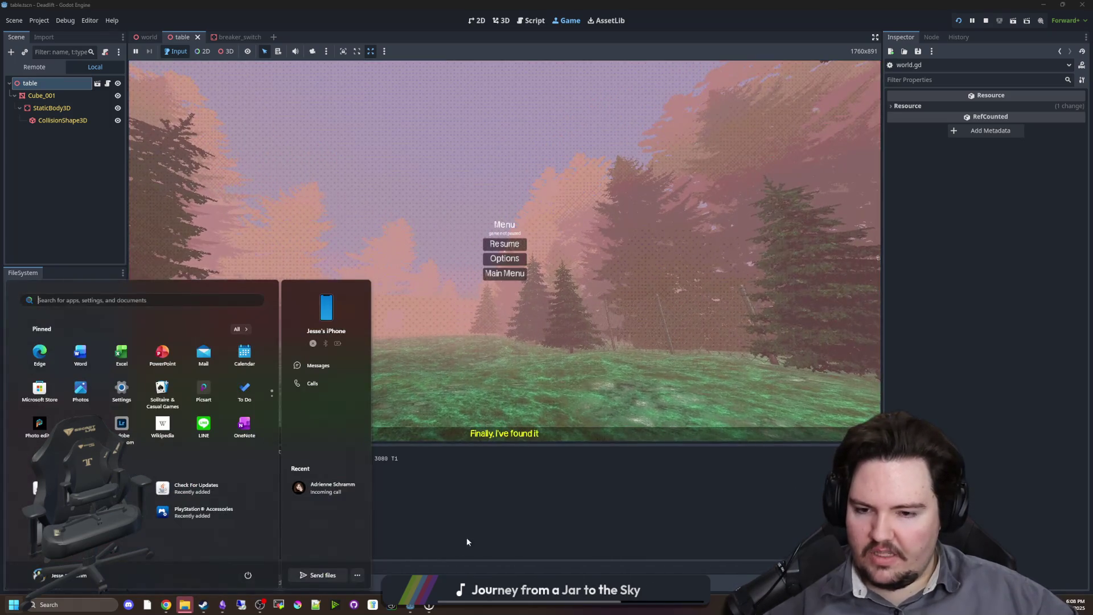
key("super")
mouse_move(204, 604)
left_click(235, 561)
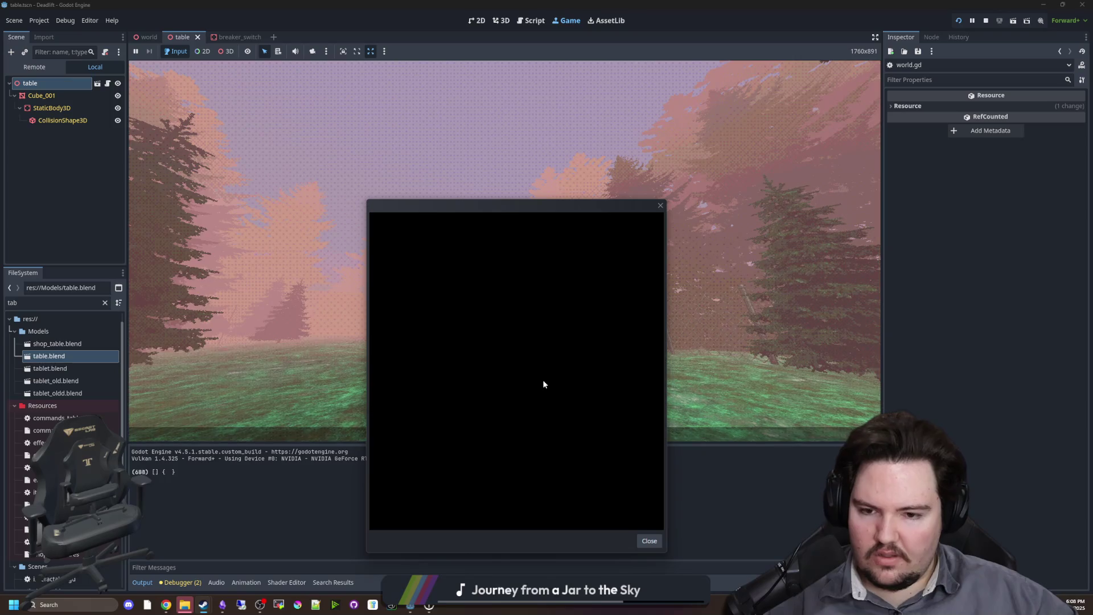
left_click(649, 542)
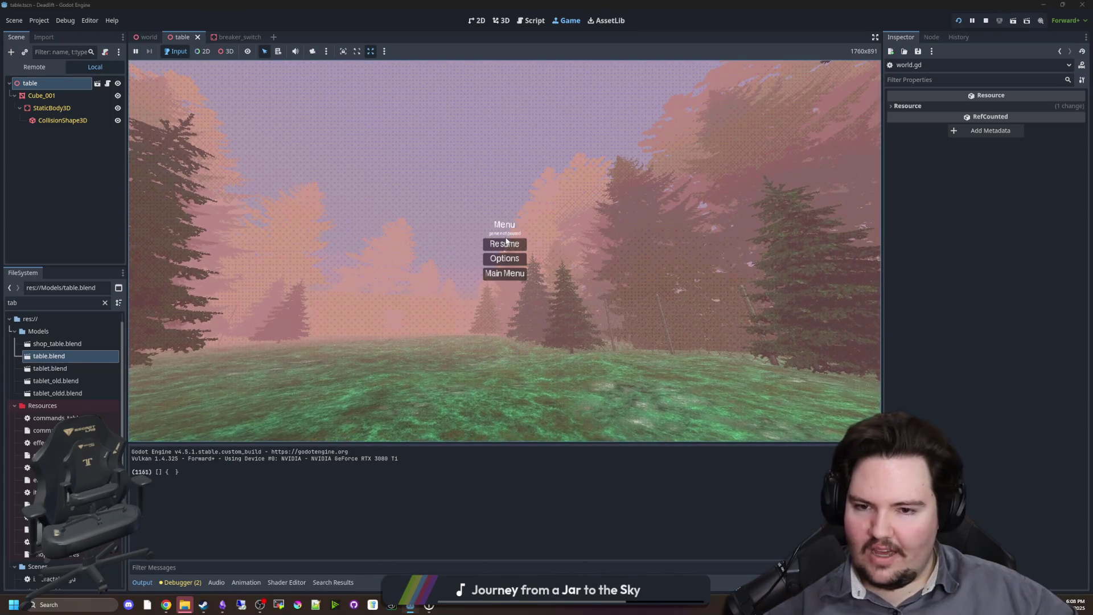
left_click(505, 244)
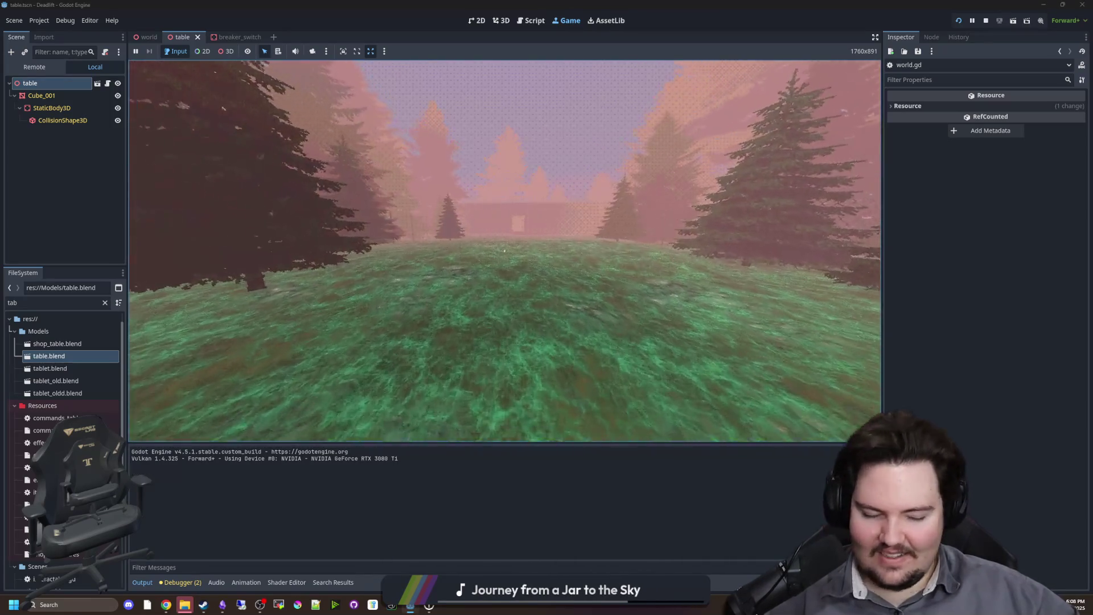
Walk from the forest up the stairs into the building and inspect the robot, blue-grid and white tables.
key("w")
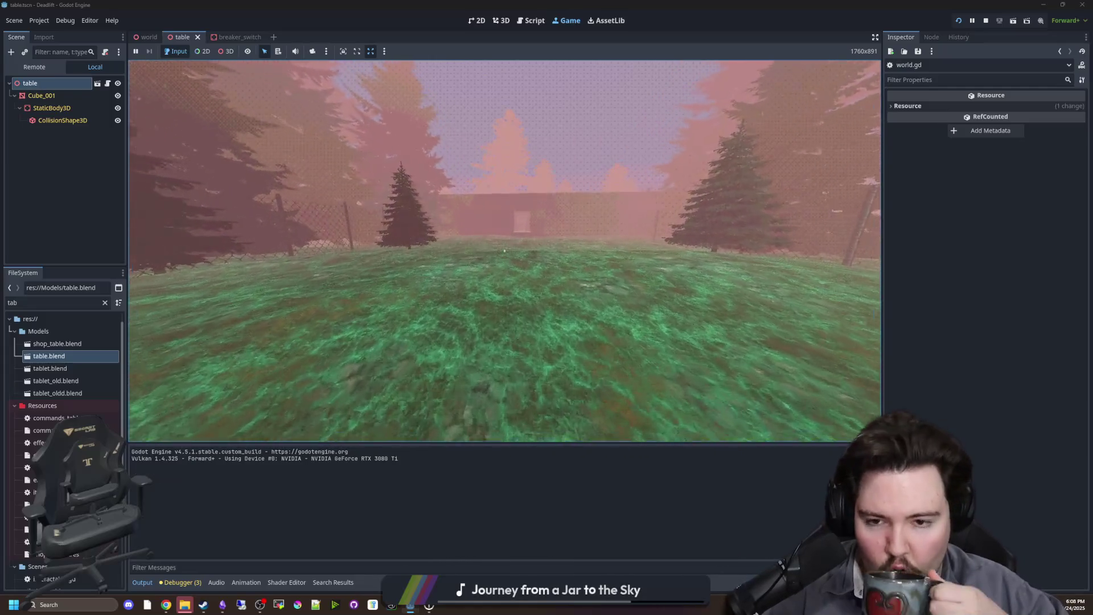
key("w")
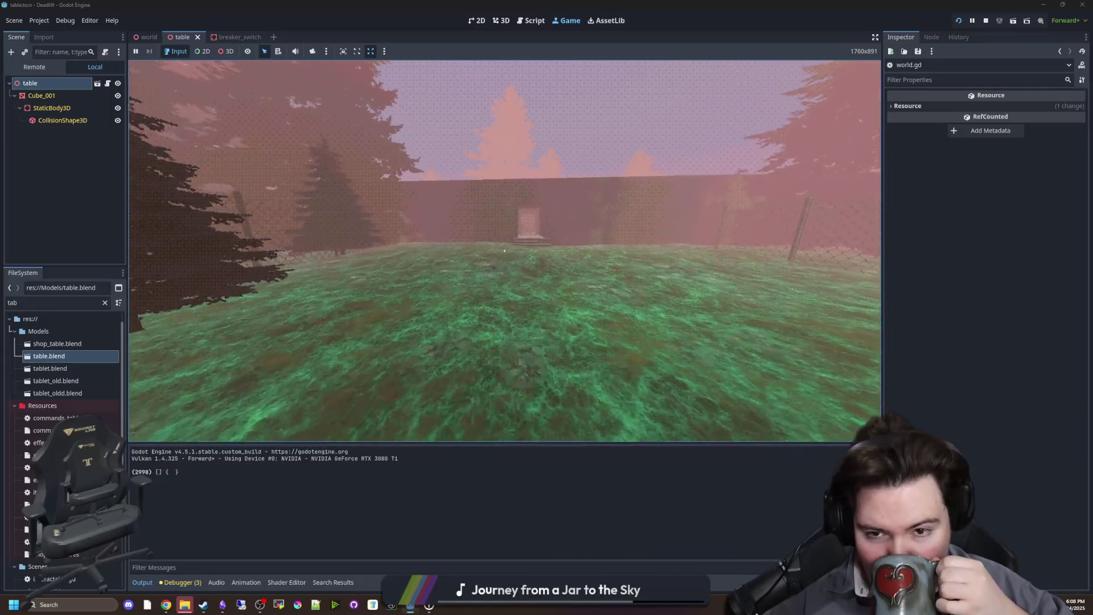
key("w")
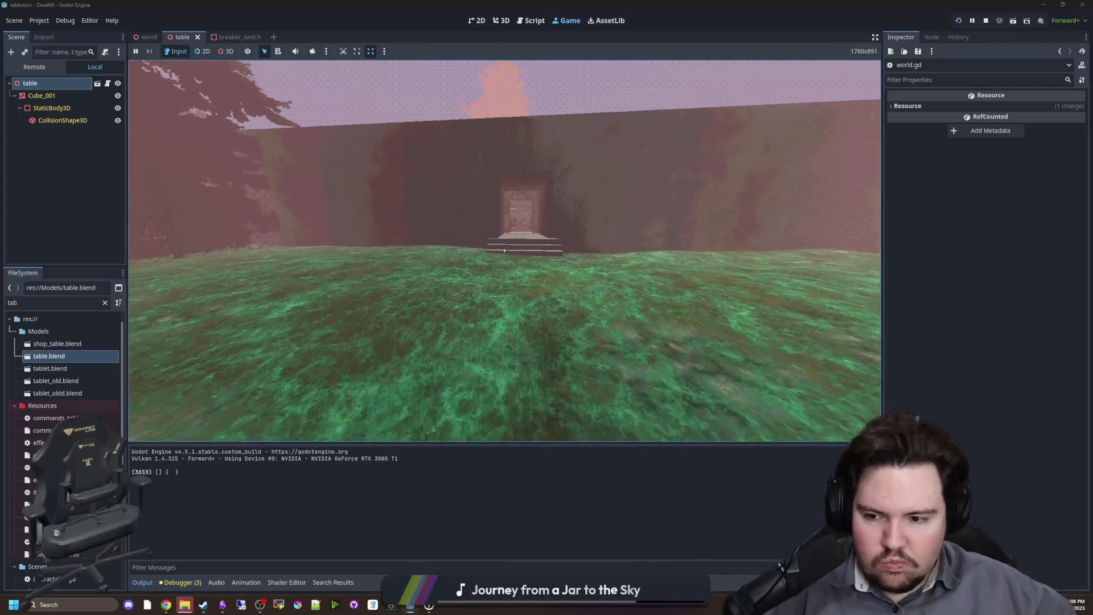
key("w")
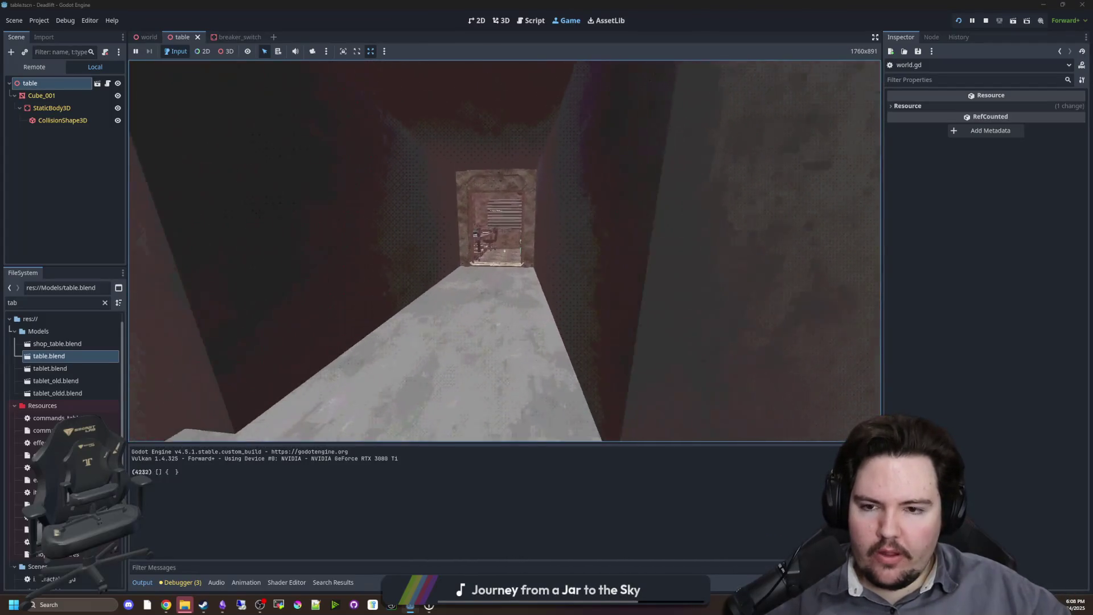
key("w")
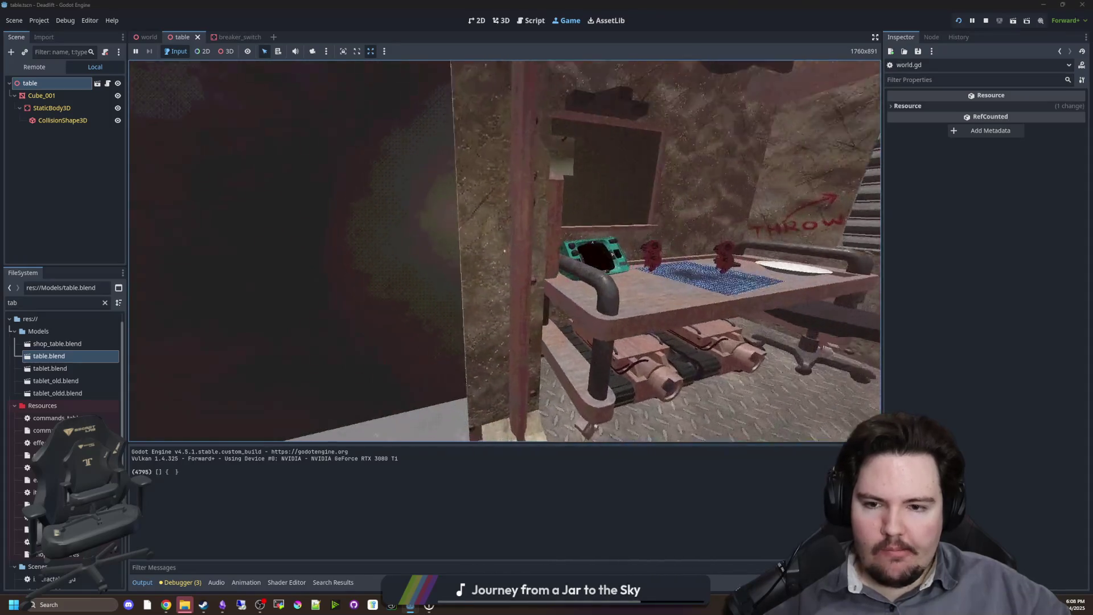
key("w")
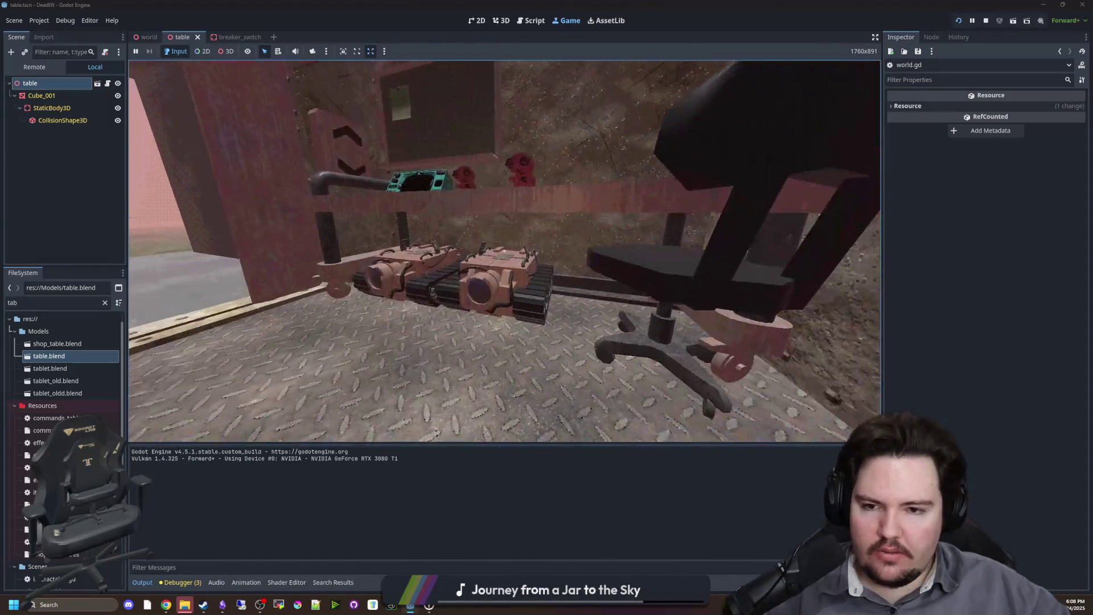
key("w")
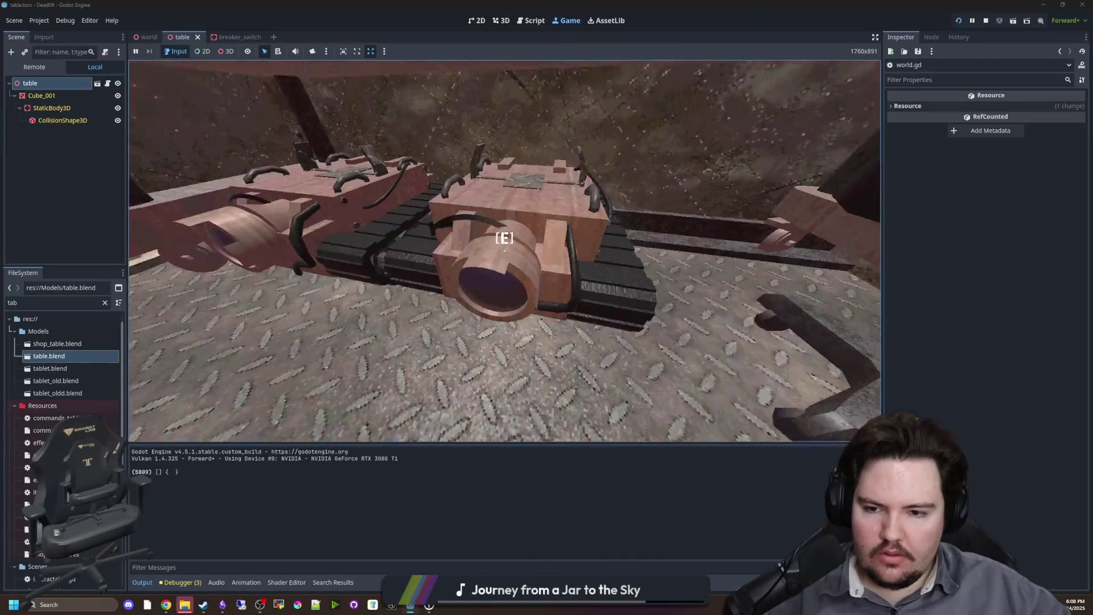
key("s")
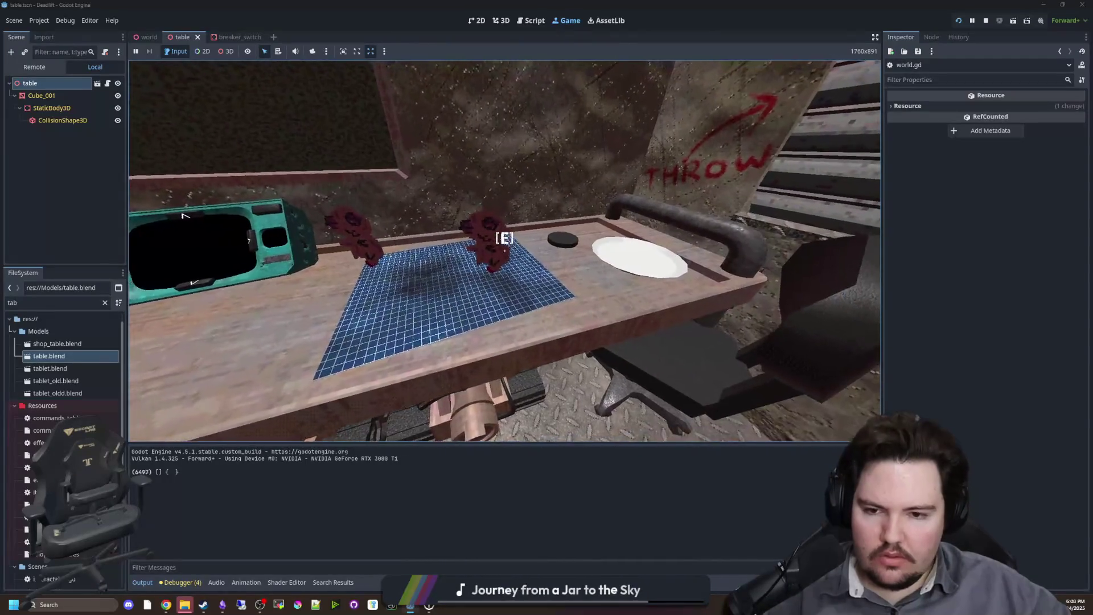
key("w")
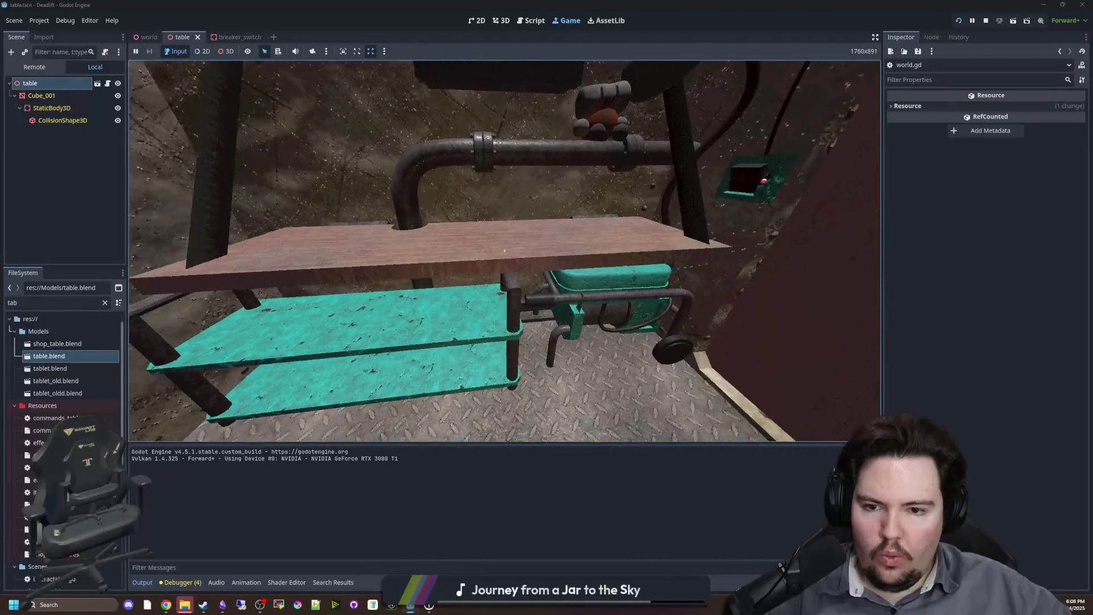
key("s")
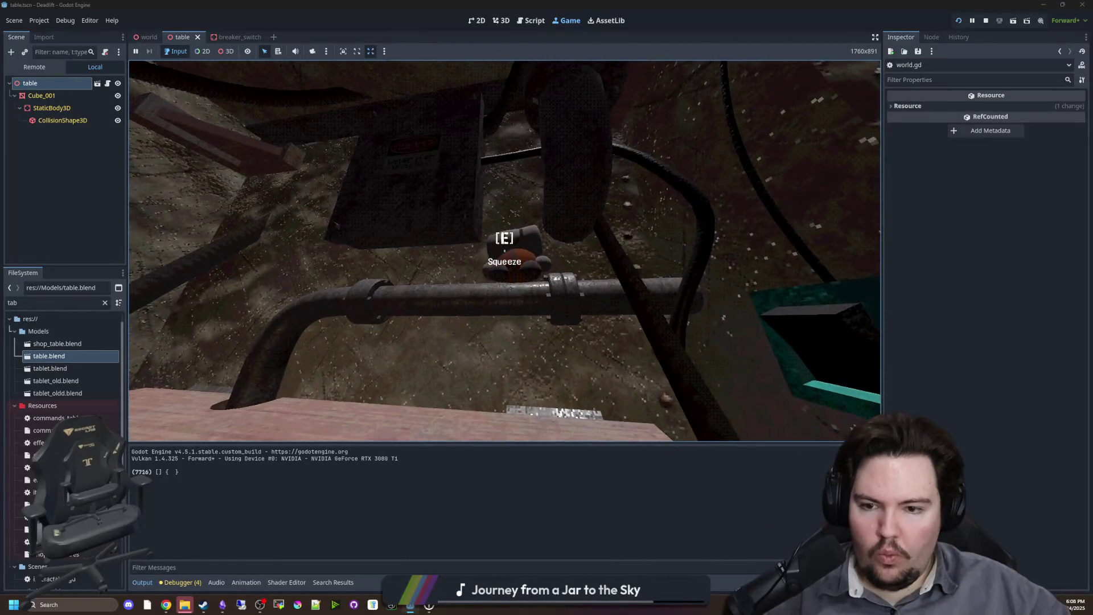
key("s")
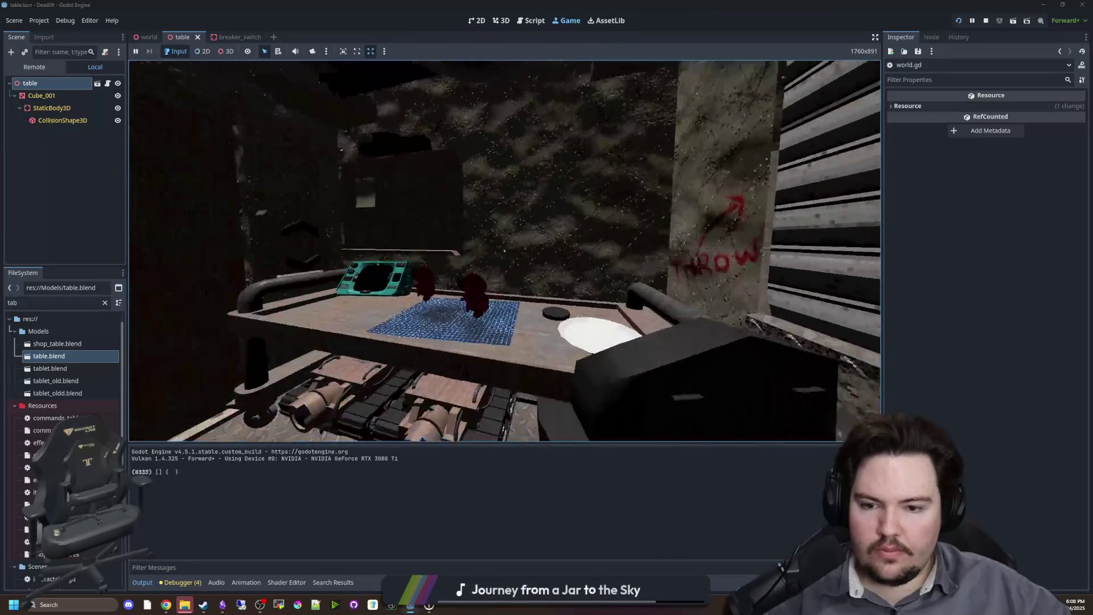
key("w")
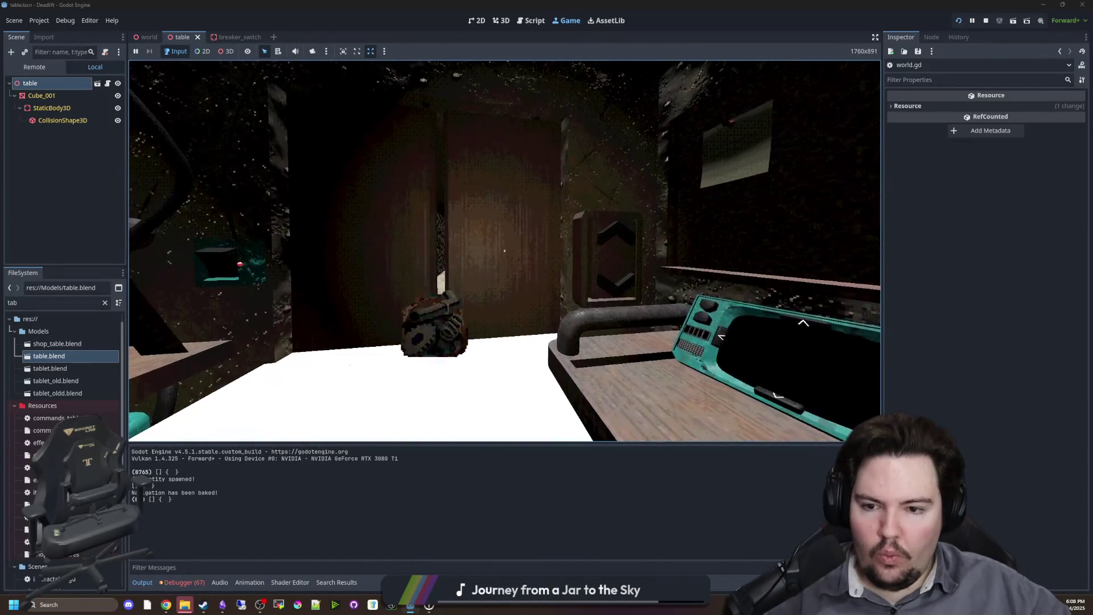
key("s")
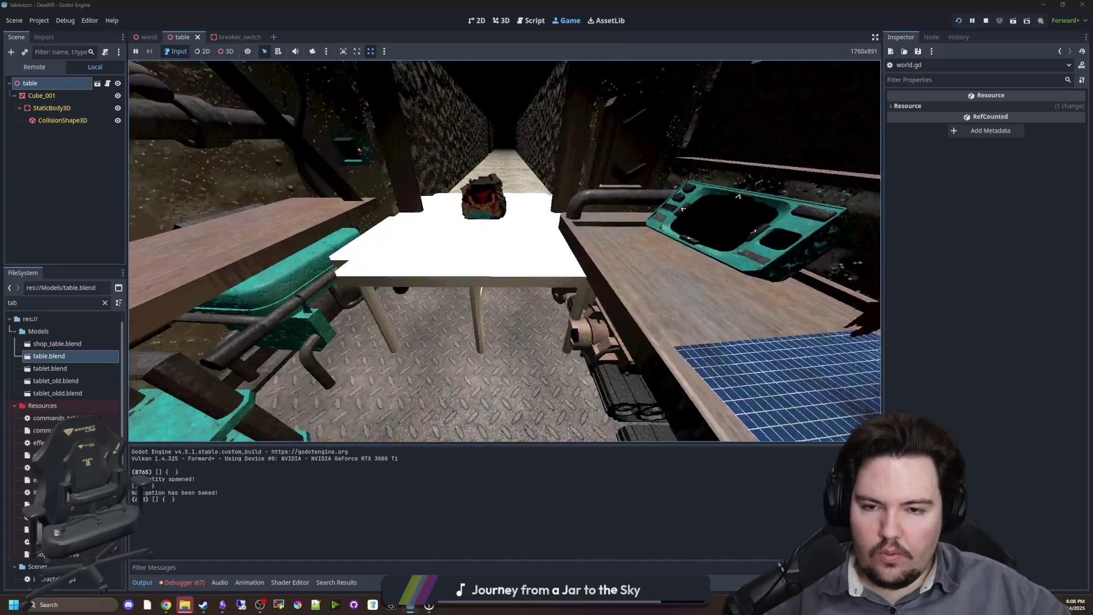
Stop the game with F8 and return to line 259 of world.gd.
key("super")
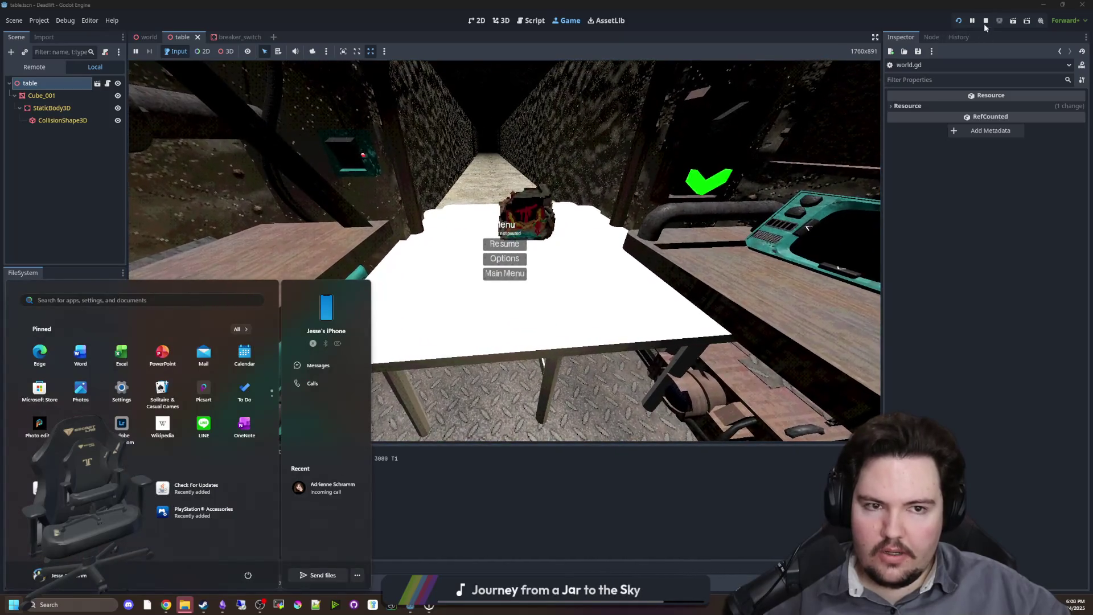
key("F8")
left_click(496, 228)
scroll(490, 244, "up", 1)
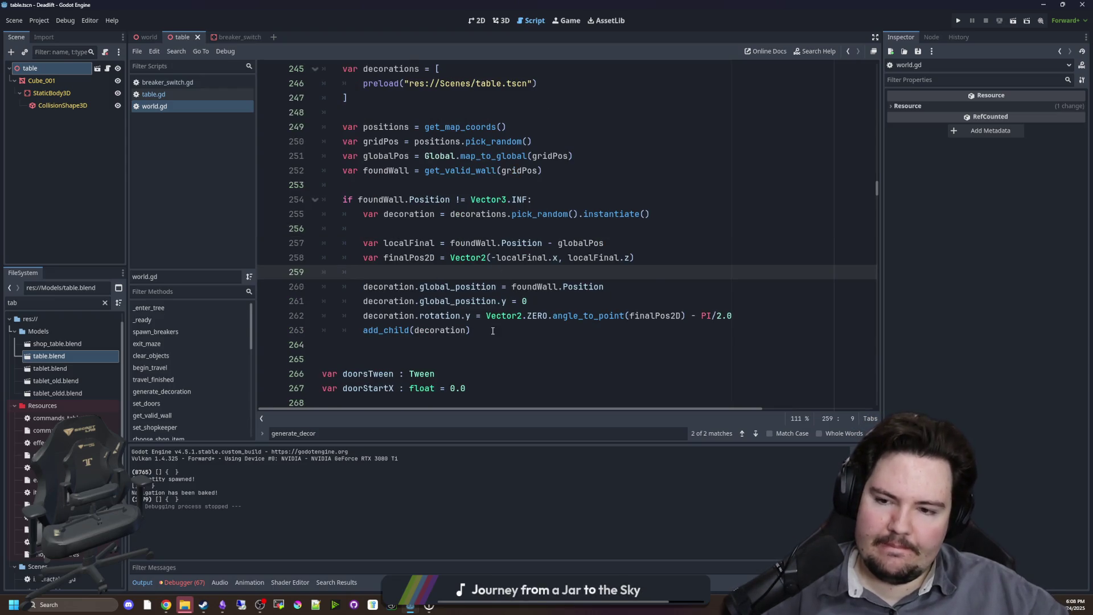
Move add_child(decoration) above the position assignments in world.gd, remove the blank line, and save.
left_click_drag(473, 330, 344, 329)
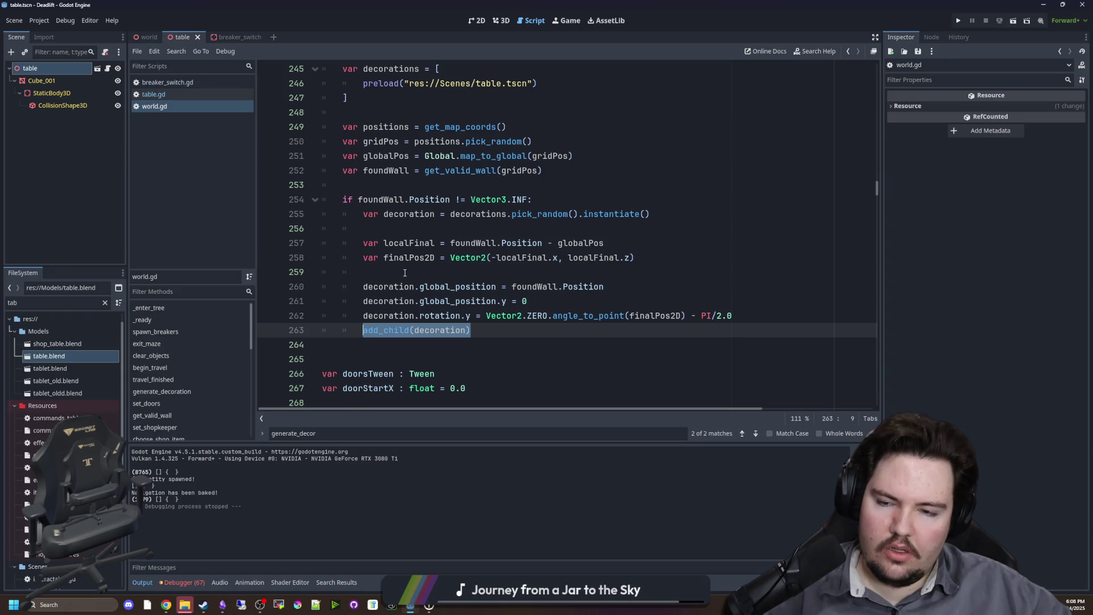
key("ctrl+x")
left_click(406, 273)
key("Return")
key("ctrl+v")
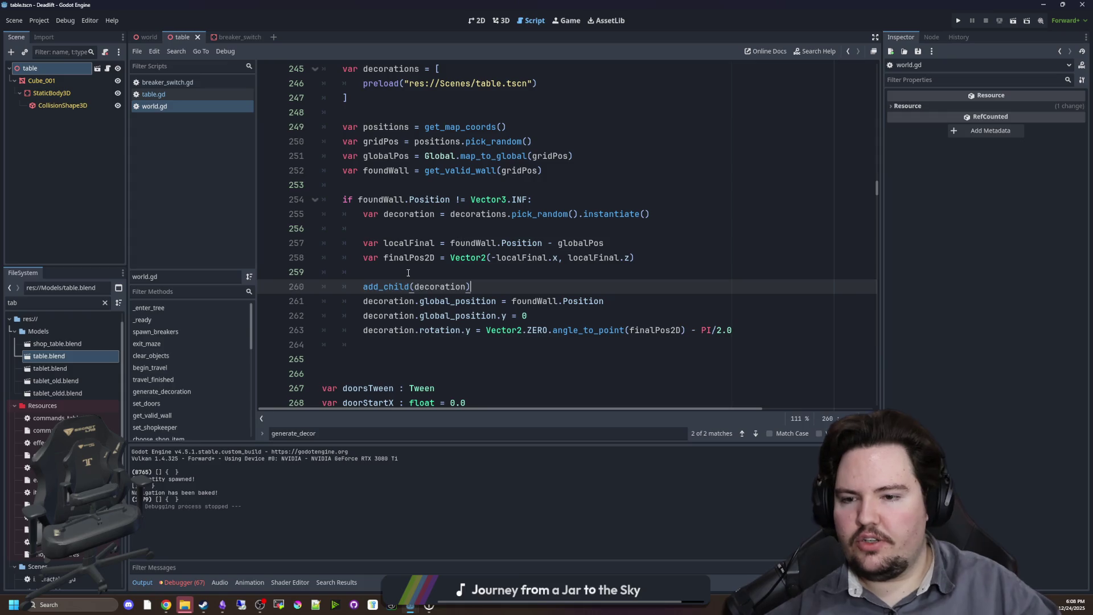
left_click(371, 351)
key("BackSpace")
key("BackSpace")
key("BackSpace")
key("Down")
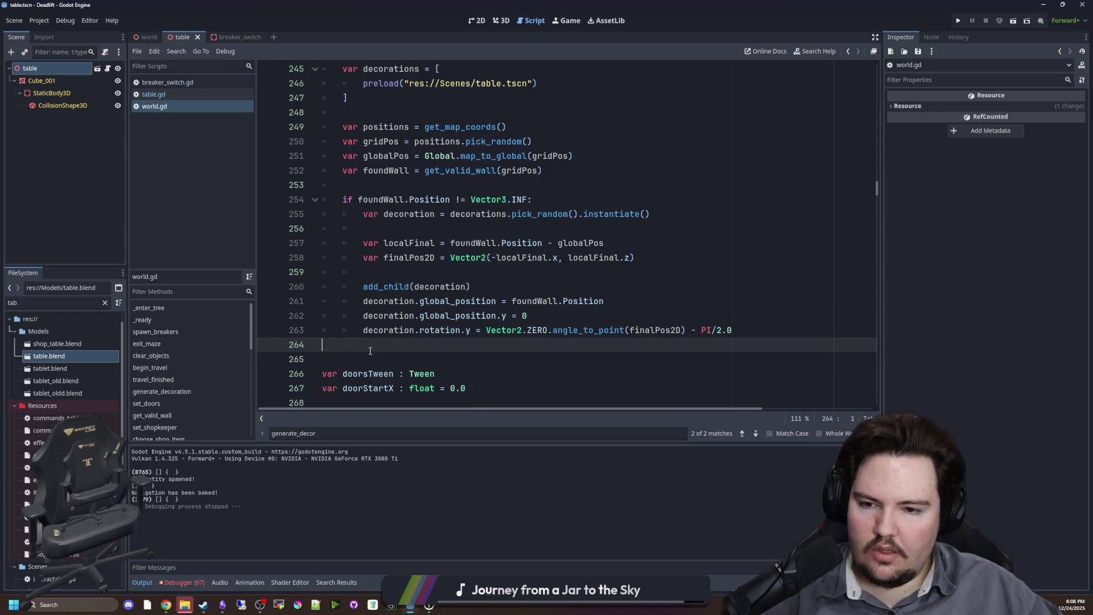
key("ctrl+s")
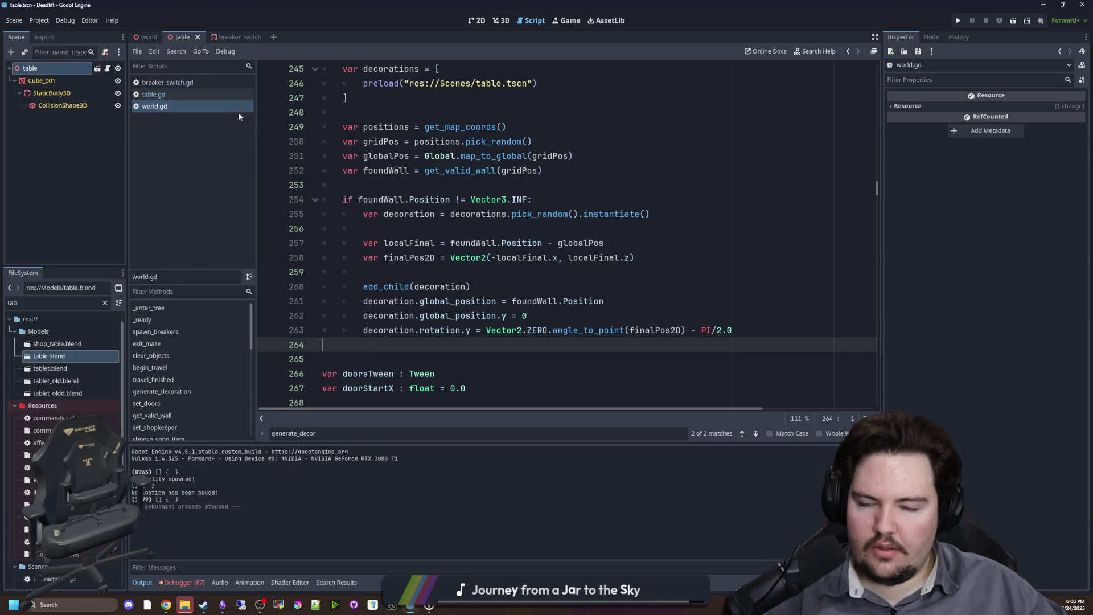
Make table.gd's _ready await get_tree().physics_frame first, save, and run the project.
left_click(177, 97)
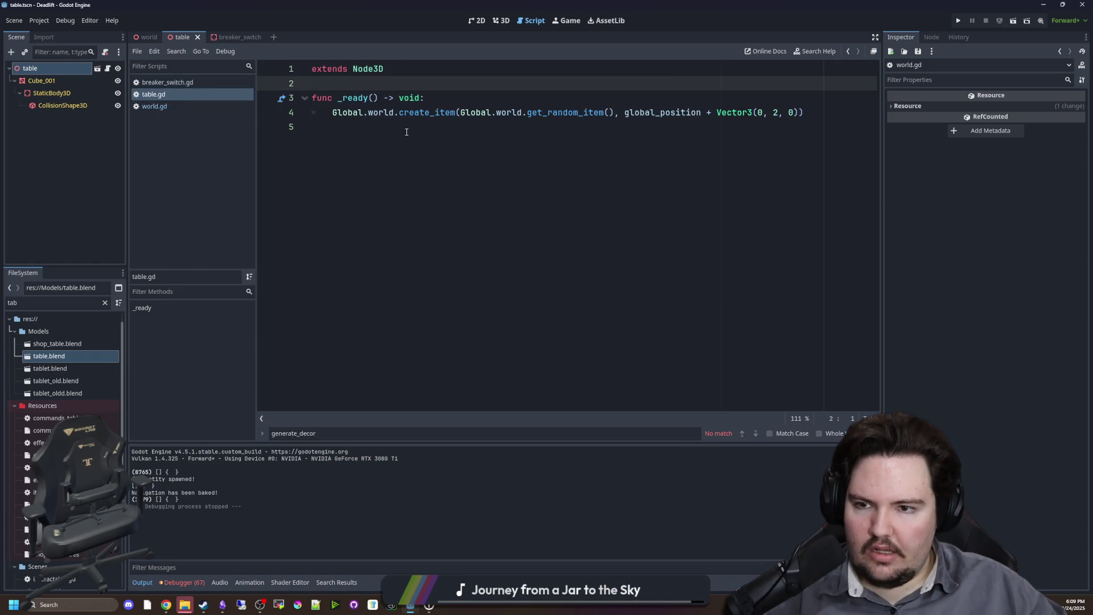
left_click(441, 97)
key("Return")
type("await Global")
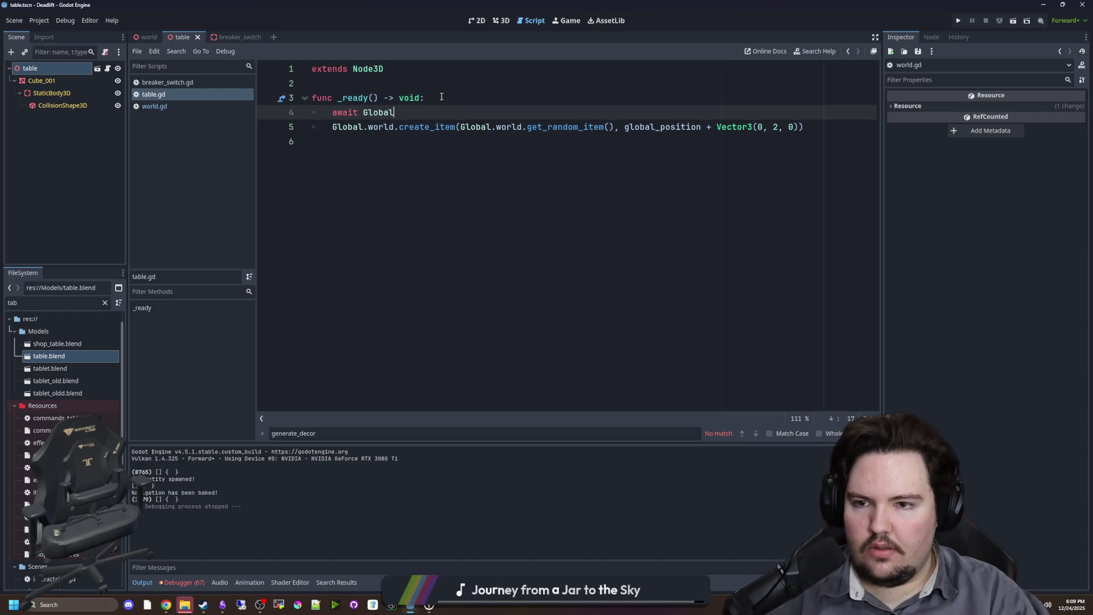
type(".")
key("BackSpace")
key("BackSpace")
key("BackSpace")
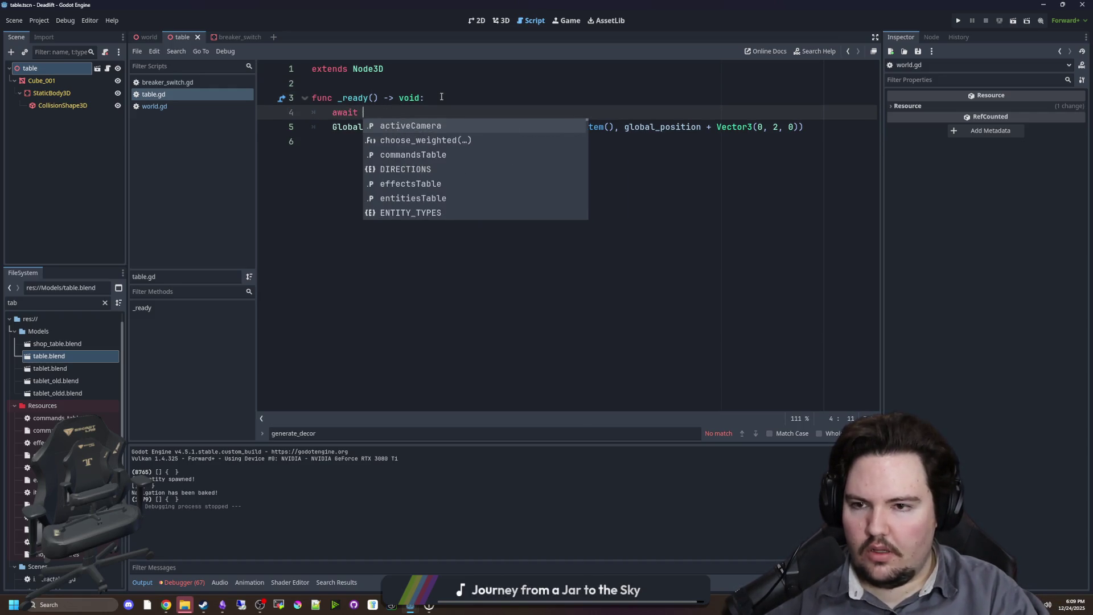
type("get_tree")
key("Return")
type(".phys")
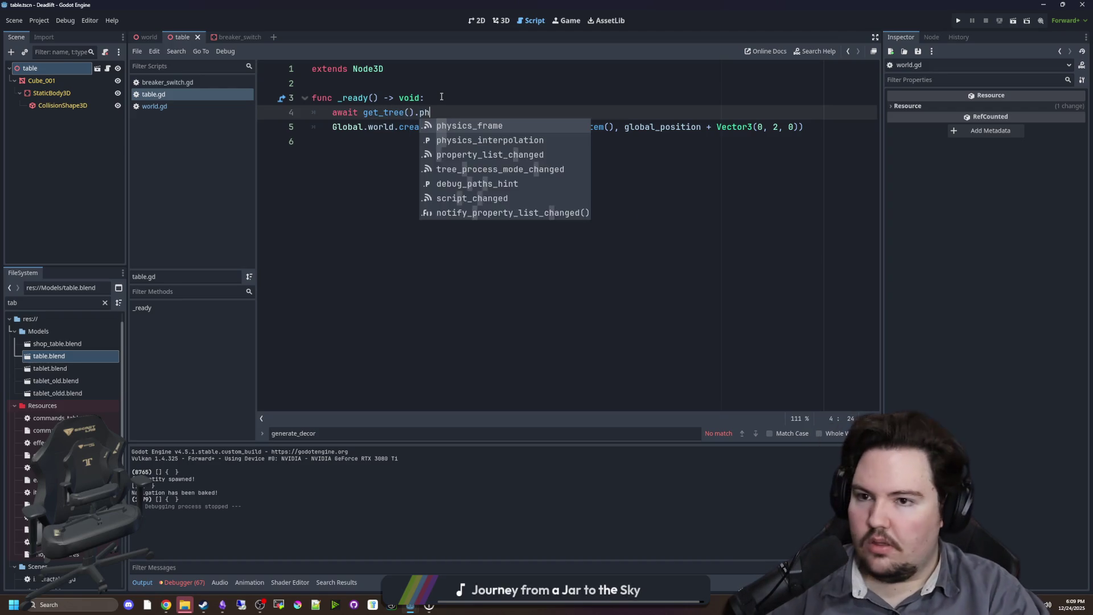
key("Return")
left_click(441, 97)
key("ctrl+s")
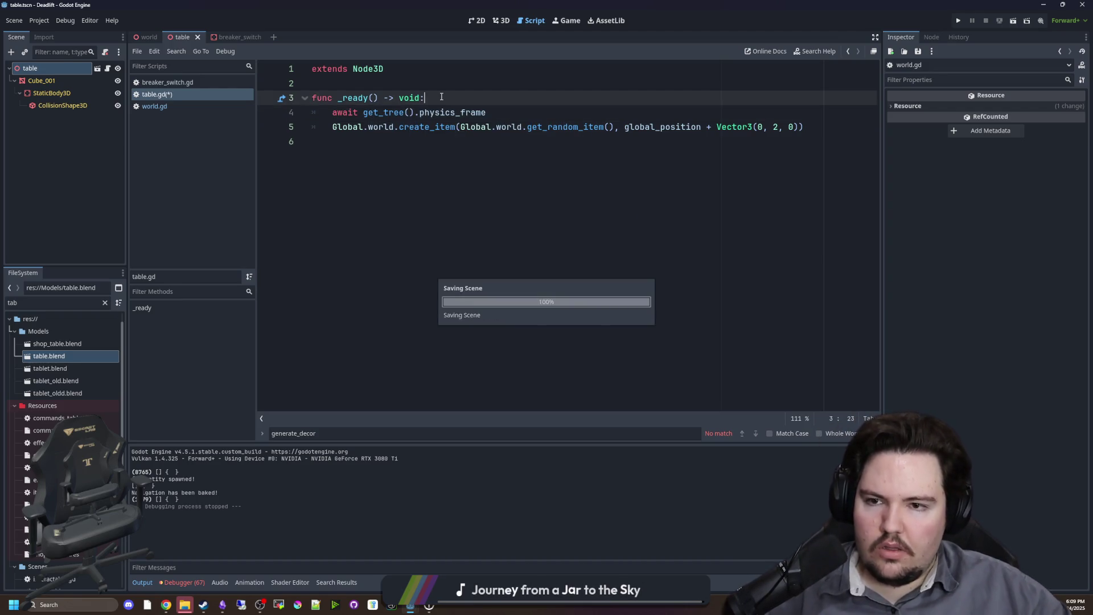
left_click(520, 83)
key("ctrl+s")
left_click(959, 21)
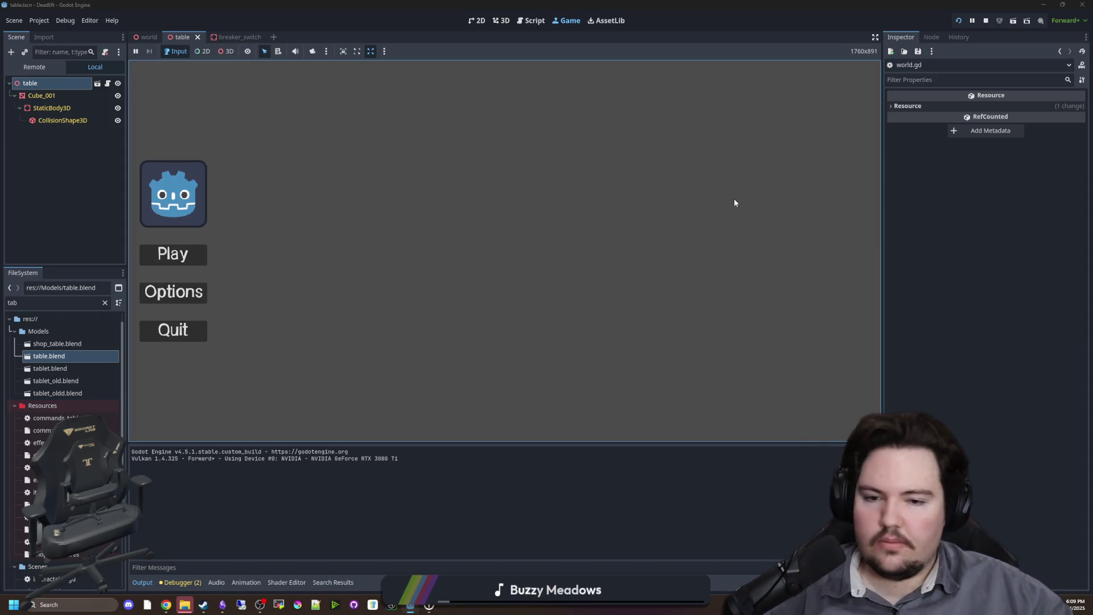
Start a game from the main menu and walk down the corridor to the table.
left_click(205, 254)
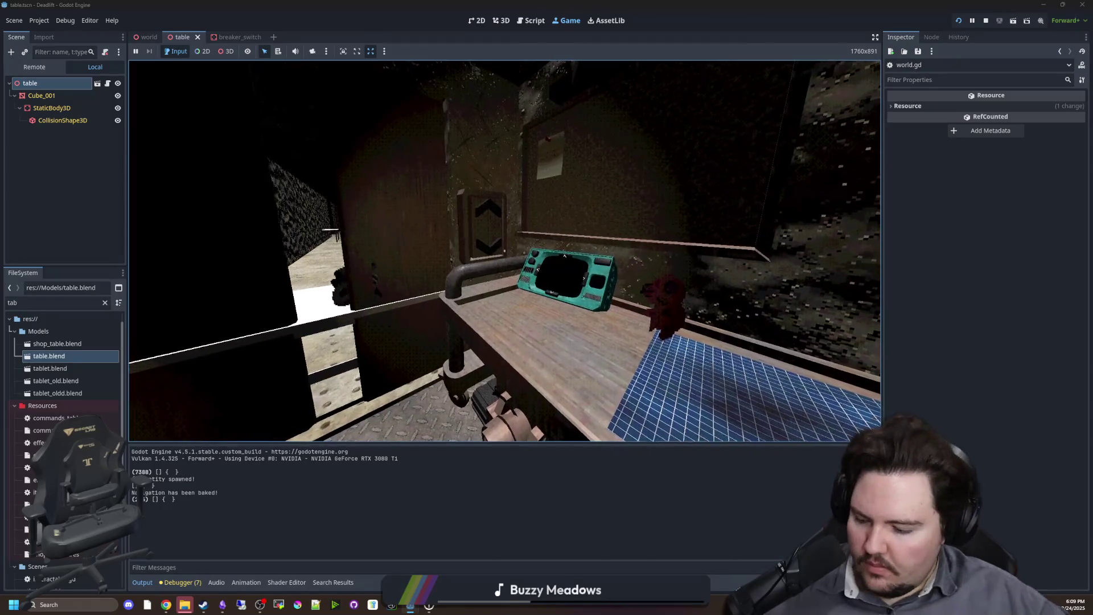
key("w")
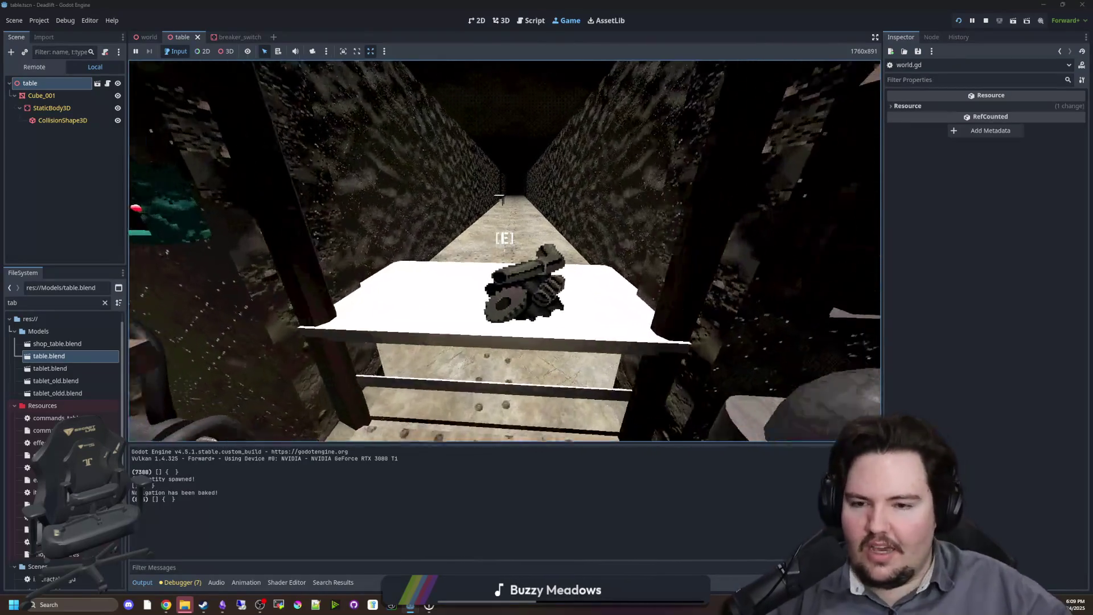
key("w")
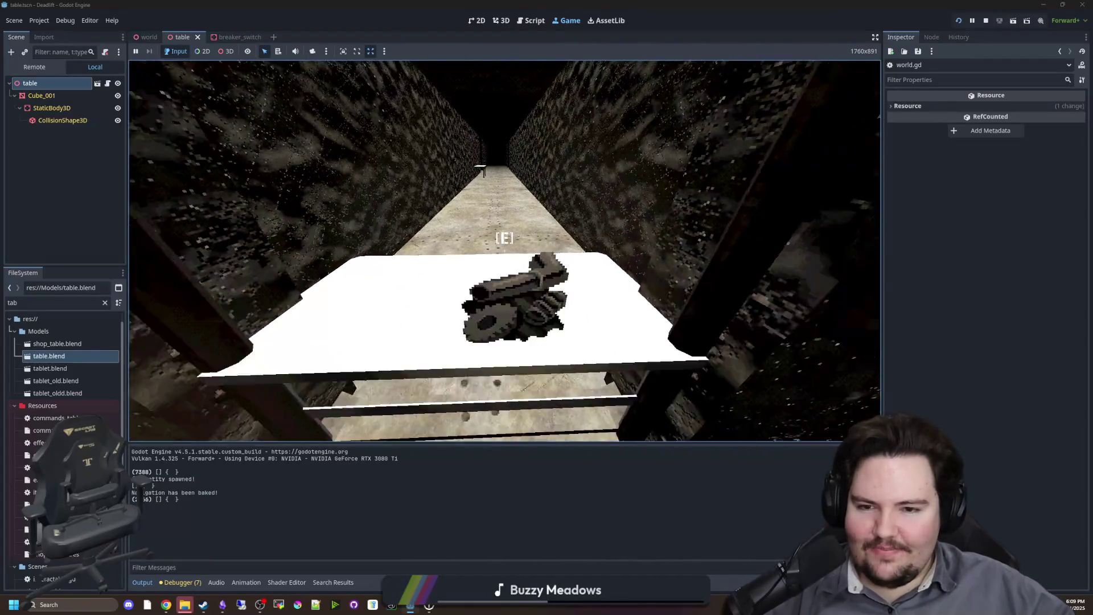
key("s")
key("w")
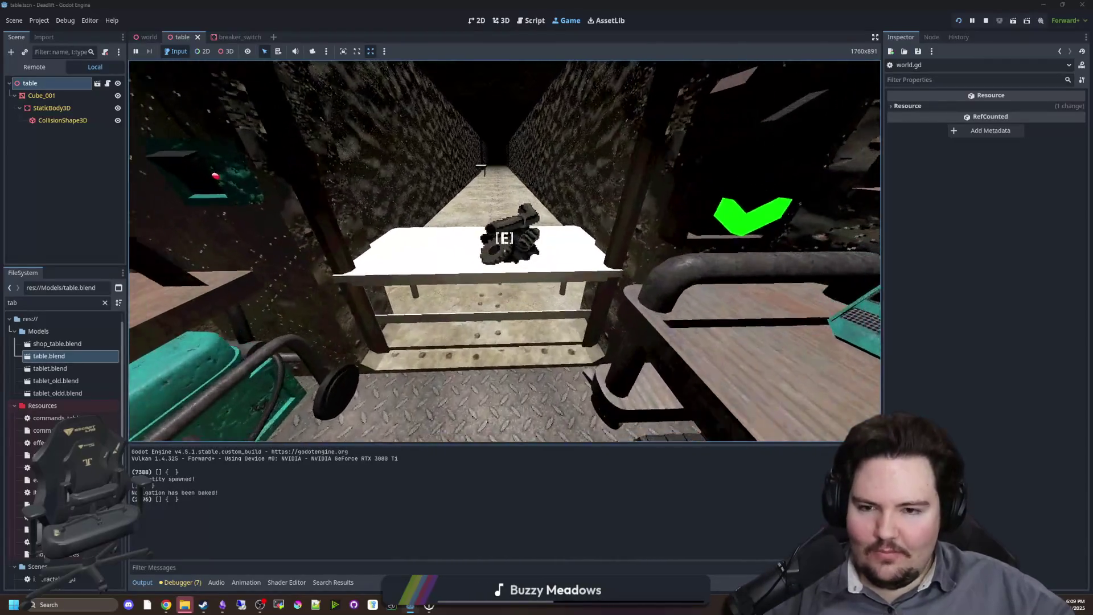
Step around the table to confirm the spawned item rests on it.
key("s")
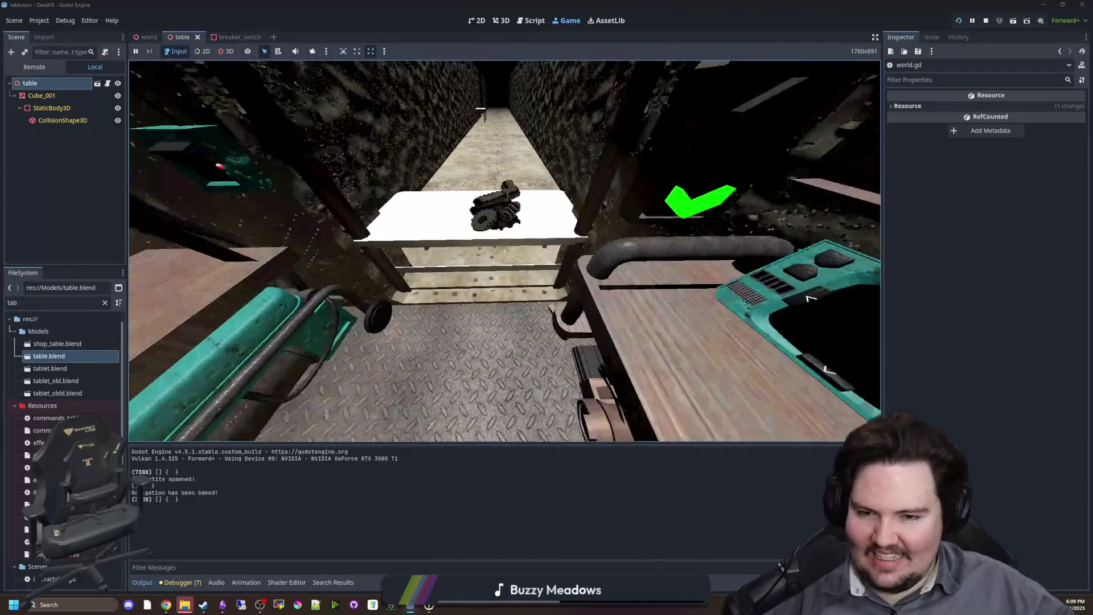
key("s")
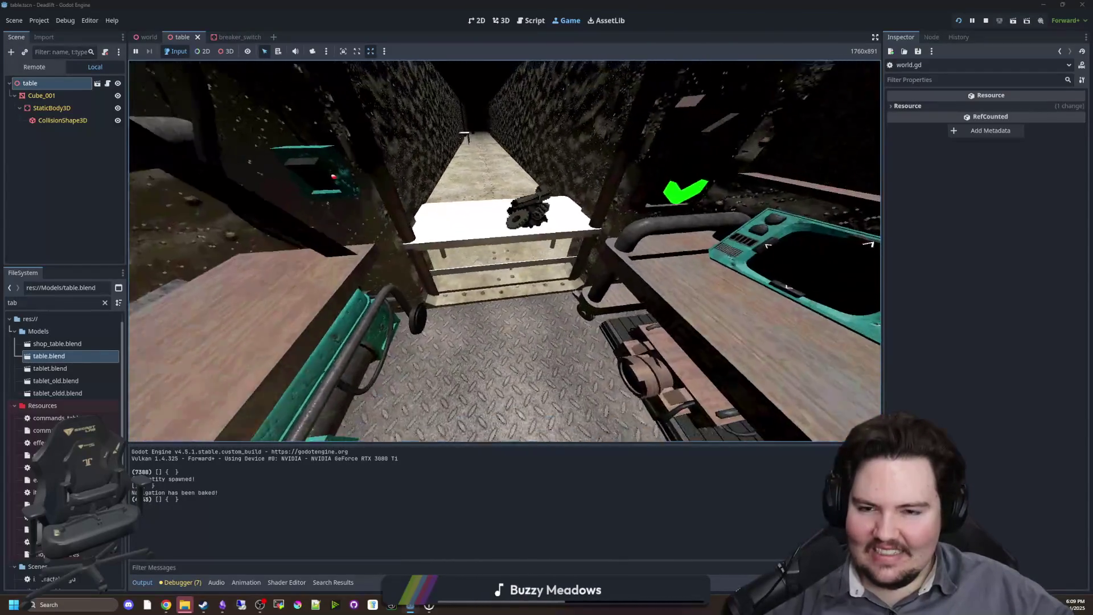
key("w")
key("s")
key("w")
key("s")
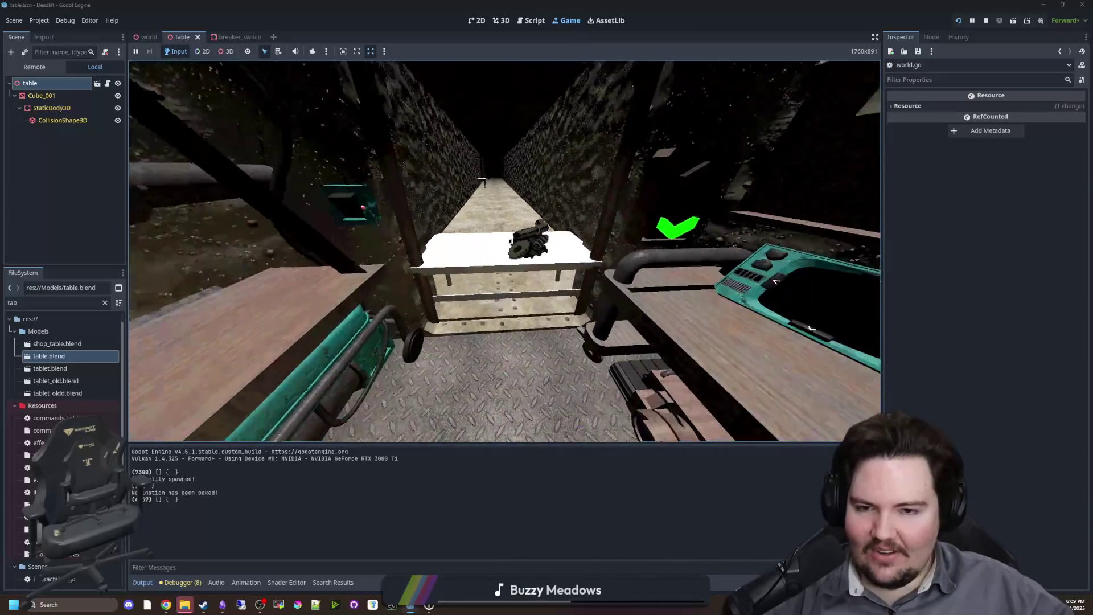
key("w")
key("s")
key("w")
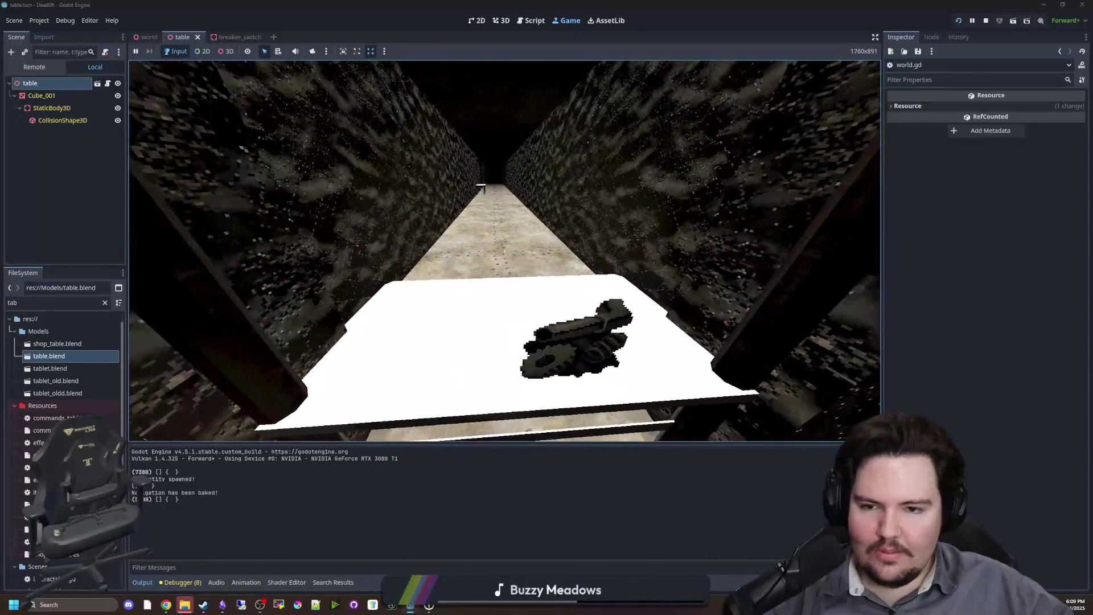
key("s")
key("w")
key("s")
key("w")
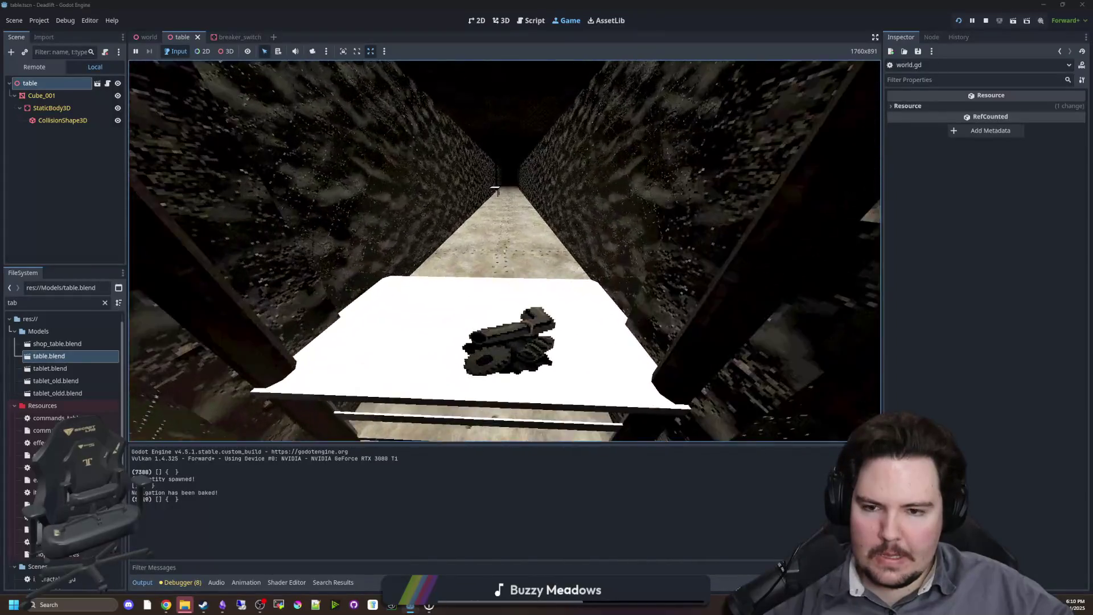
key("s")
Pause and stop the running game.
key("Escape")
key("super")
left_click(986, 20)
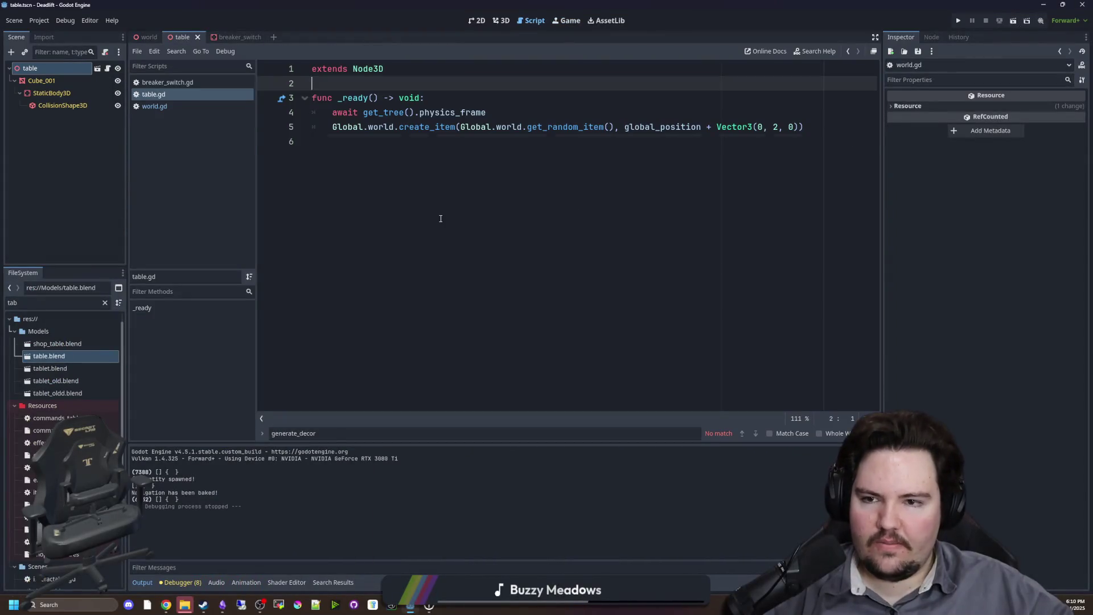
left_click(167, 107)
left_click(453, 188)
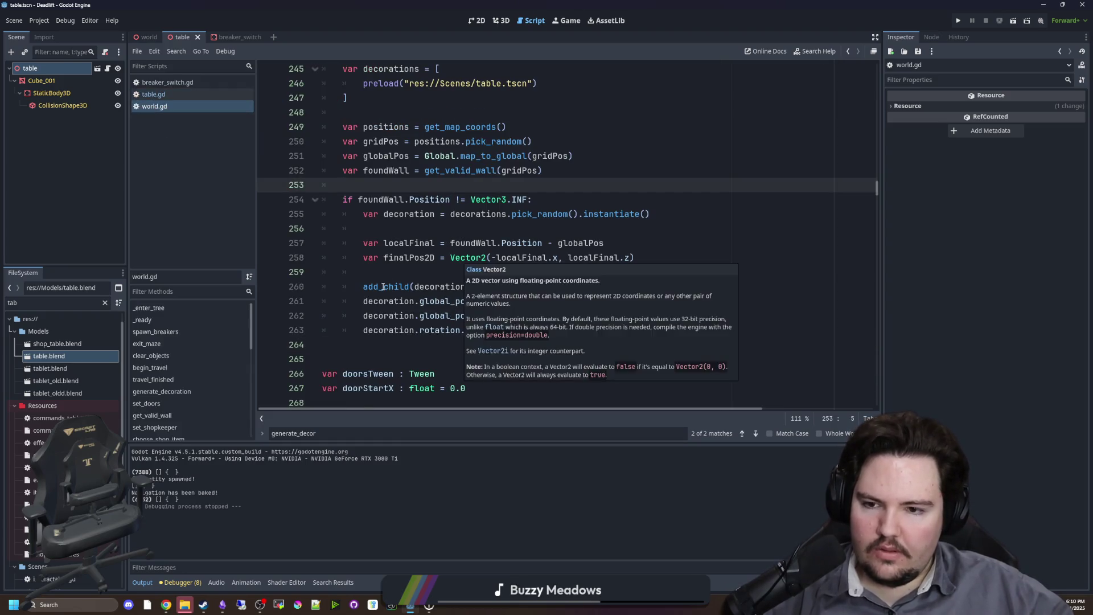
left_click(415, 229)
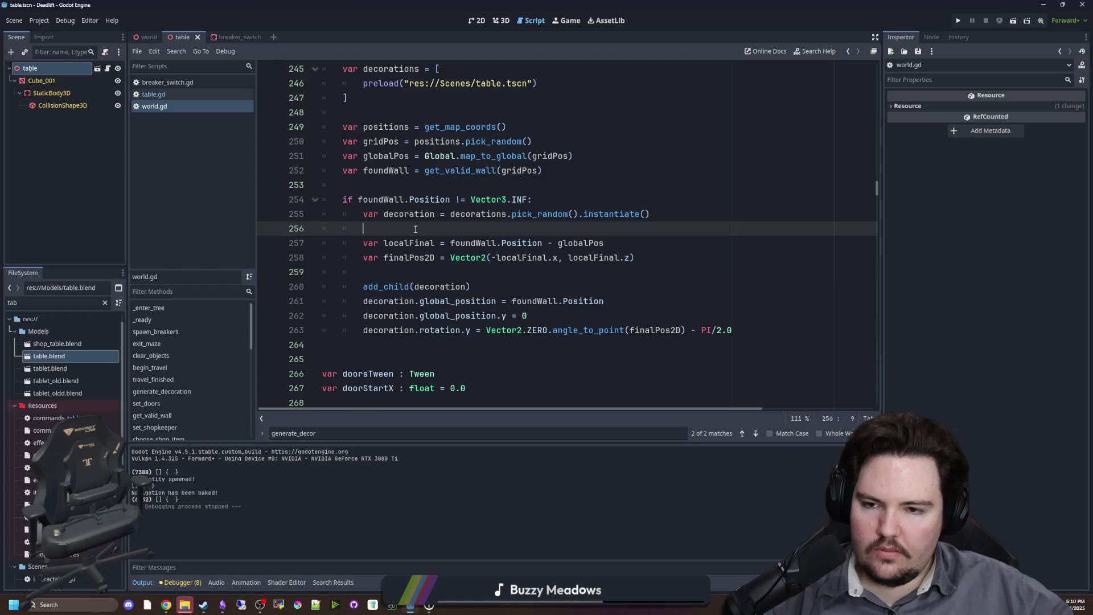
left_click(409, 273)
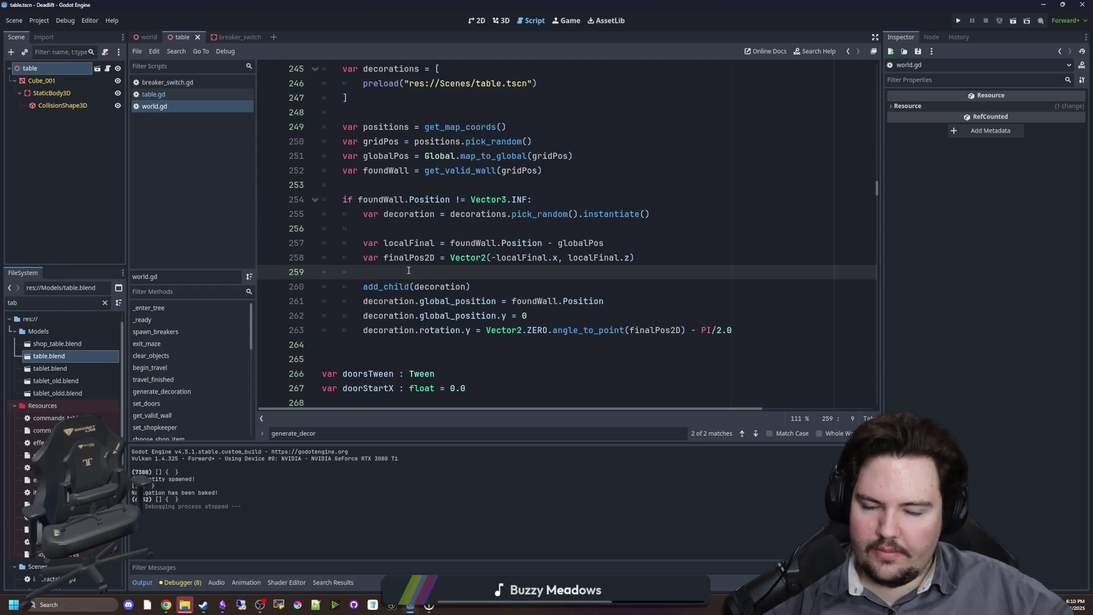
scroll(409, 271, "up", 2)
left_click(400, 276)
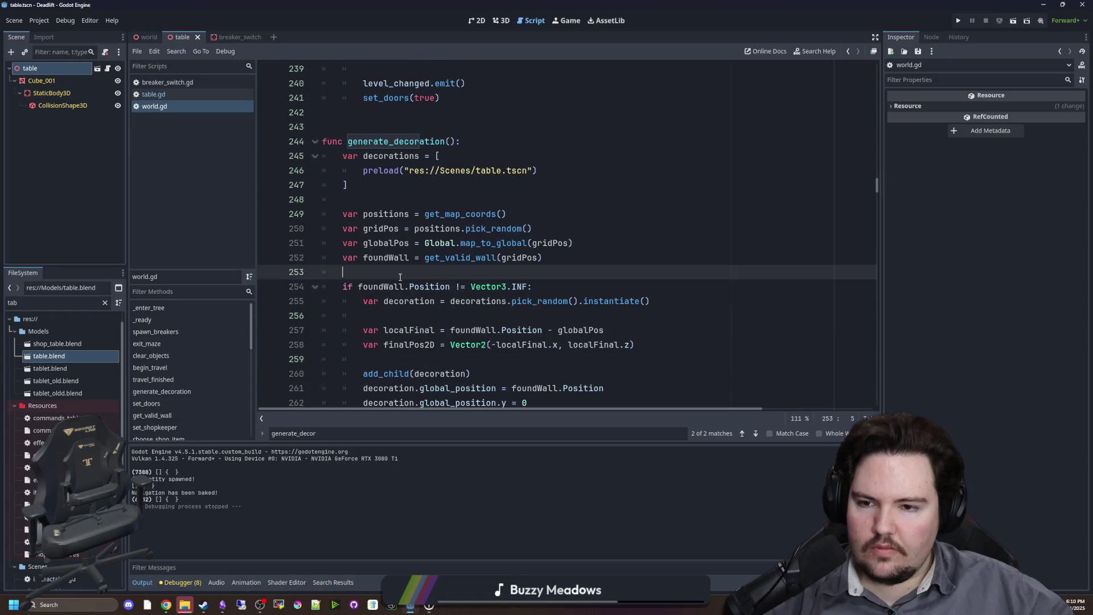
key("ctrl+s")
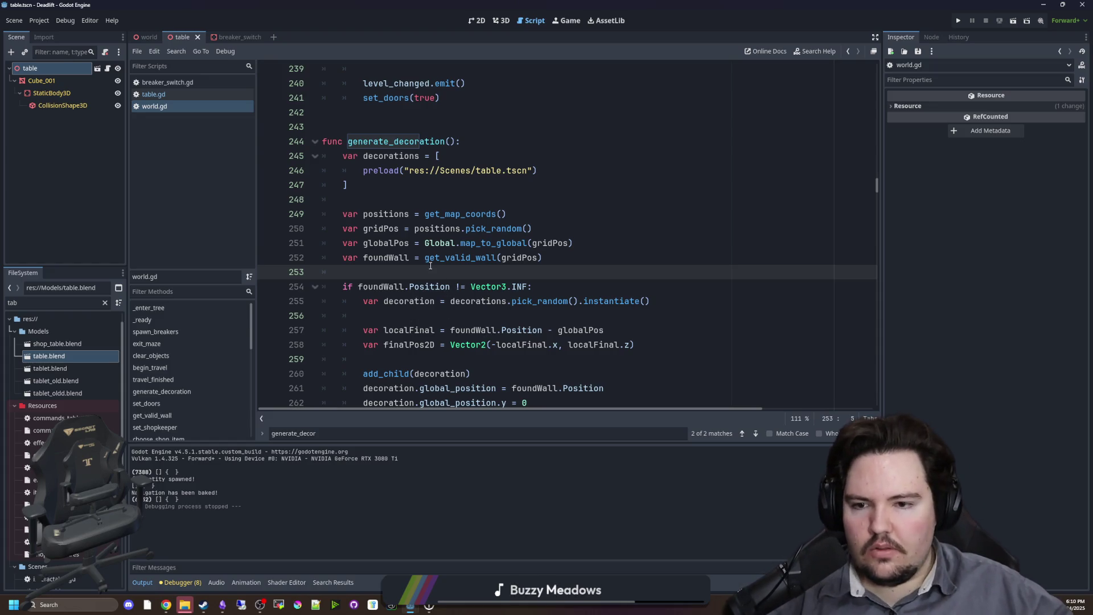
scroll(528, 273, "down", 2)
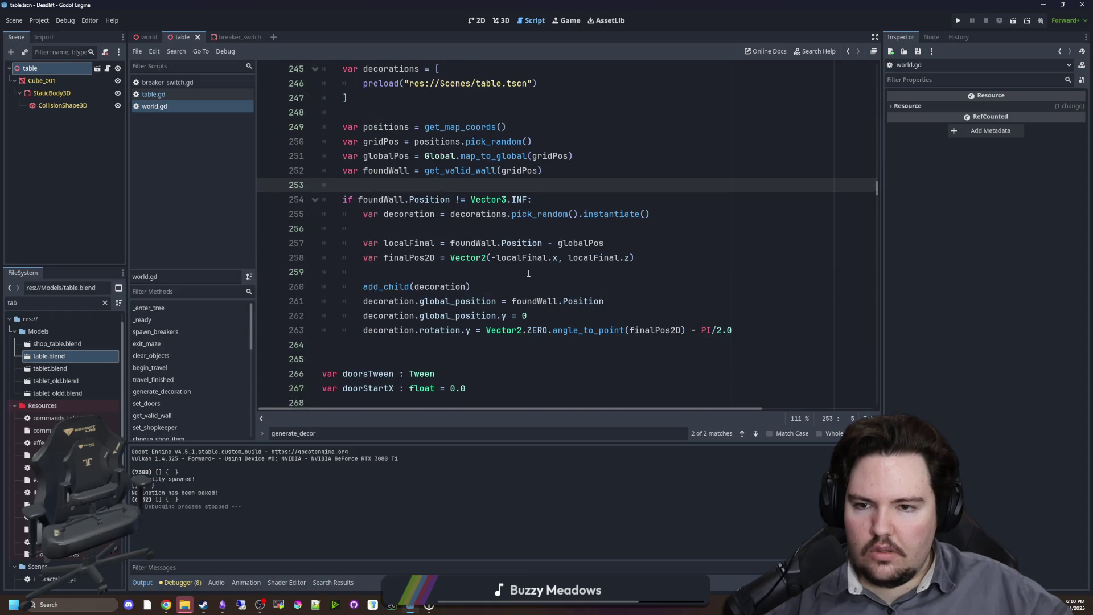
left_click(446, 269)
scroll(438, 271, "down", 1)
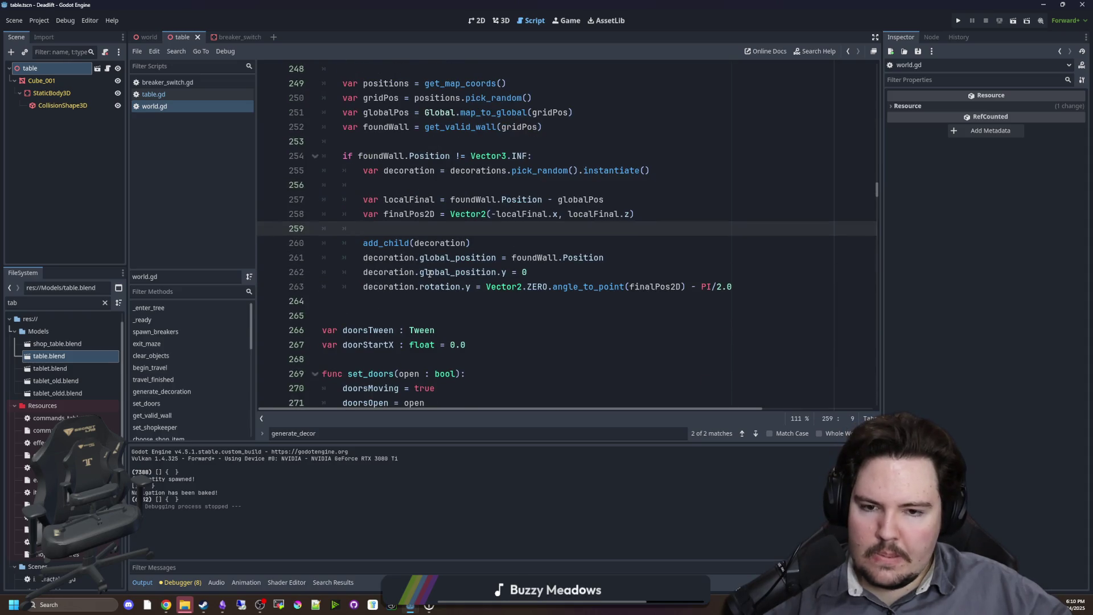
scroll(390, 258, "up", 2)
left_click(449, 215, "ctrl")
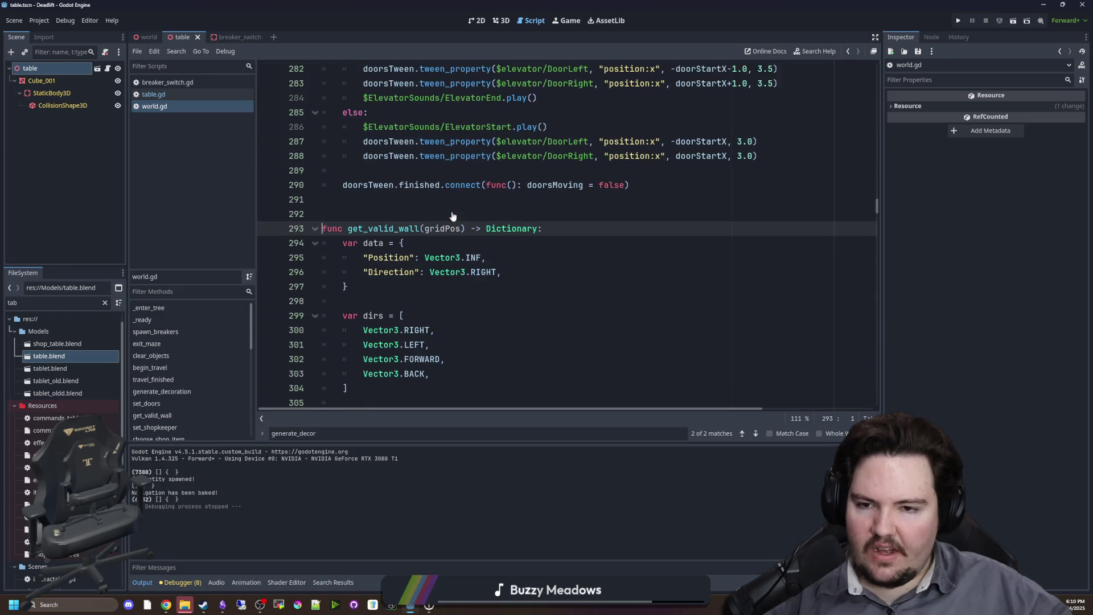
left_click(432, 204)
left_click(401, 286)
scroll(402, 286, "down", 2)
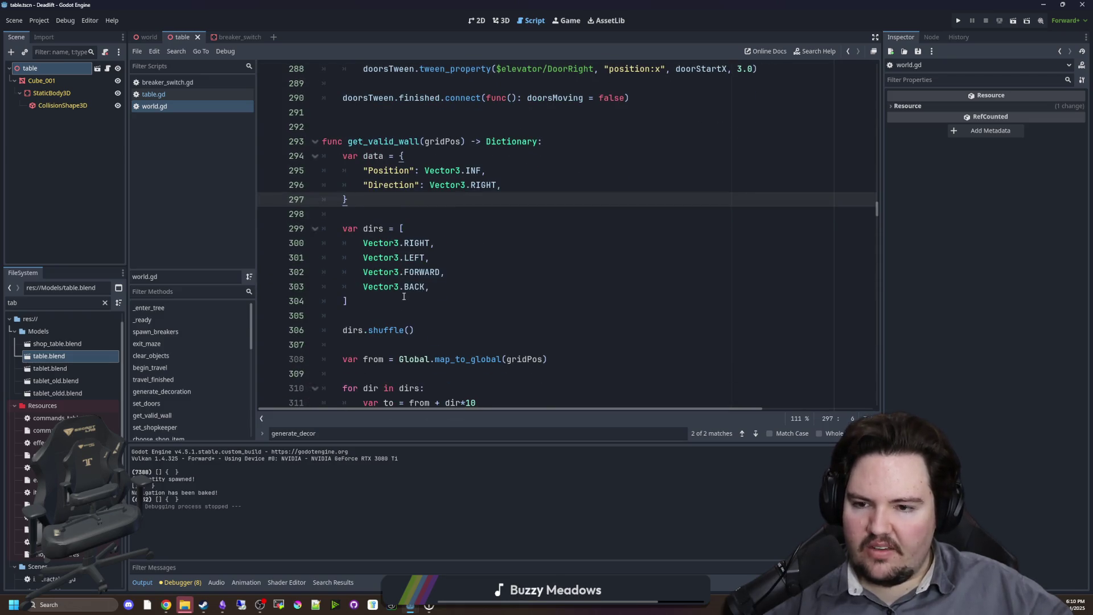
left_click(404, 296)
scroll(404, 296, "down", 2)
left_click(406, 244)
left_click(407, 223)
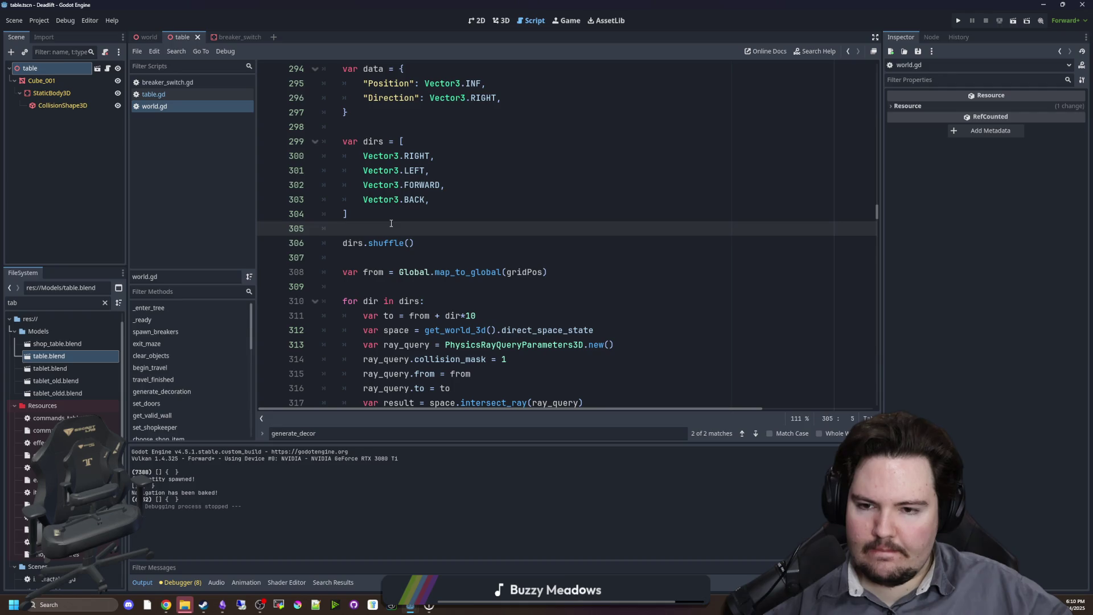
scroll(471, 276, "down", 2)
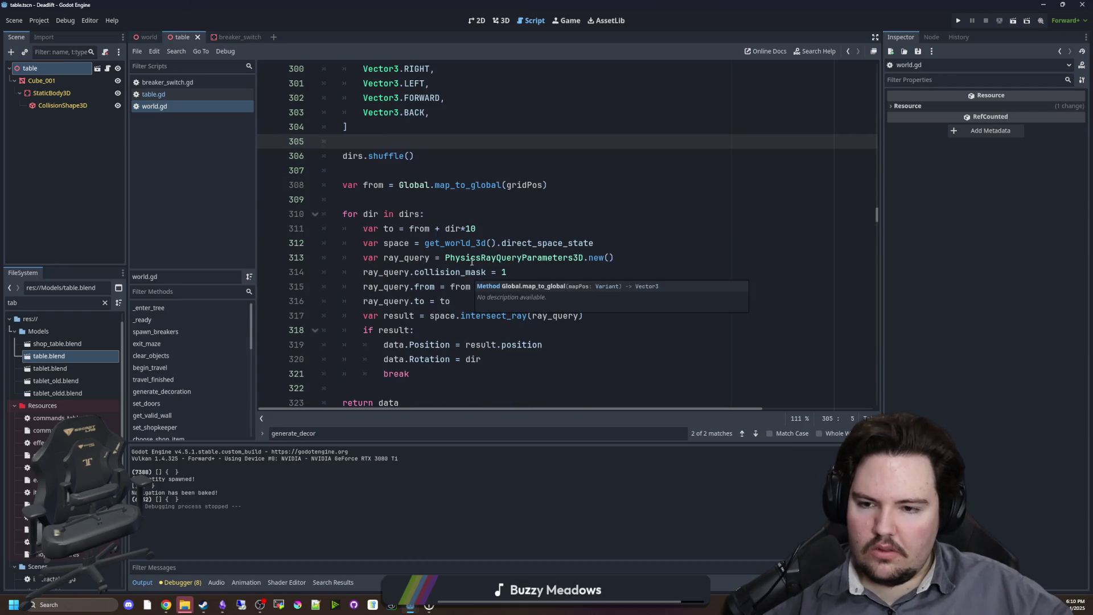
scroll(475, 256, "down", 2)
scroll(397, 298, "up", 3)
left_click(425, 240)
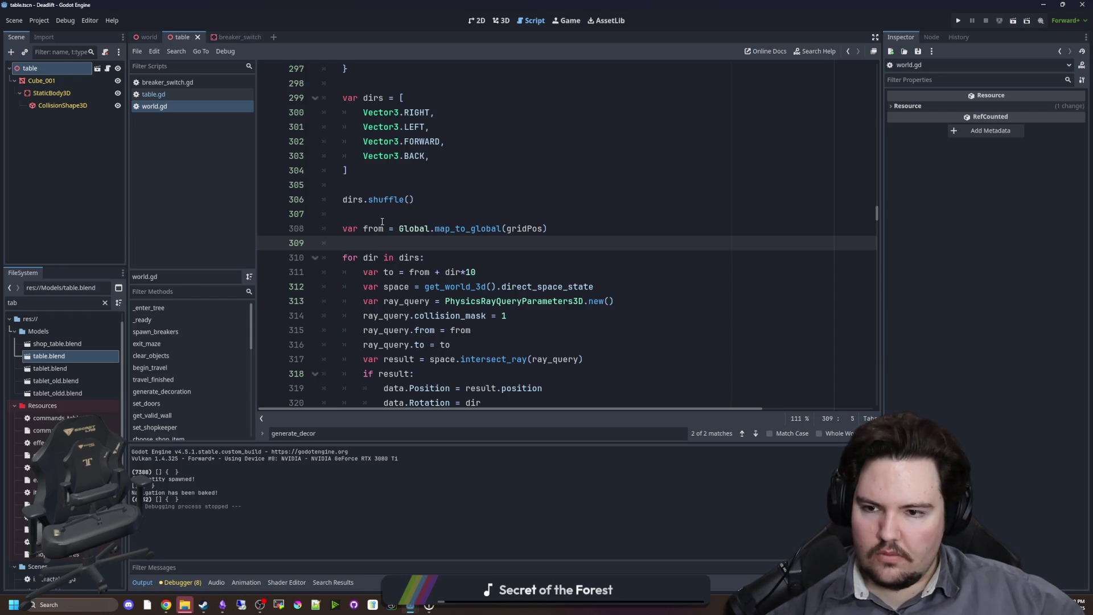
left_click(397, 211)
left_click(380, 234)
left_click(374, 242)
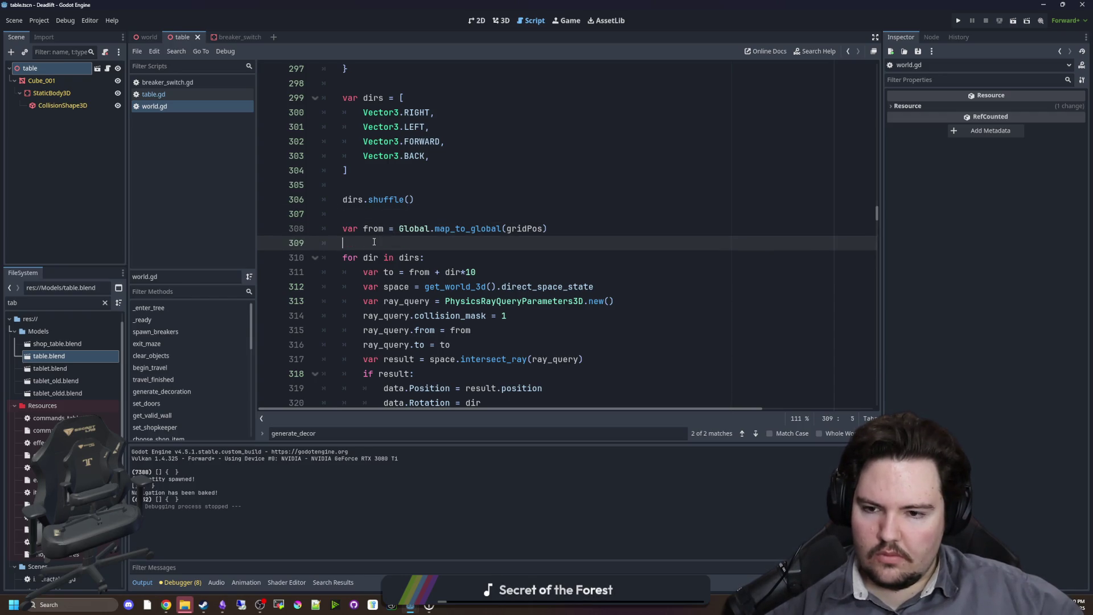
scroll(385, 242, "down", 2)
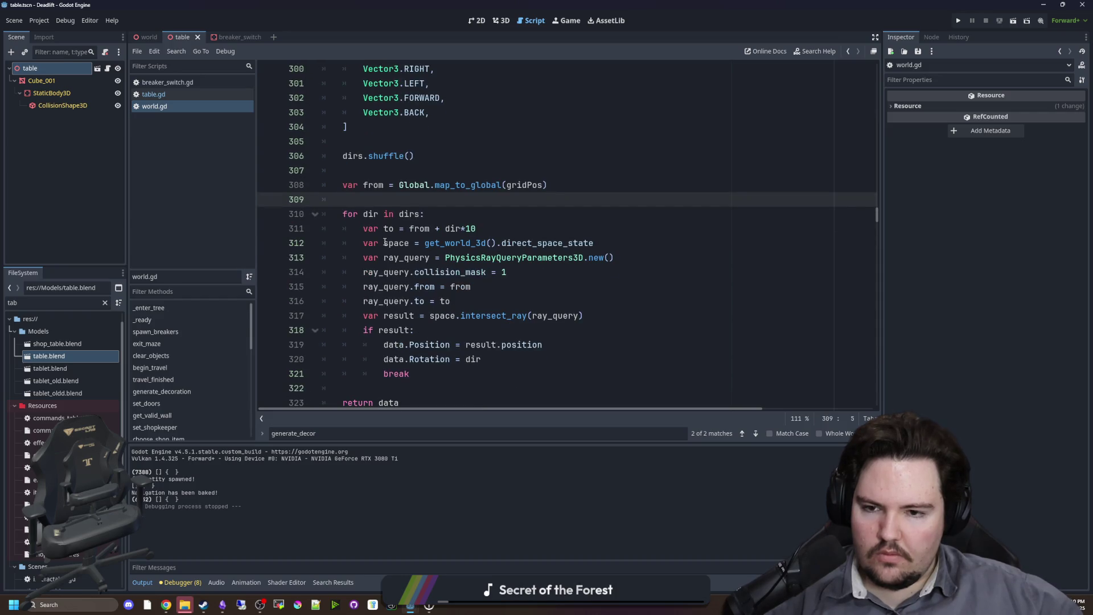
scroll(416, 198, "up", 1)
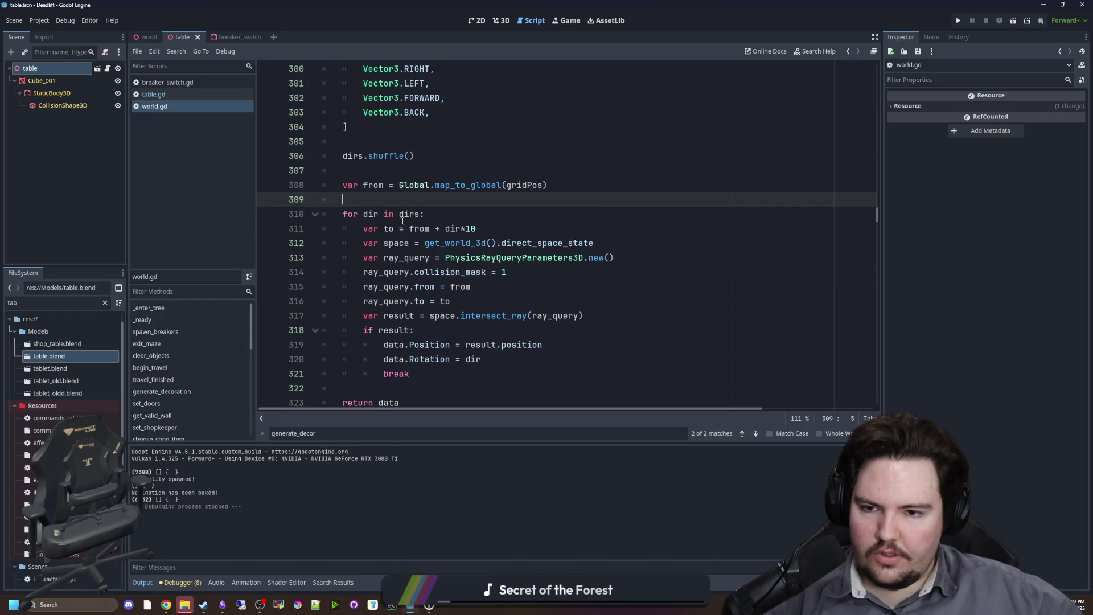
left_click_drag(408, 228, 498, 229)
left_click(498, 228)
left_click(505, 213)
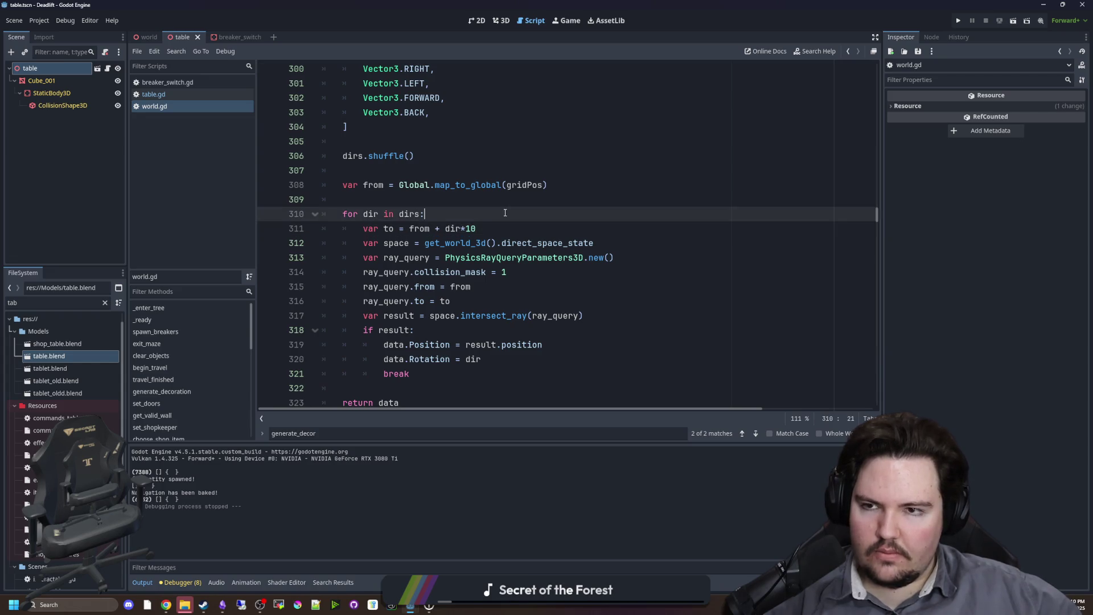
left_click(511, 203)
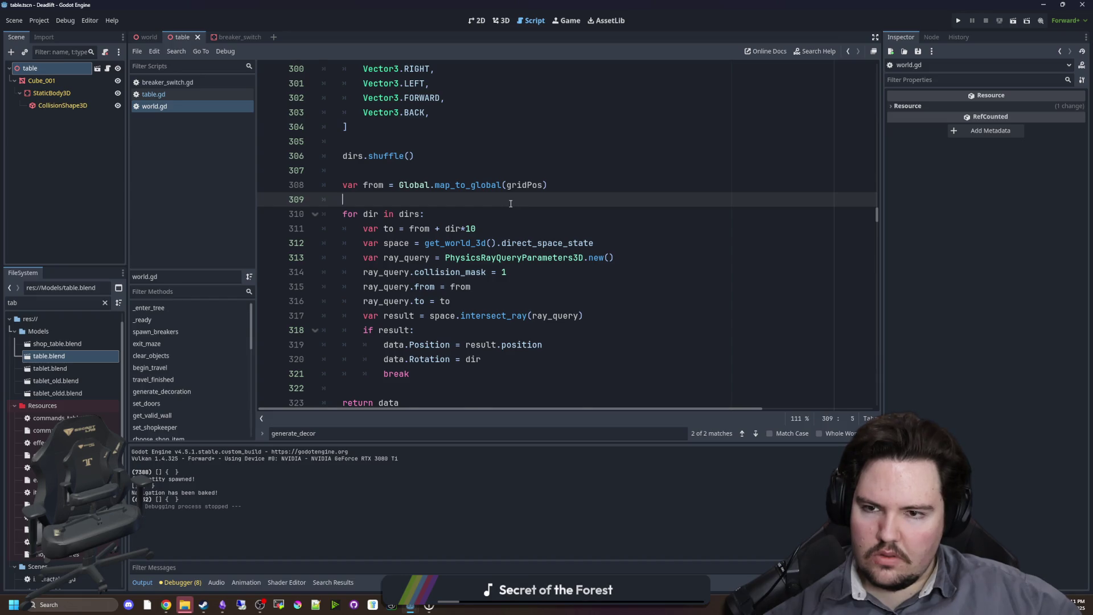
scroll(511, 203, "up", 4)
scroll(457, 234, "down", 4)
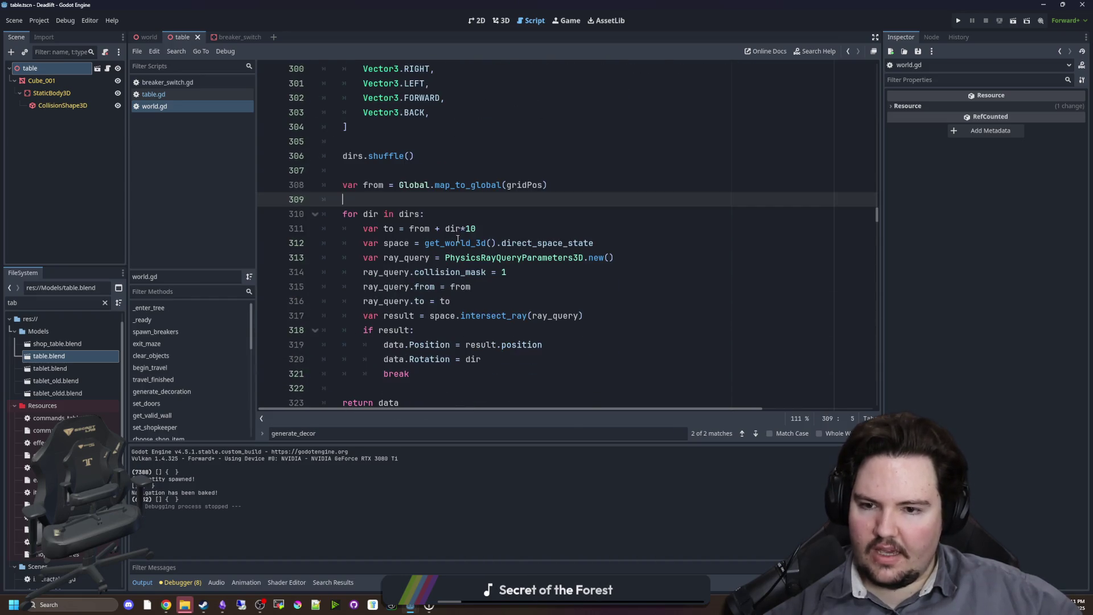
left_click_drag(445, 229, 477, 229)
left_click(477, 229)
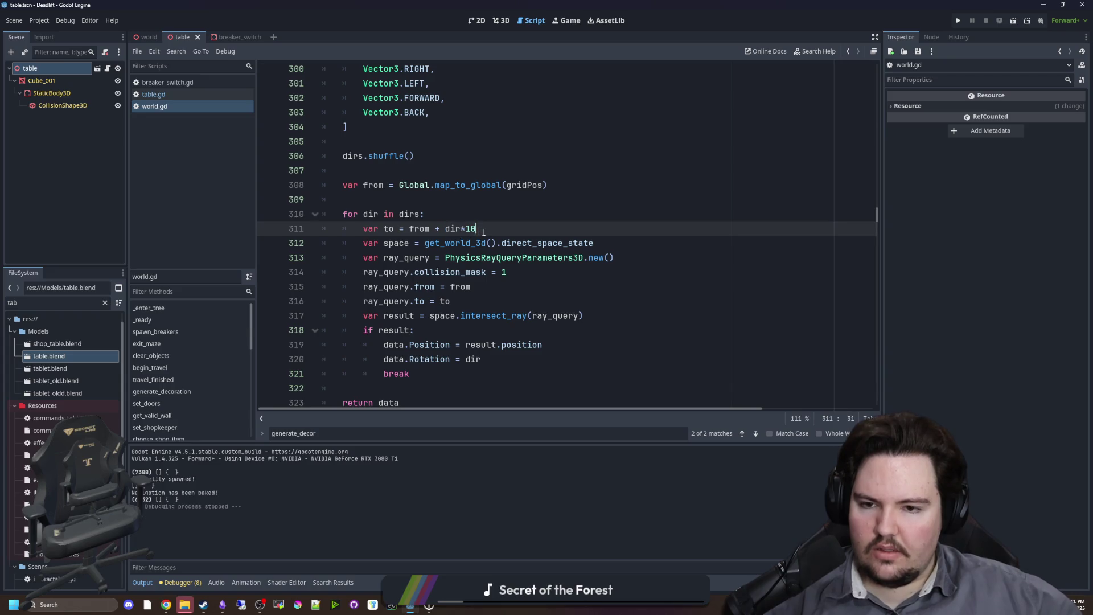
left_click(502, 199)
left_click(489, 213)
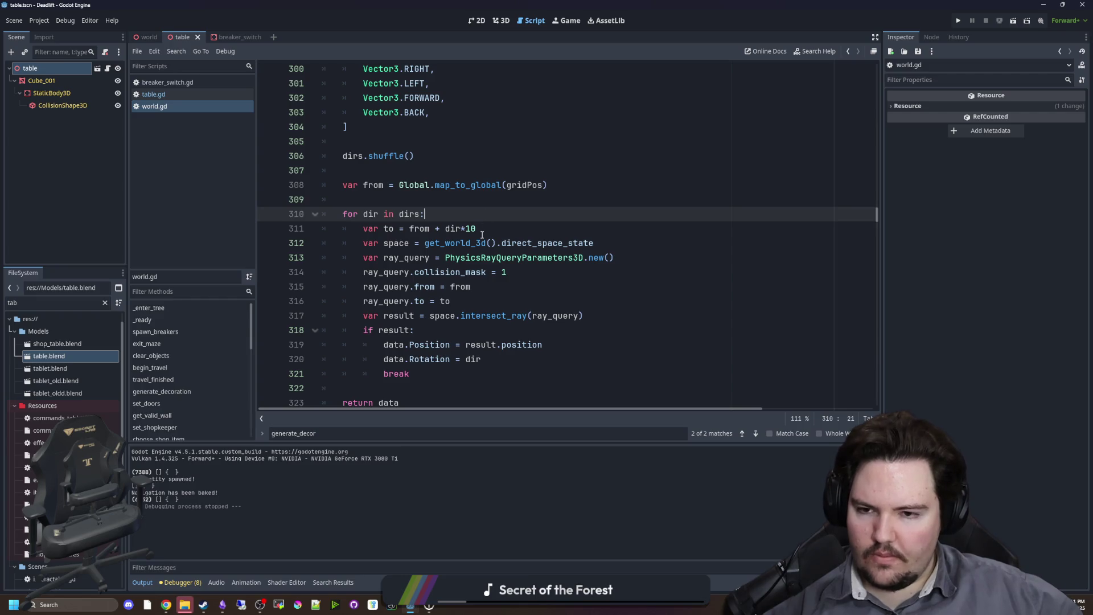
left_click(482, 230)
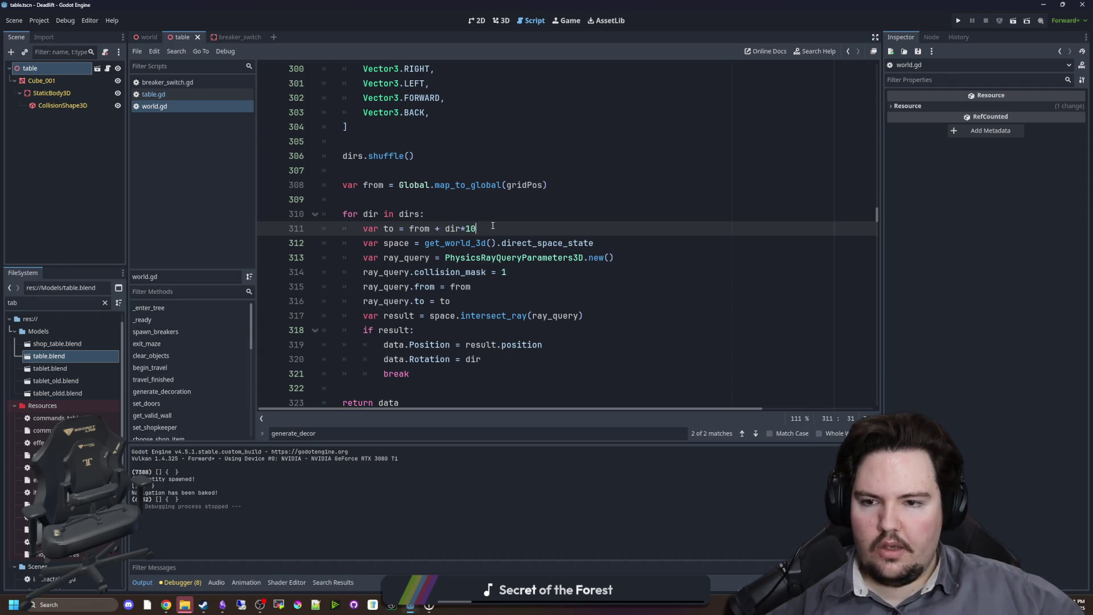
key("Return")
Type 'if to != Vector3(0, 0,' below line 311, then show the world scene in the 3D view.
type("if to !")
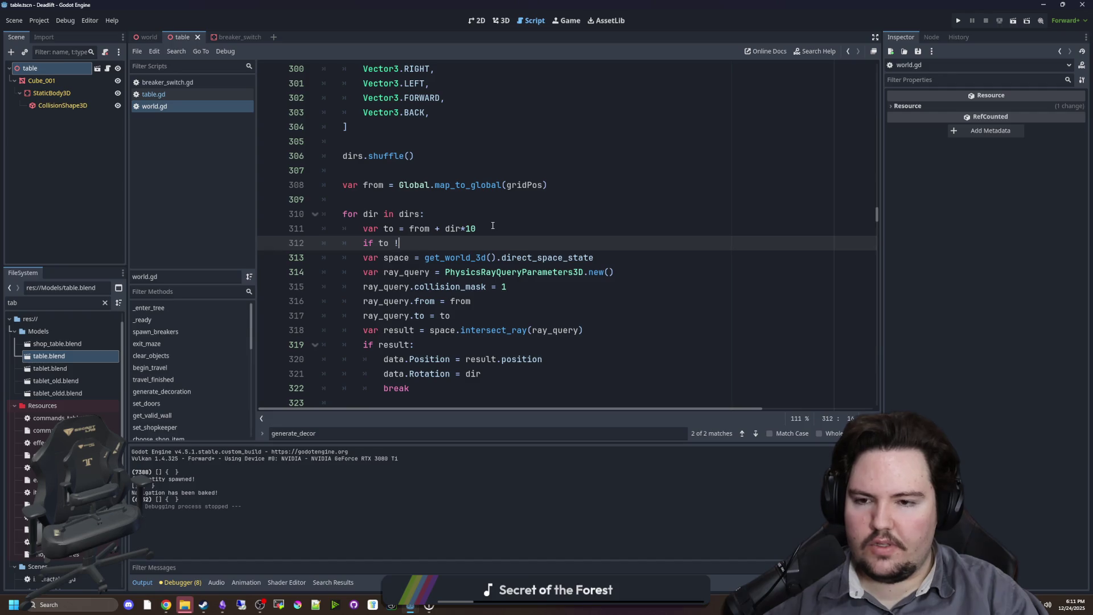
type("= Vec")
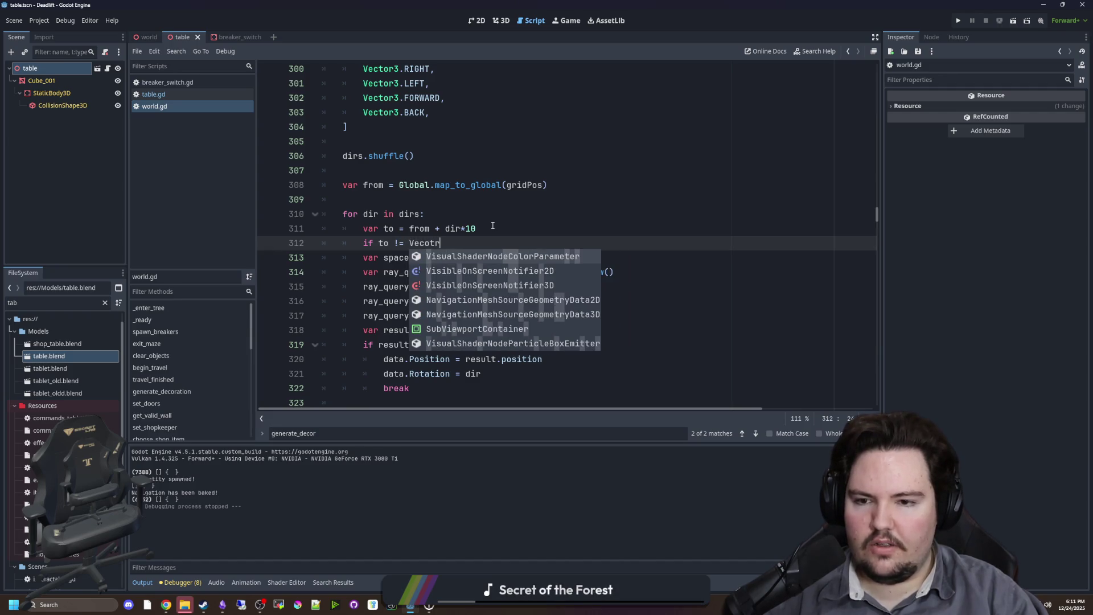
type("tor3(")
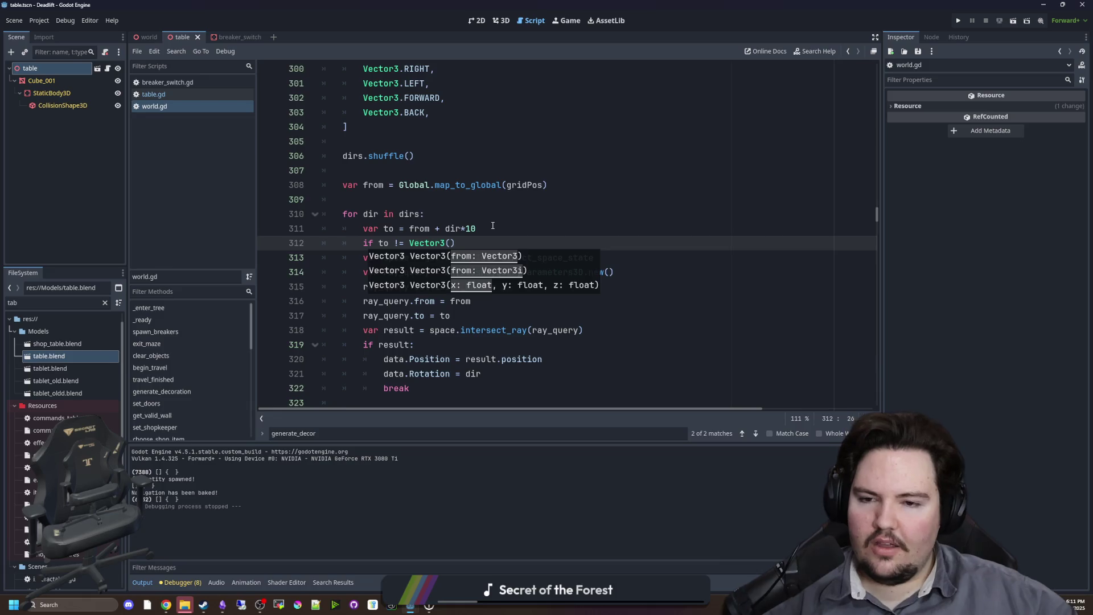
scroll(495, 219, "up", 1)
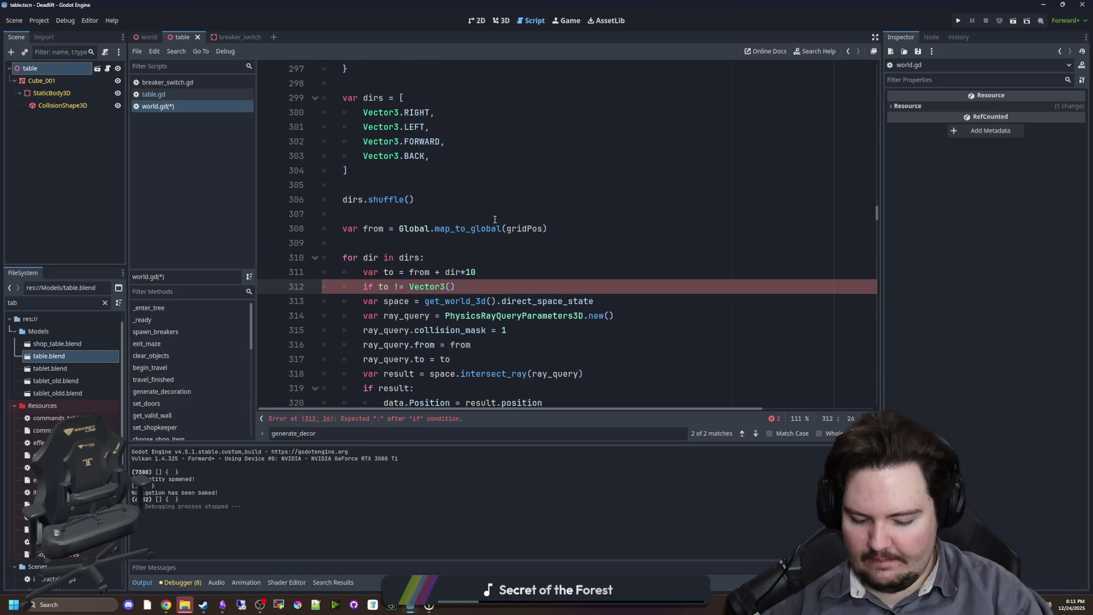
type("0, 0,")
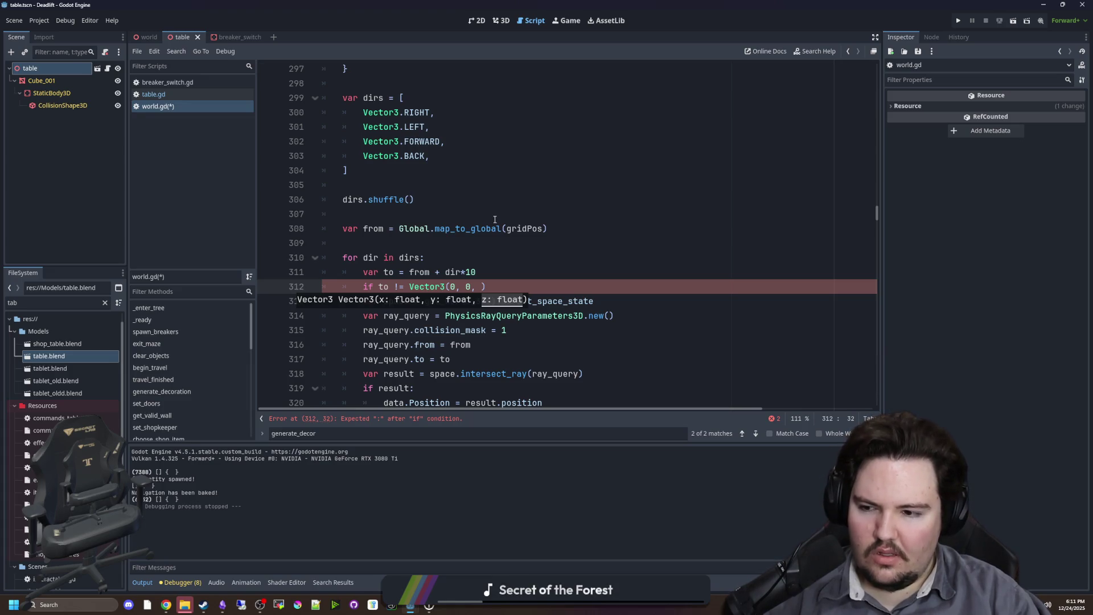
left_click(146, 38)
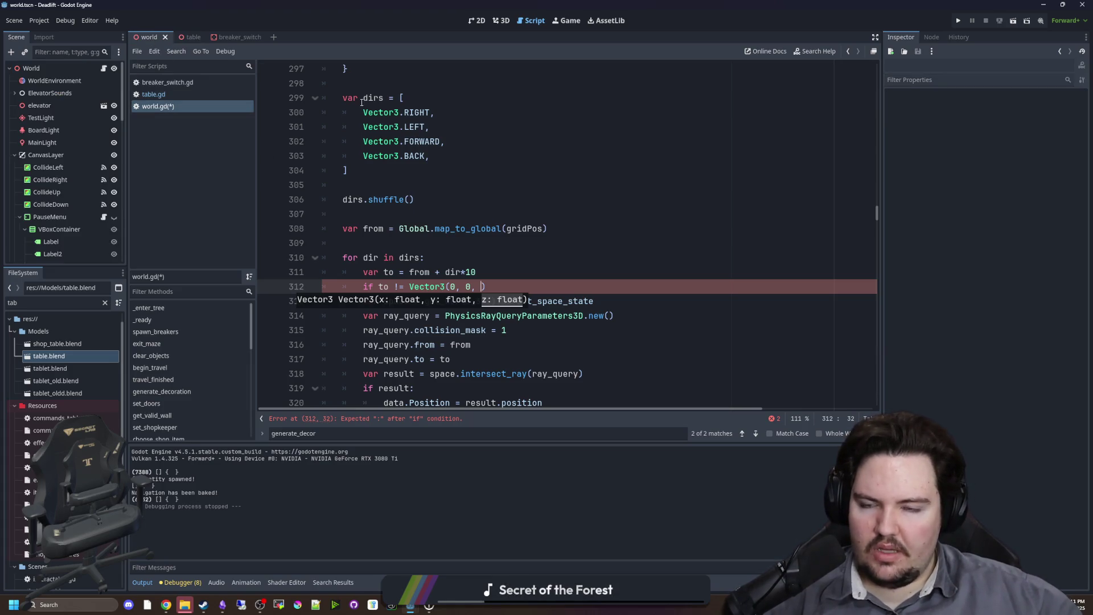
left_click(502, 21)
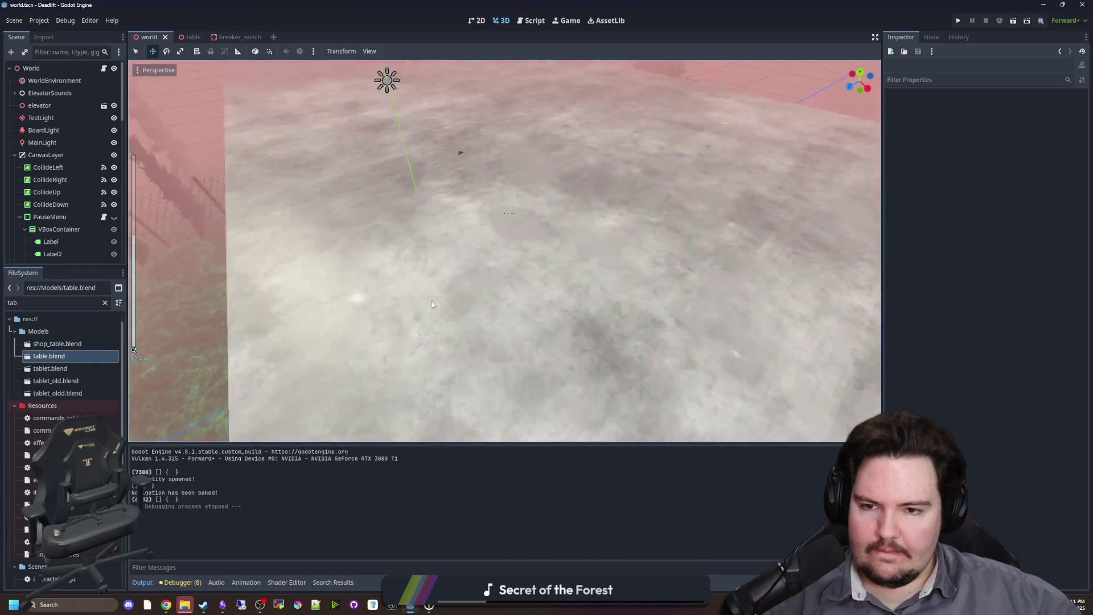
scroll(496, 292, "down", 15)
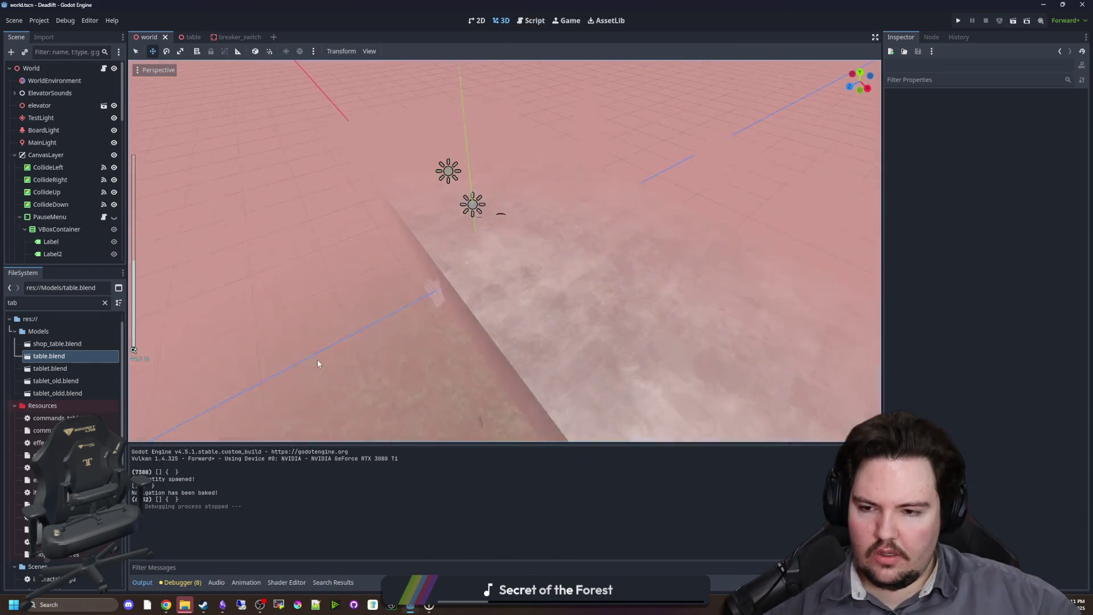
scroll(420, 293, "up", 2)
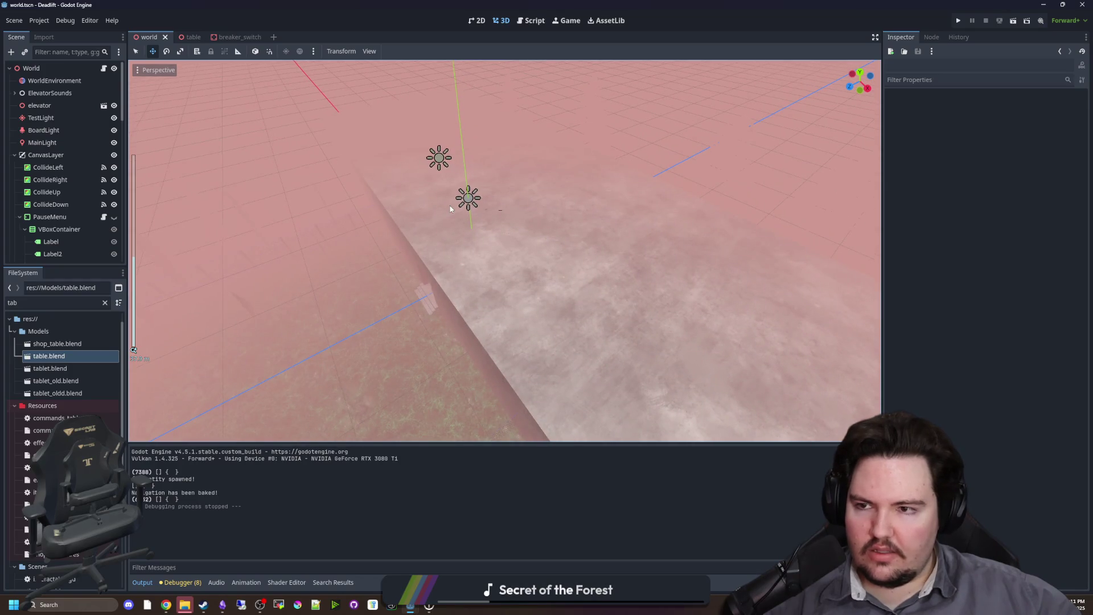
left_click(450, 209)
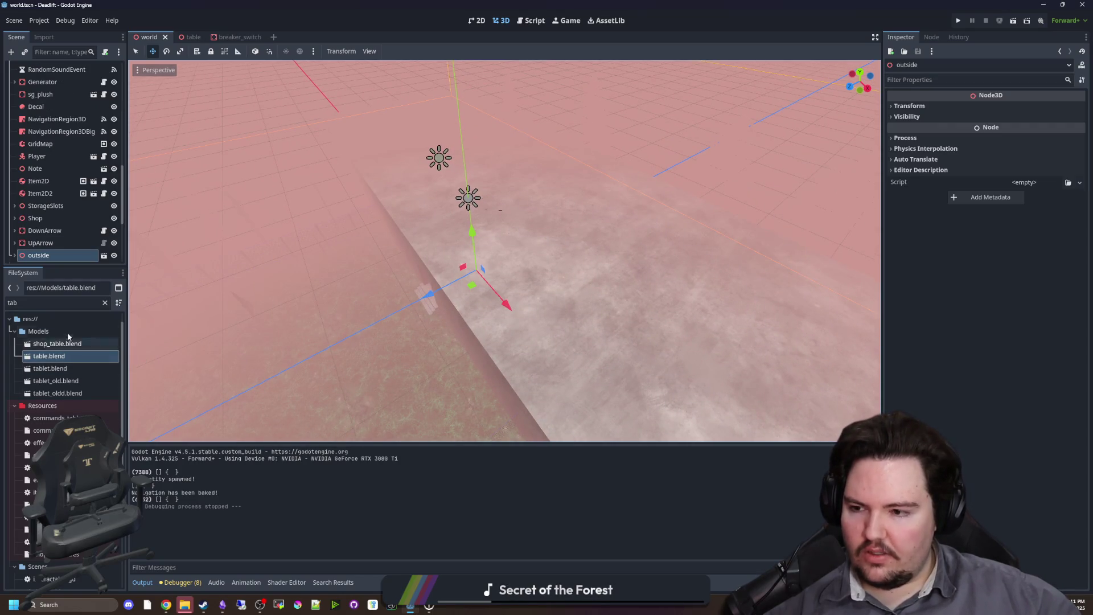
scroll(101, 71, "up", 10)
left_click(103, 69)
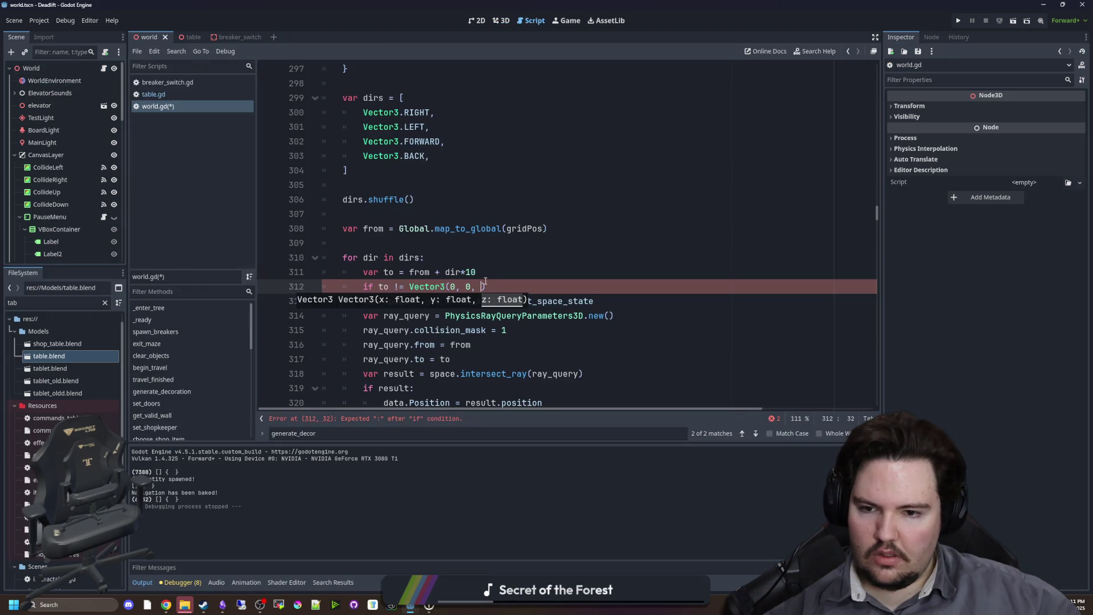
Complete line 312 as 'if to == Vector3(0, 0, -2): return data'.
type("-1)")
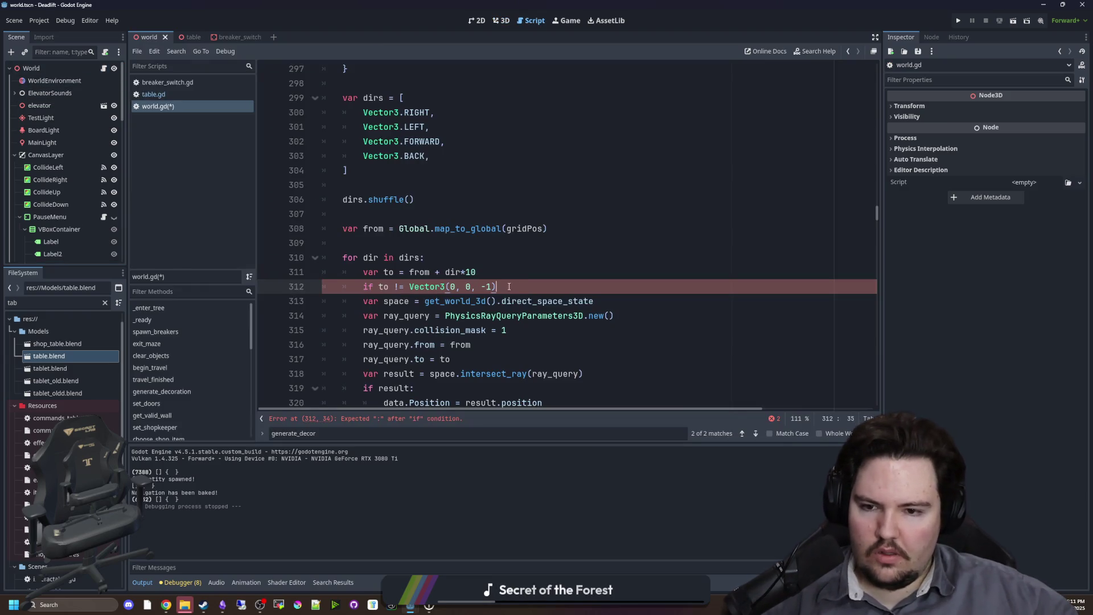
key("BackSpace")
type("=")
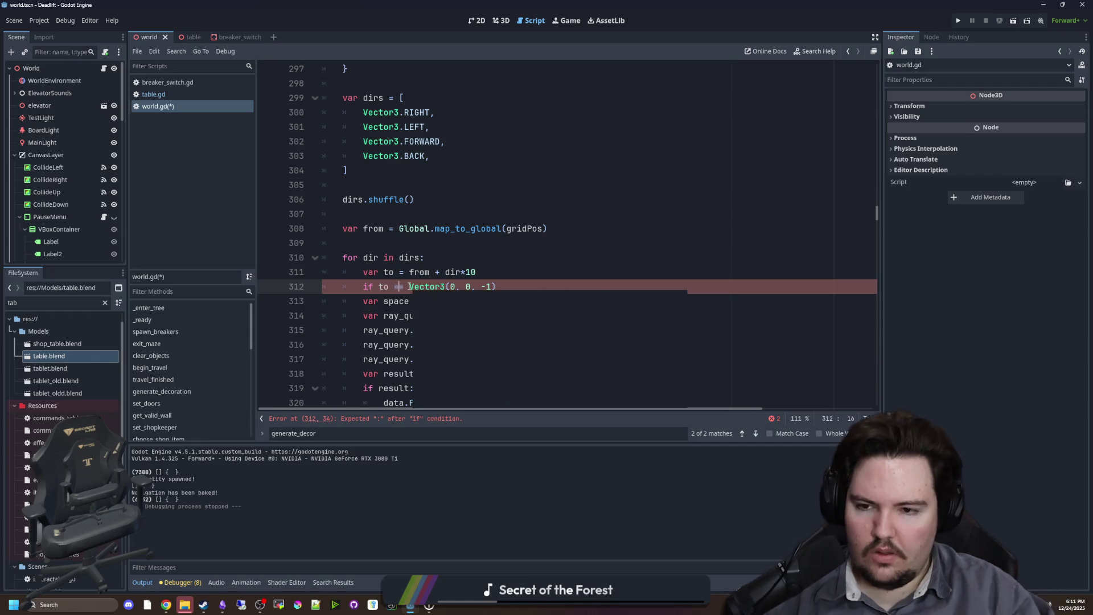
left_click(493, 286)
type("2")
key("Left")
key("BackSpace")
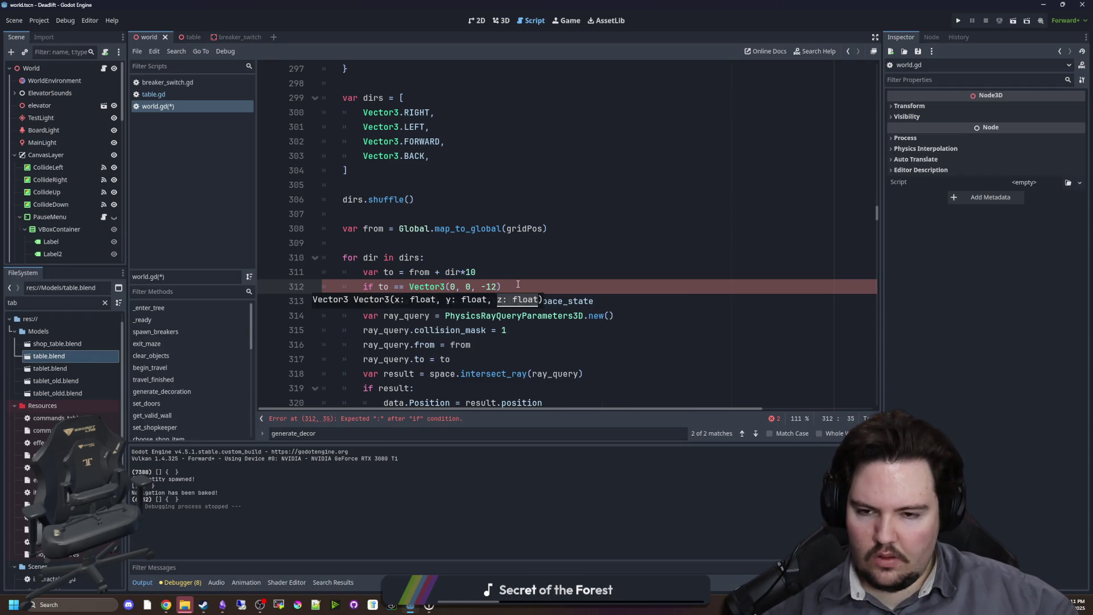
key("End")
type(": re")
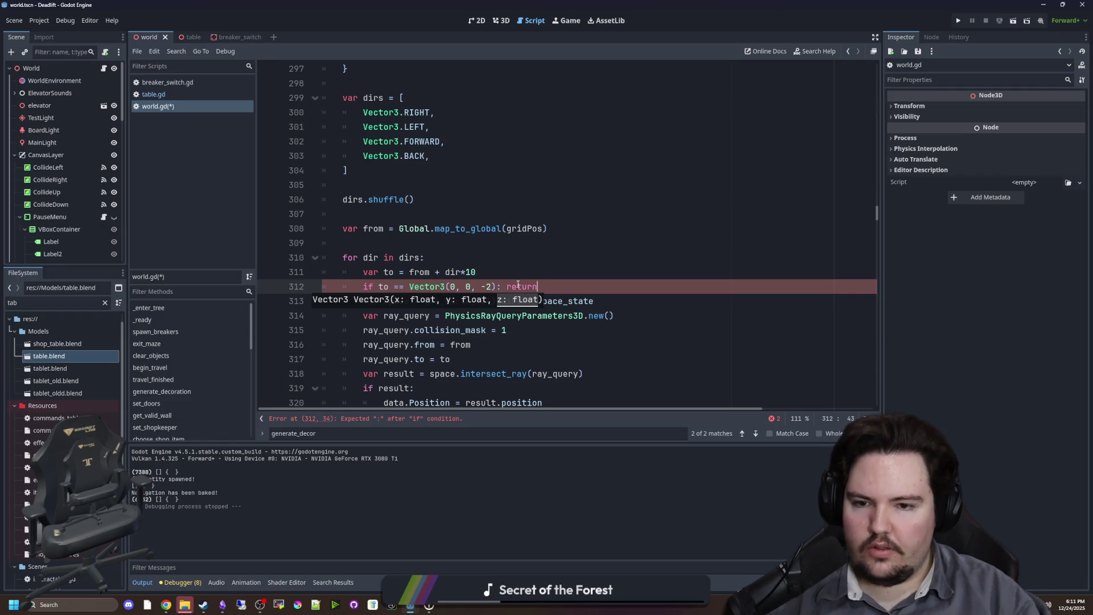
scroll(477, 261, "down", 3)
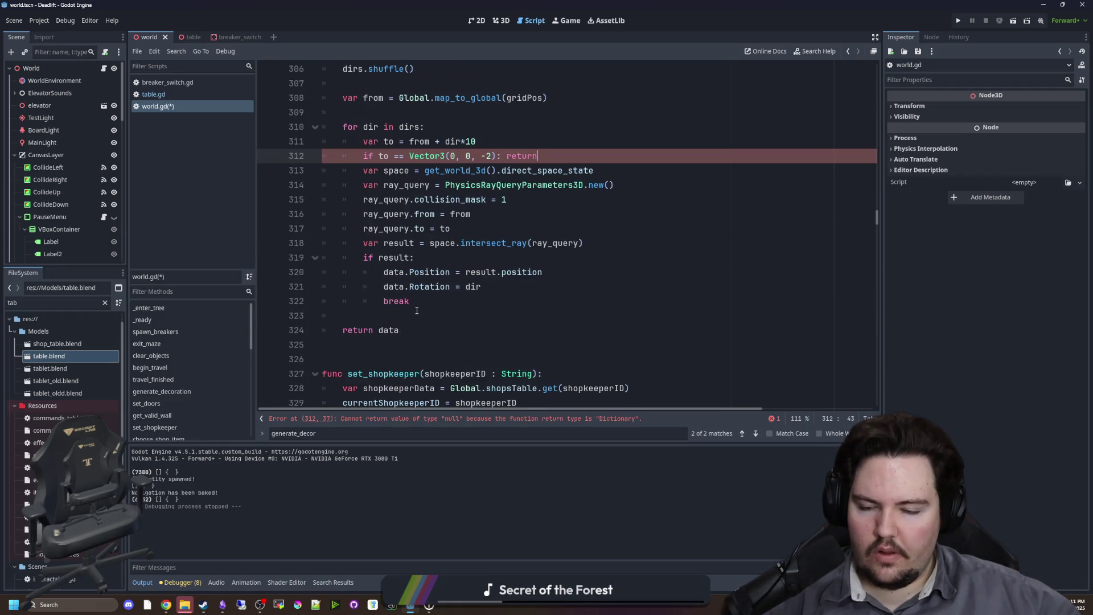
type(" data")
Save world.gd and run the game with F5.
left_click(411, 310)
scroll(443, 309, "up", 4)
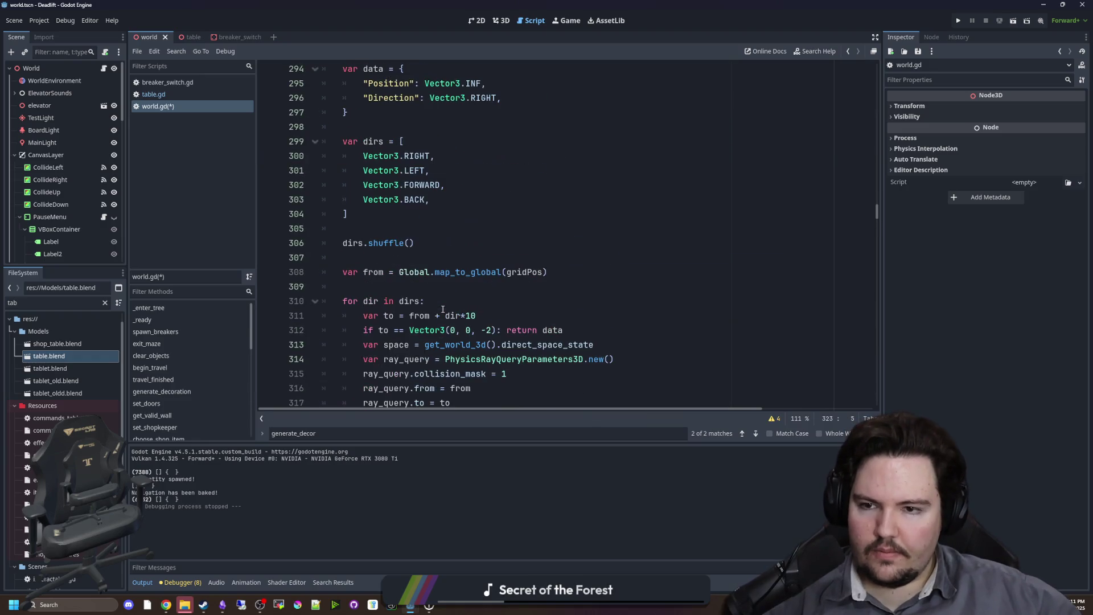
scroll(417, 269, "up", 2)
scroll(417, 269, "down", 4)
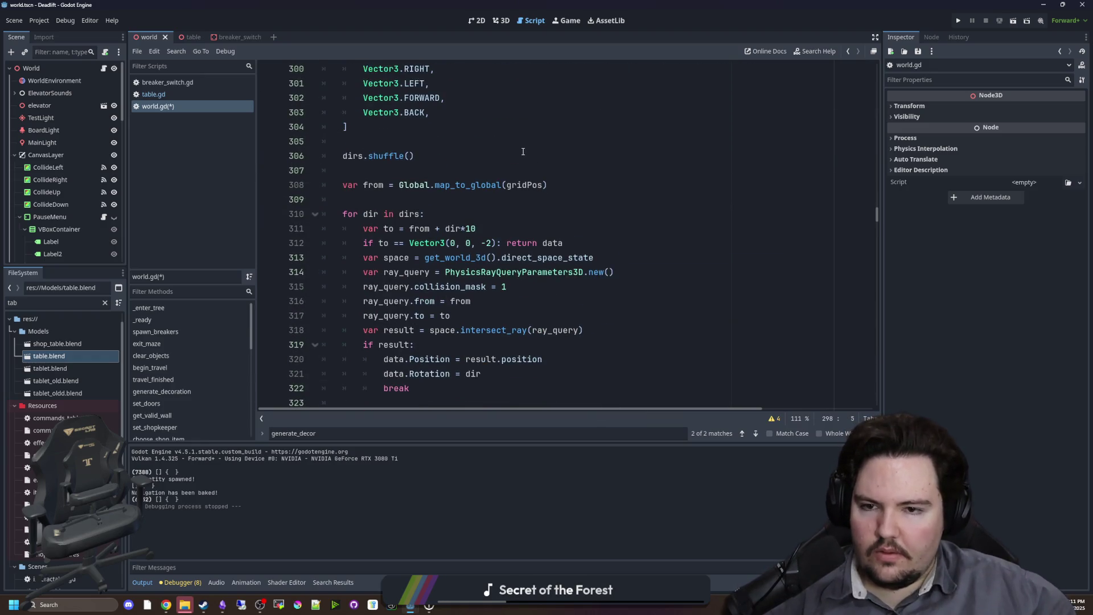
left_click(523, 151)
key("ctrl+s")
key("F5")
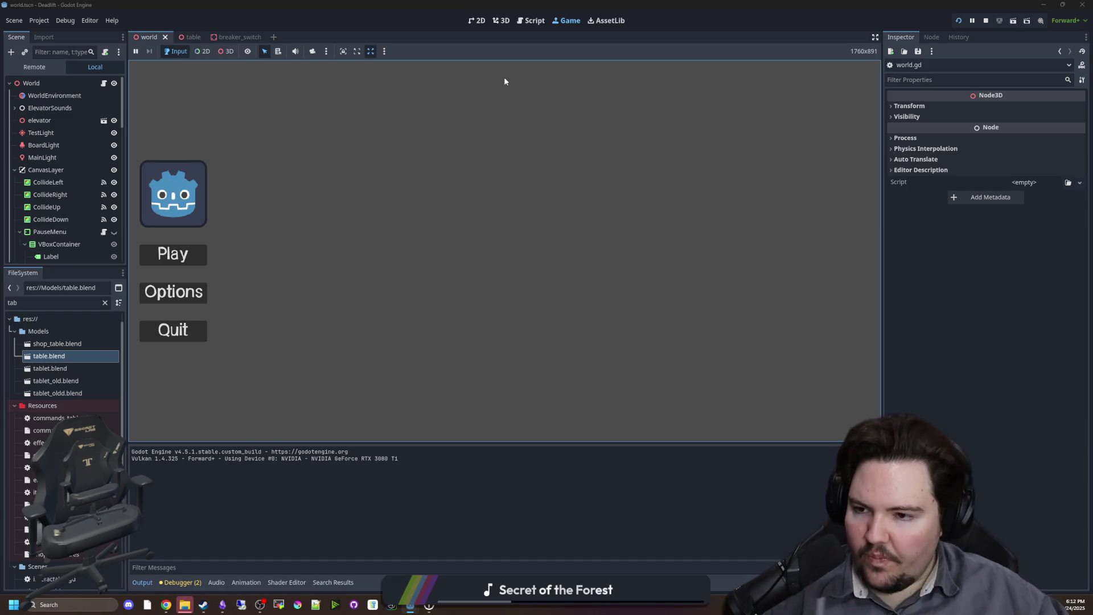
Start playing and walk through the forest up the steps into the fenced building.
left_click(190, 255)
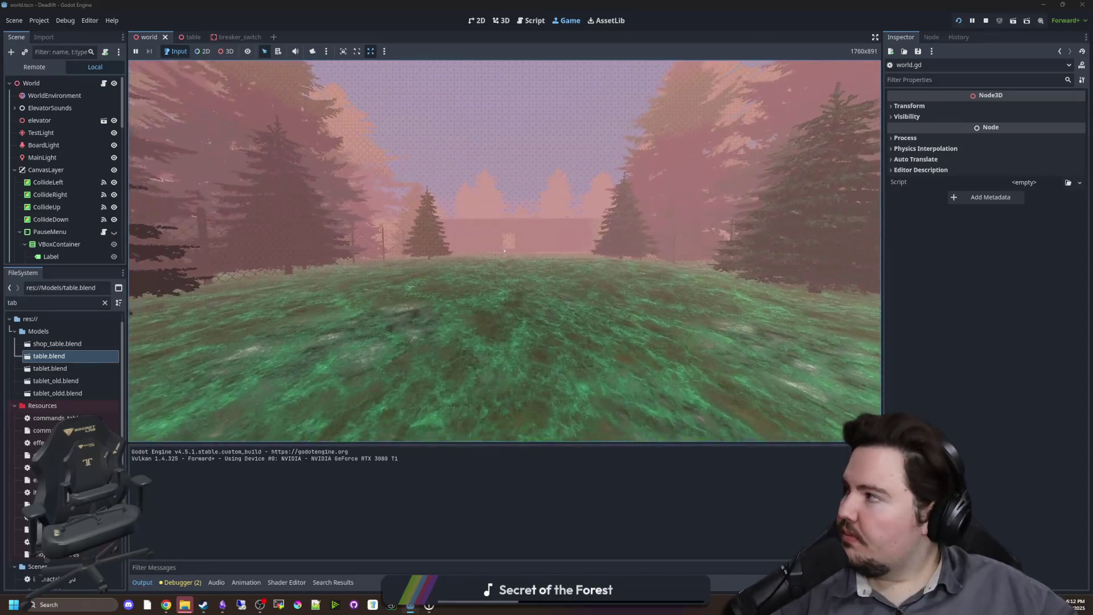
key("w")
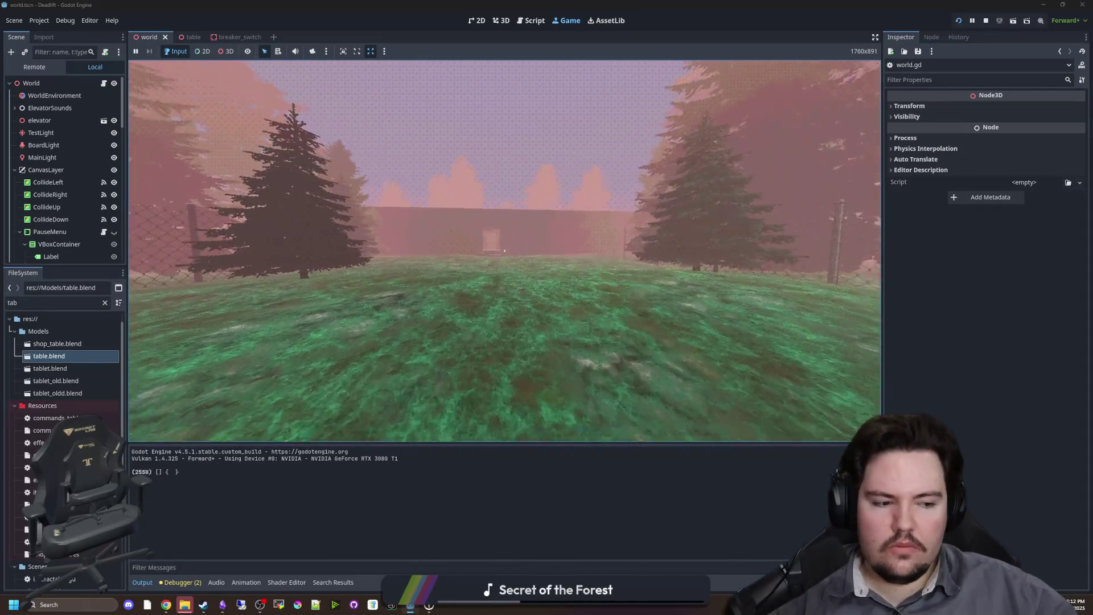
key("w")
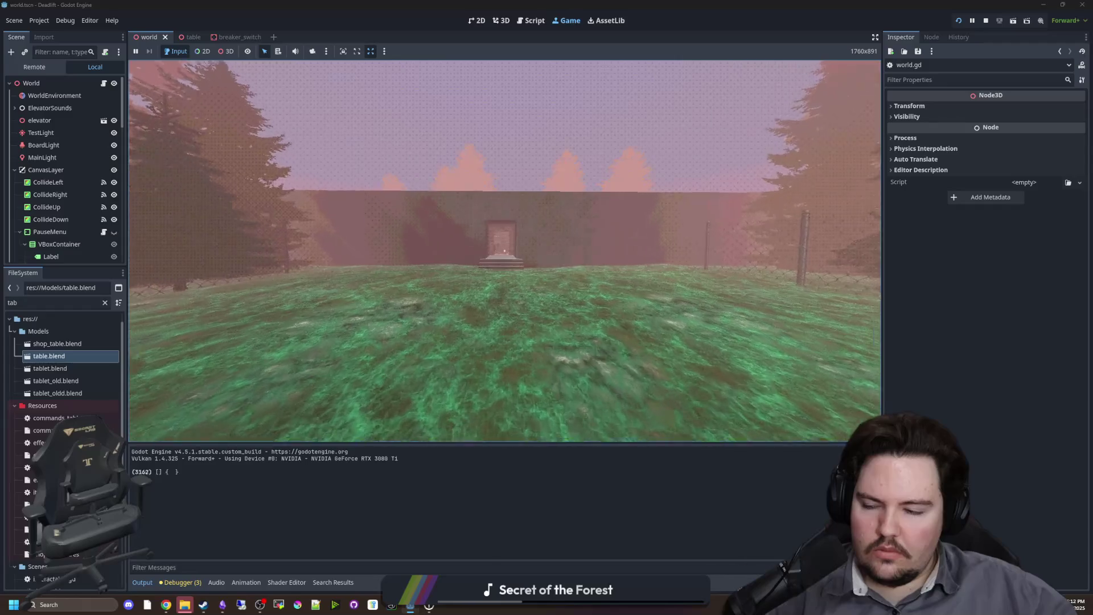
key("w")
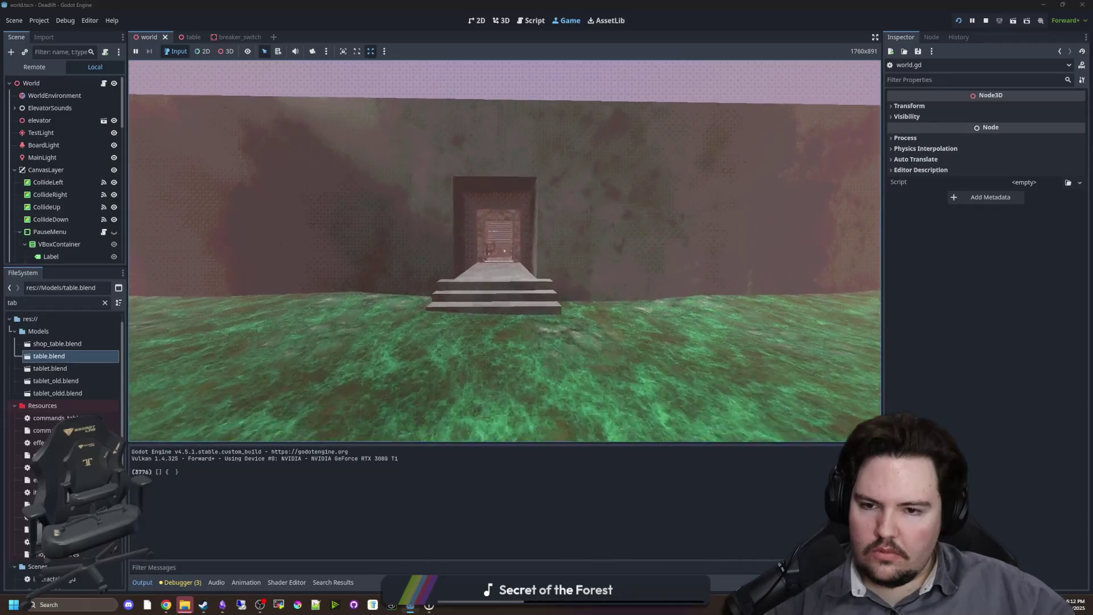
key("w")
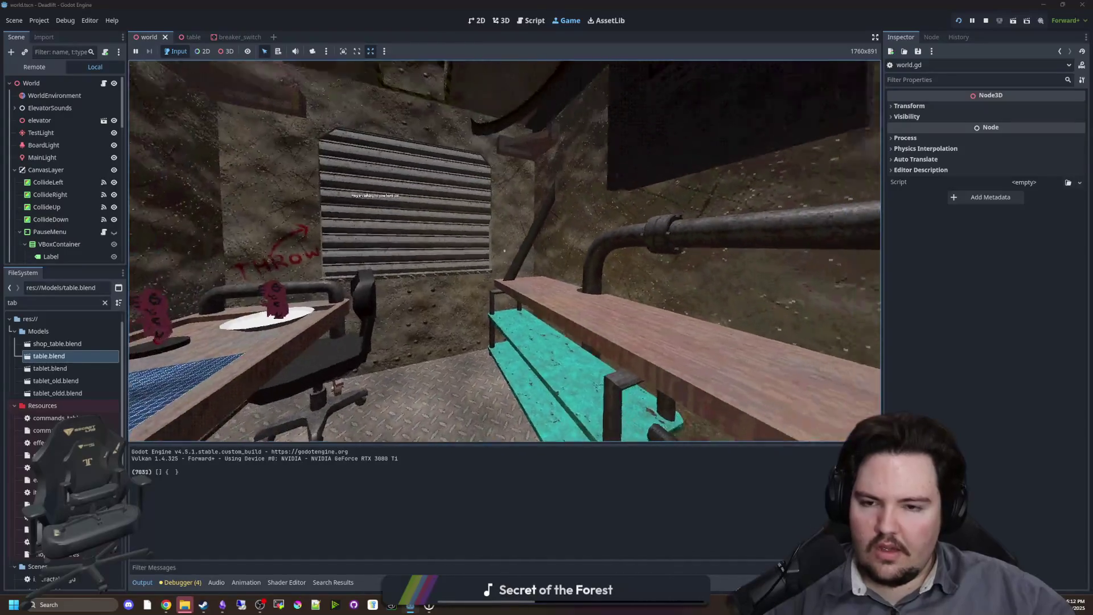
Walk out of the elevator down the corridor and look over the white table's item.
key("w")
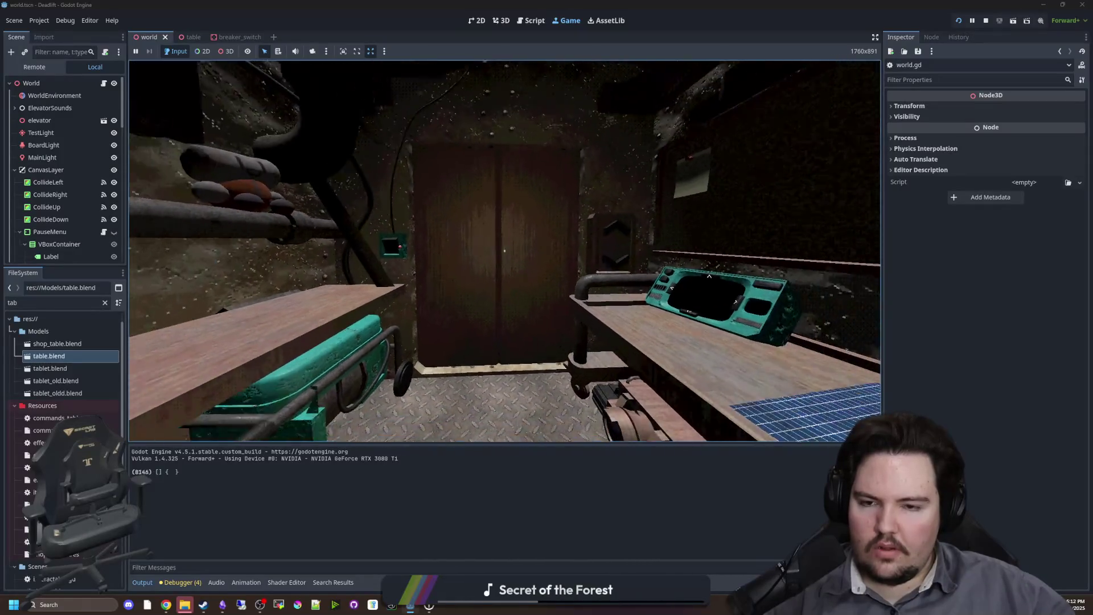
key("w")
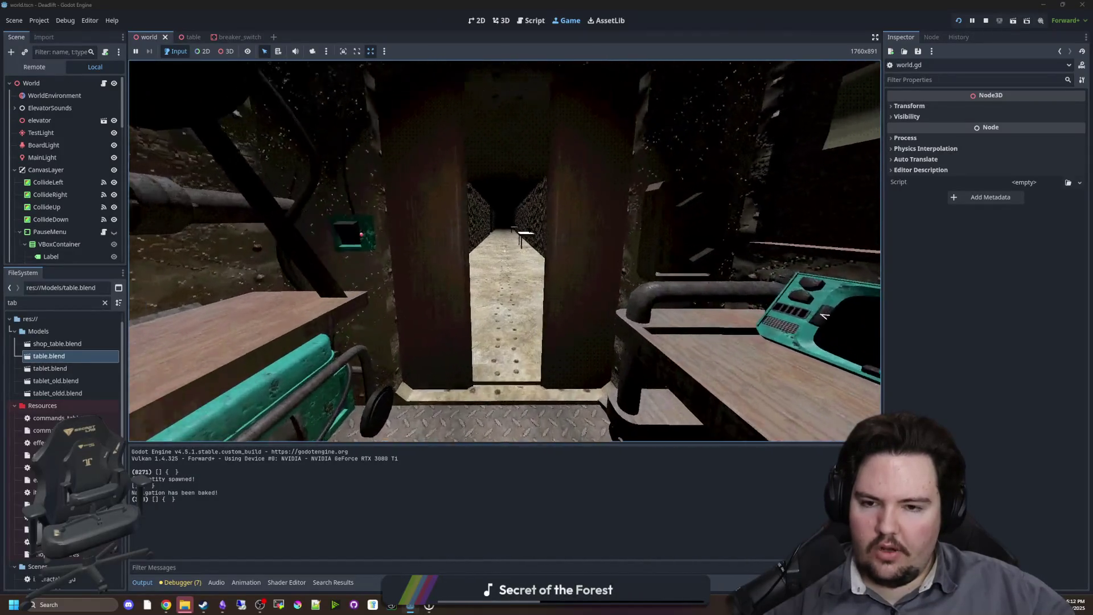
key("w")
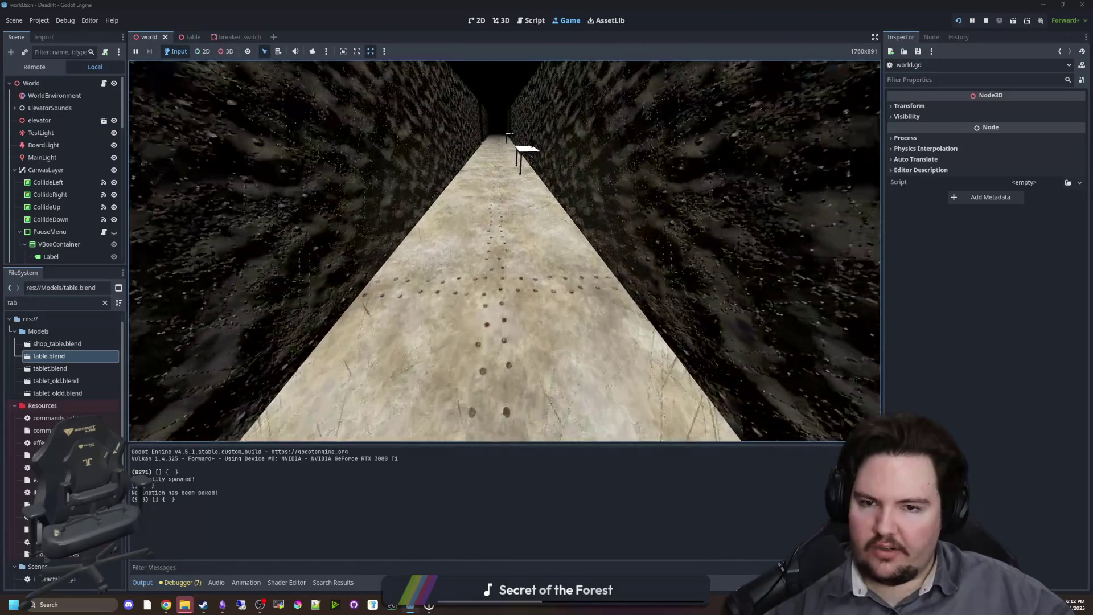
key("w")
key("w")
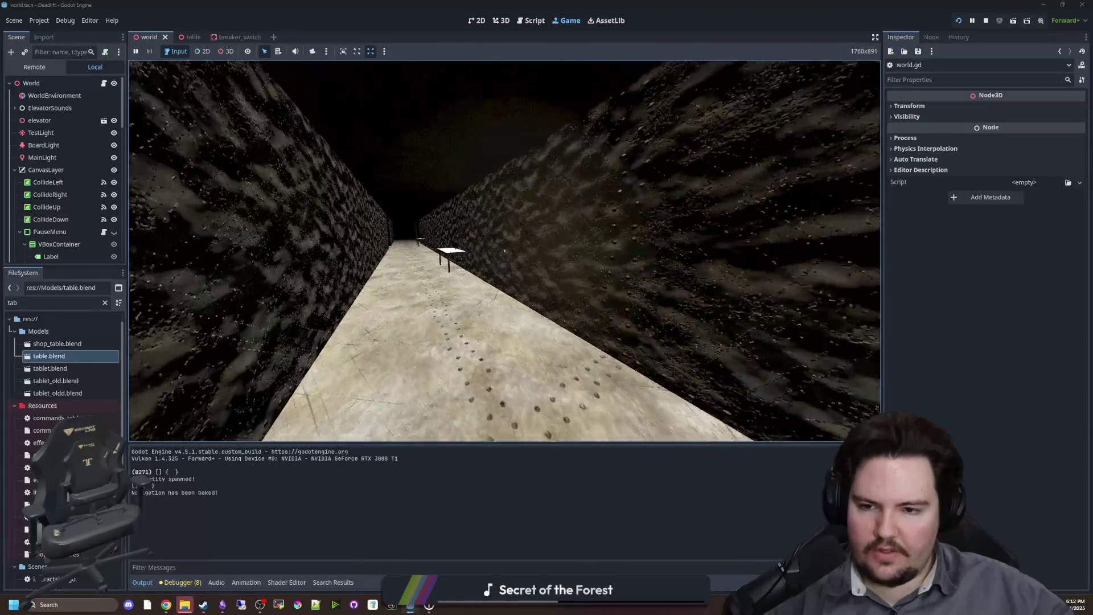
key("w")
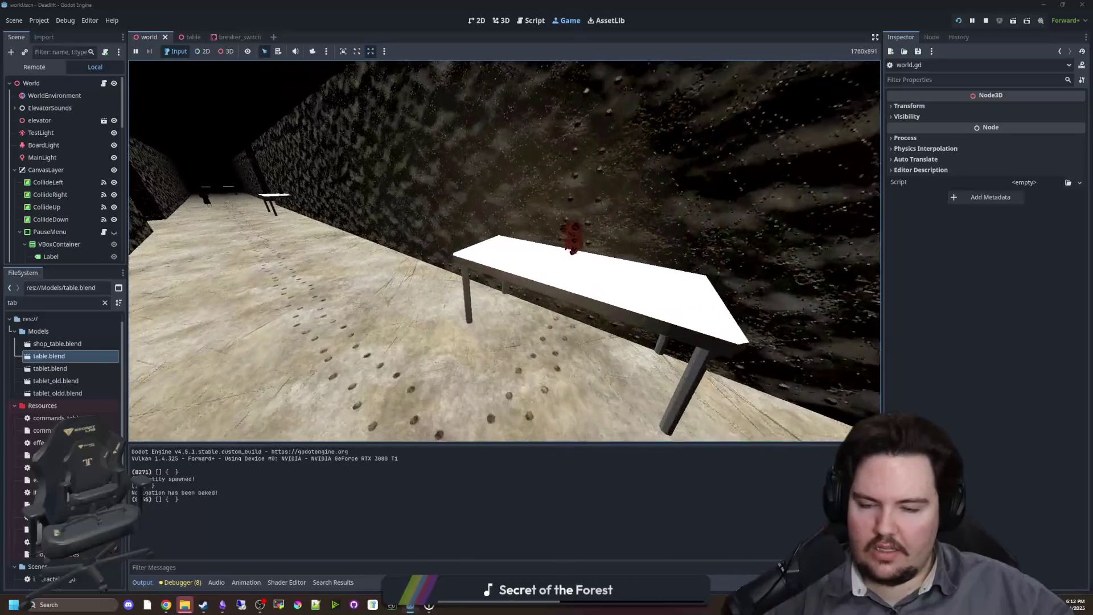
key("w")
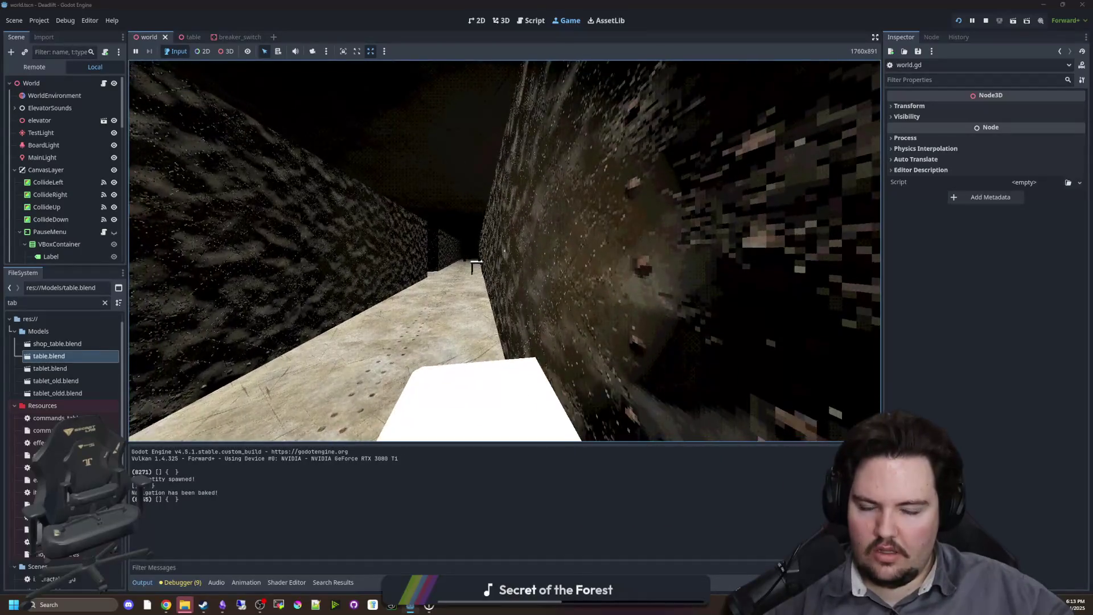
key("s")
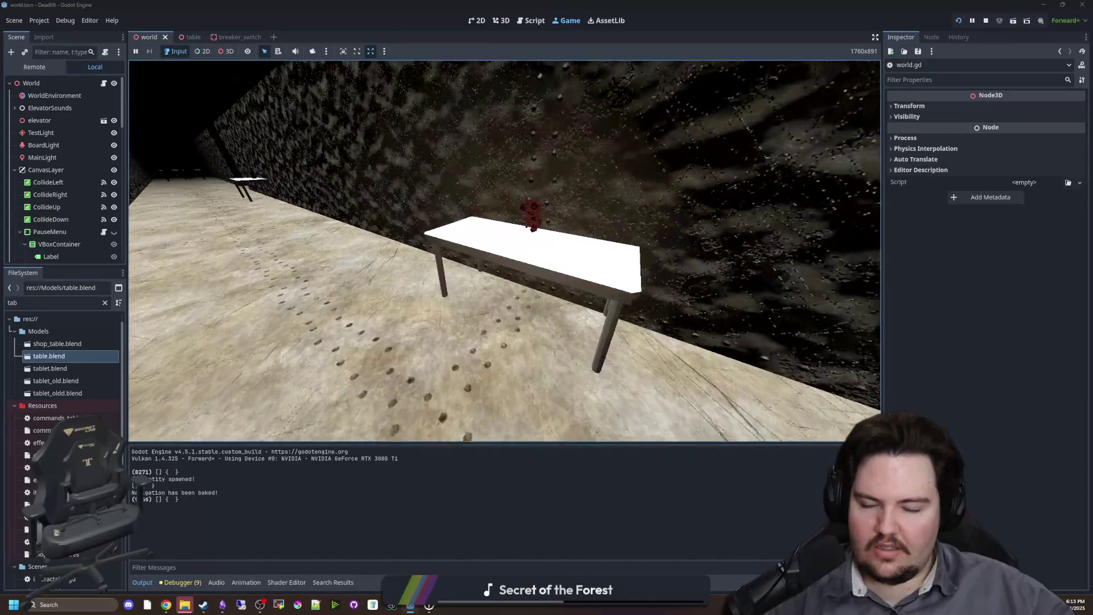
key("w")
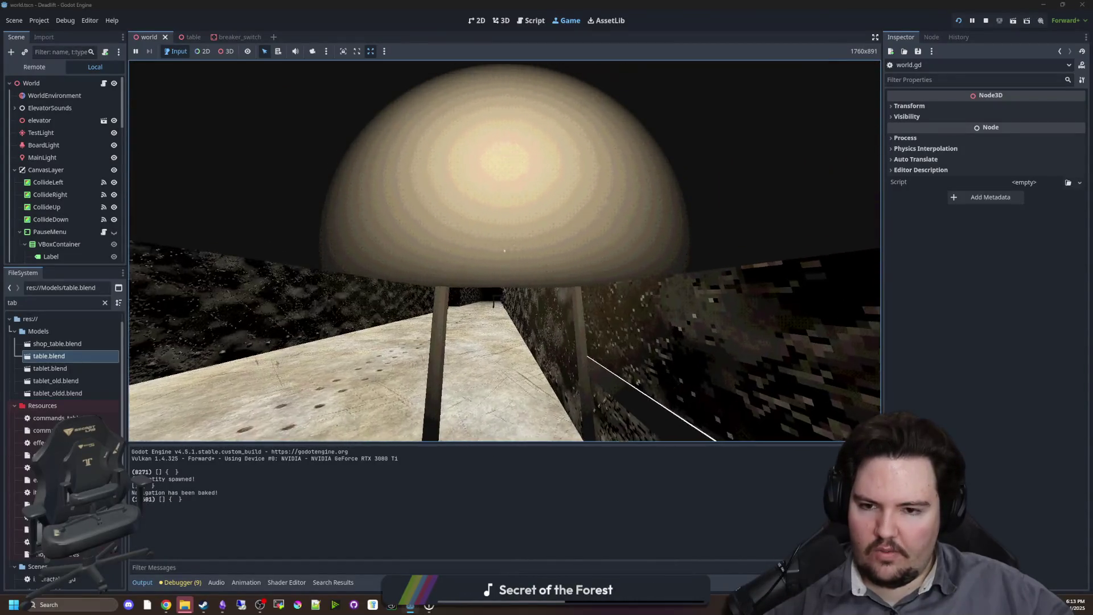
key("s")
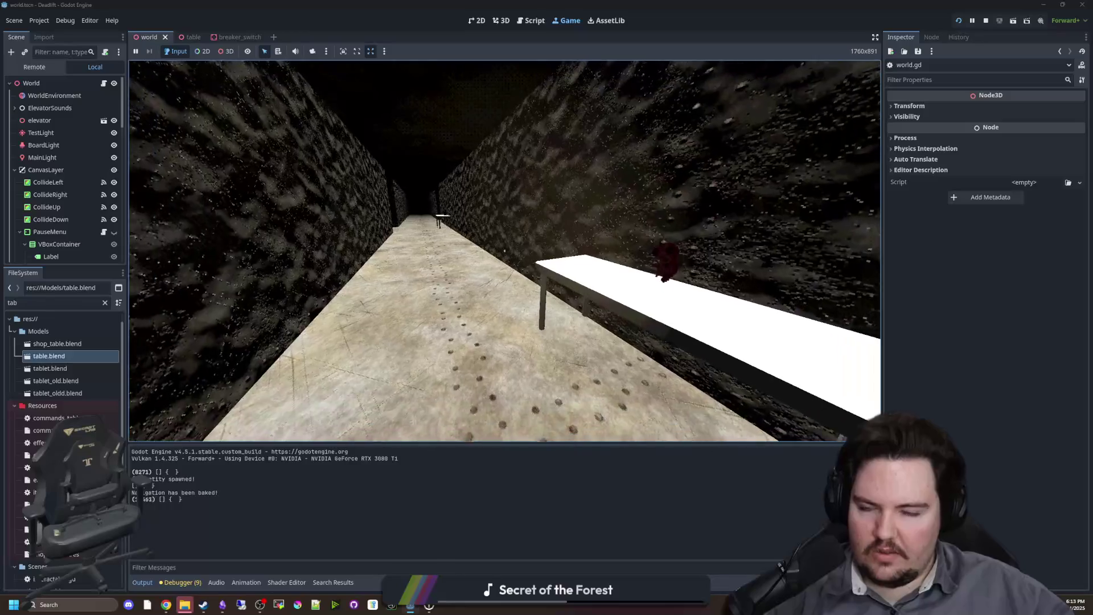
Pause the game, filter FileSystem for 'player', and open the player scene.
key("Escape")
key("super")
left_click(104, 302)
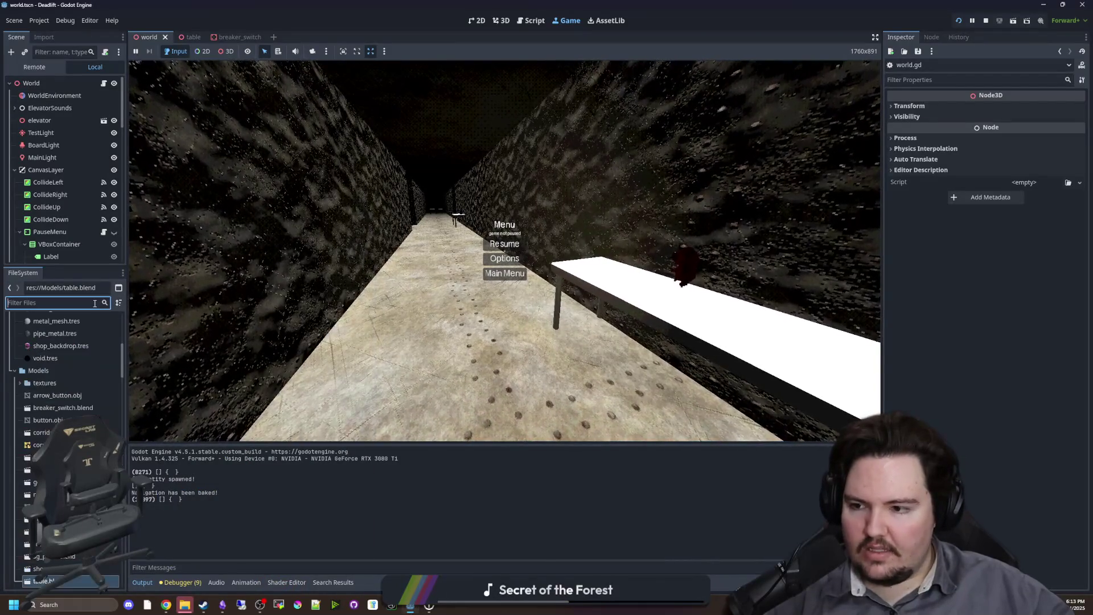
type("player")
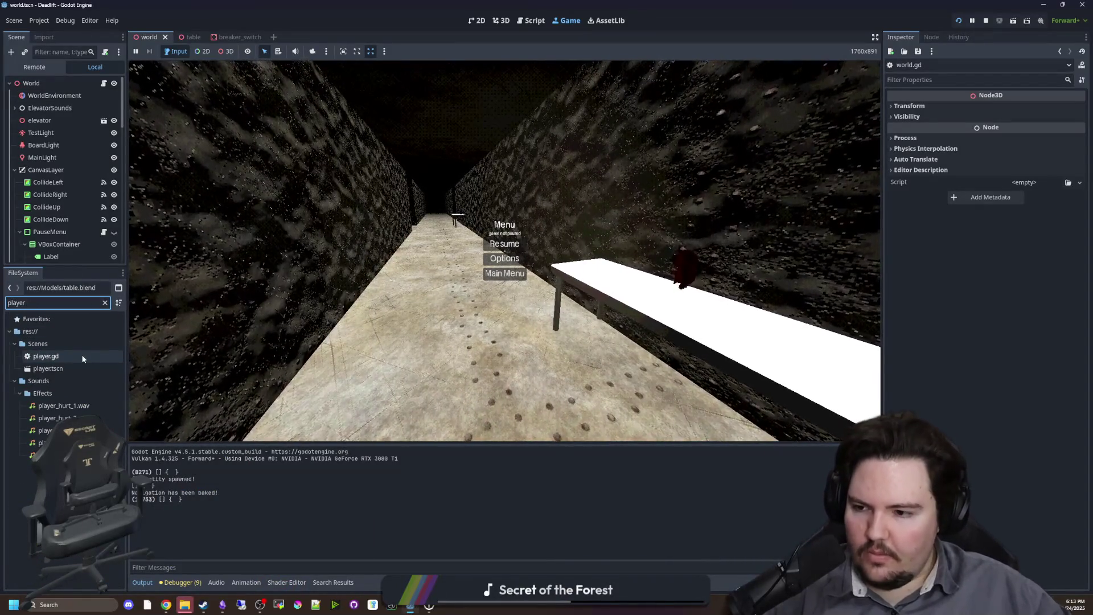
double_click(48, 369)
Show player.tscn in 3D, select CrouchCheck, and orbit around its capsule shape.
left_click(501, 21)
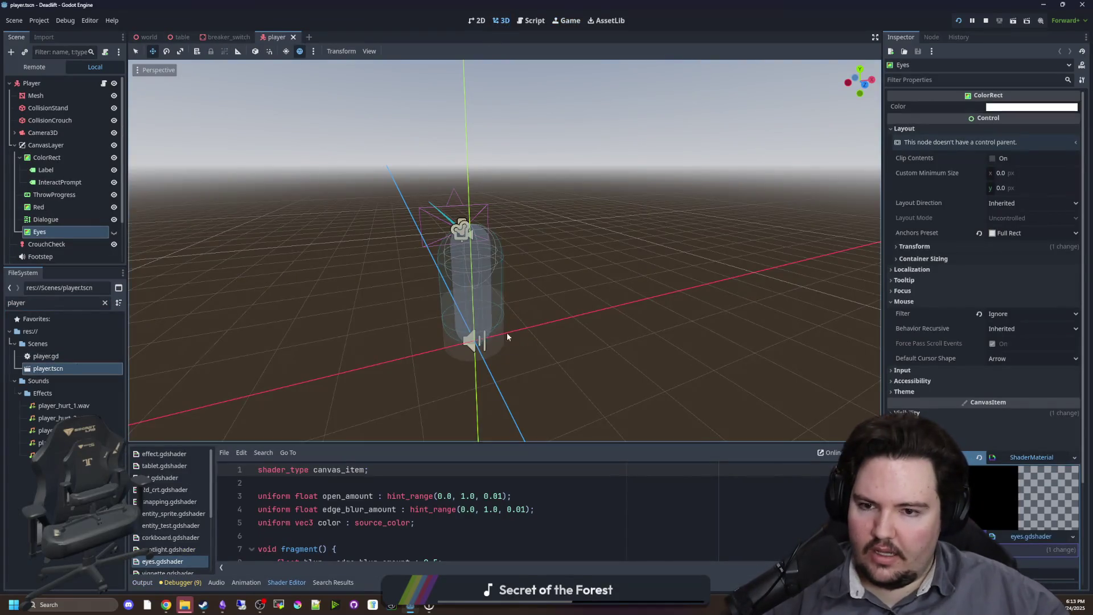
left_click_drag(291, 244, 171, 261)
left_click(46, 244)
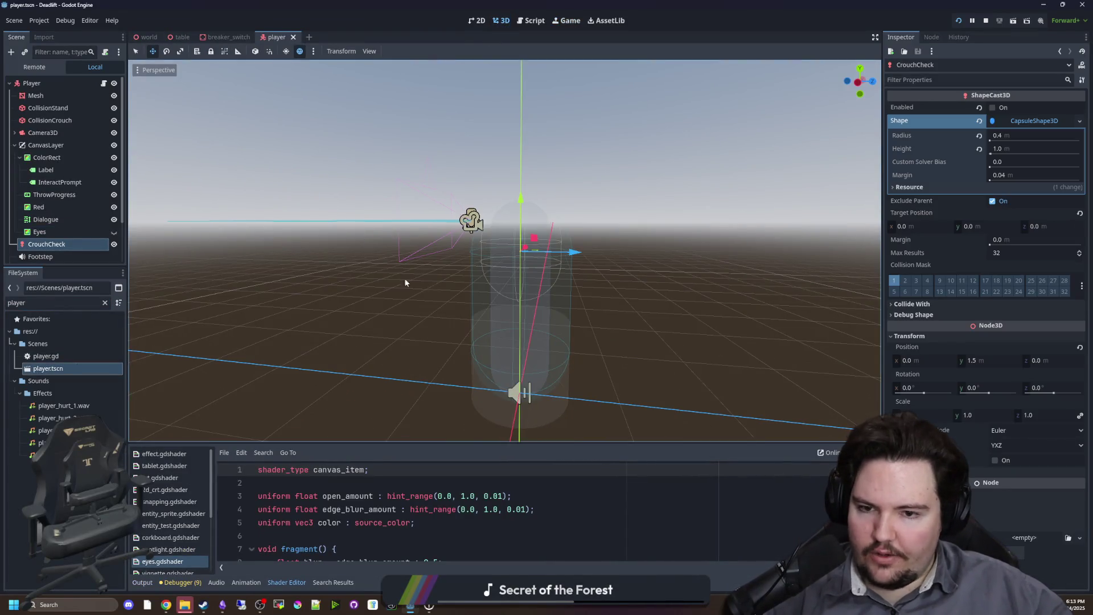
mouse_move(405, 283)
left_mouse_down()
mouse_move(408, 295)
mouse_move(377, 329)
mouse_move(501, 282)
mouse_move(460, 293)
left_mouse_up()
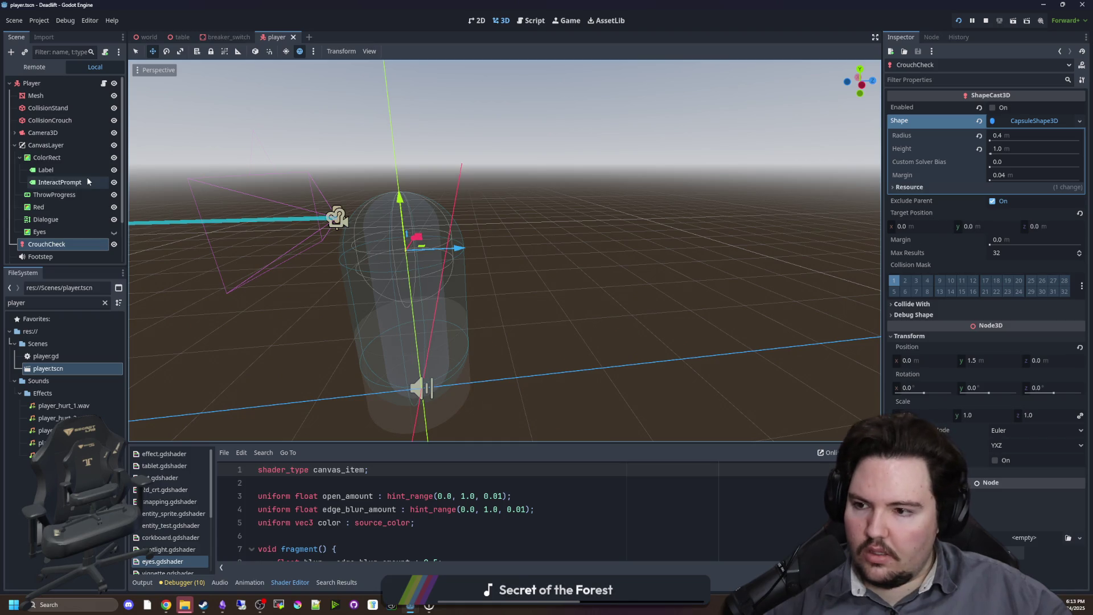
mouse_move(492, 258)
left_mouse_down()
mouse_move(435, 265)
mouse_move(470, 240)
left_mouse_up()
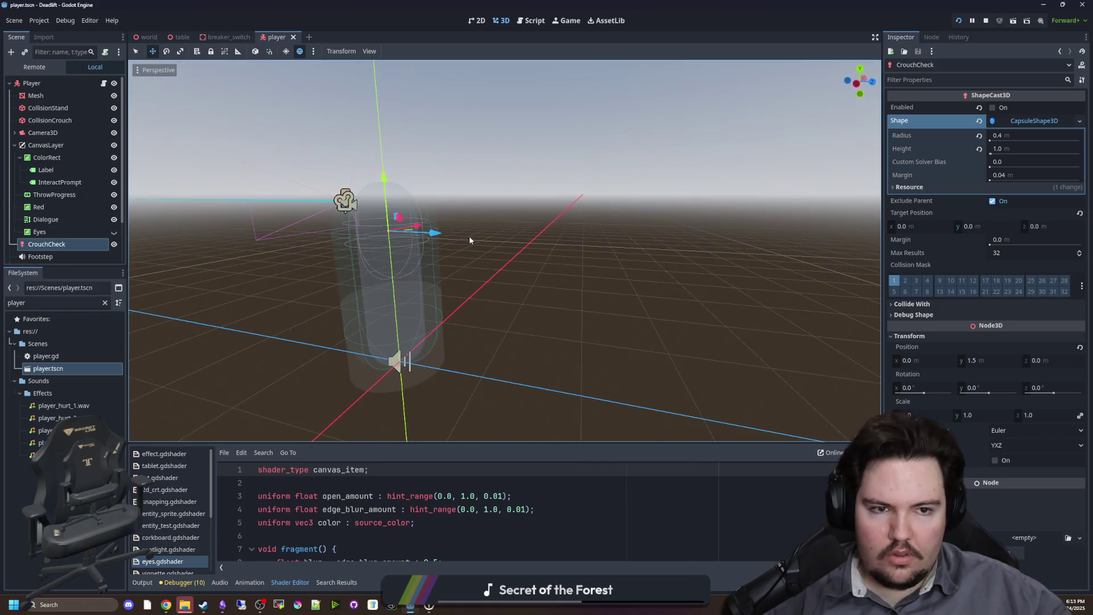
left_click_drag(711, 201, 909, 212)
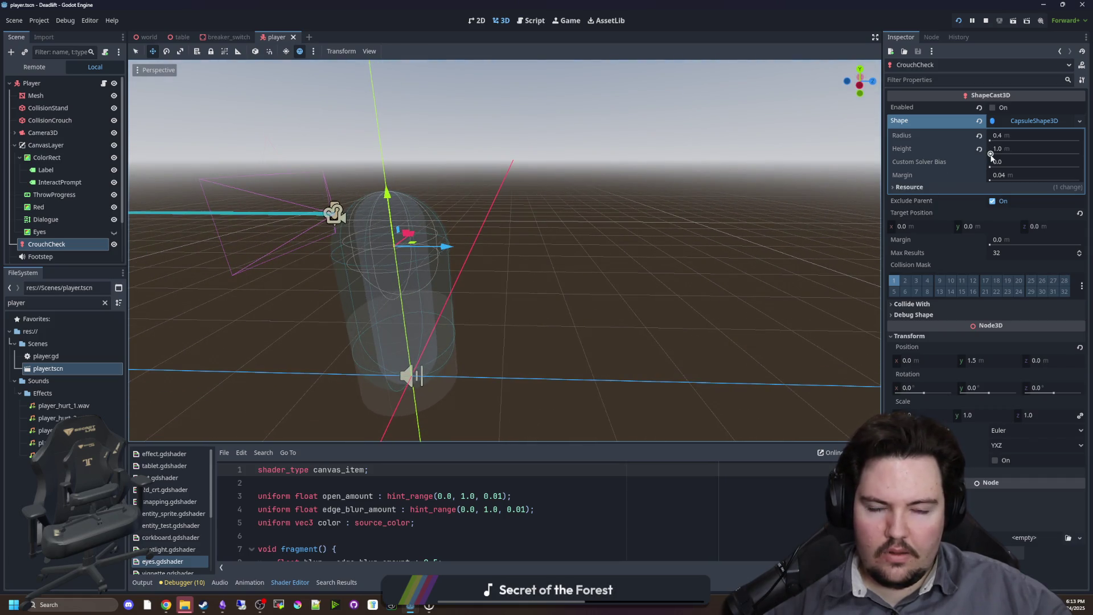
Try stretching the CapsuleShape3D height, then undo back to radius 0.4 m, height 1.0 m.
left_click_drag(991, 151, 1004, 155)
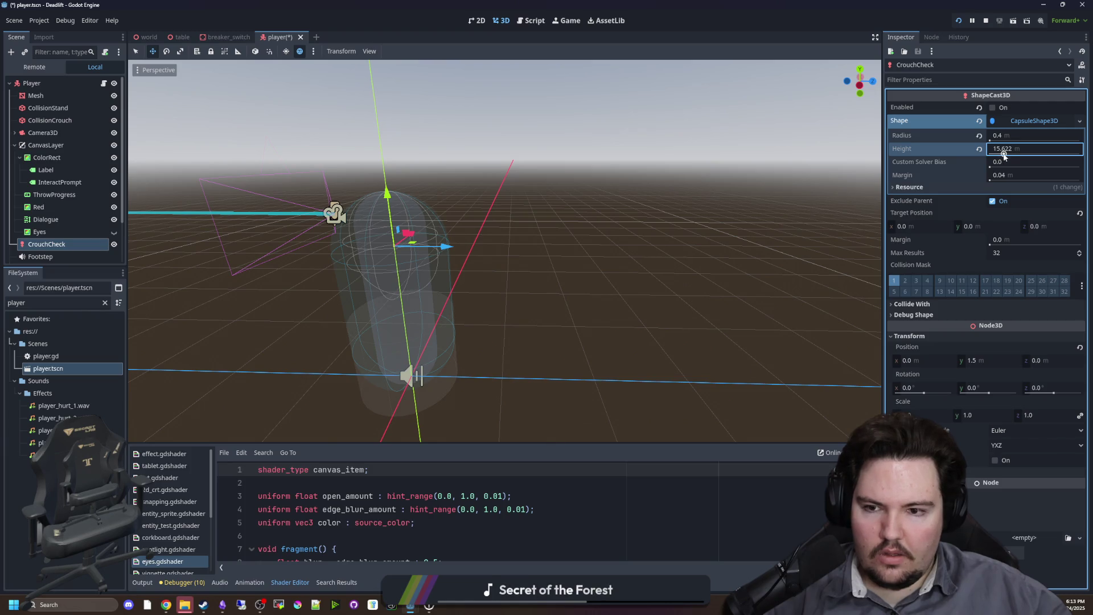
key("ctrl+z")
scroll(272, 249, "down", 3)
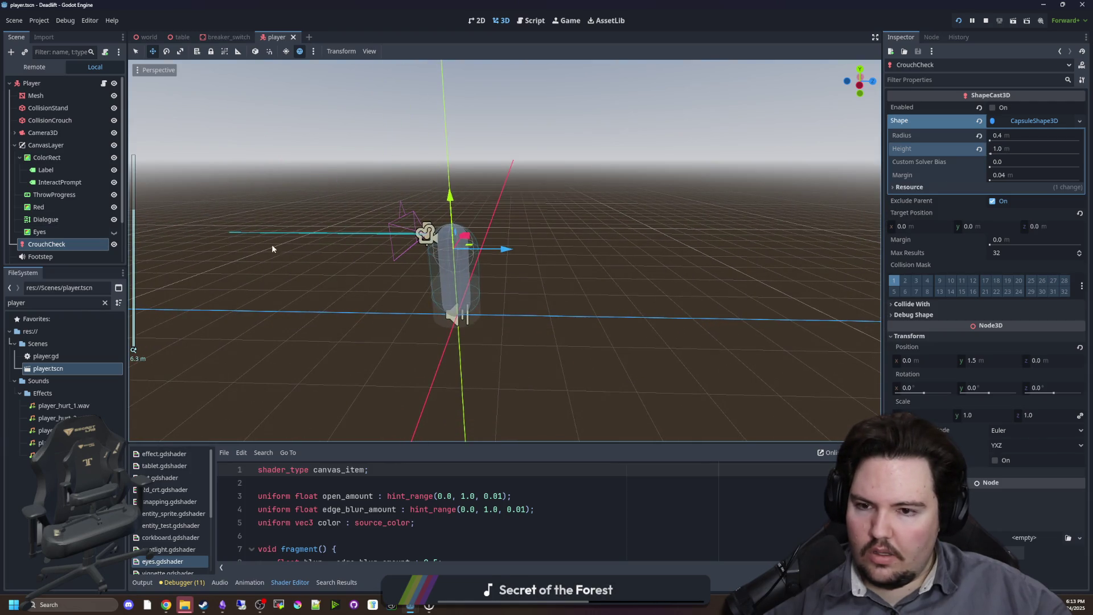
key("ctrl+z")
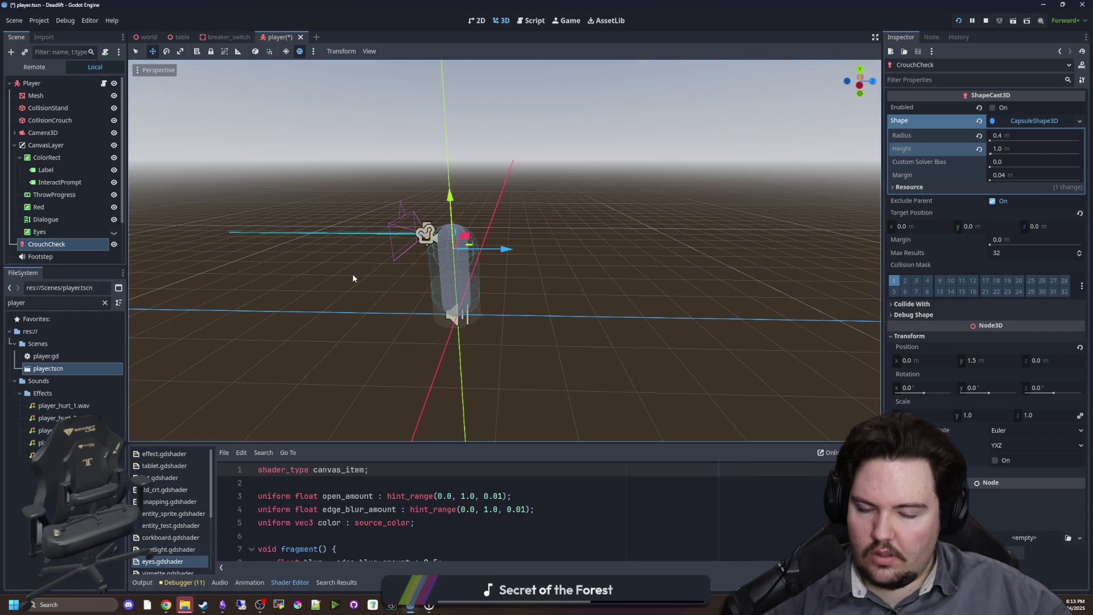
scroll(353, 278, "up", 2)
key("ctrl+z")
key("ctrl+shift+z")
scroll(424, 300, "up", 2)
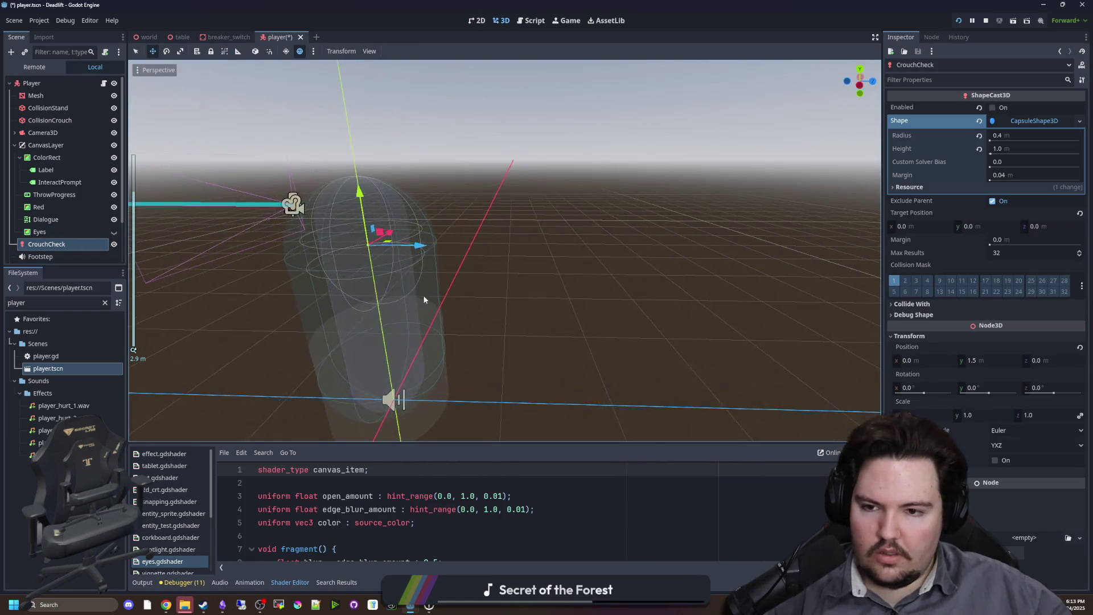
scroll(424, 300, "down", 4)
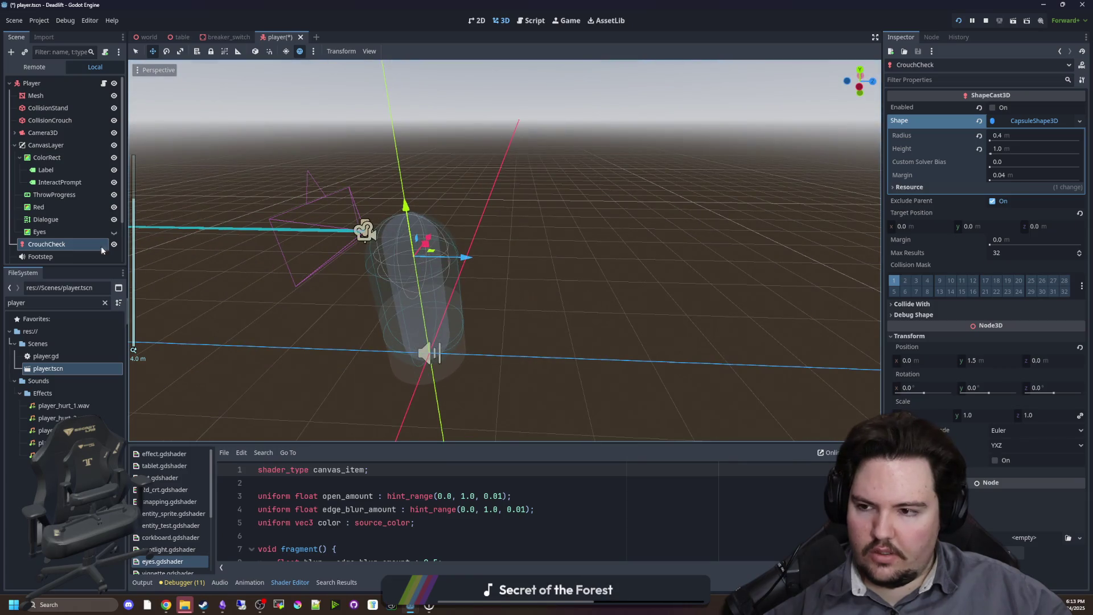
Replace CrouchCheck's shape with a new CylinderShape3D of height 1.0.
left_click(1034, 125)
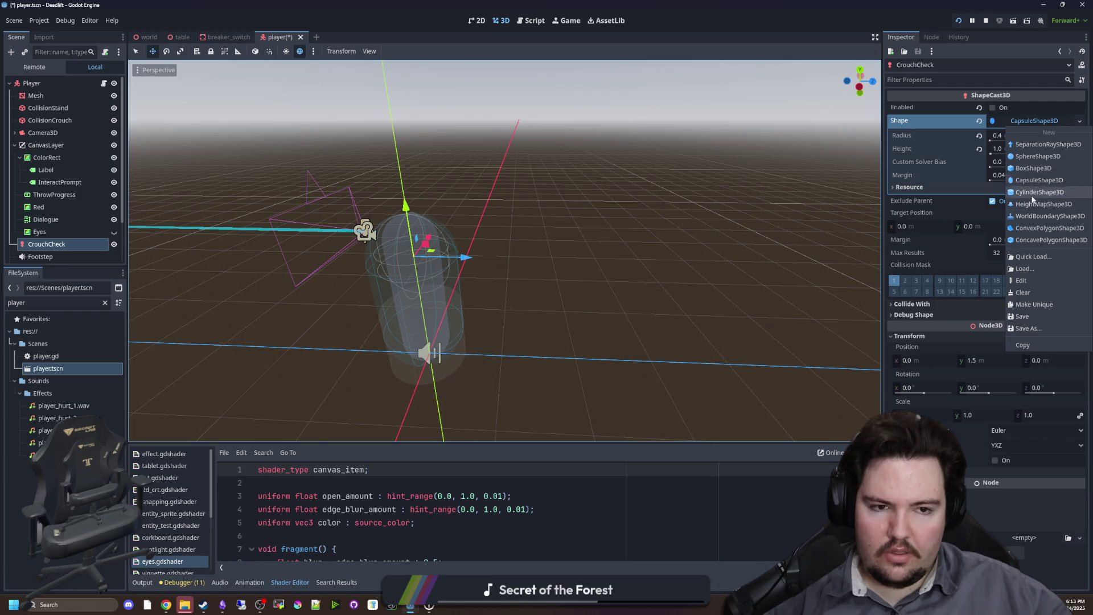
left_click(1039, 194)
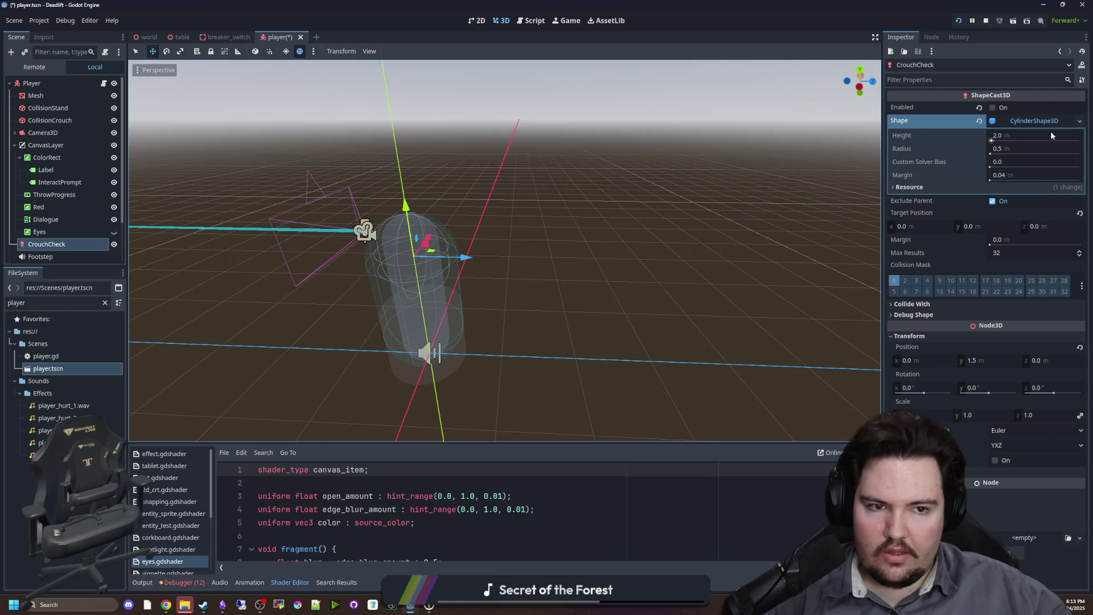
scroll(636, 242, "up", 2)
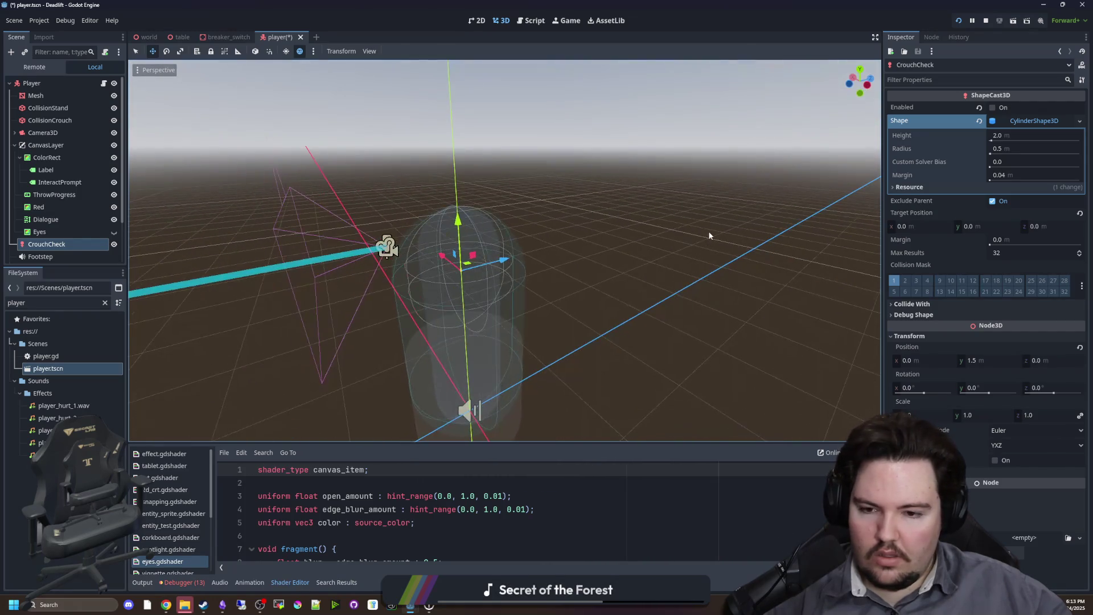
scroll(572, 284, "up", 2)
scroll(569, 280, "down", 2)
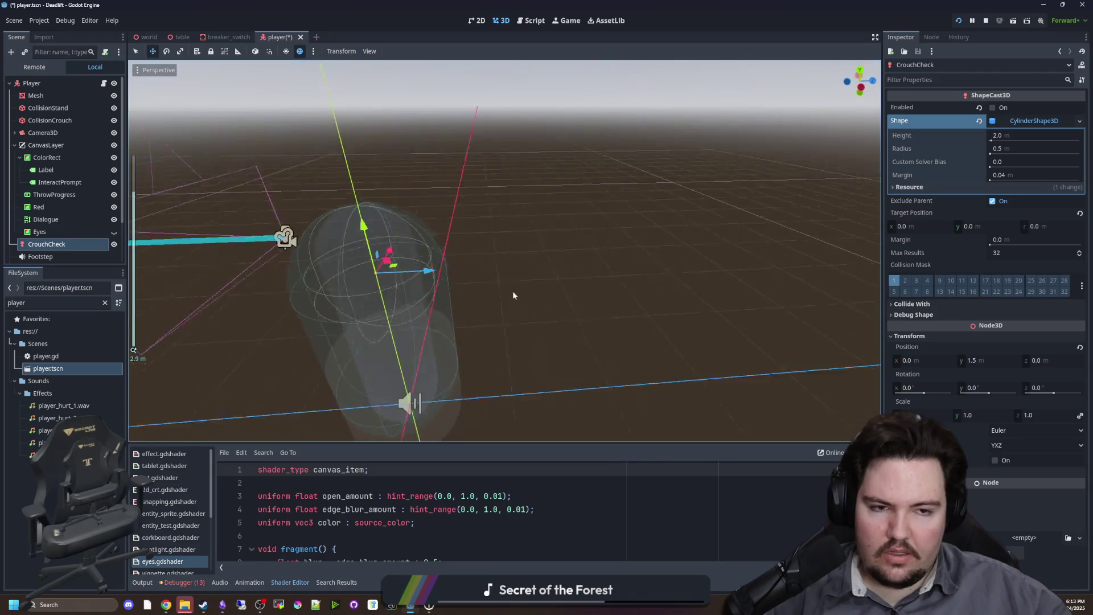
left_click(997, 136)
type("1.0")
Toggle CrouchCheck's viewport visibility to inspect the cylinder, then save the player scene.
left_click_drag(846, 201, 735, 216)
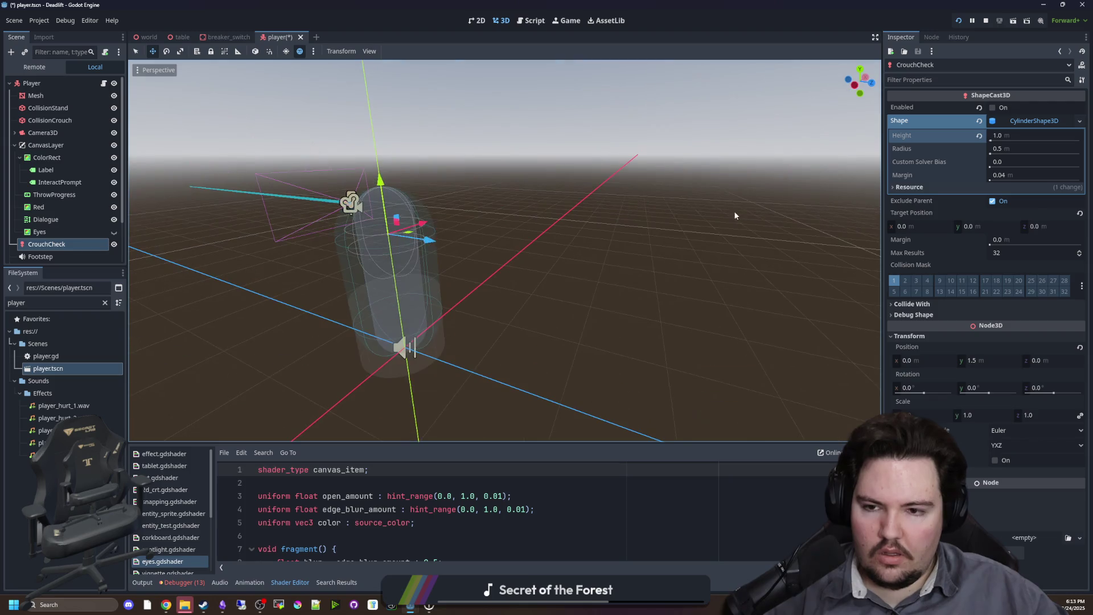
left_click(114, 245)
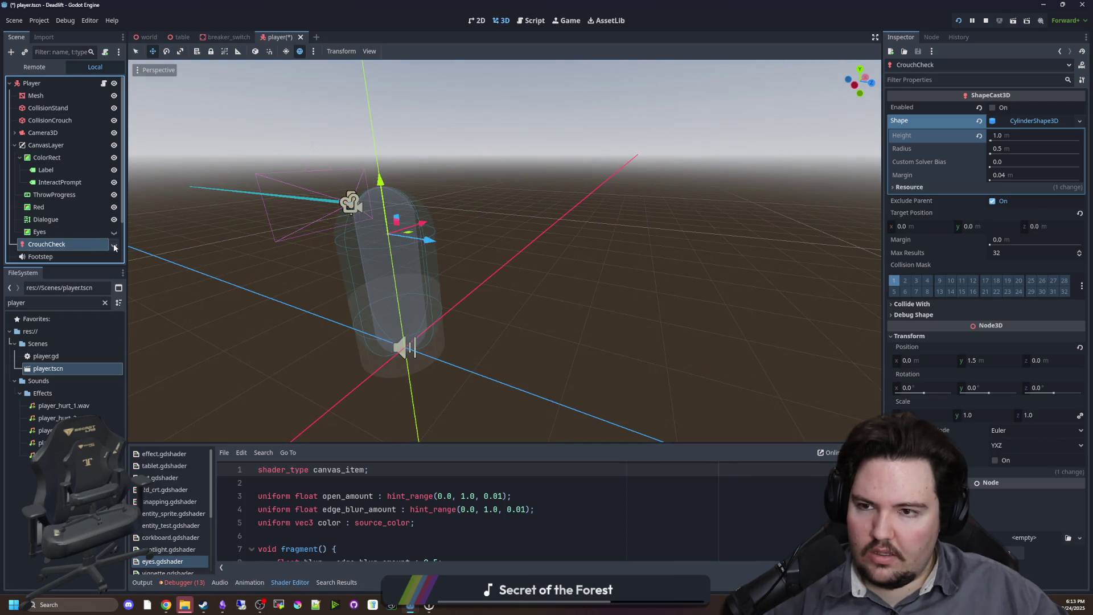
left_click(114, 245)
left_click(114, 245)
left_click(114, 244)
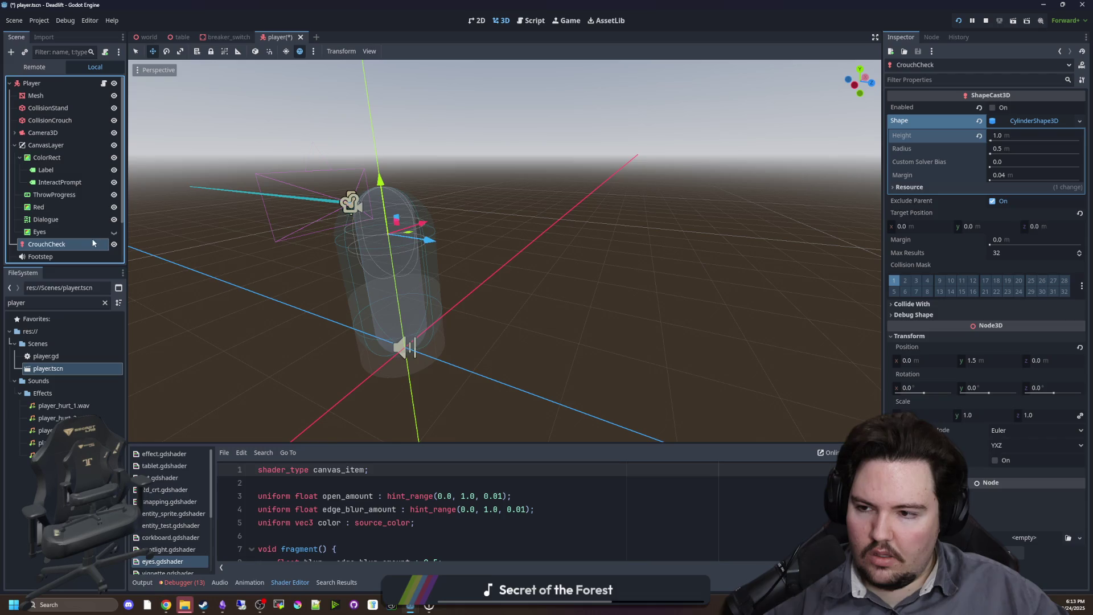
left_click(78, 234)
left_click(69, 245)
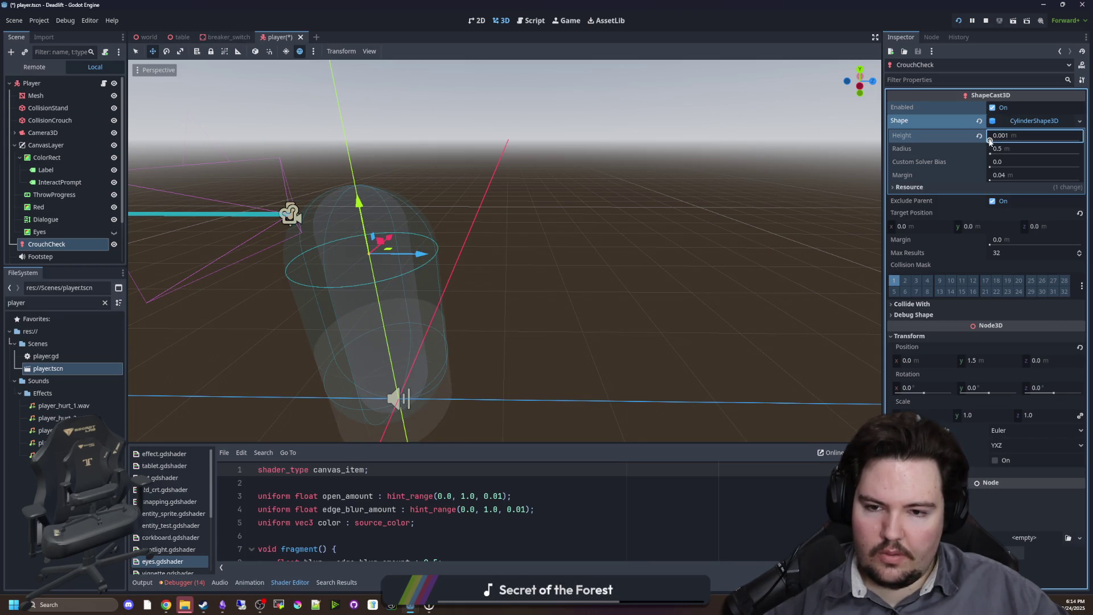
scroll(561, 176, "down", 3)
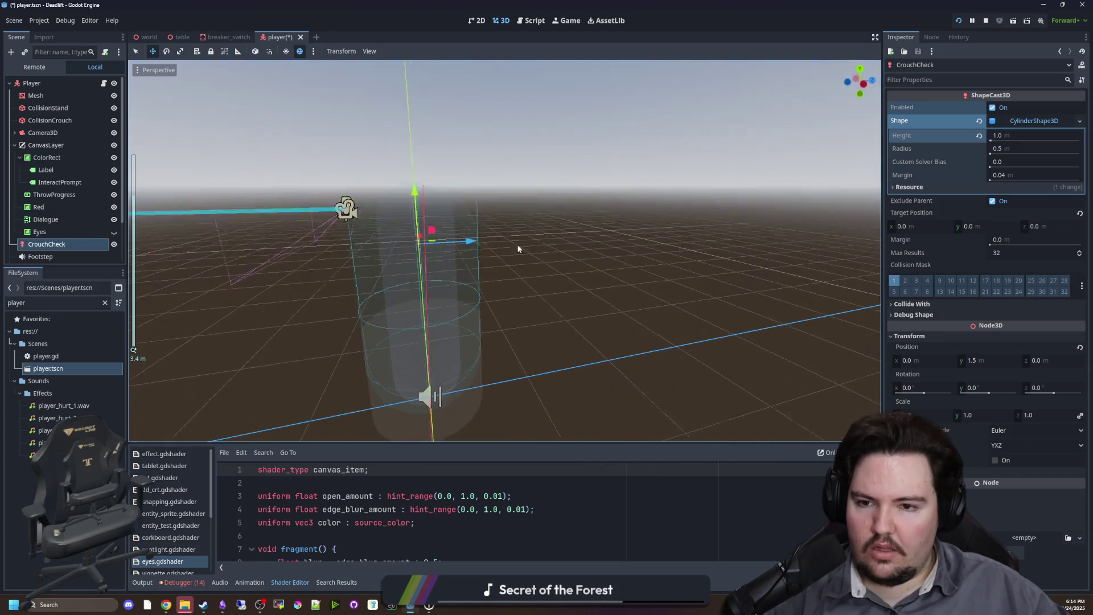
left_click_drag(518, 249, 479, 266)
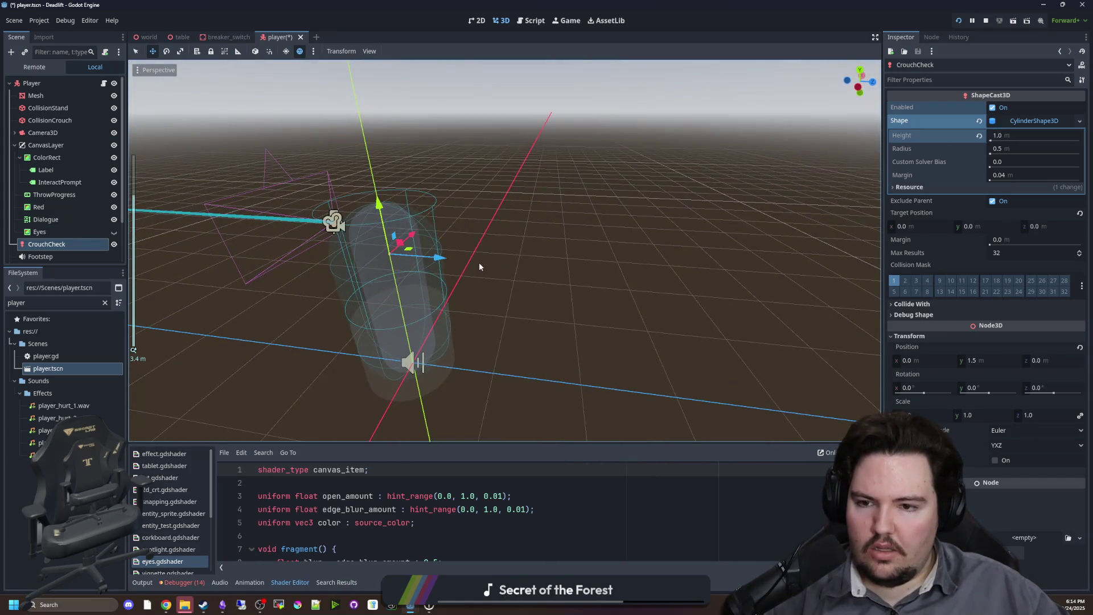
key("ctrl+s")
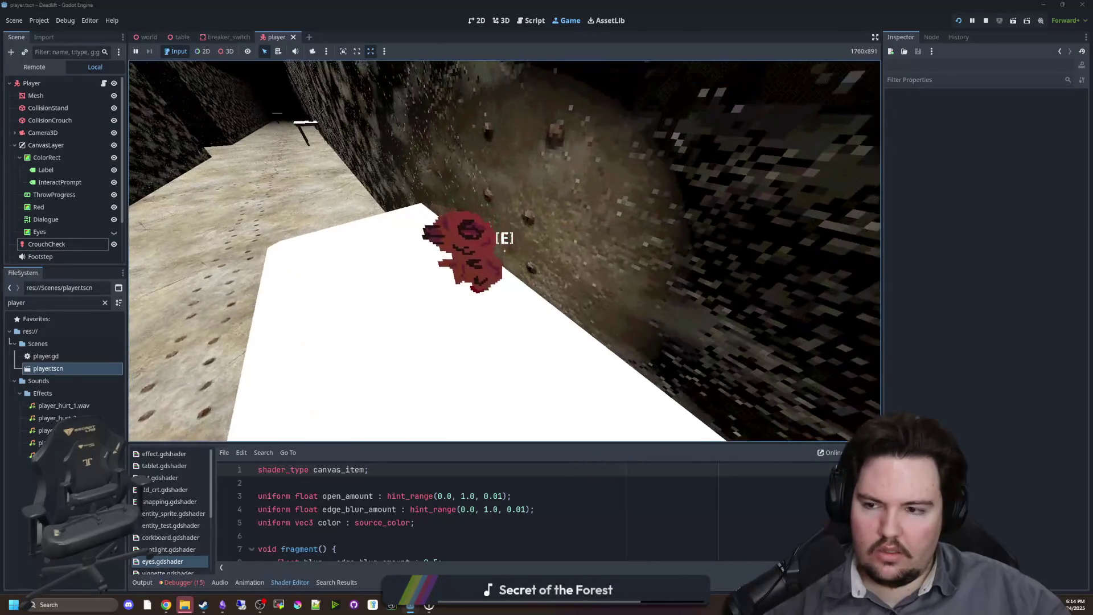
Leave the running game and return to the player scene's 3D viewport.
key("super")
left_click(500, 21)
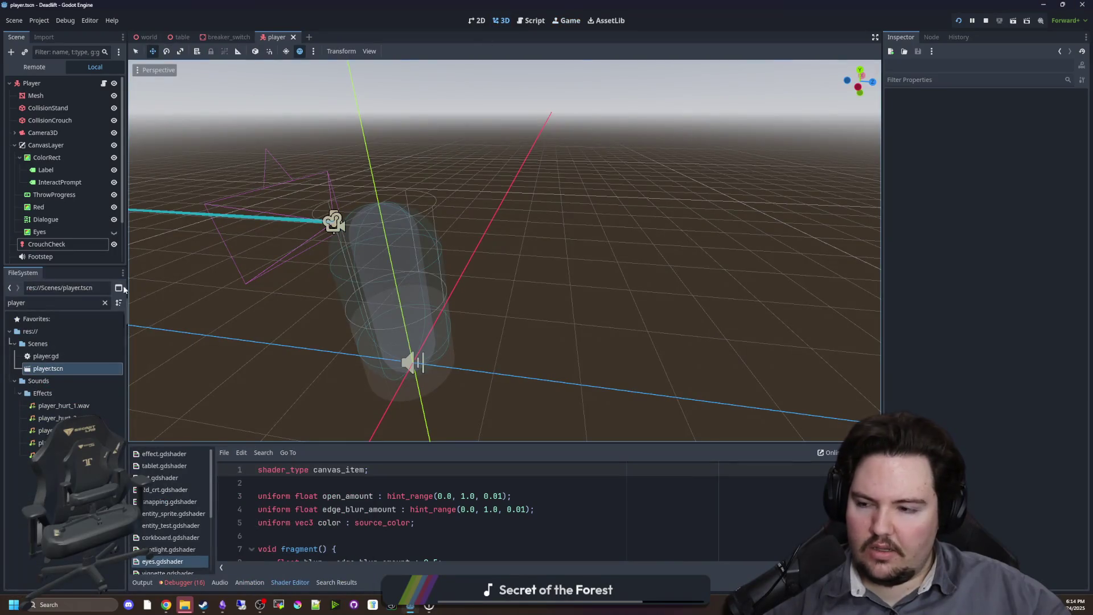
Enable CrouchCheck and set its cylinder height to 1.1.
left_click(47, 244)
left_click_drag(439, 253, 409, 243)
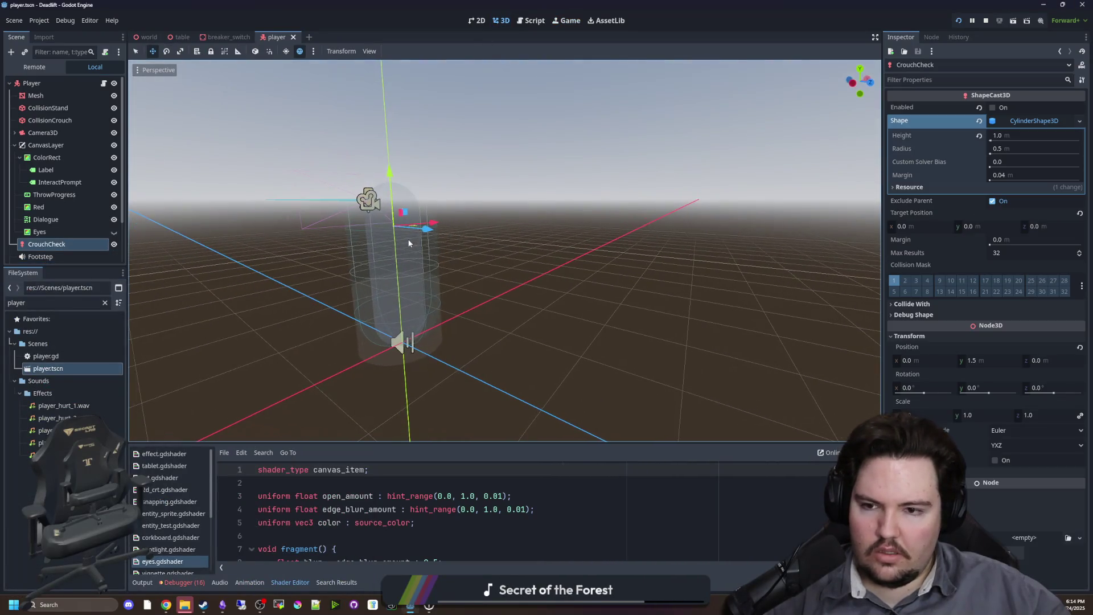
left_click(1014, 138)
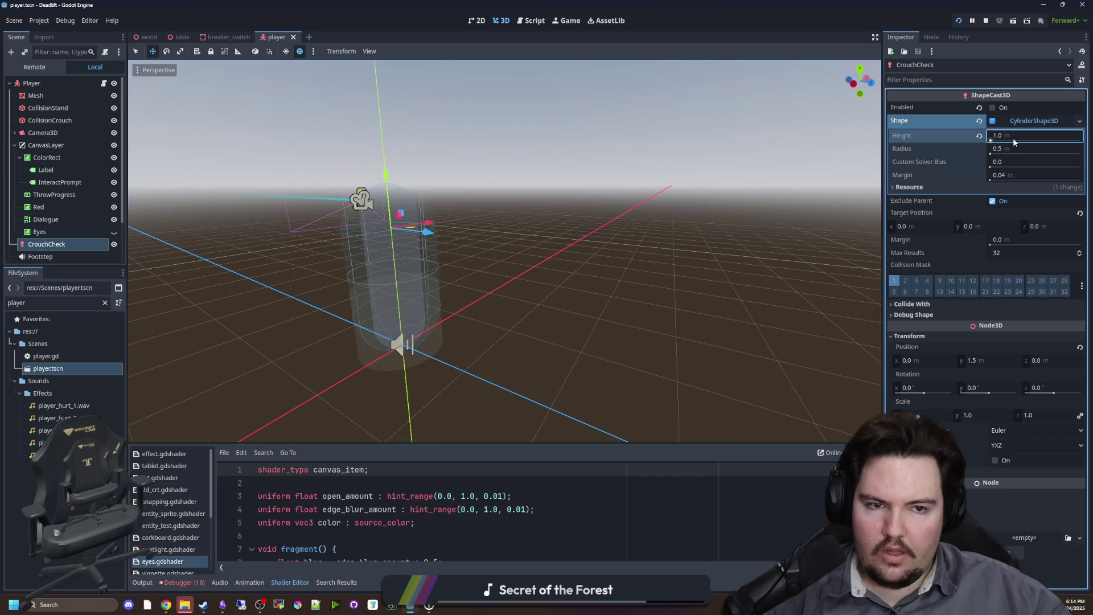
type("1.1")
key("Return")
mouse_move(797, 157)
left_mouse_down()
mouse_move(546, 156)
mouse_move(861, 155)
left_mouse_up()
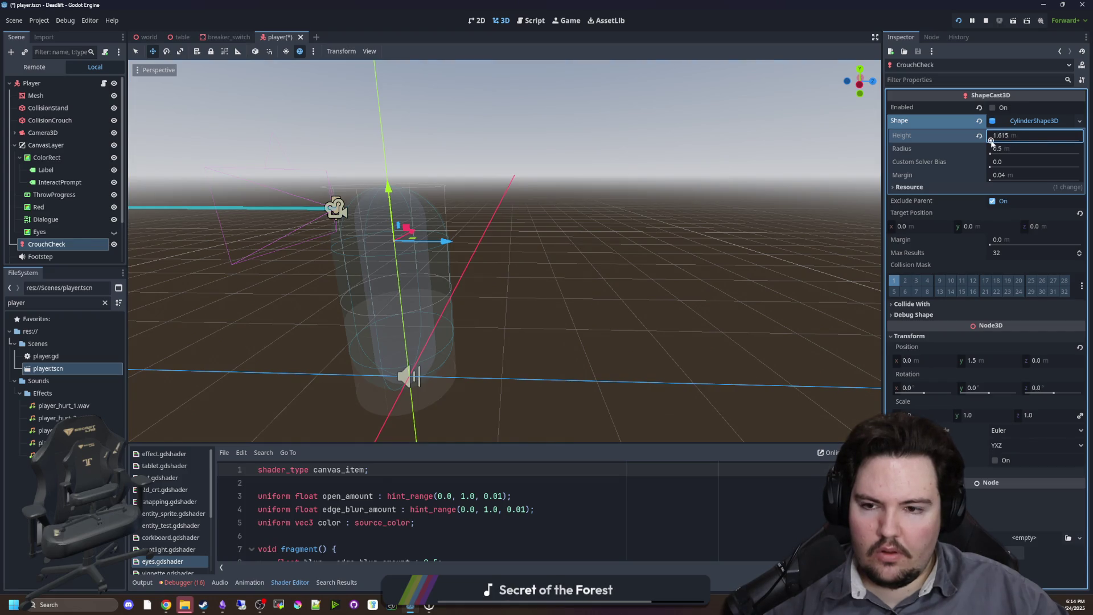
left_click(994, 108)
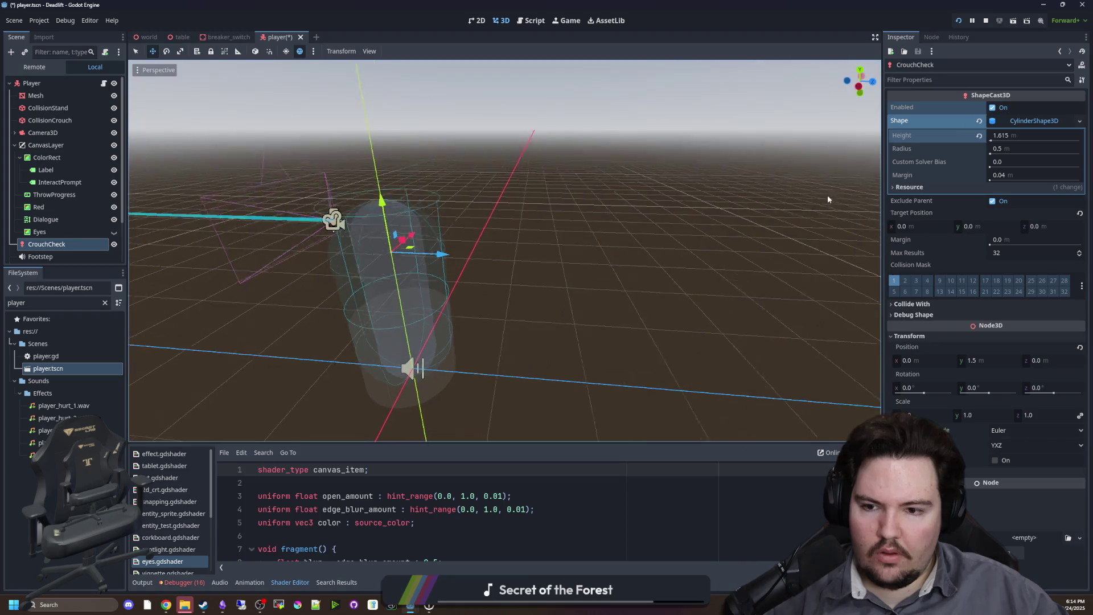
left_click_drag(1004, 138, 1020, 138)
type("1.1")
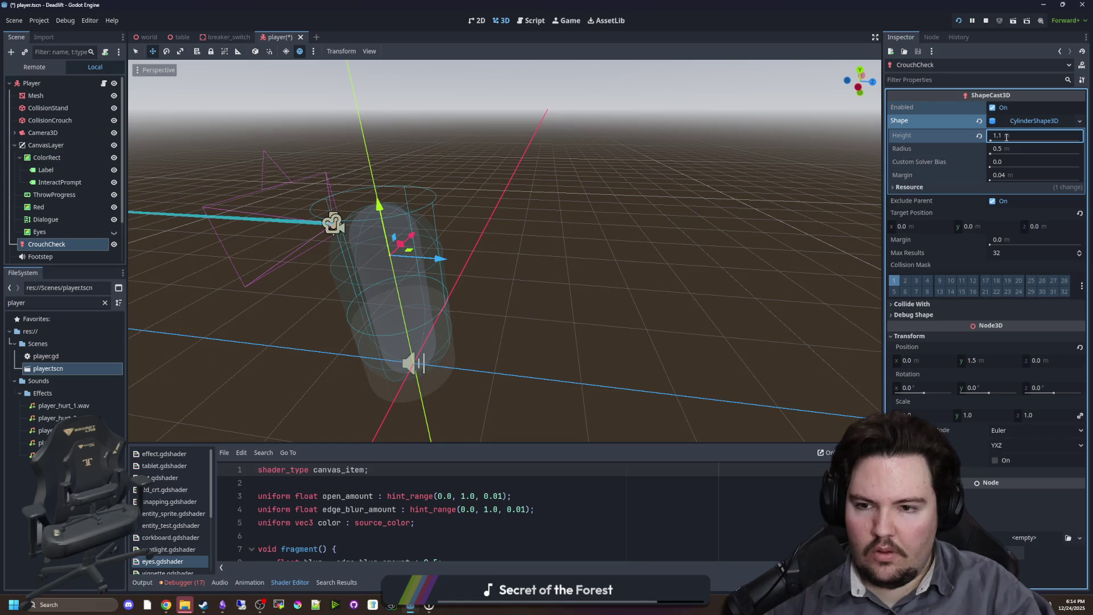
key("Return")
Lower CrouchCheck to a y position of 1.4 and switch to the running game.
mouse_move(513, 246)
left_mouse_down()
mouse_move(576, 209)
mouse_move(627, 213)
mouse_move(577, 198)
mouse_move(547, 210)
mouse_move(855, 209)
left_mouse_up()
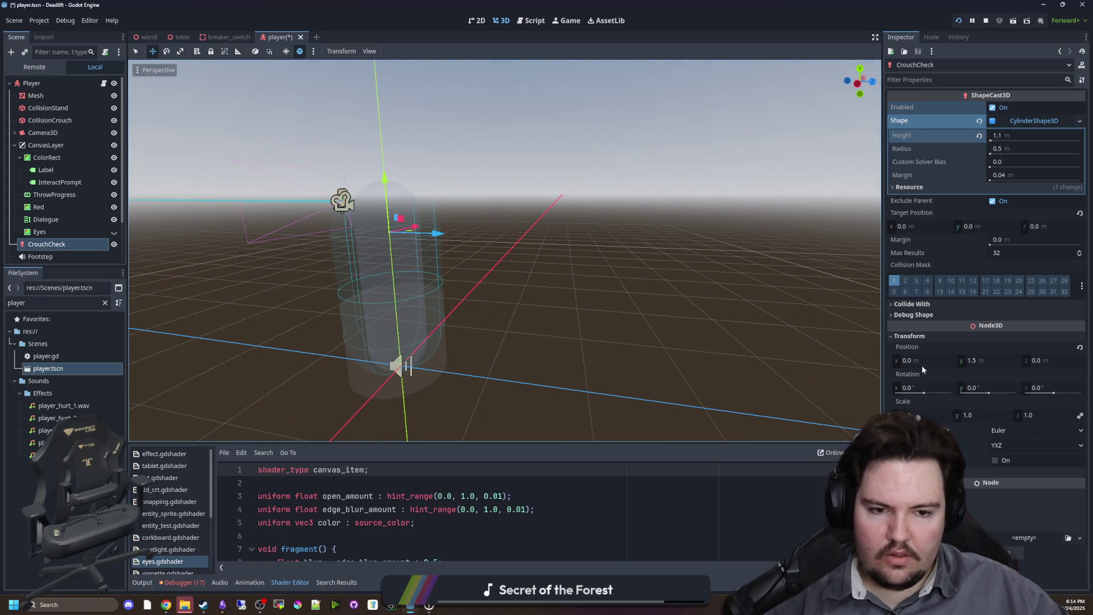
left_click(977, 362)
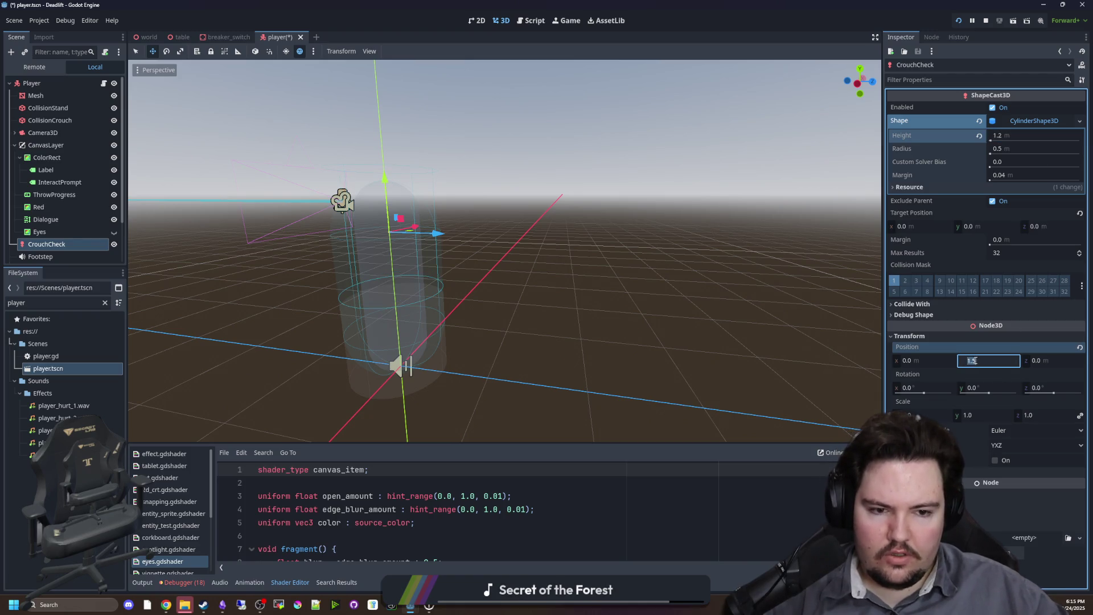
type("1.4")
key("Return")
mouse_move(592, 313)
left_mouse_down()
mouse_move(664, 296)
mouse_move(623, 295)
mouse_move(620, 305)
mouse_move(626, 290)
mouse_move(567, 286)
left_mouse_up()
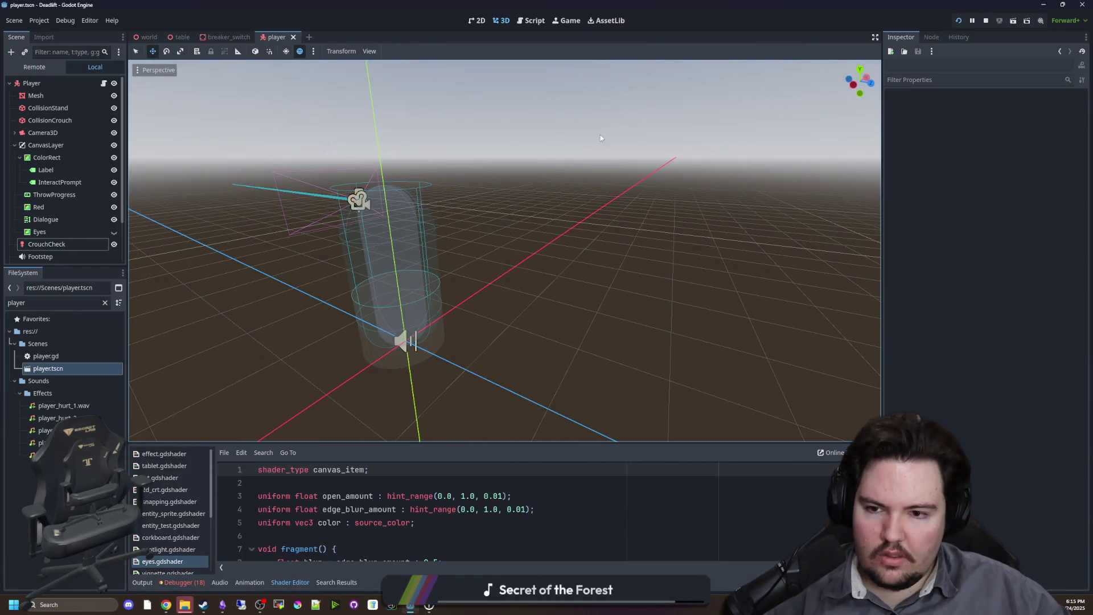
left_click(571, 24)
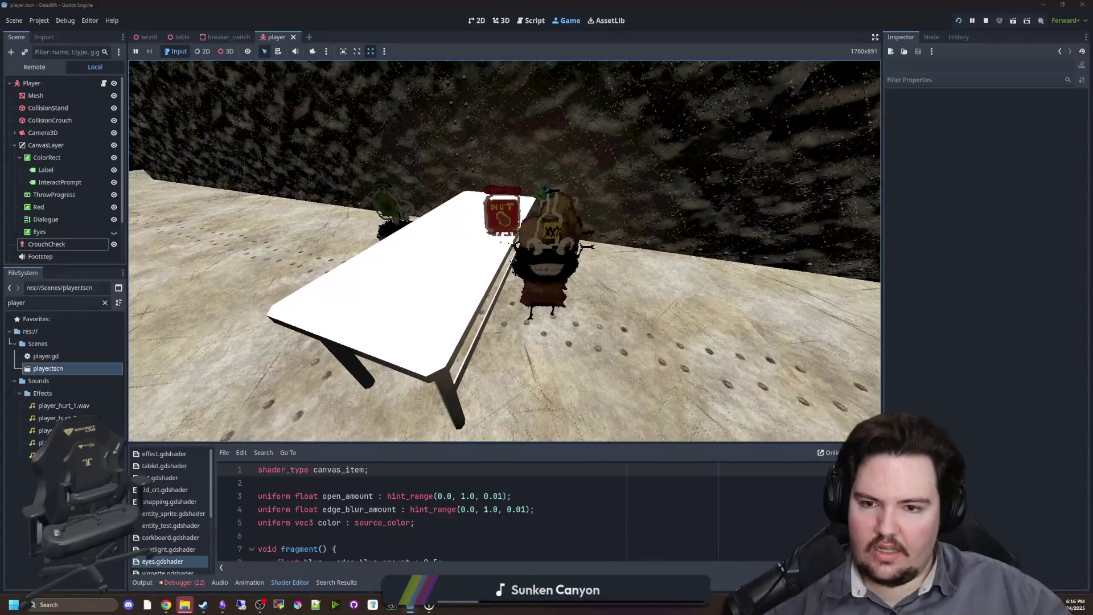
Pause the running game on its in-game menu and switch the editor to the world scene.
key("super")
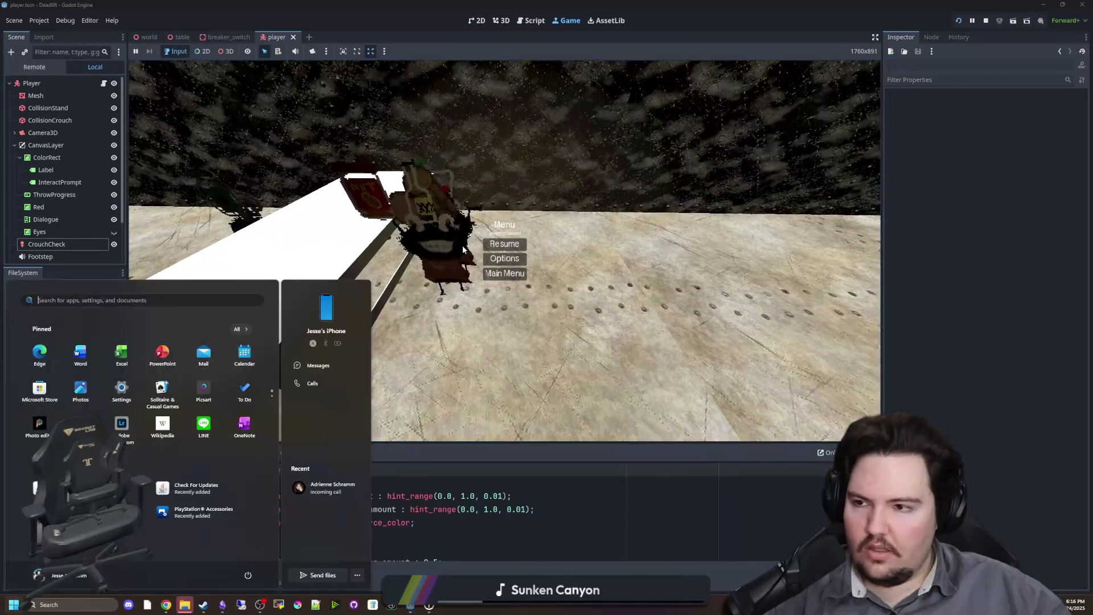
key("super")
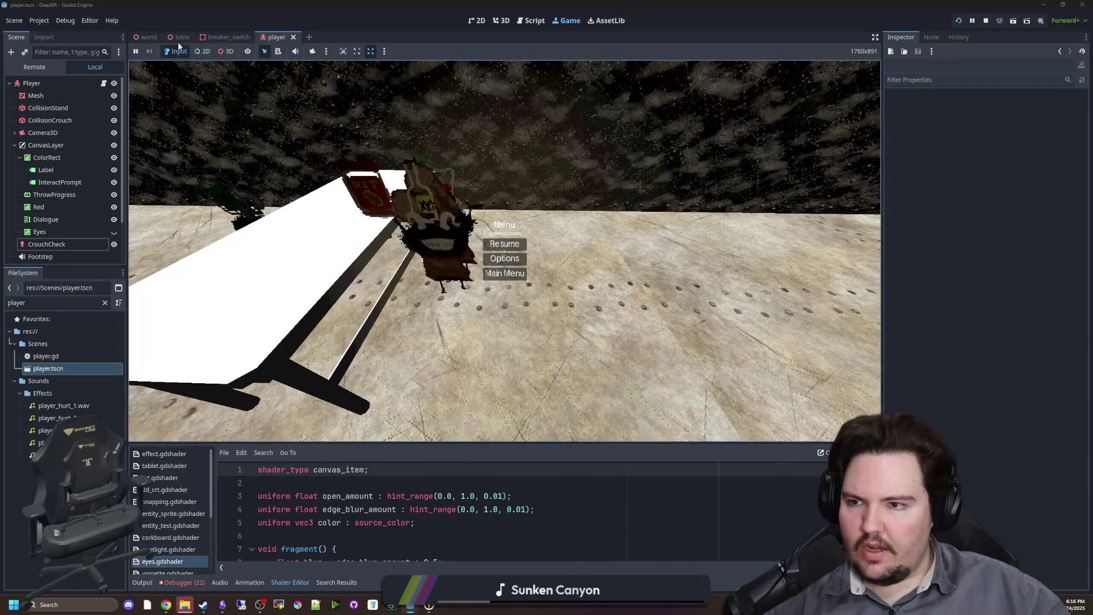
left_click(149, 38)
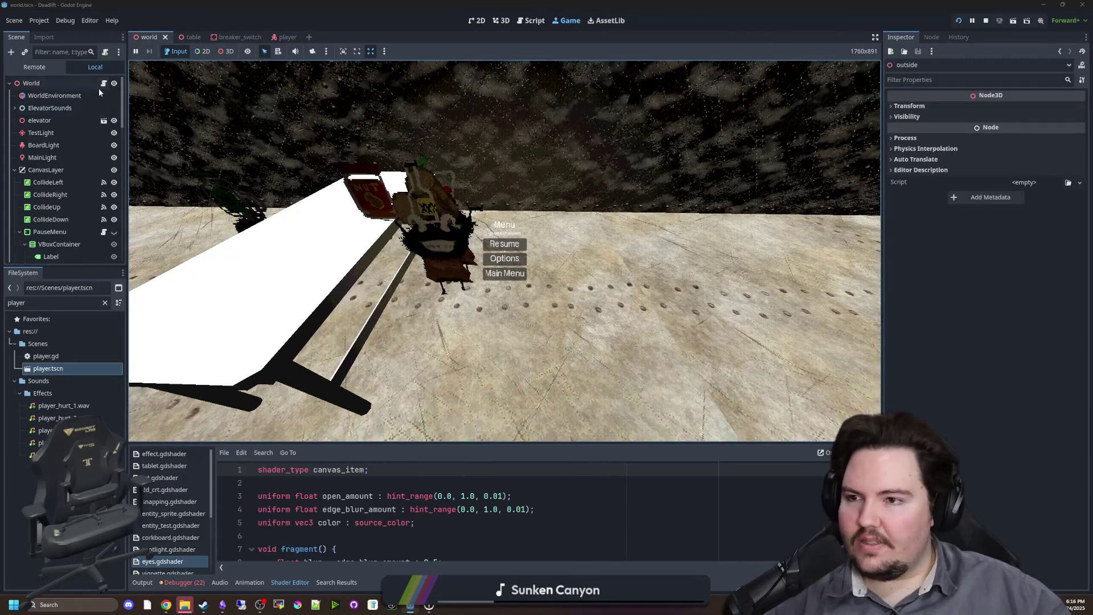
In world.gd, change get_valid_wall's default Position from Vector3.INF to null.
left_click(103, 83)
scroll(443, 236, "up", 10)
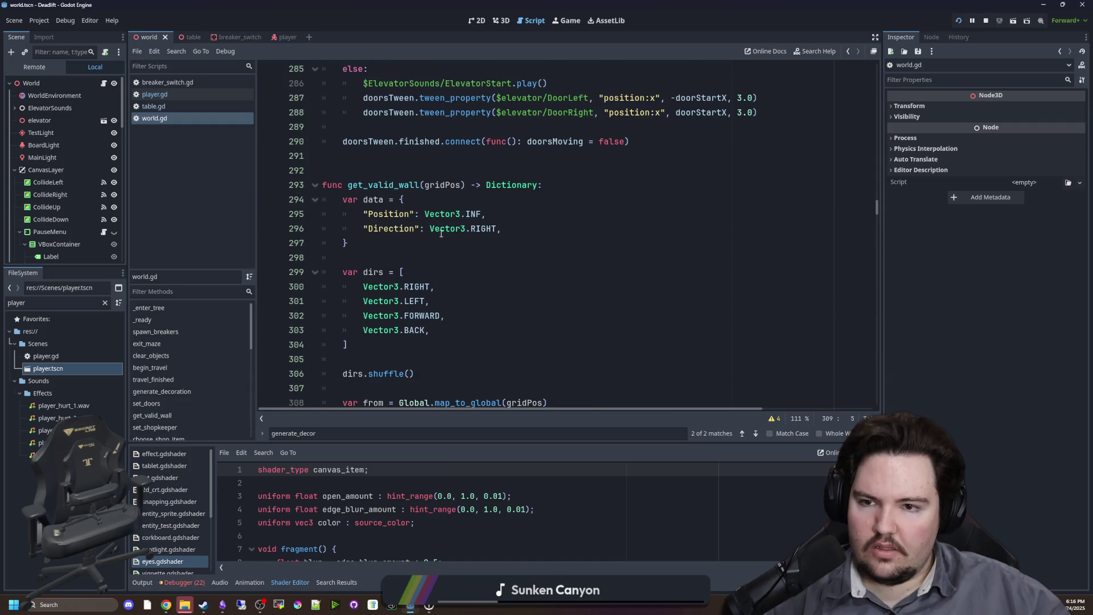
left_click(436, 216)
key("ctrl+s")
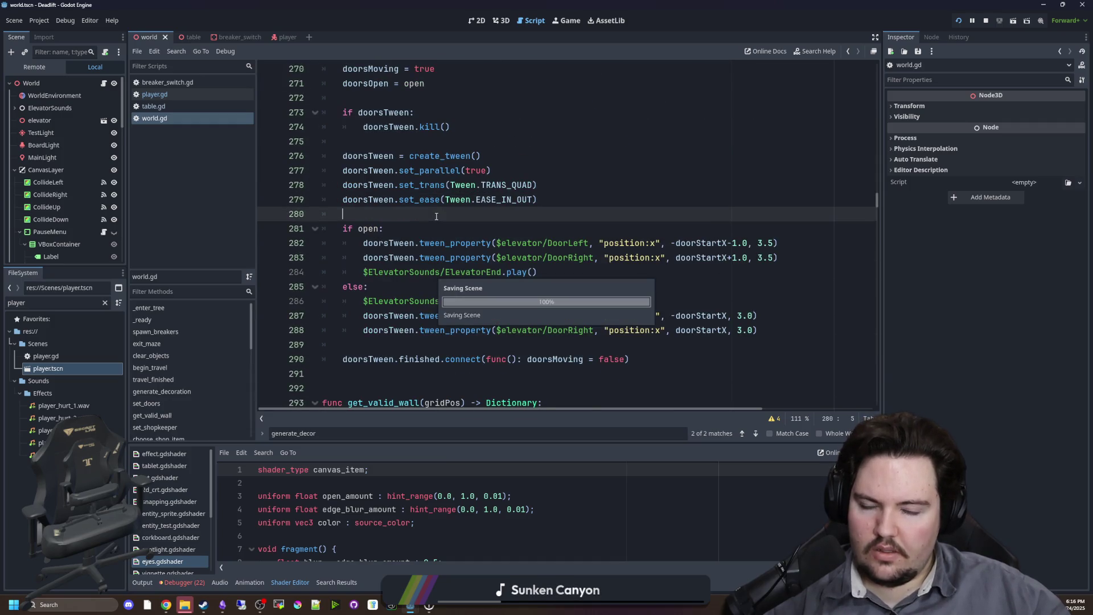
scroll(436, 208, "down", 3)
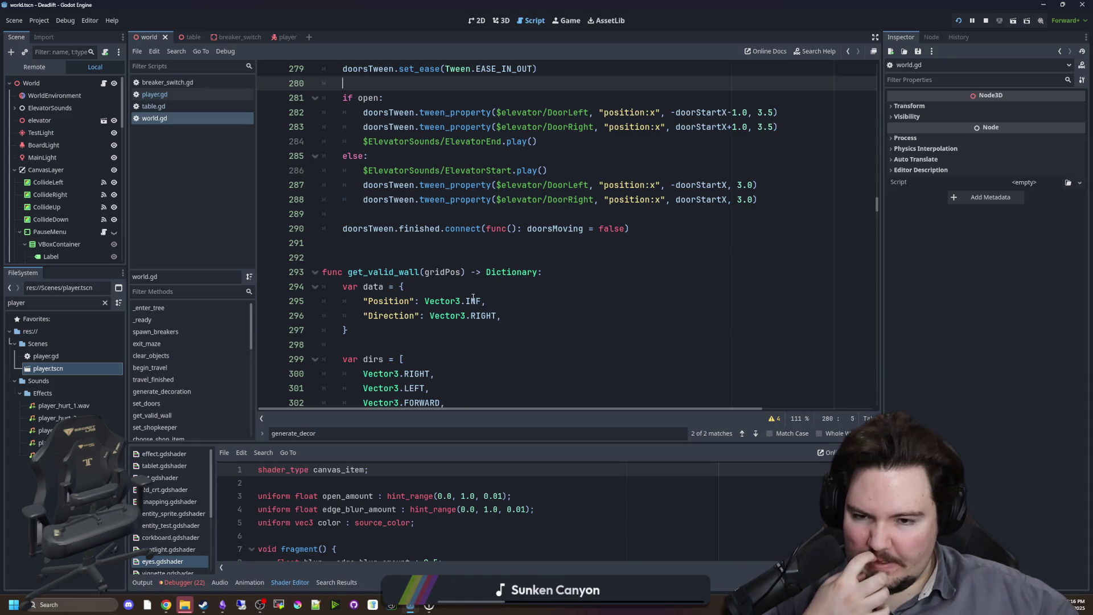
left_click(444, 292)
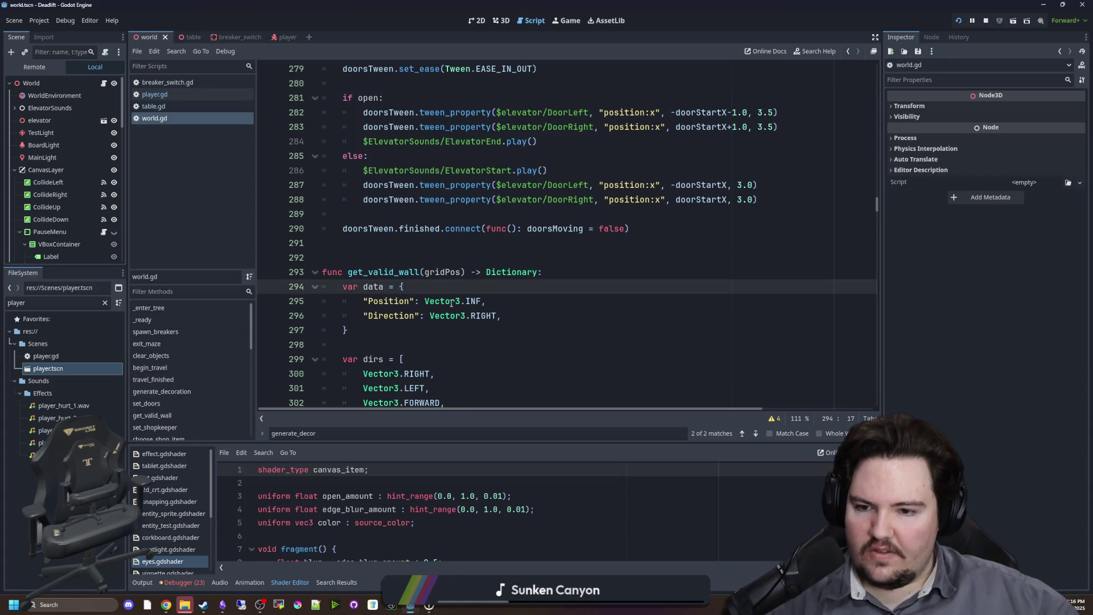
left_click_drag(481, 302, 424, 304)
type("null")
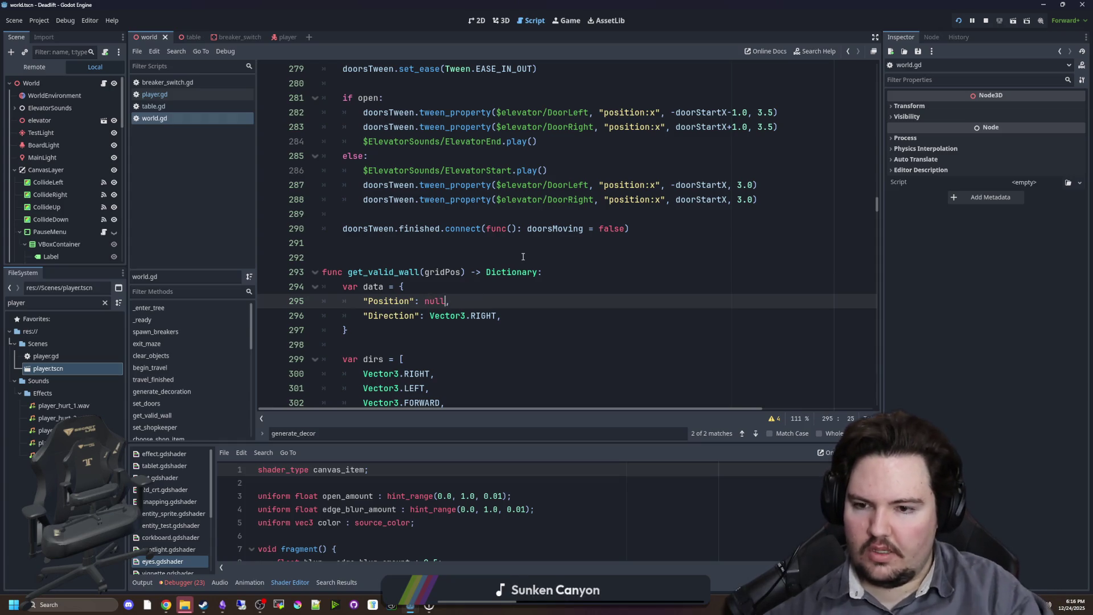
left_click(395, 301)
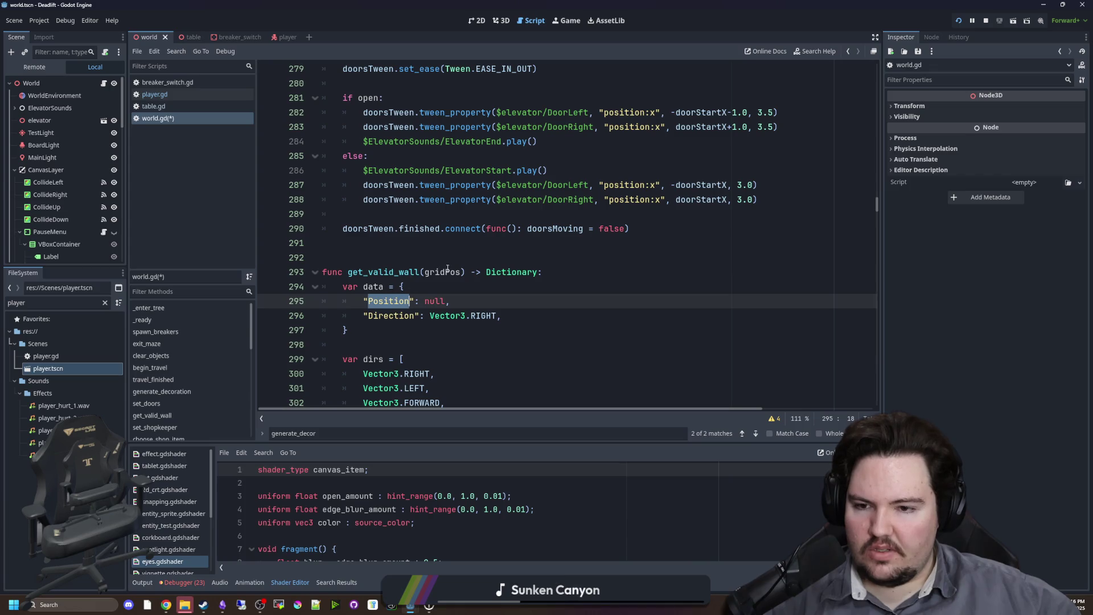
Move the localFinal and finalPos2D lines inside spawn_breakers' foundWall.Position != null check.
scroll(448, 269, "down", 1)
key("ctrl+f")
type("get_valid_")
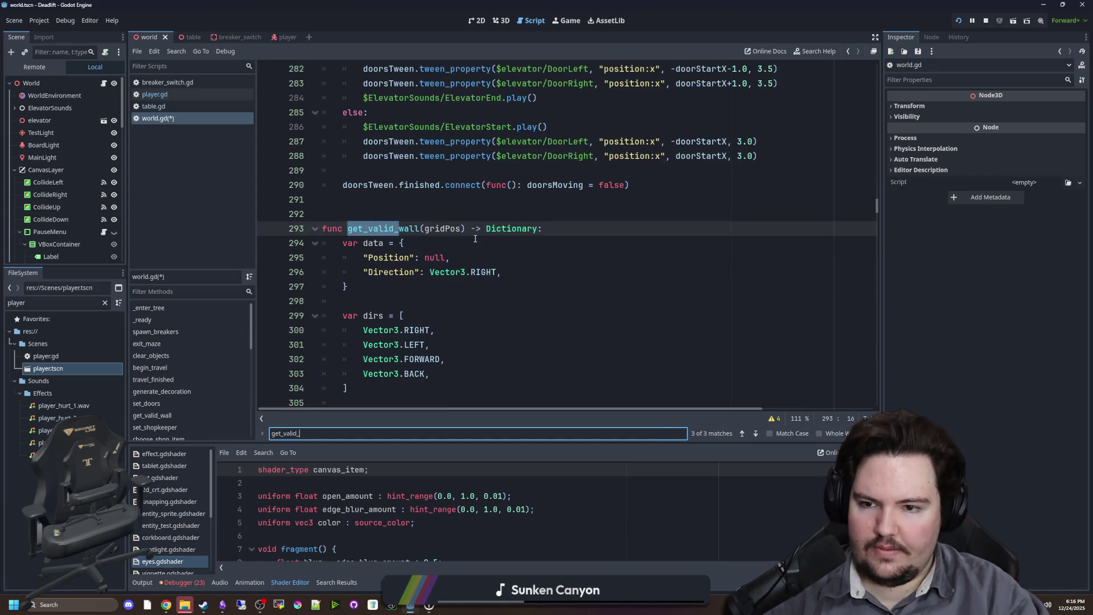
type("wall")
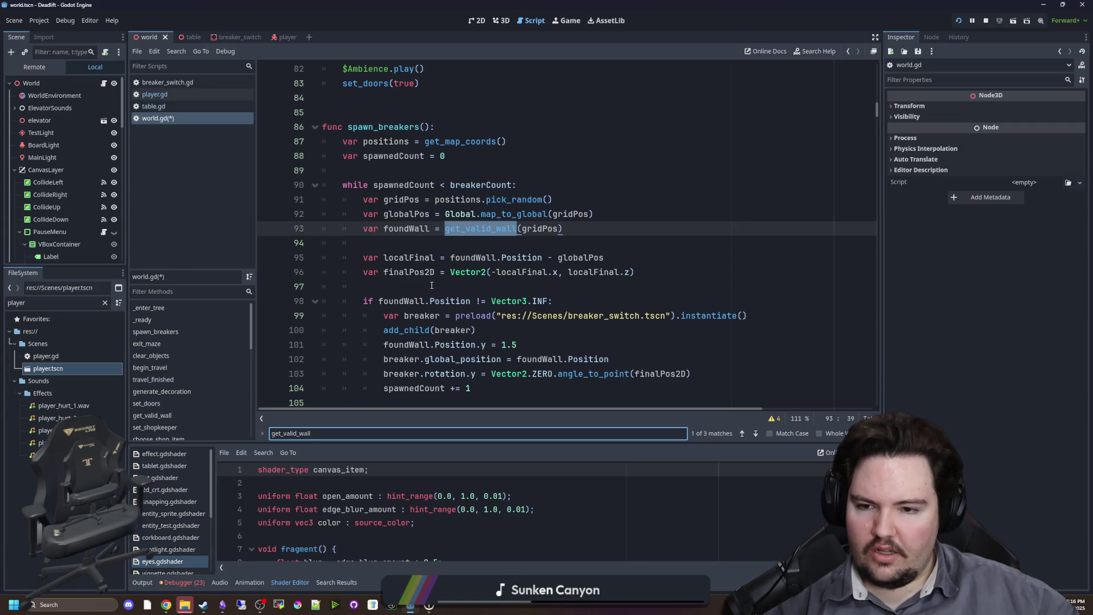
scroll(432, 285, "down", 1)
left_click(548, 257)
type("null")
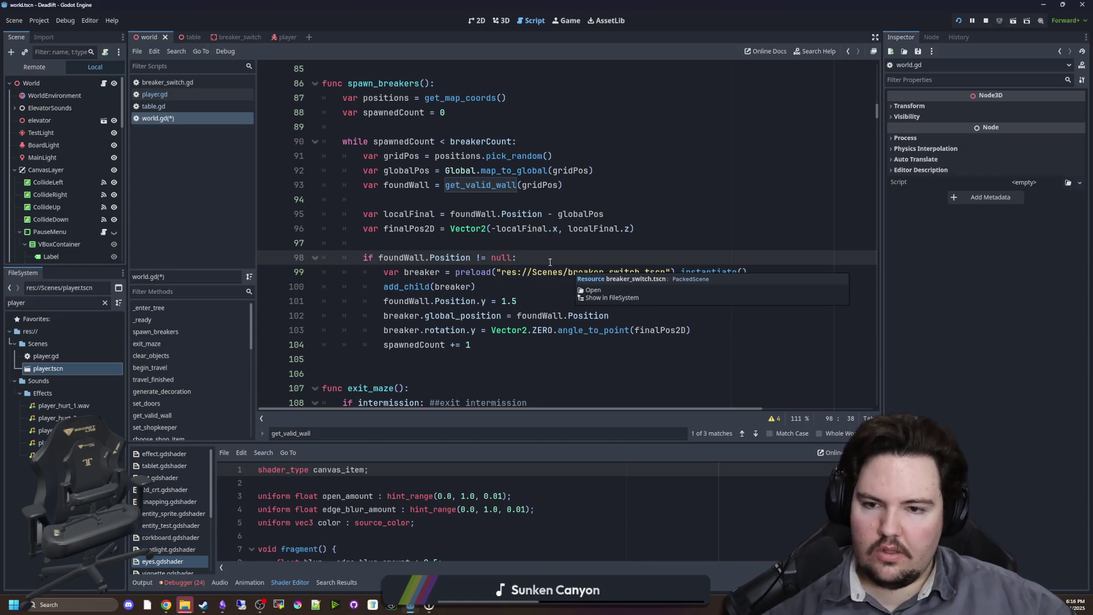
left_click(557, 243)
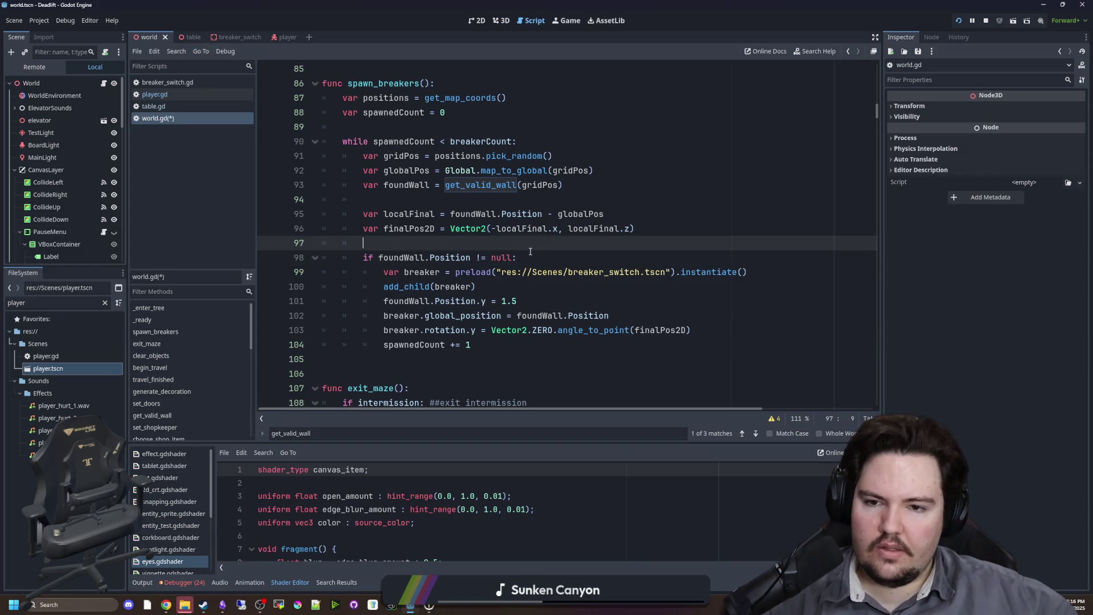
left_click_drag(650, 225, 465, 200)
key("ctrl+c")
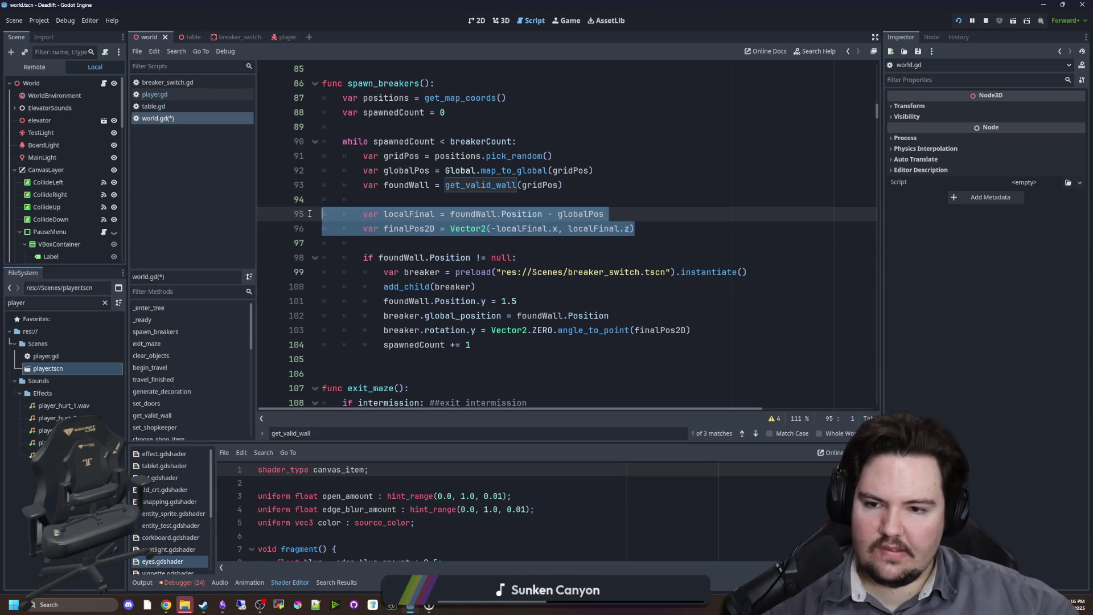
key("BackSpace")
key("BackSpace")
key("BackSpace")
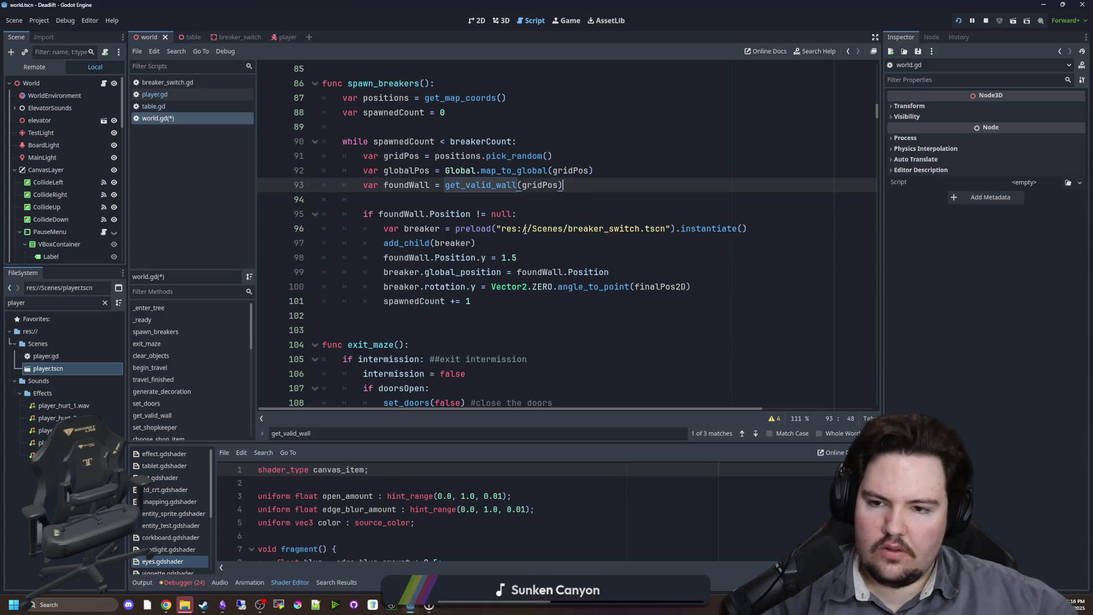
left_click(545, 214)
key("ctrl+v")
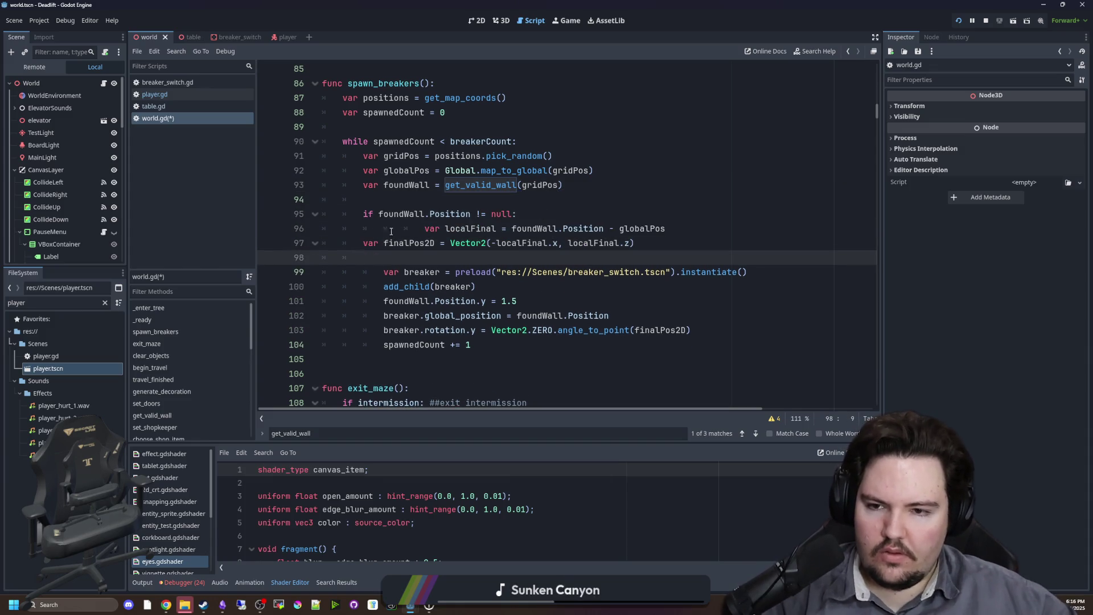
Re-indent the pasted lines and find the first get_valid_wall usage.
left_click(426, 223)
key("shift+Down")
key("ctrl+i")
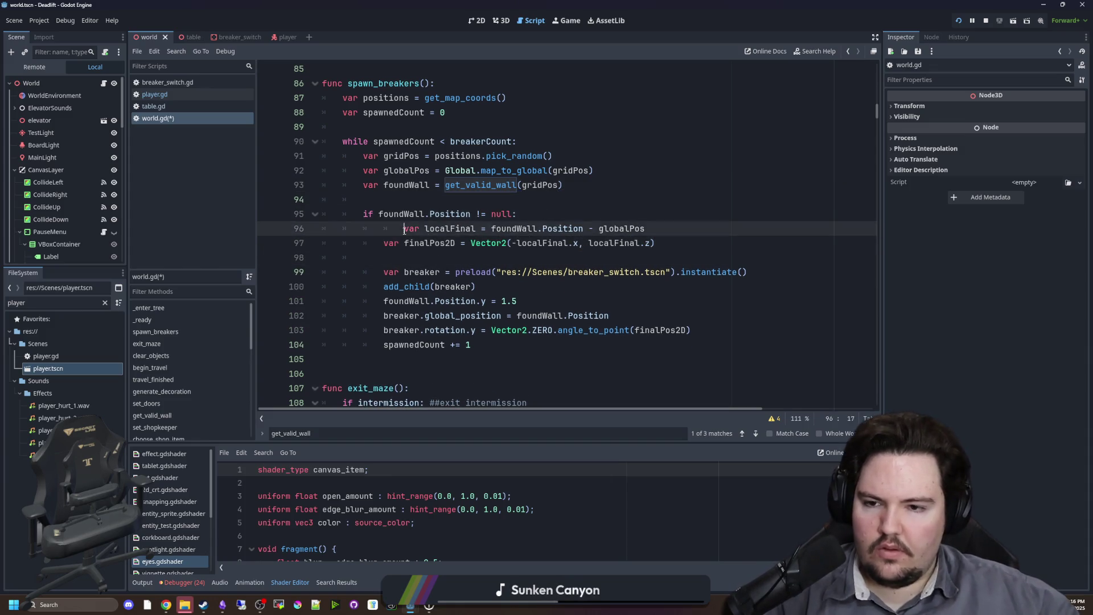
left_click(544, 201)
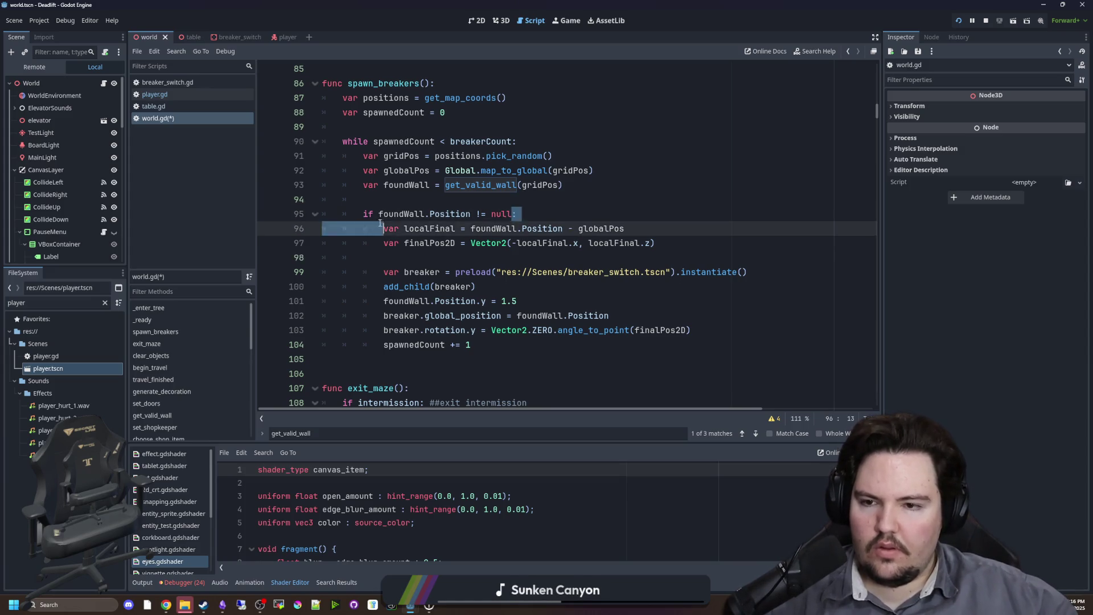
left_click(409, 185)
key("Return")
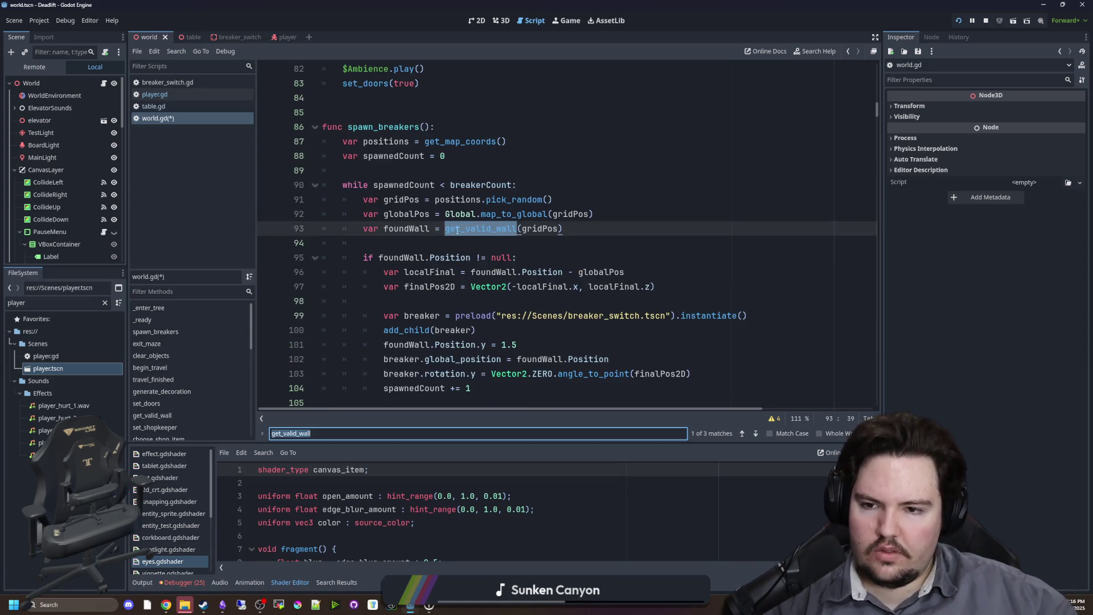
Step through the get_valid_wall usages, save world.gd, and jump to the get_valid_wall definition.
key("Return")
left_click(522, 259)
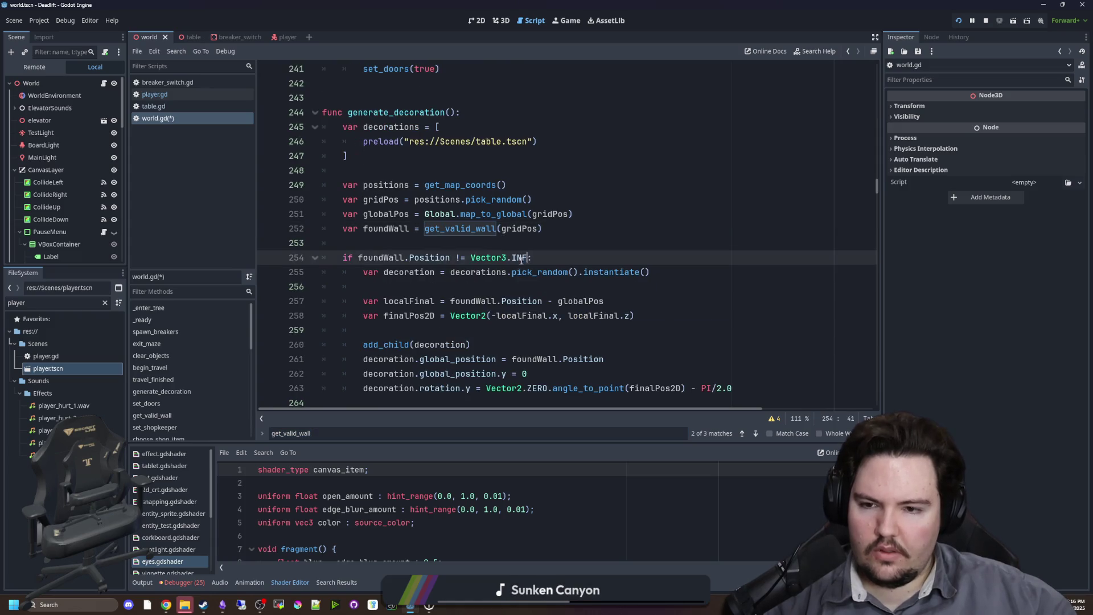
type("null")
left_click(390, 243)
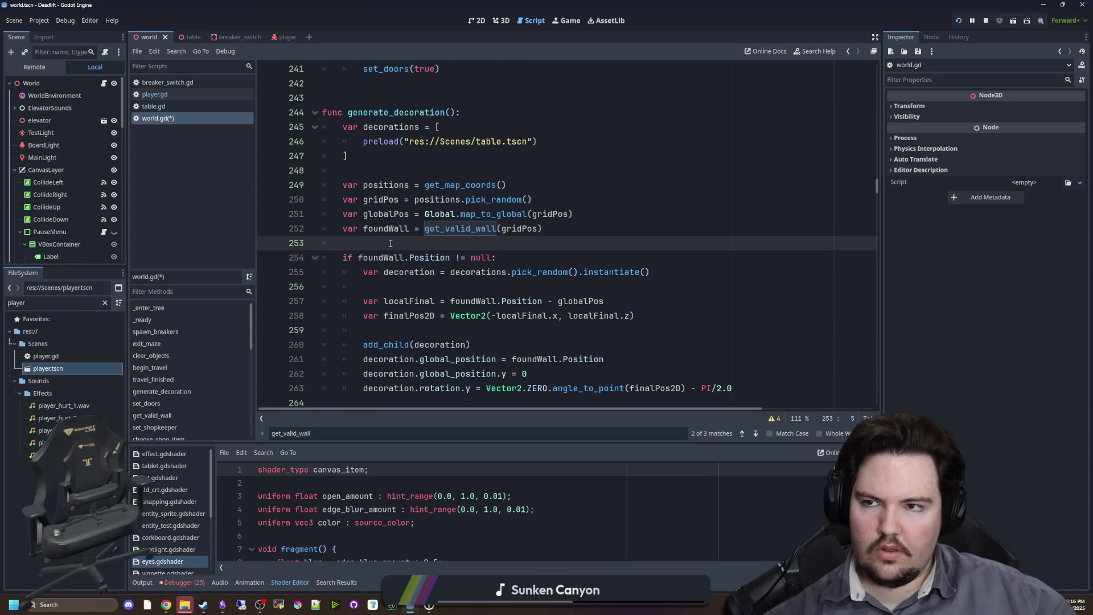
key("ctrl+s")
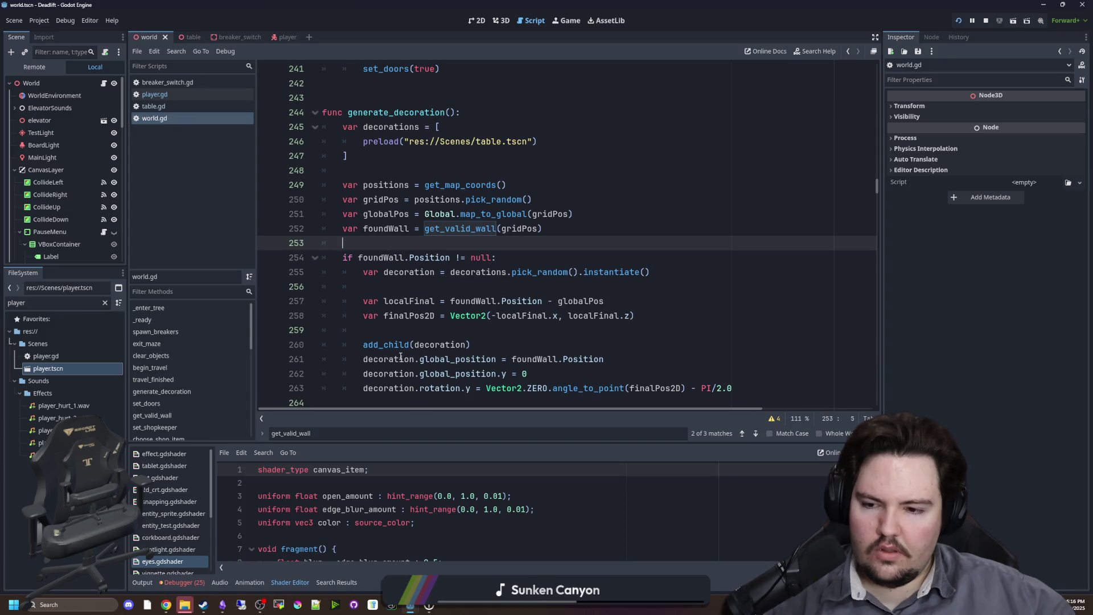
key("Return")
key("Return")
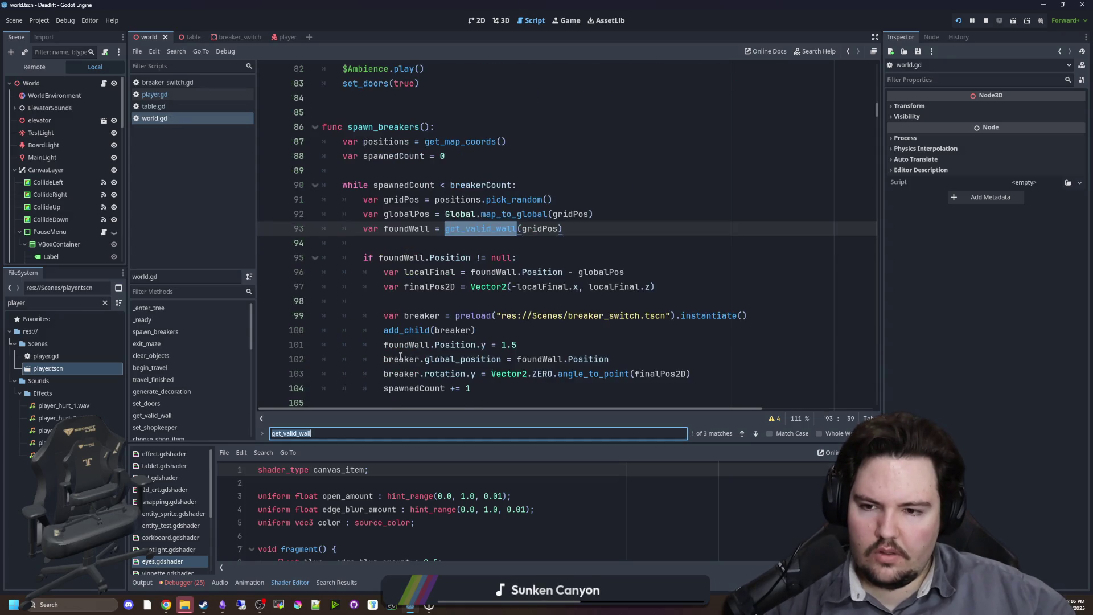
key("Return")
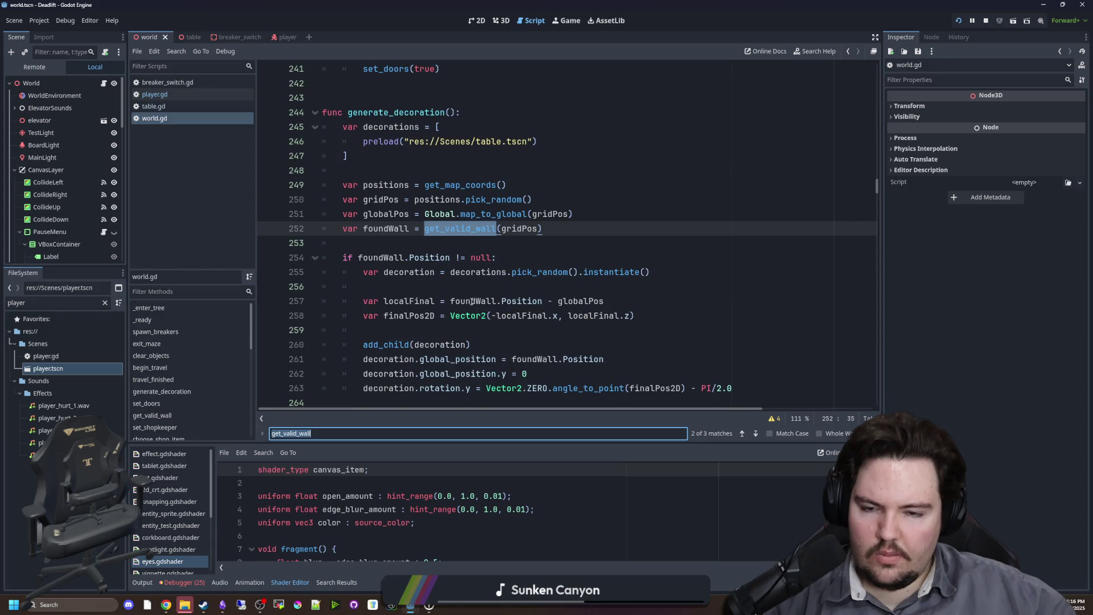
left_click(504, 285)
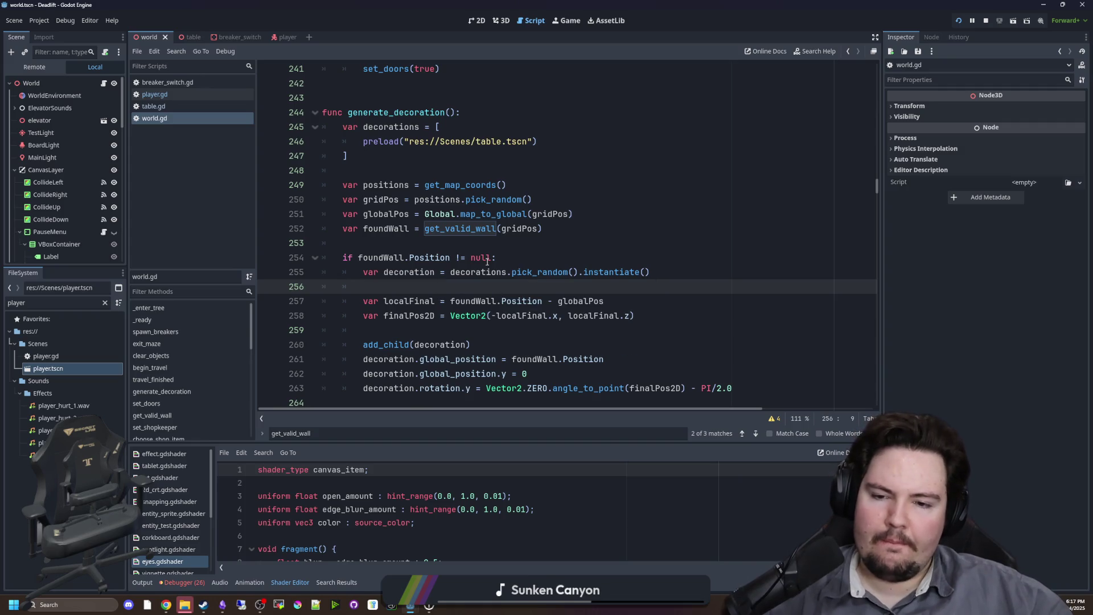
scroll(455, 193, "down", 1)
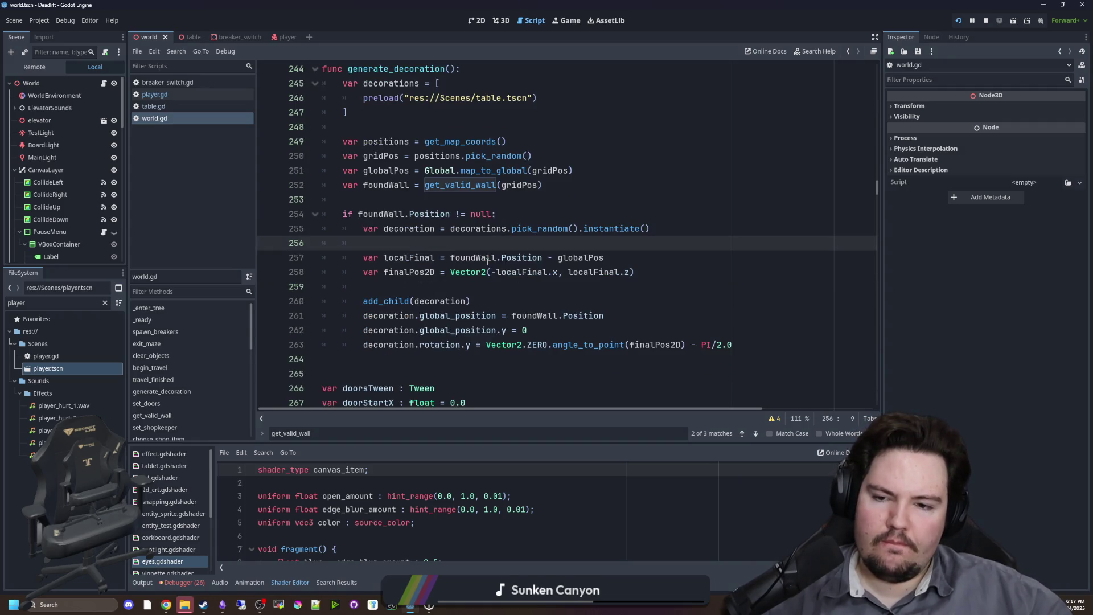
left_click(454, 189, "ctrl")
left_click(409, 287)
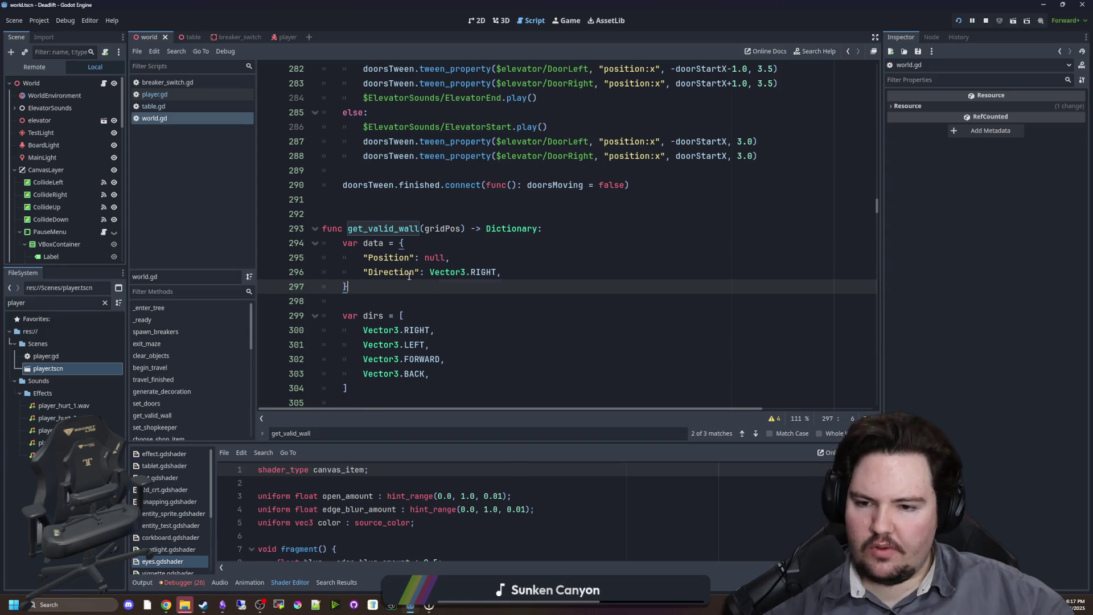
Review get_valid_wall's raycast setup and save the script.
scroll(434, 258, "down", 4)
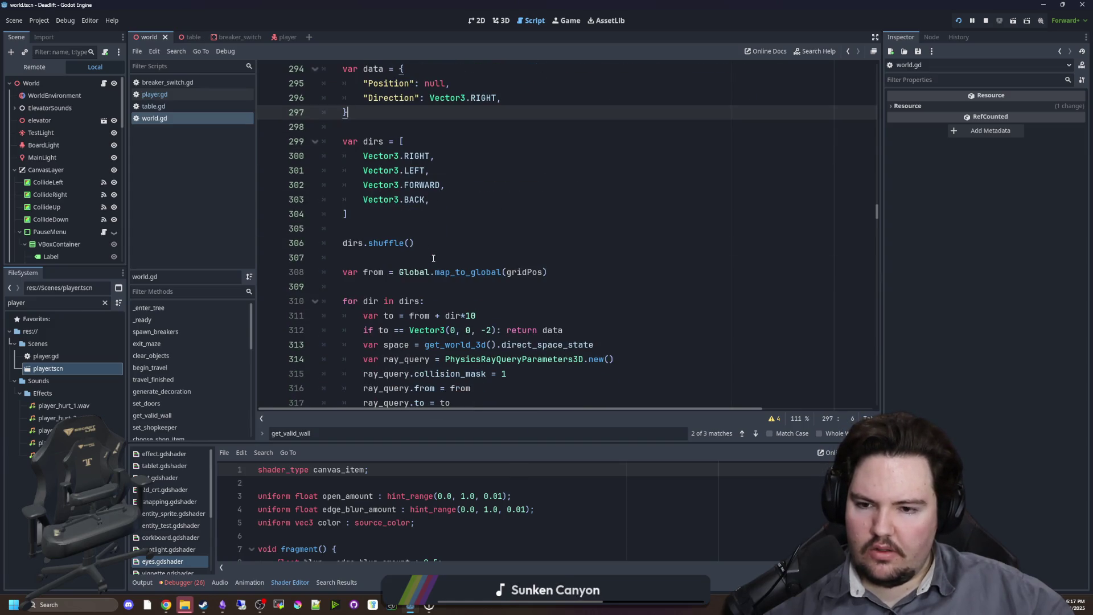
scroll(433, 259, "down", 2)
left_click(541, 296)
left_click(500, 230)
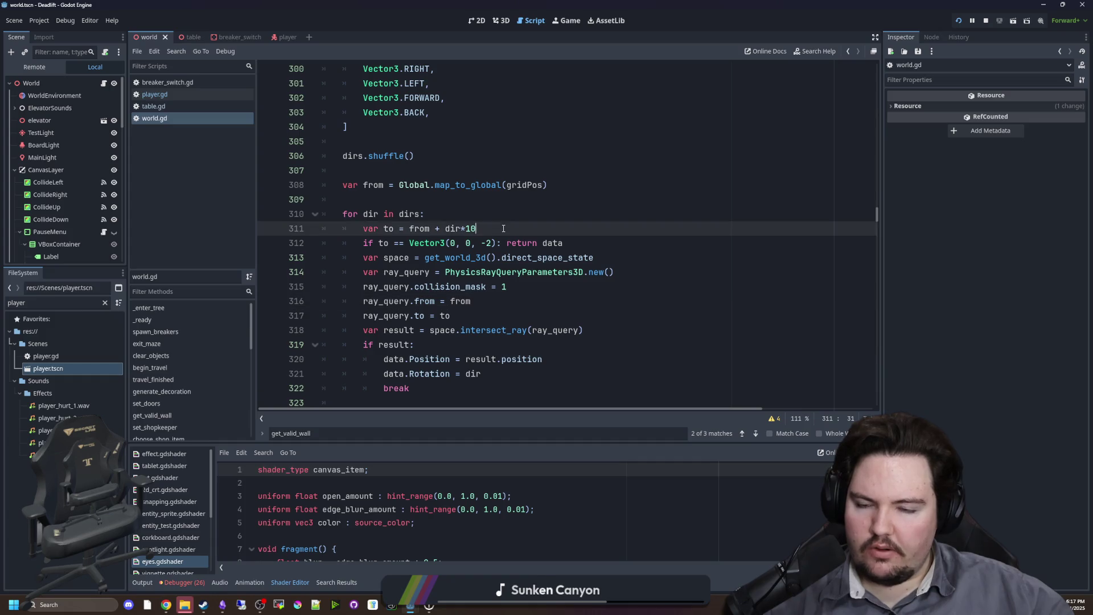
scroll(500, 230, "down", 1)
left_click(526, 263)
key("ctrl+s")
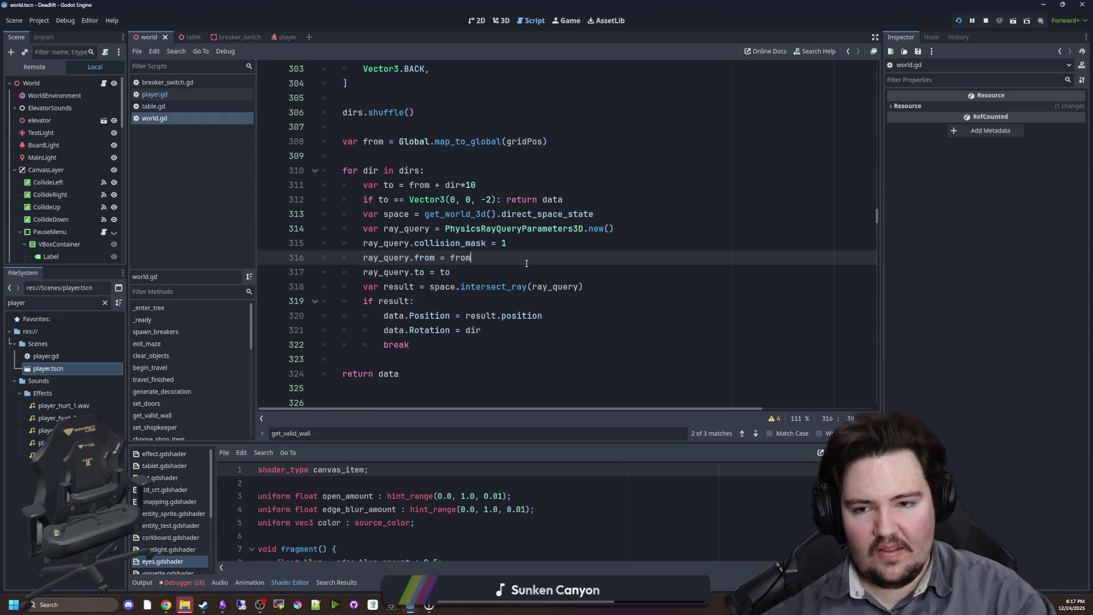
scroll(526, 263, "up", 6)
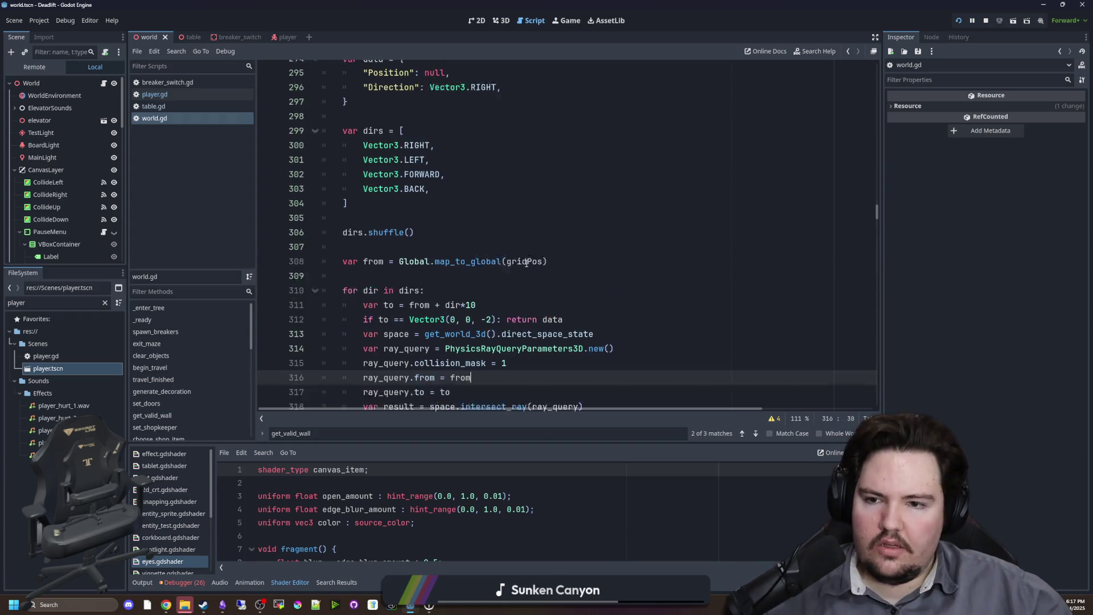
scroll(403, 257, "down", 5)
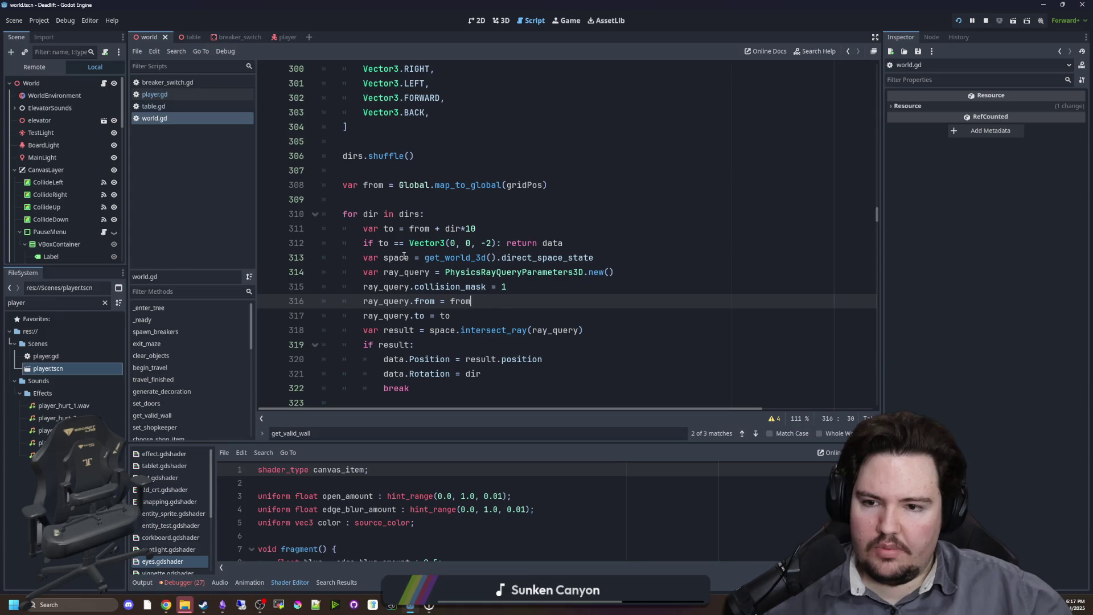
scroll(412, 312, "up", 2)
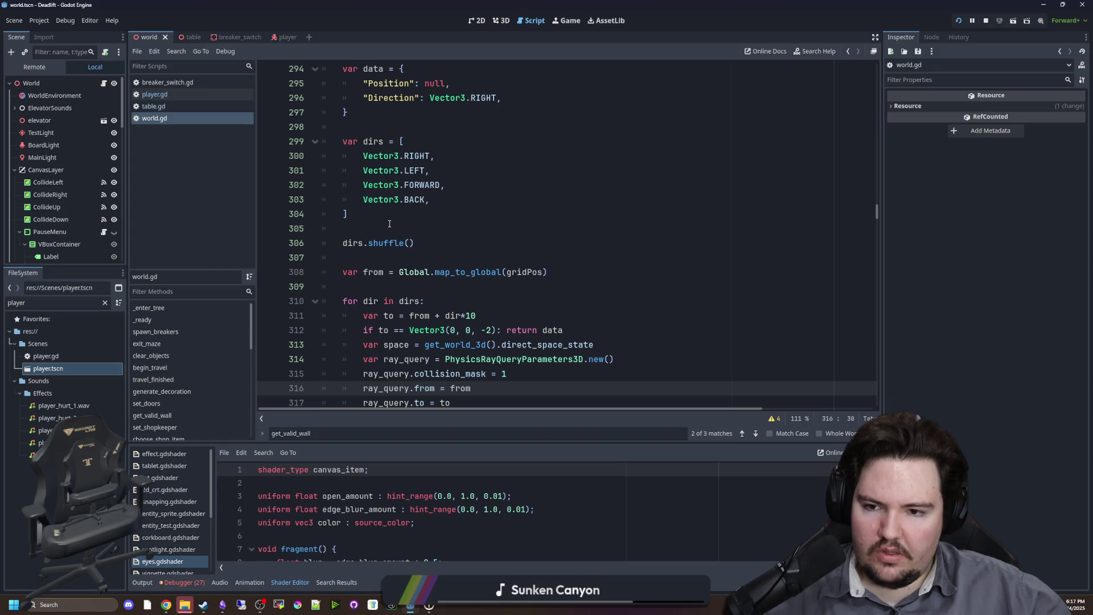
scroll(452, 308, "up", 2)
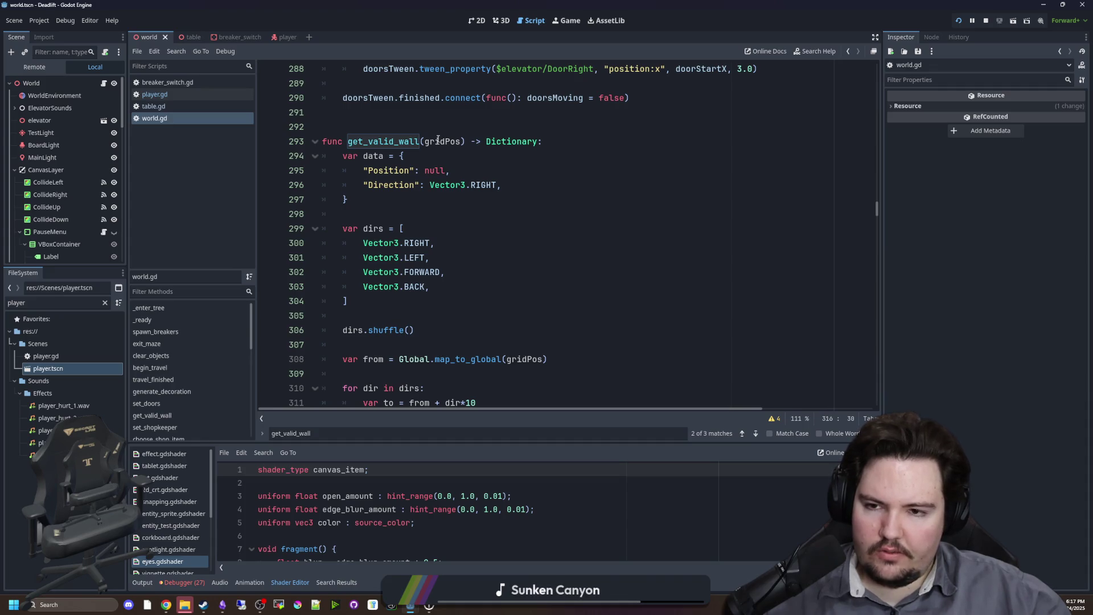
Search for get_valid, inspect get_map_coords, return to spawn_breakers, and run the project.
left_click(452, 196)
key("ctrl+f")
type("get_valid")
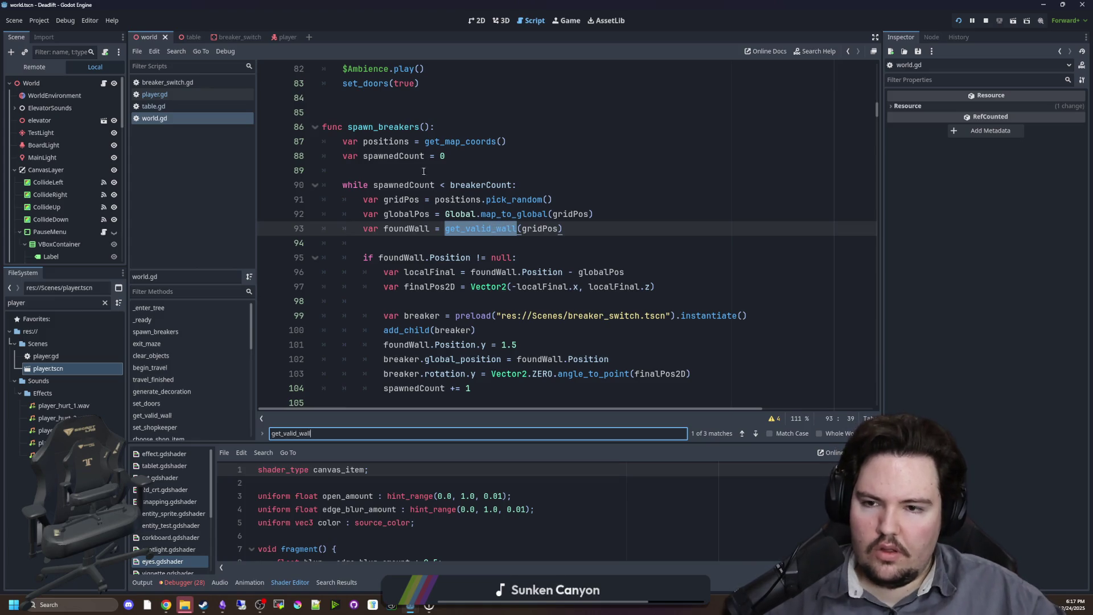
left_click(420, 171)
left_click(545, 237)
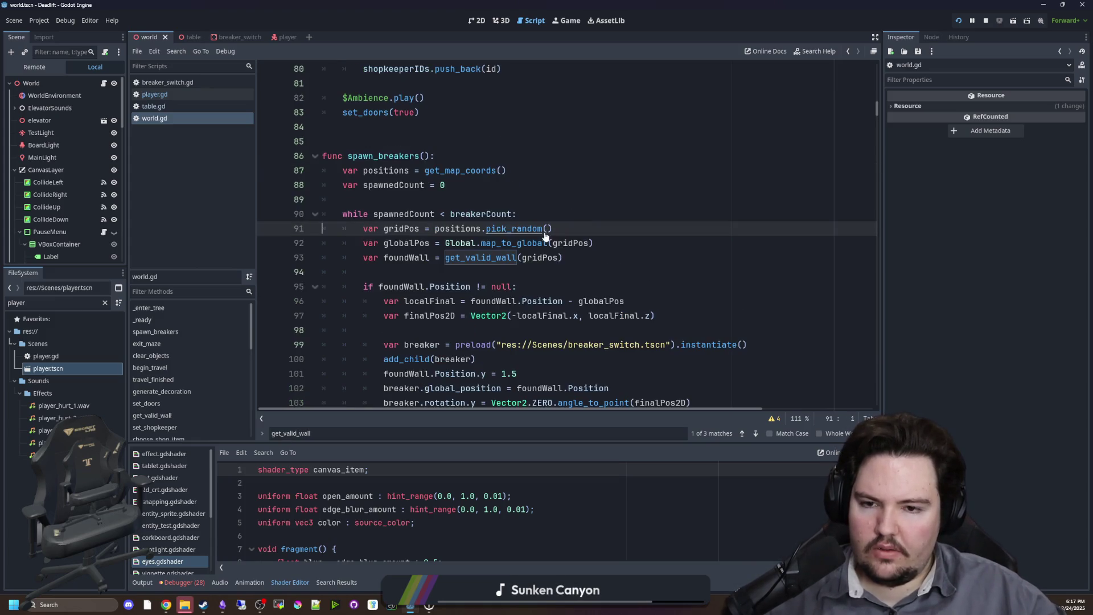
left_click(485, 171, "ctrl")
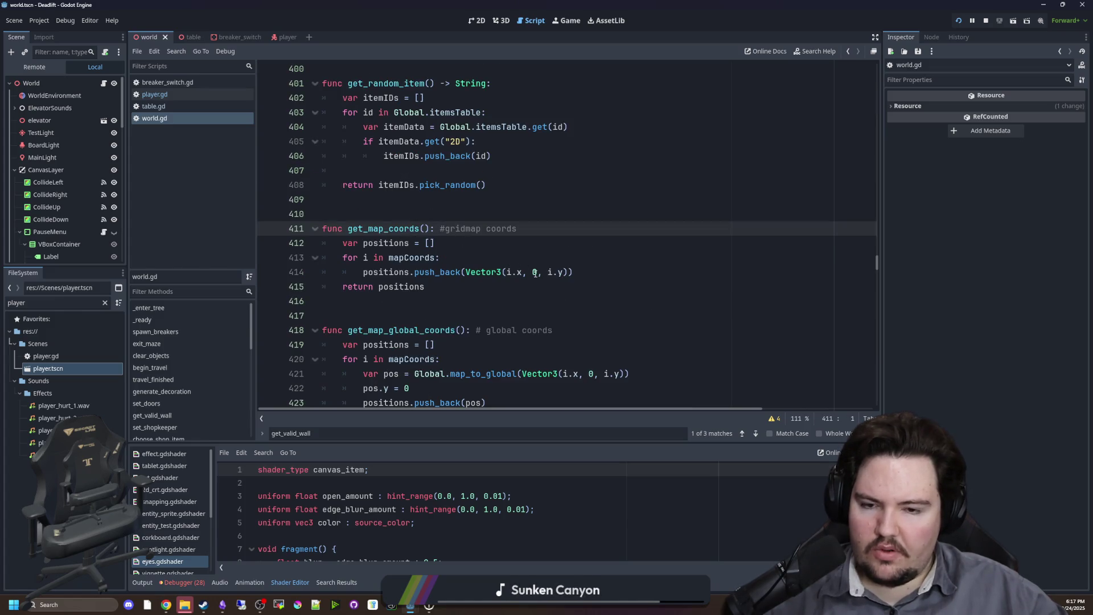
key("alt+Left")
key("Down")
key("Down")
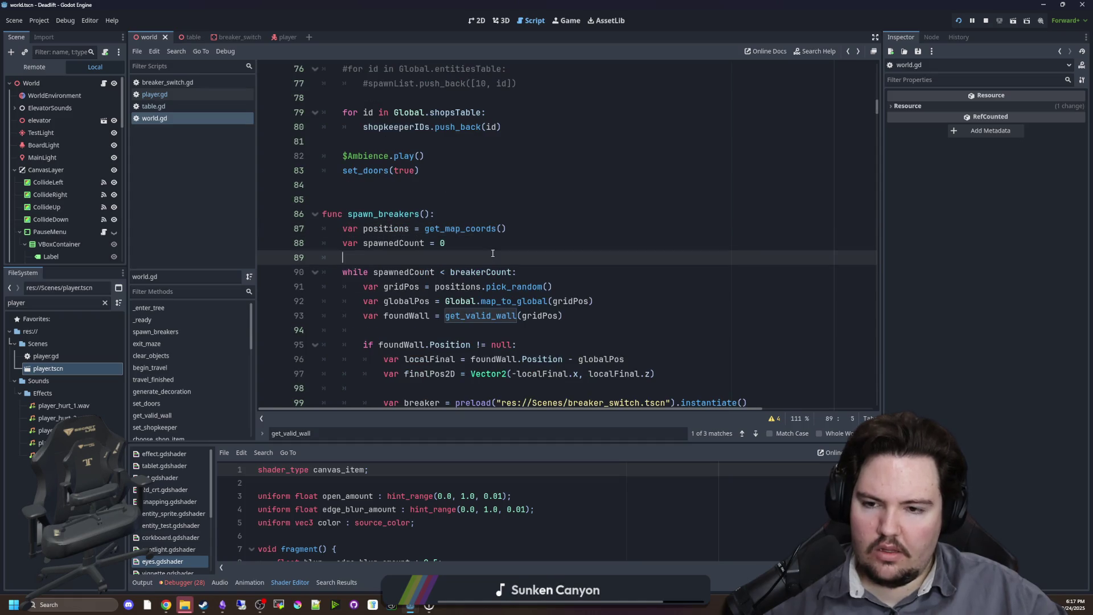
scroll(796, 122, "down", 3)
left_click(959, 20)
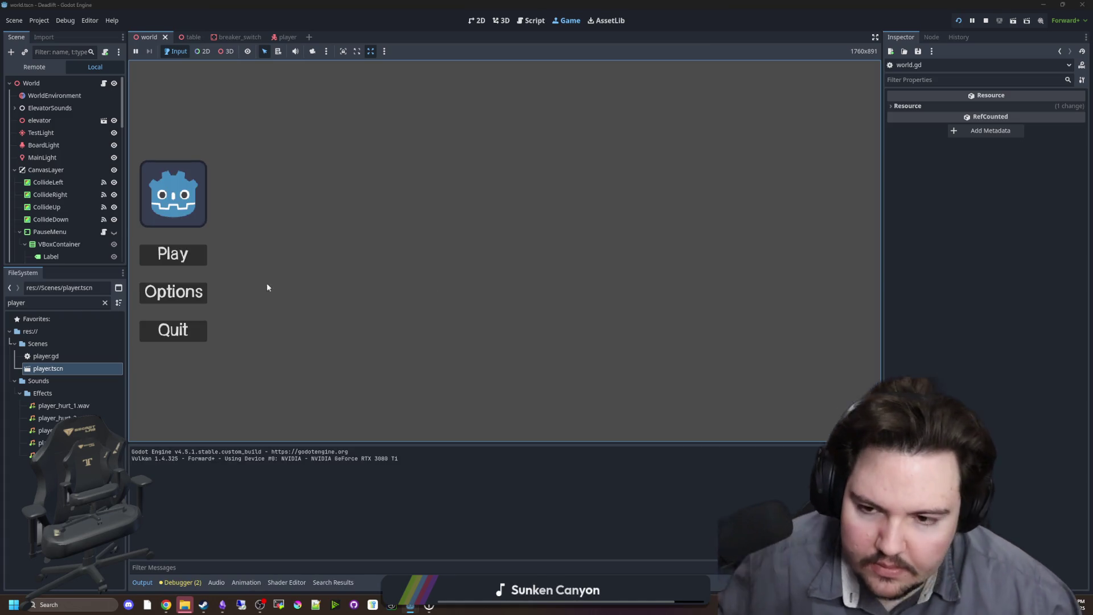
Start a new game, walk the player into the elevator, and trigger the descent with E.
left_click(174, 258)
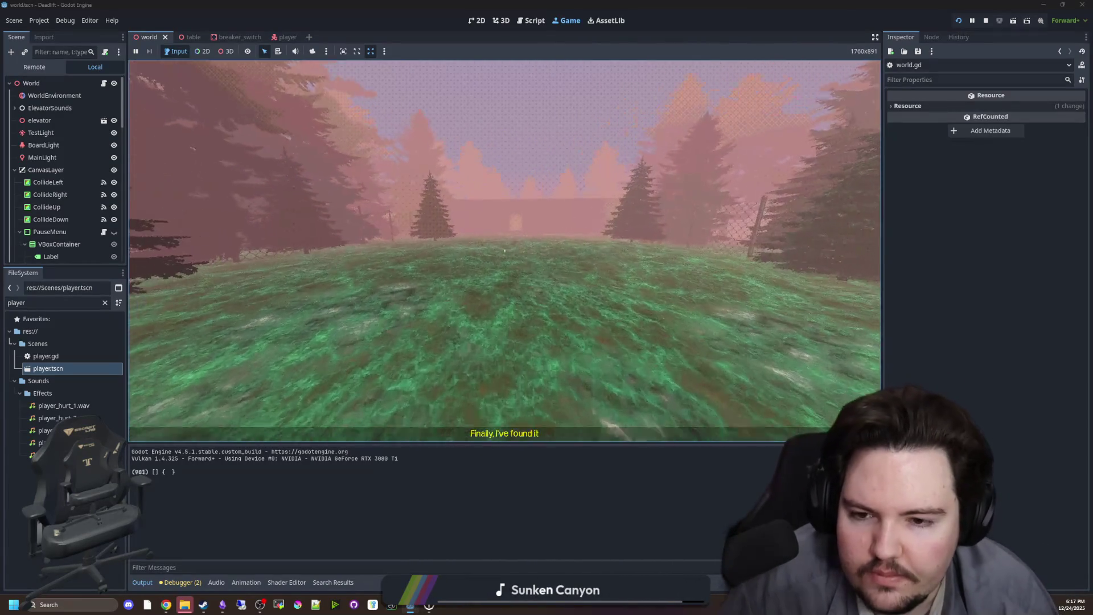
key("w")
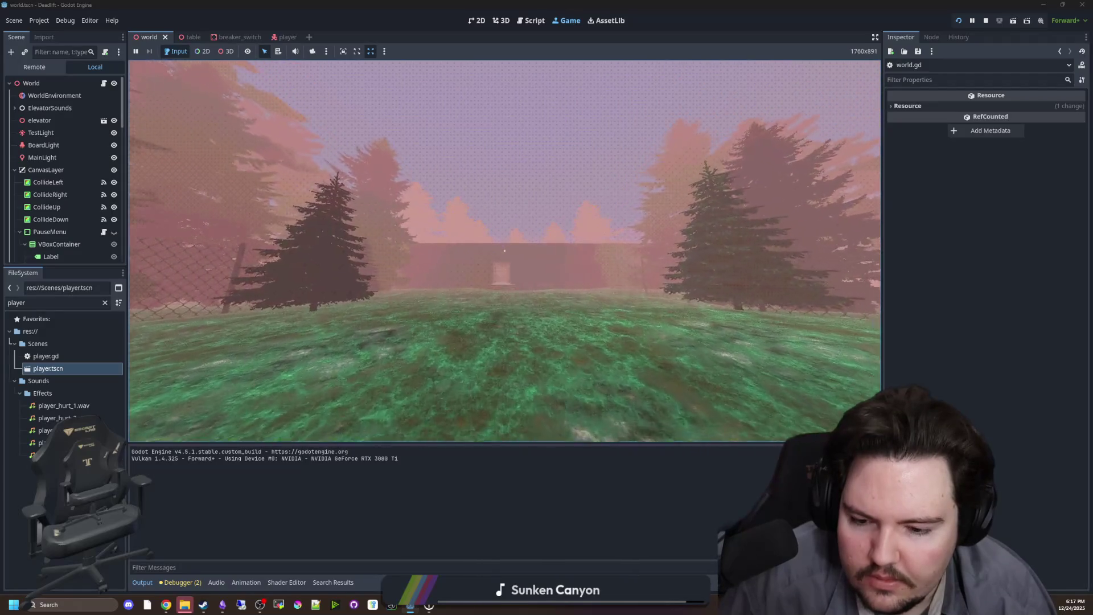
key("w")
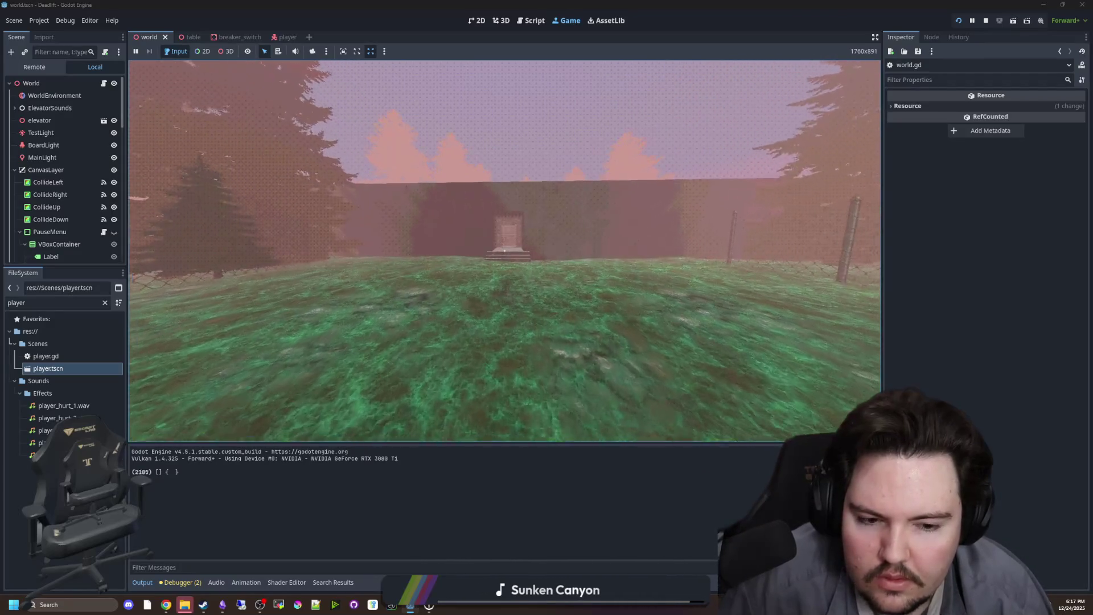
key("w")
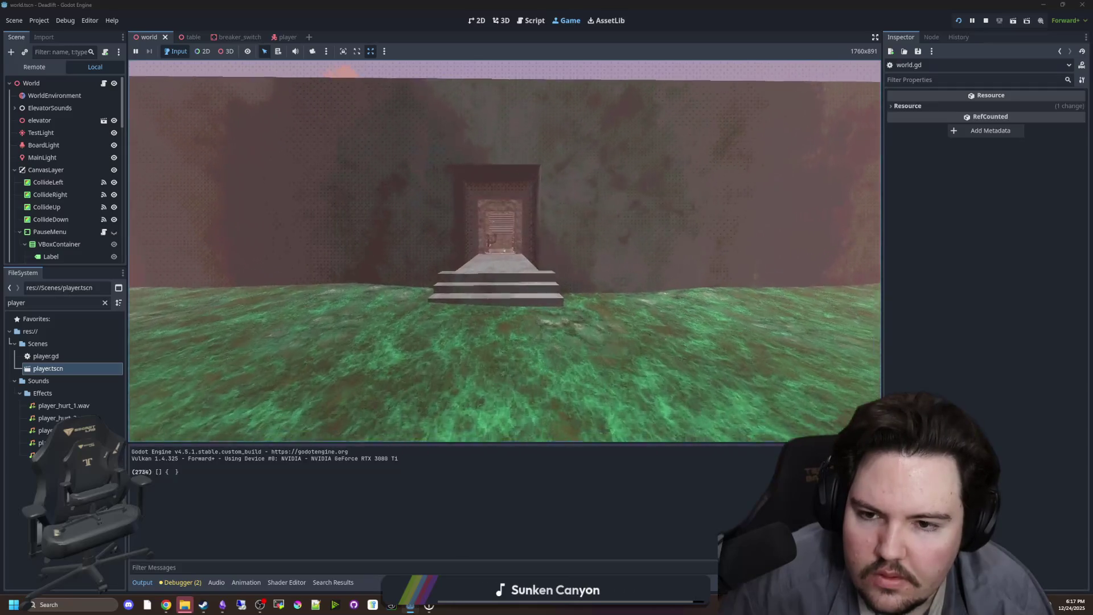
key("w")
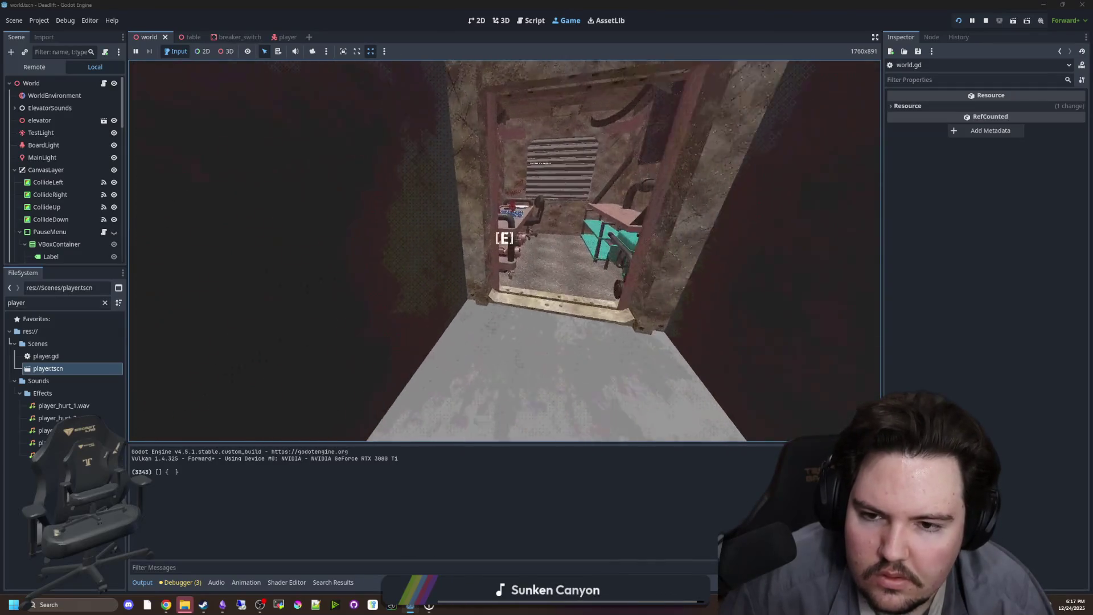
key("w")
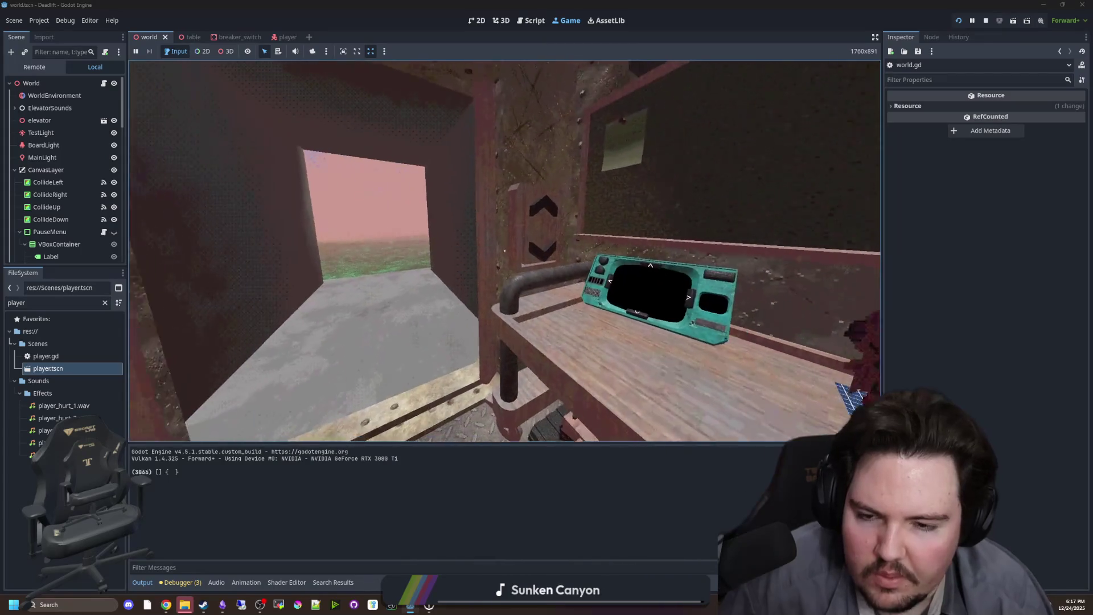
key("e")
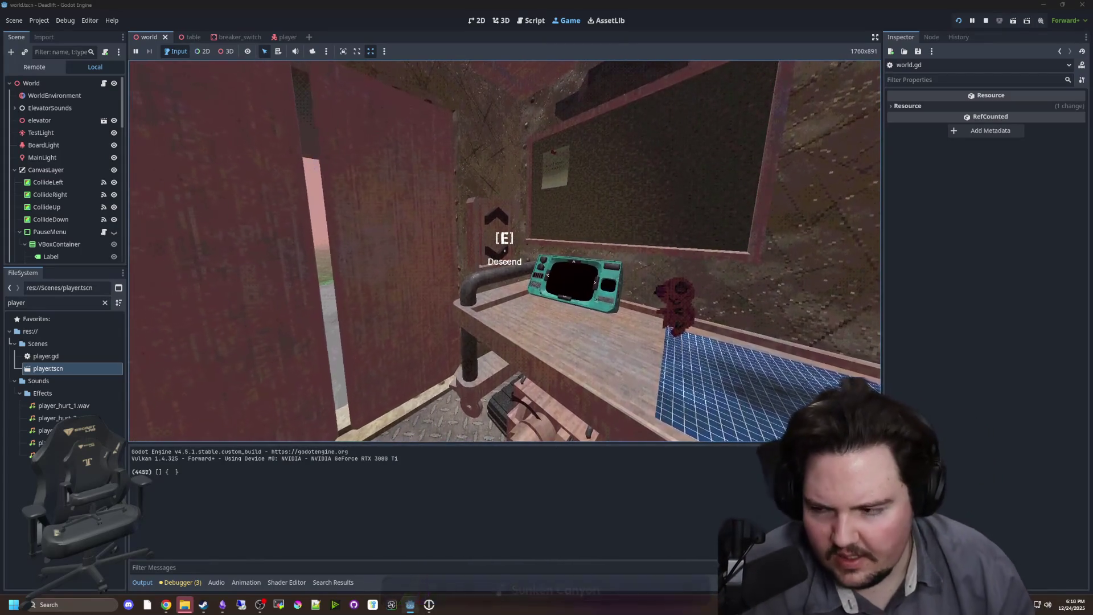
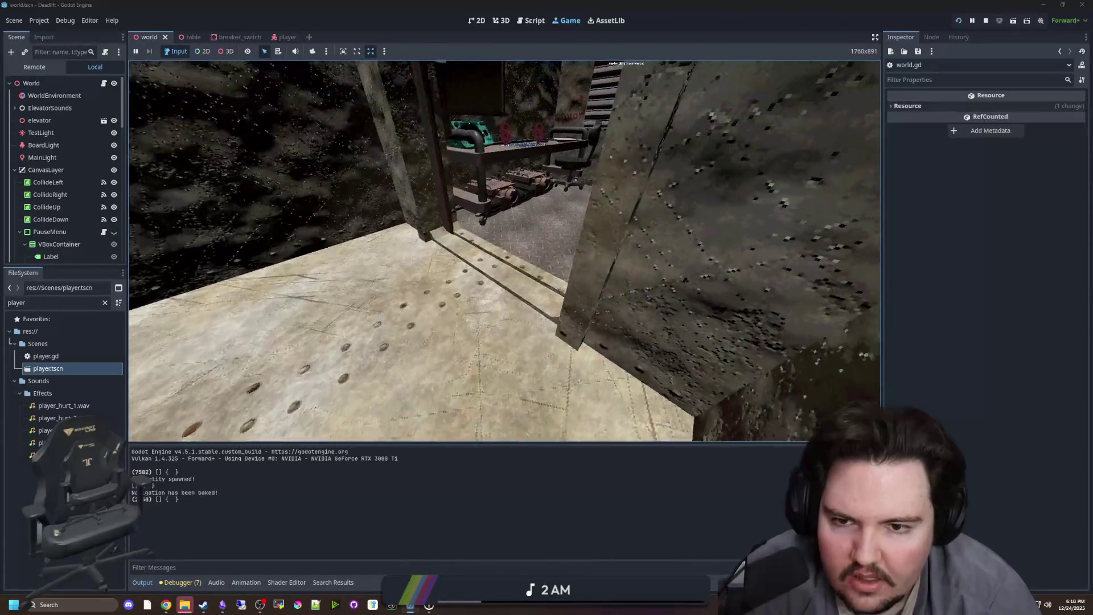
Pause the game and survey the maze's table placements from an orbiting free 3D camera.
key("Escape")
key("super")
left_click(312, 51)
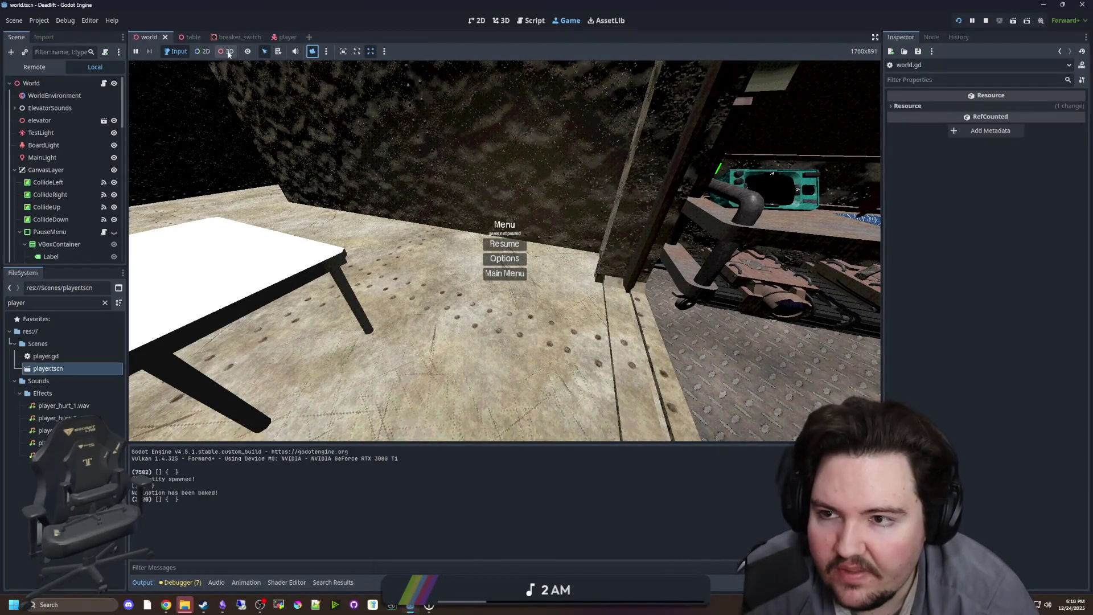
left_click(227, 52)
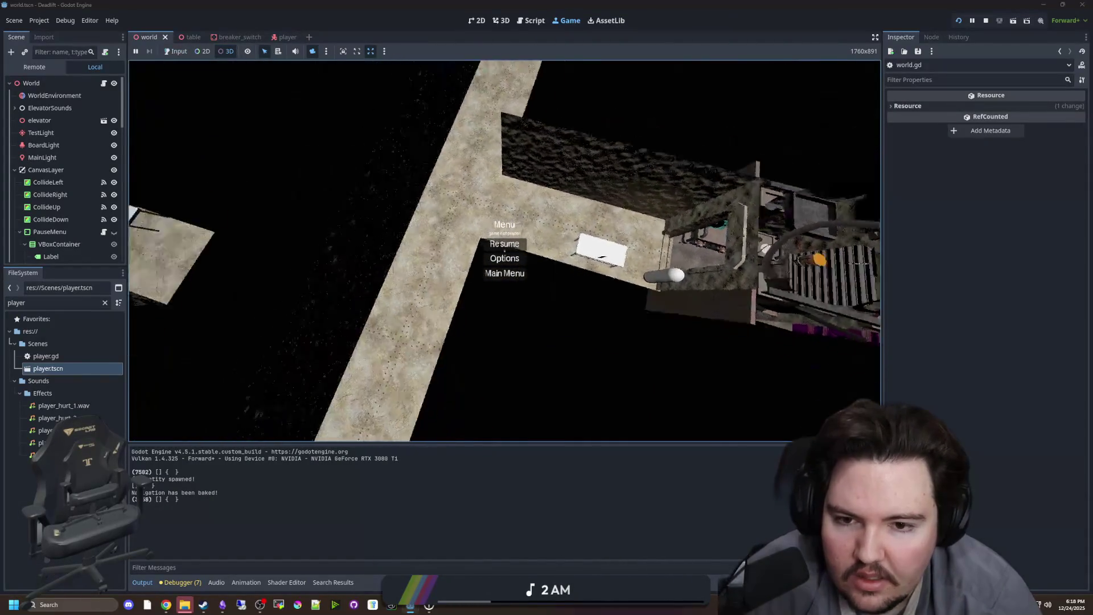
scroll(505, 250, "down", 5)
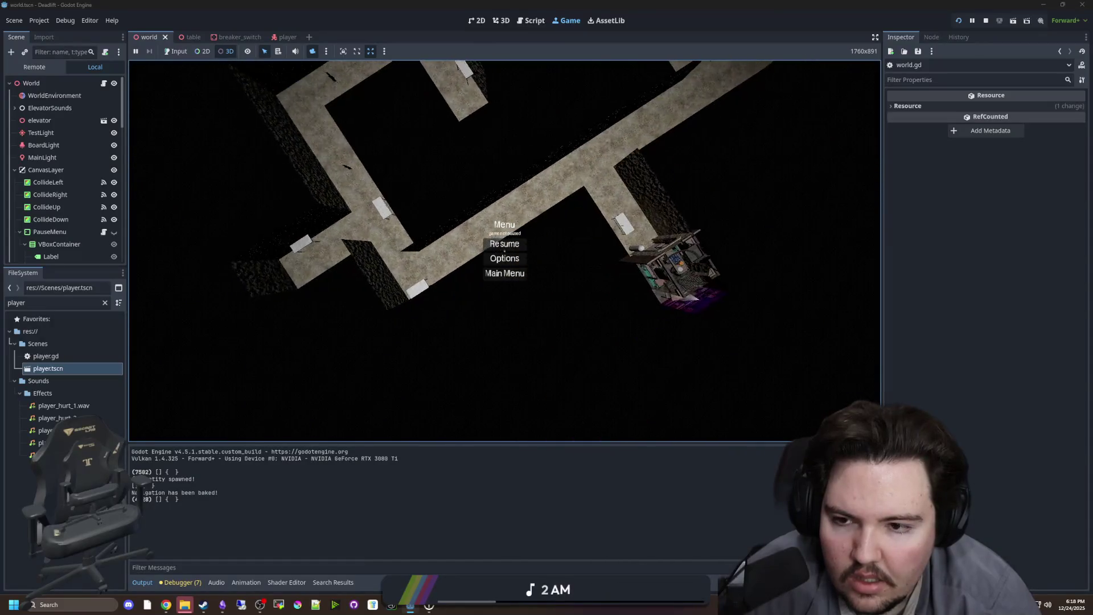
mouse_move(505, 251)
left_mouse_down()
mouse_move(607, 251)
mouse_move(513, 253)
mouse_move(564, 262)
mouse_move(513, 250)
mouse_move(538, 251)
left_mouse_up()
scroll(505, 251, "up", 5)
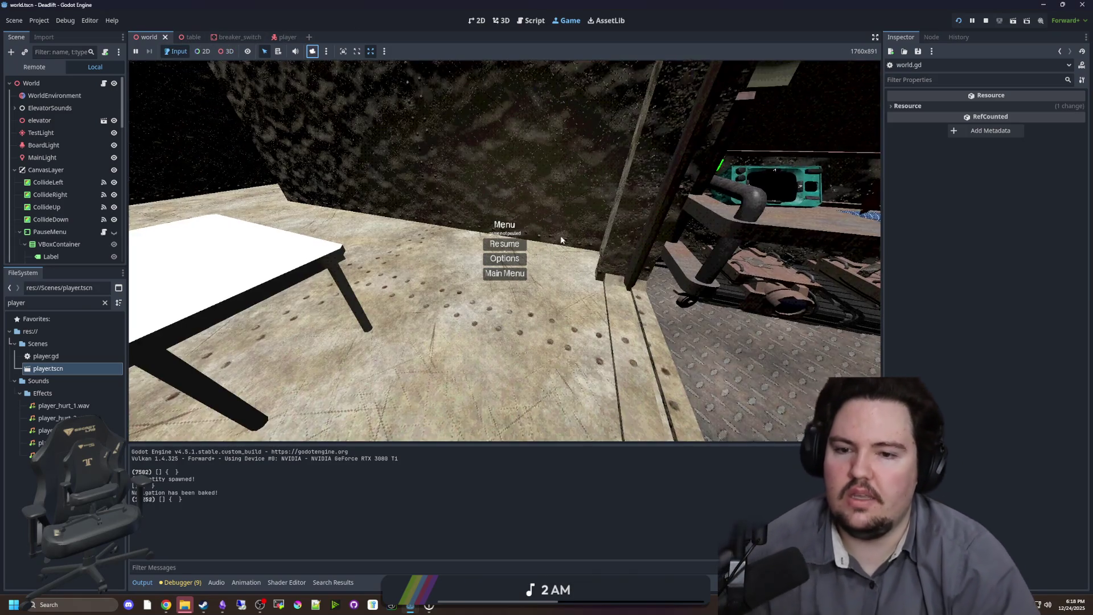
Resume the game briefly, pause again, and open world.gd in the script editor.
key("Escape")
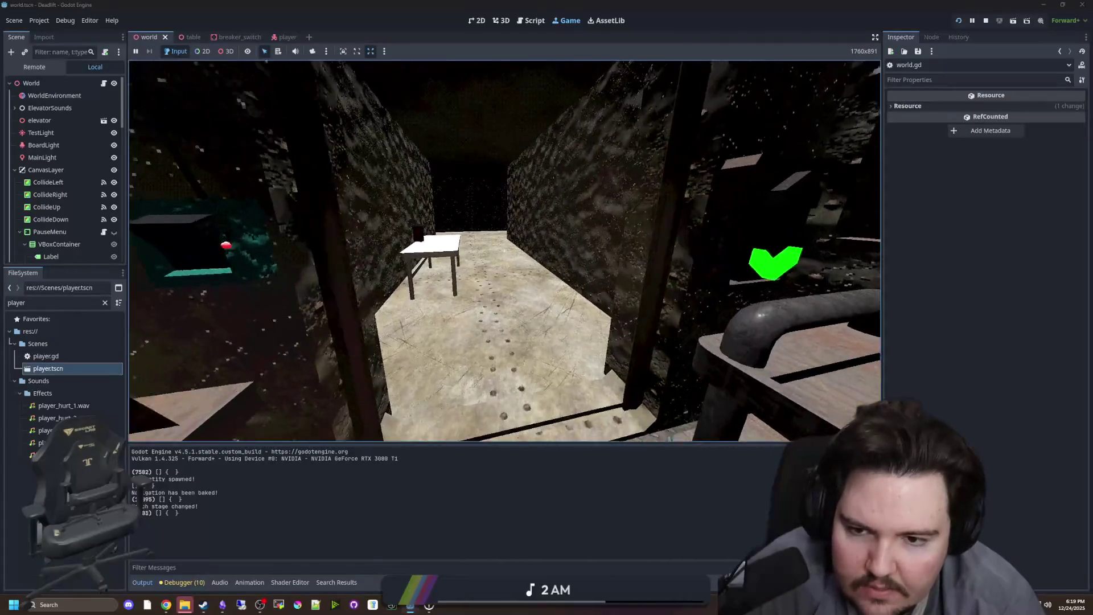
key("super")
left_click(104, 83)
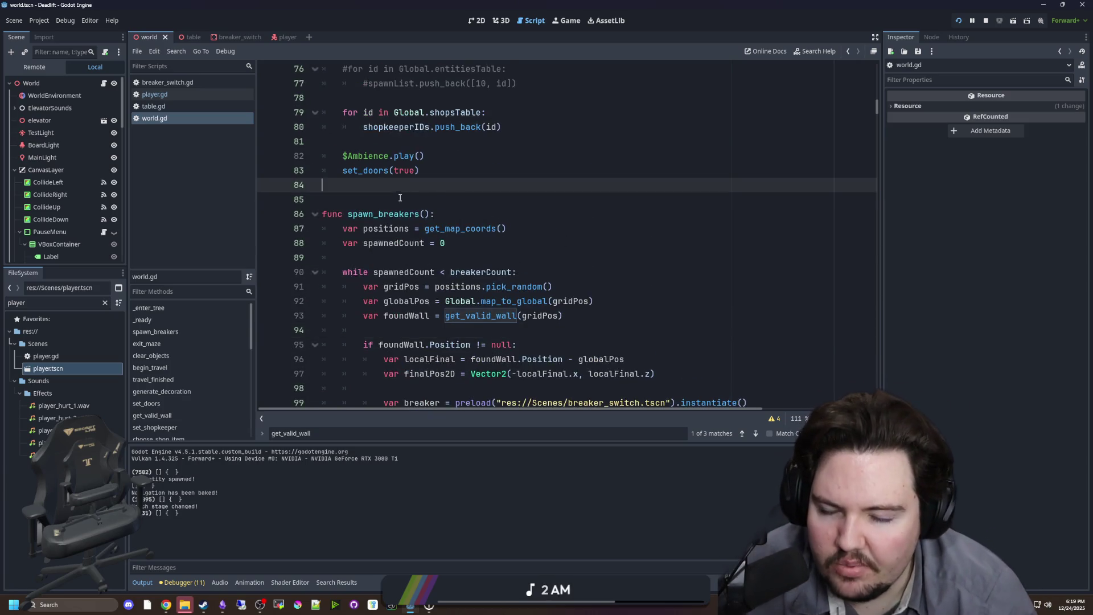
scroll(447, 222, "up", 2)
left_click(460, 231)
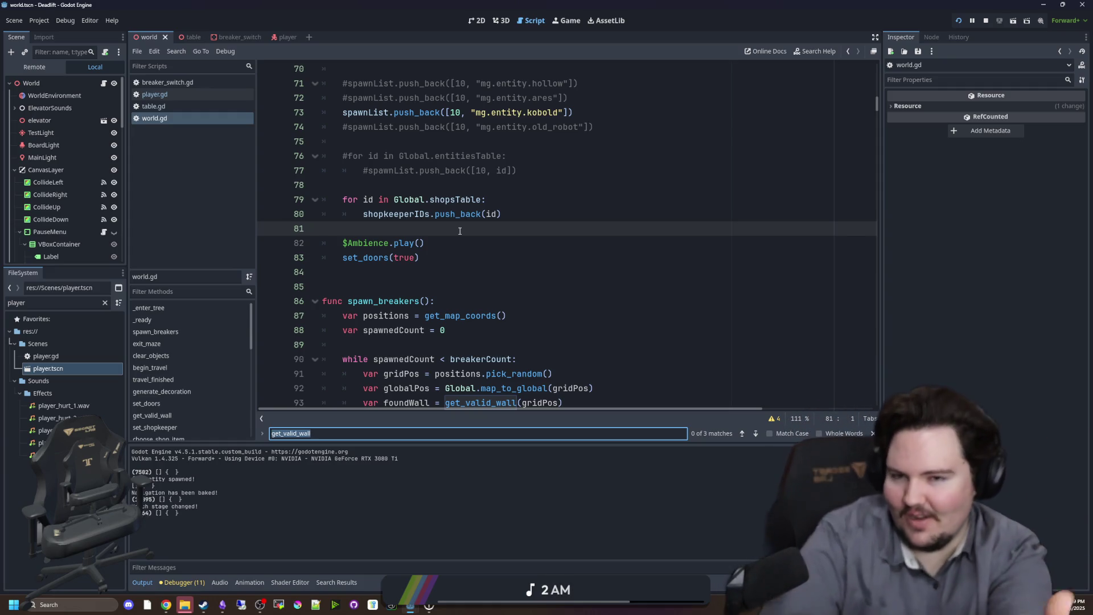
scroll(461, 231, "up", 3)
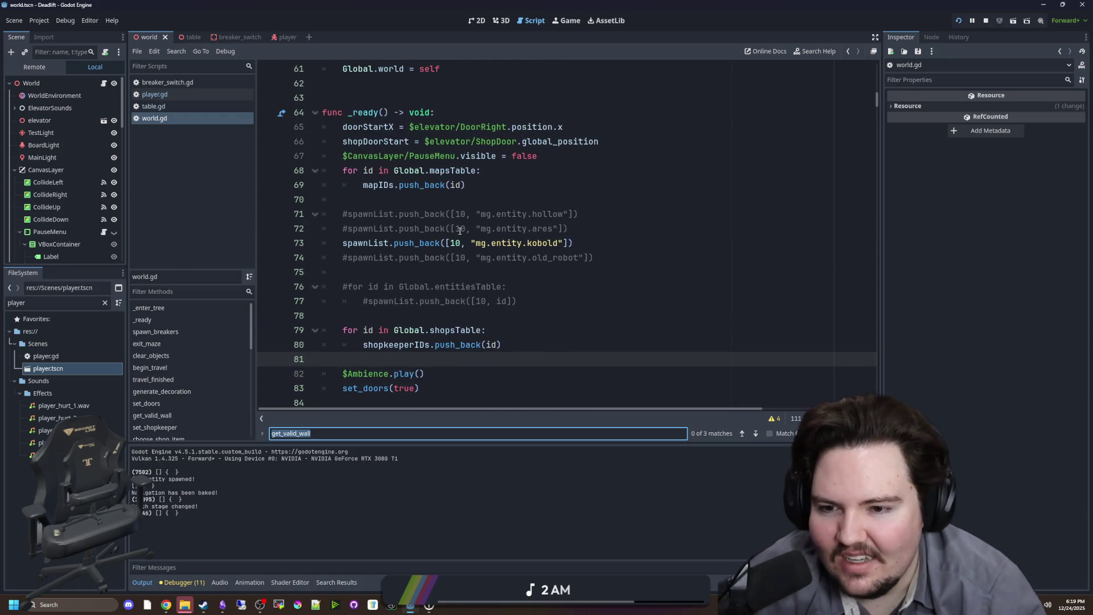
scroll(503, 219, "down", 4)
scroll(512, 204, "down", 10)
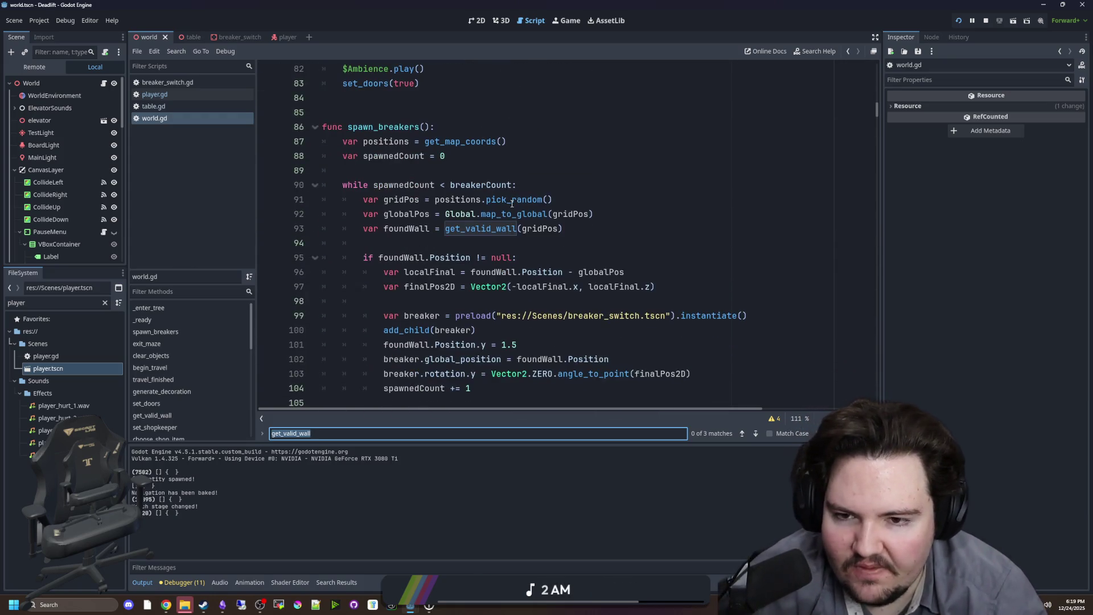
scroll(474, 213, "down", 12)
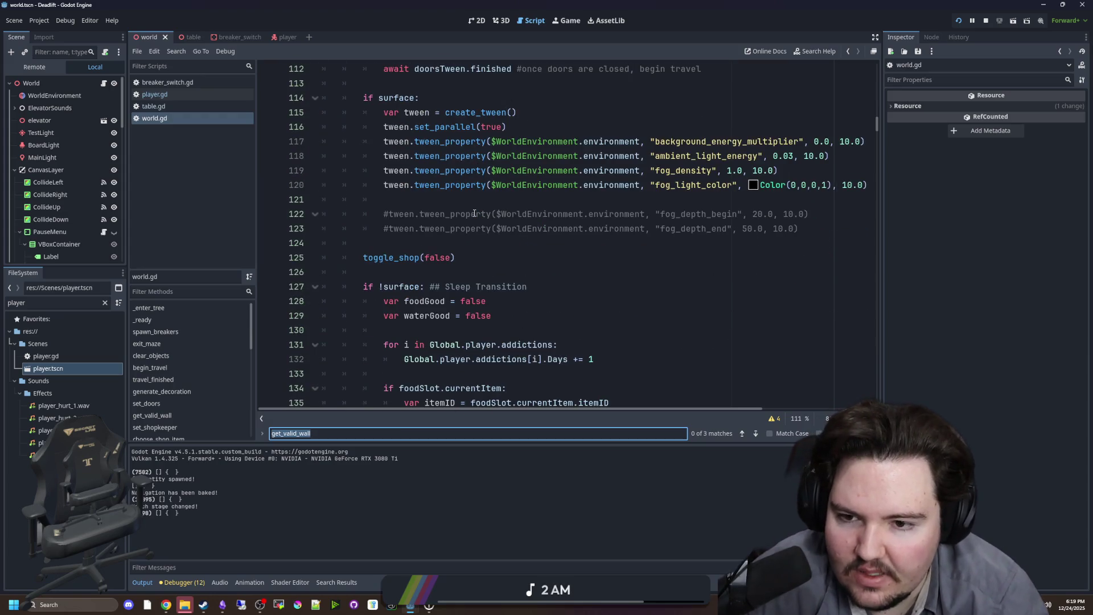
scroll(481, 214, "down", 5)
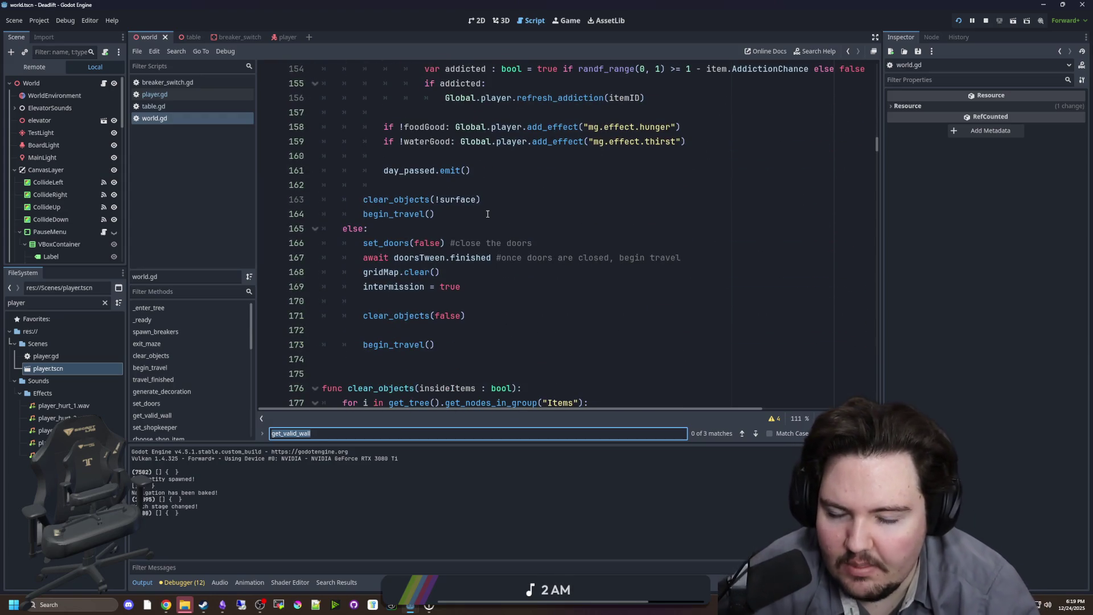
left_click(464, 222)
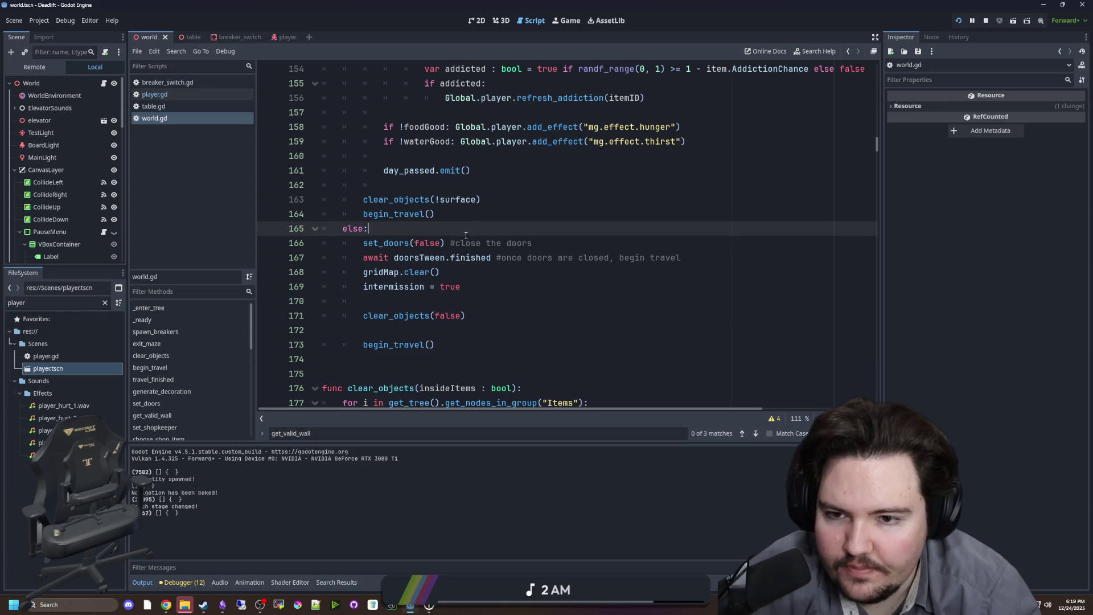
scroll(406, 283, "up", 2)
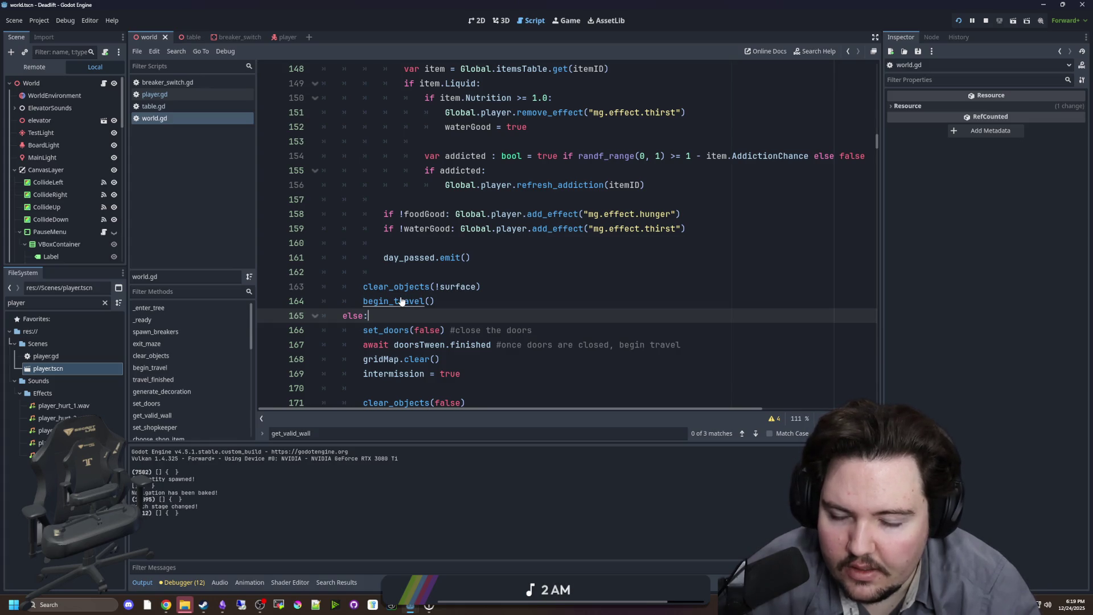
scroll(402, 300, "down", 2)
scroll(402, 301, "up", 6)
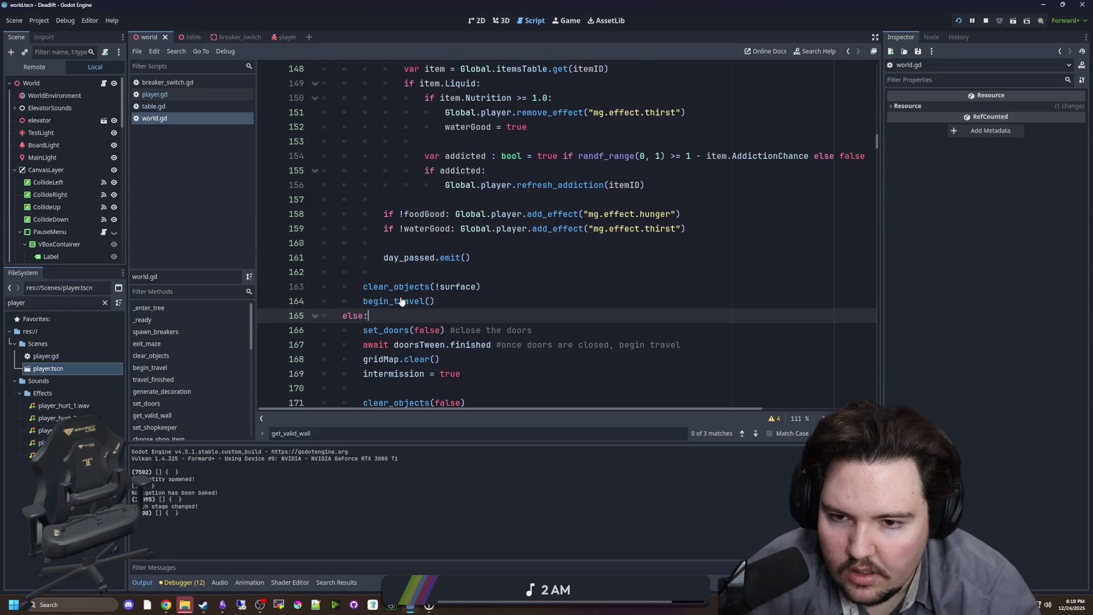
scroll(402, 301, "up", 5)
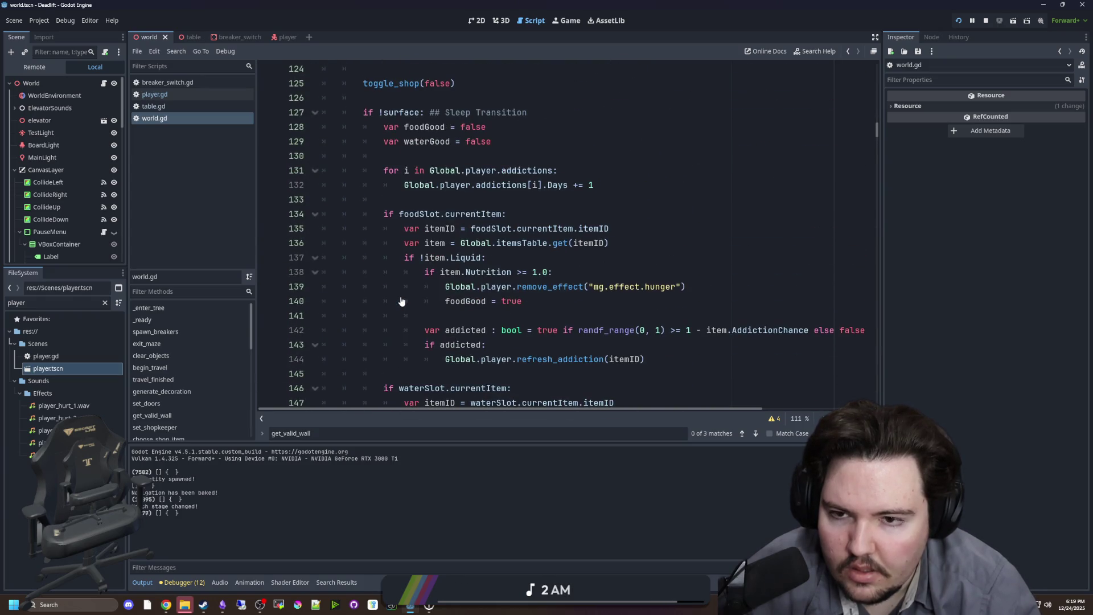
scroll(402, 302, "down", 2)
scroll(422, 299, "up", 7)
scroll(429, 297, "up", 3)
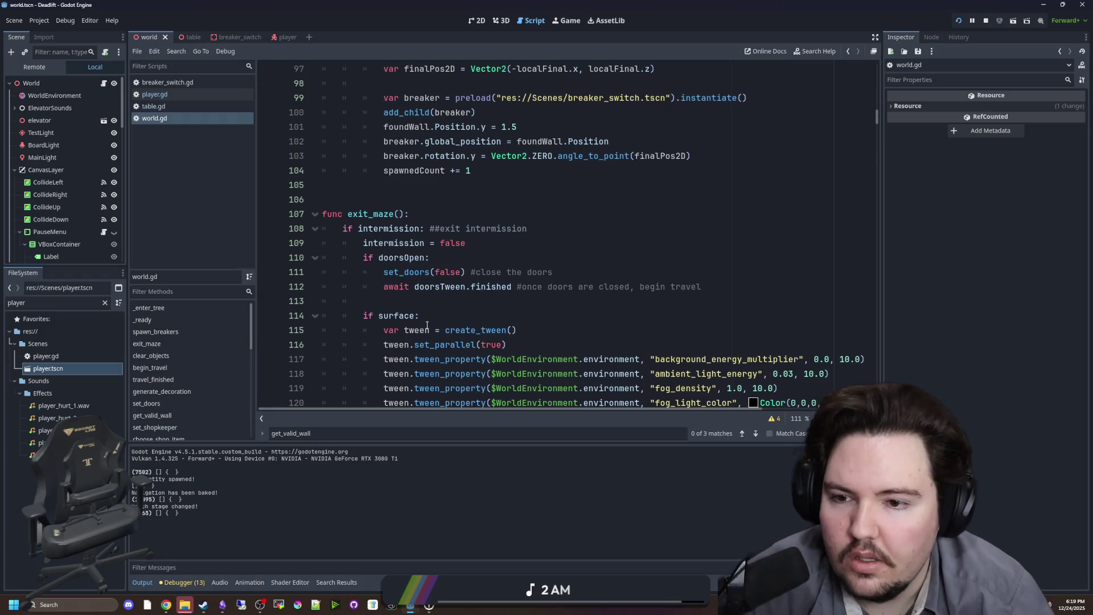
scroll(399, 284, "down", 4)
scroll(388, 281, "down", 13)
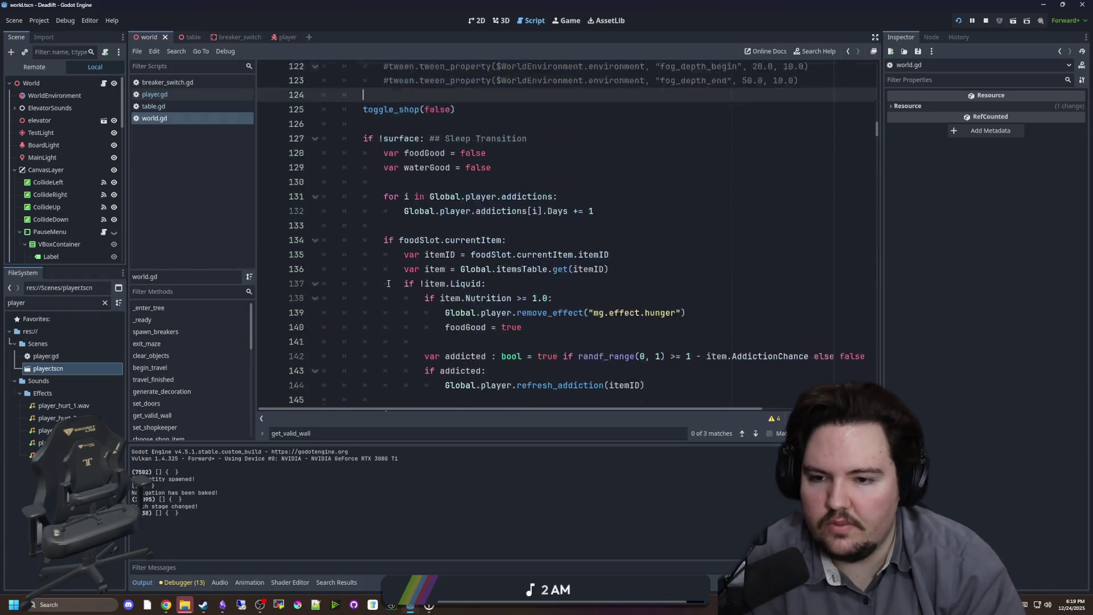
scroll(443, 249, "up", 10)
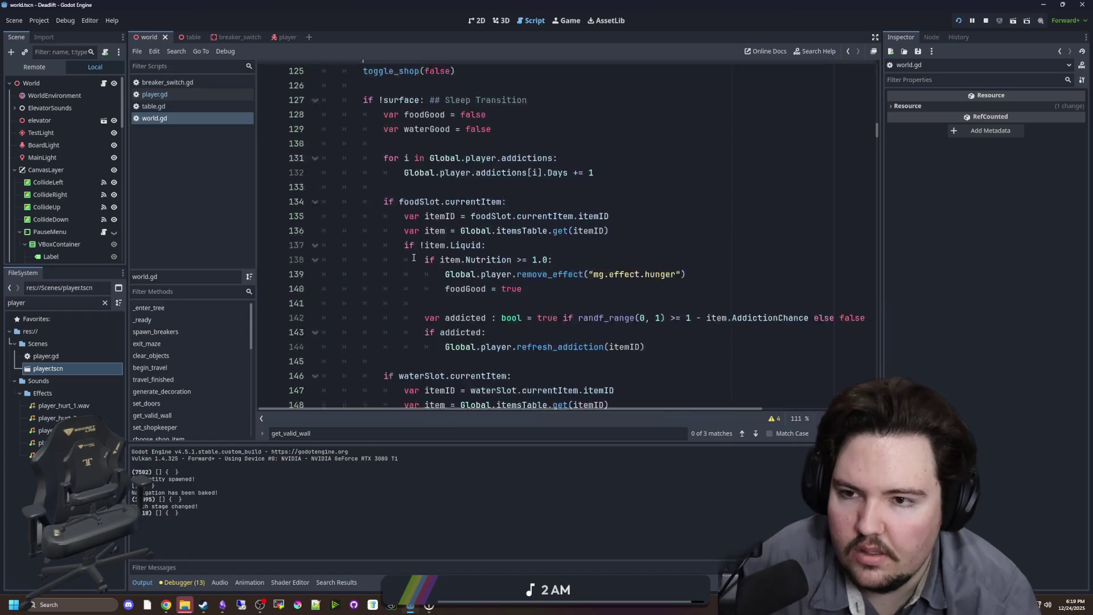
scroll(427, 242, "down", 12)
scroll(422, 233, "down", 1)
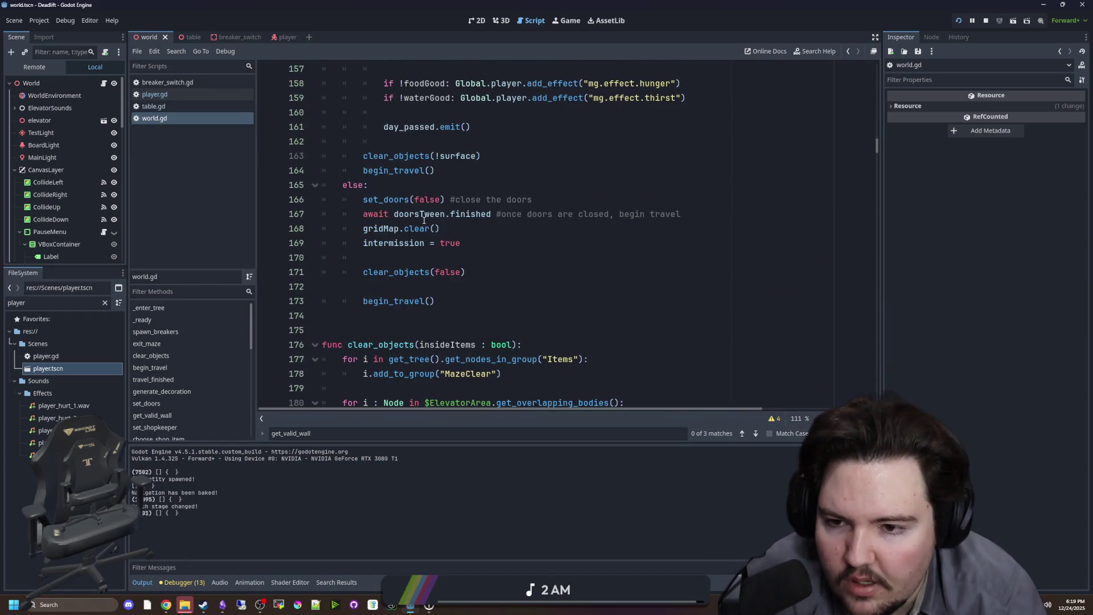
left_click(476, 235)
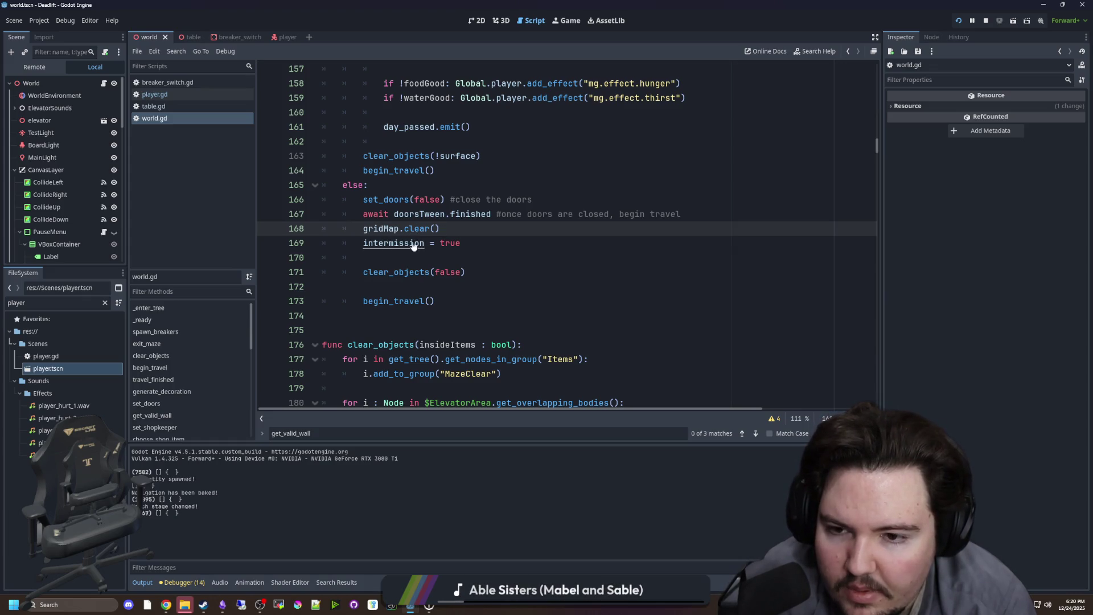
scroll(419, 244, "up", 13)
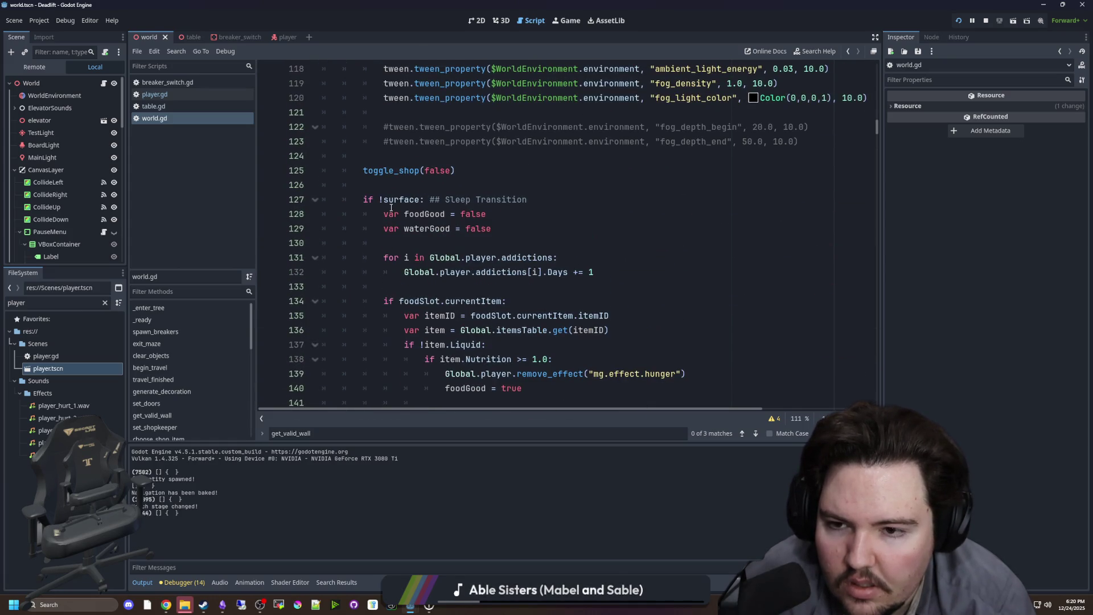
scroll(391, 207, "up", 4)
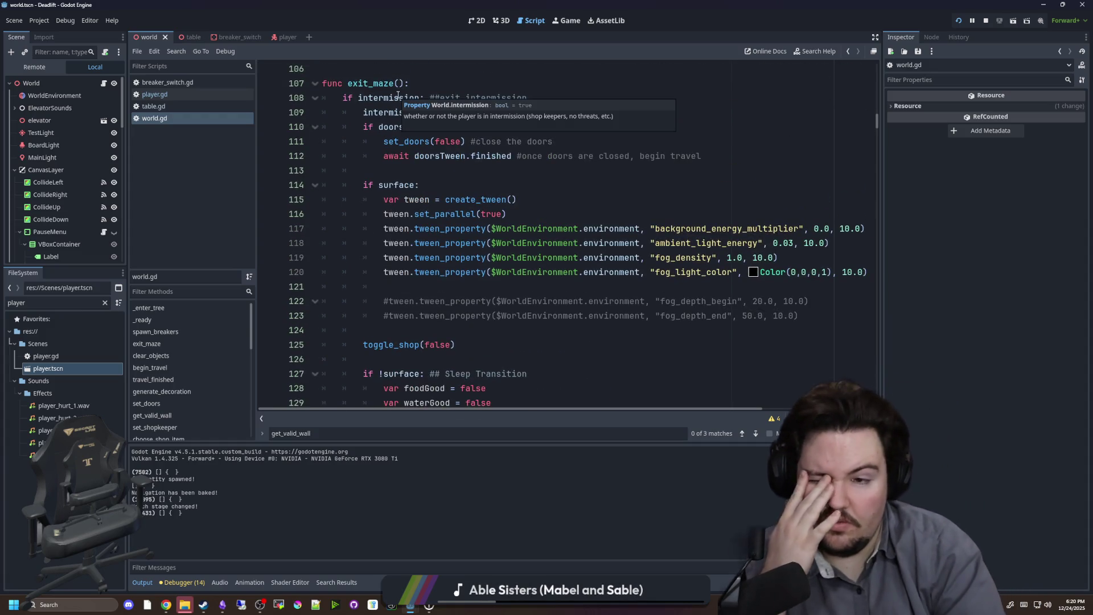
left_click(407, 165)
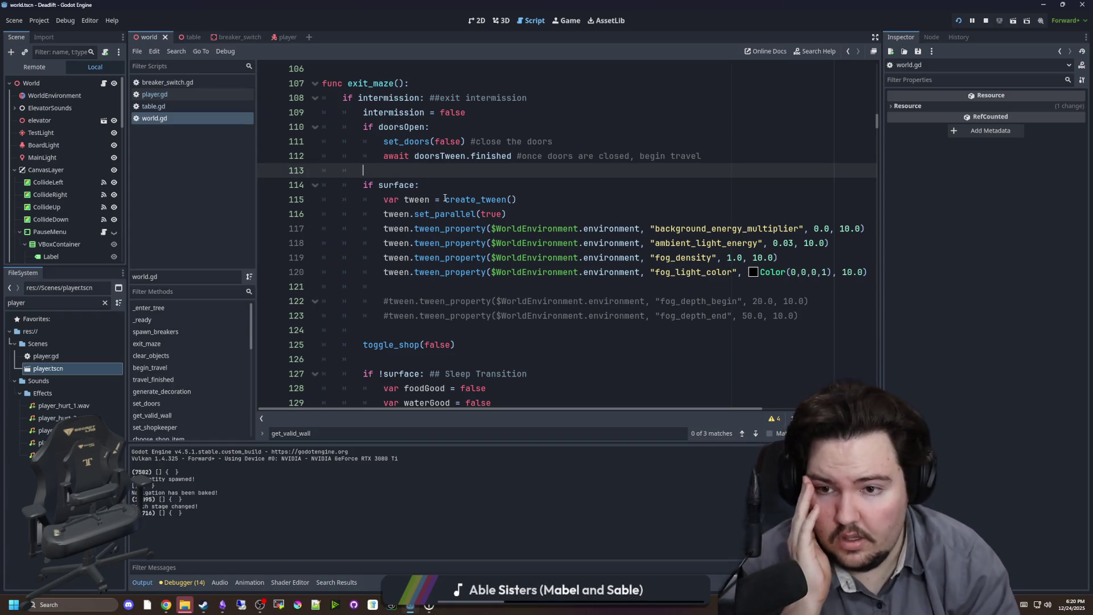
left_click(406, 180)
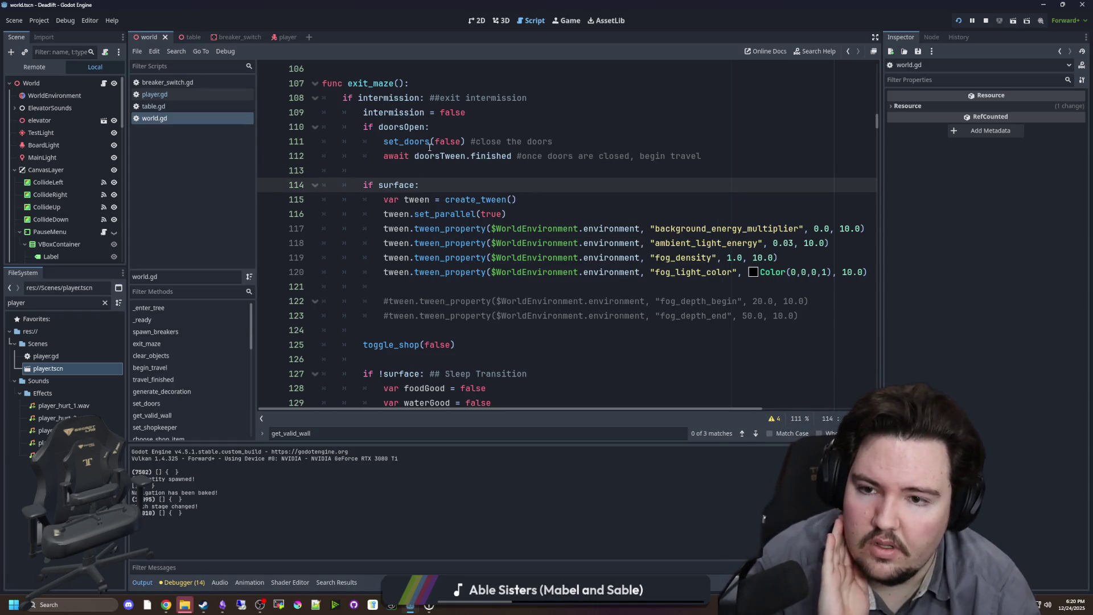
scroll(417, 161, "down", 3)
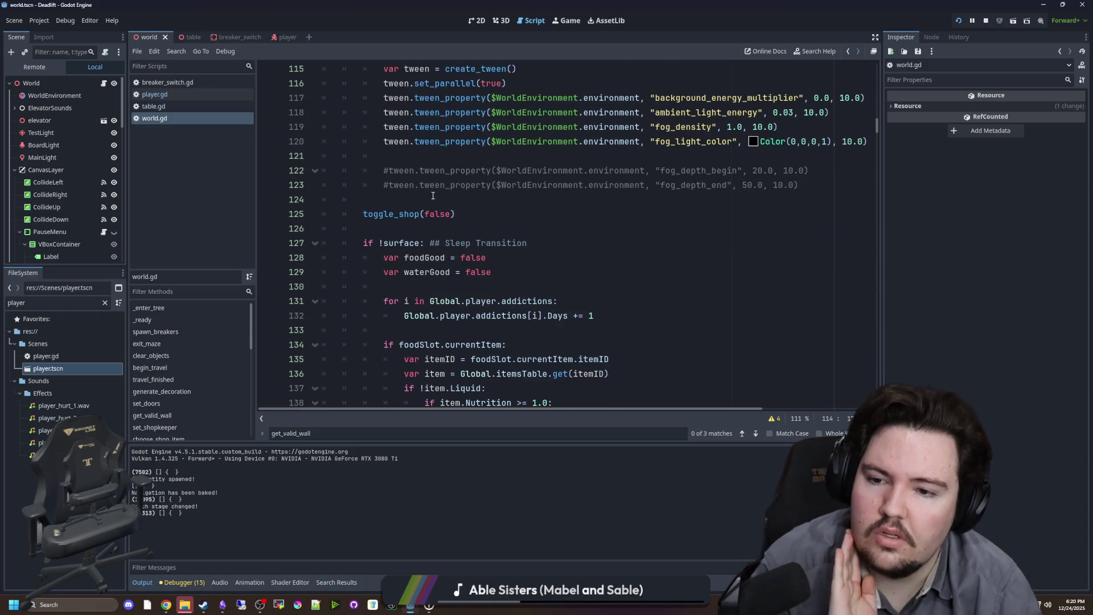
scroll(392, 213, "up", 3)
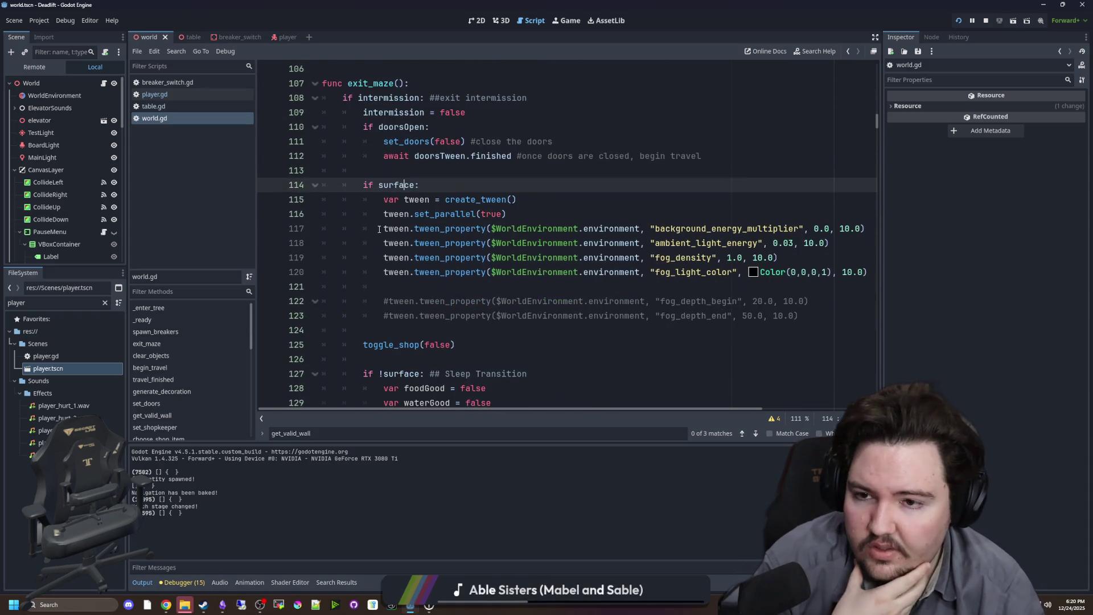
left_click(150, 368)
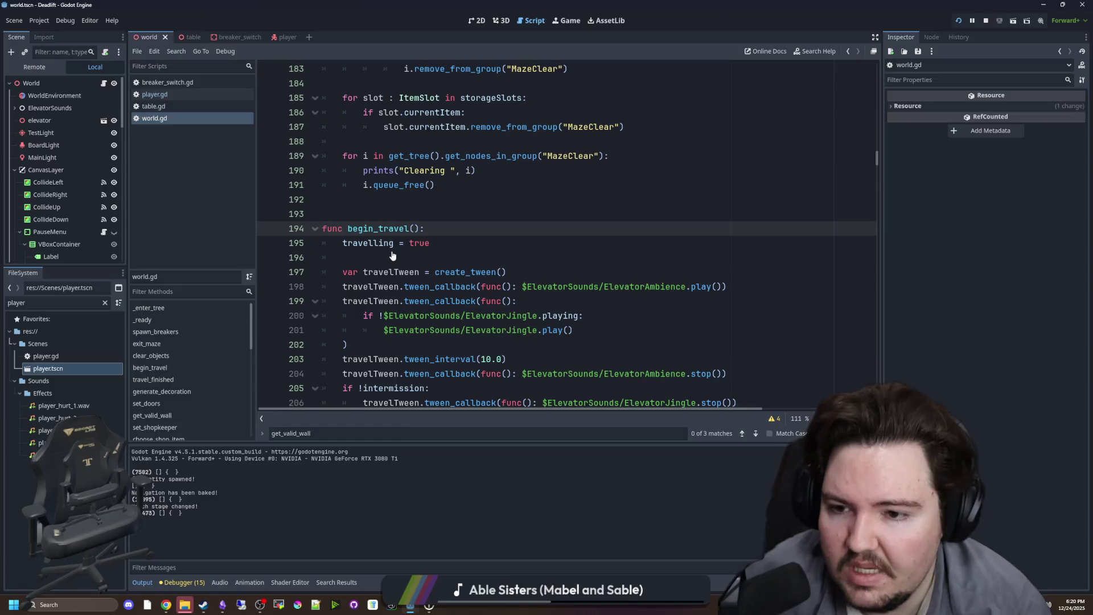
scroll(392, 227, "down", 1)
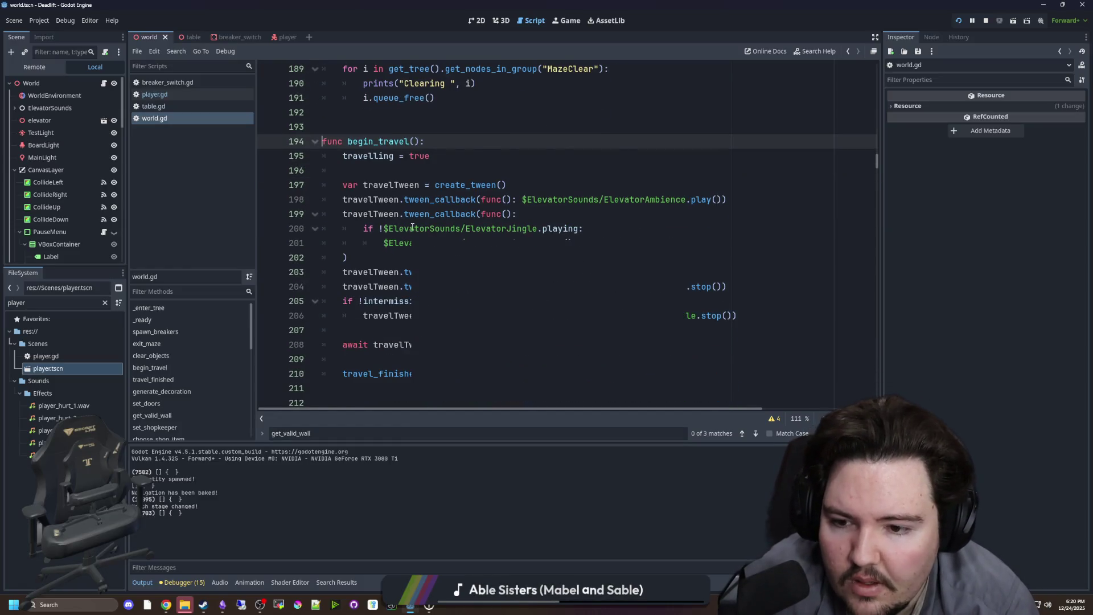
scroll(385, 311, "down", 1)
left_click(378, 332, "ctrl")
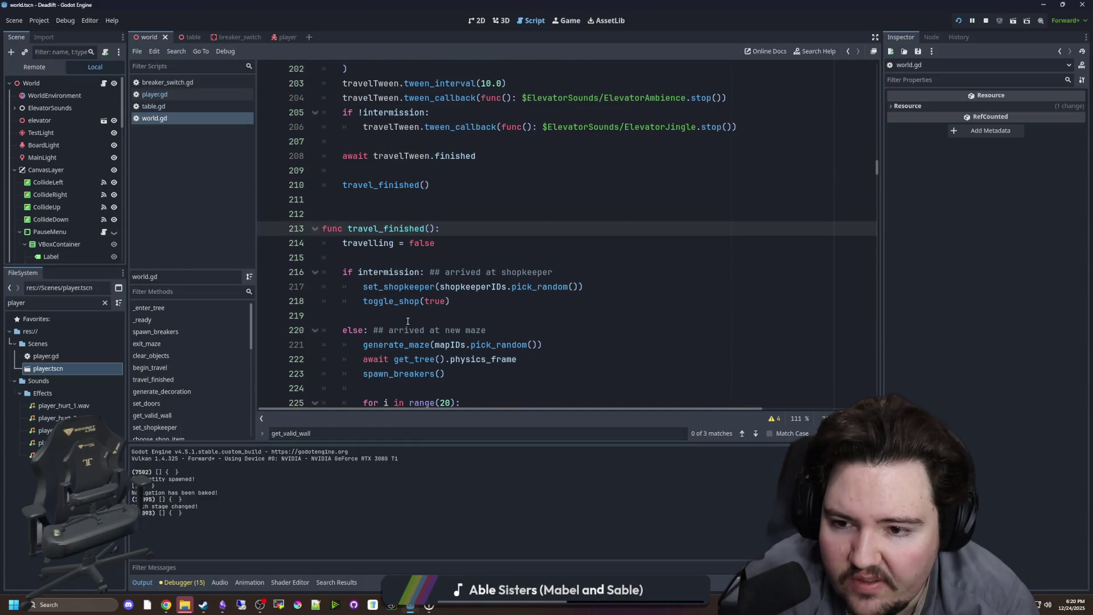
scroll(395, 279, "down", 2)
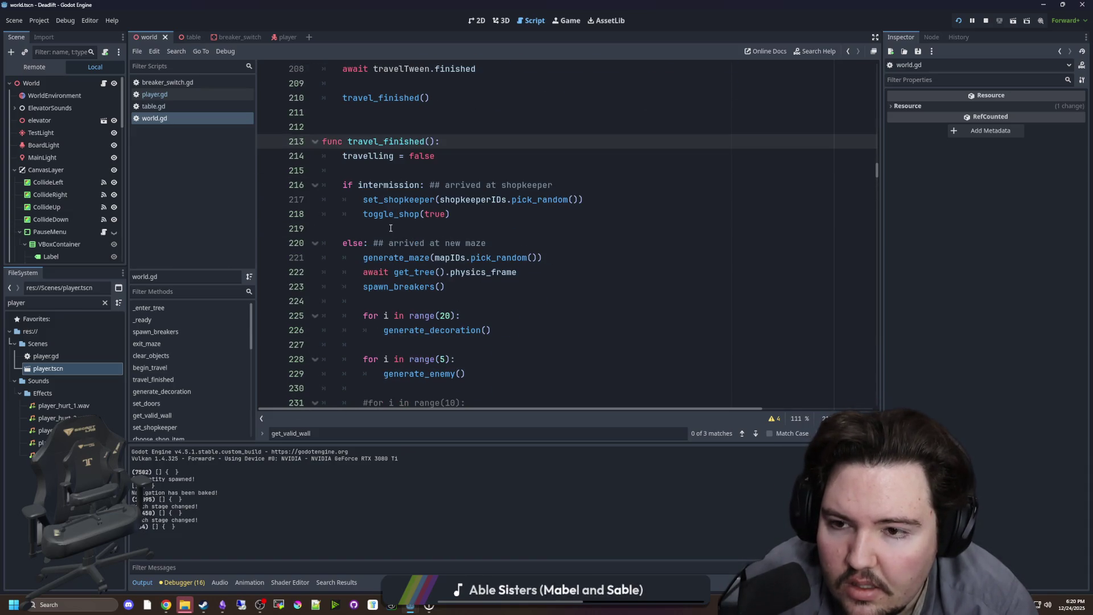
scroll(433, 235, "up", 5)
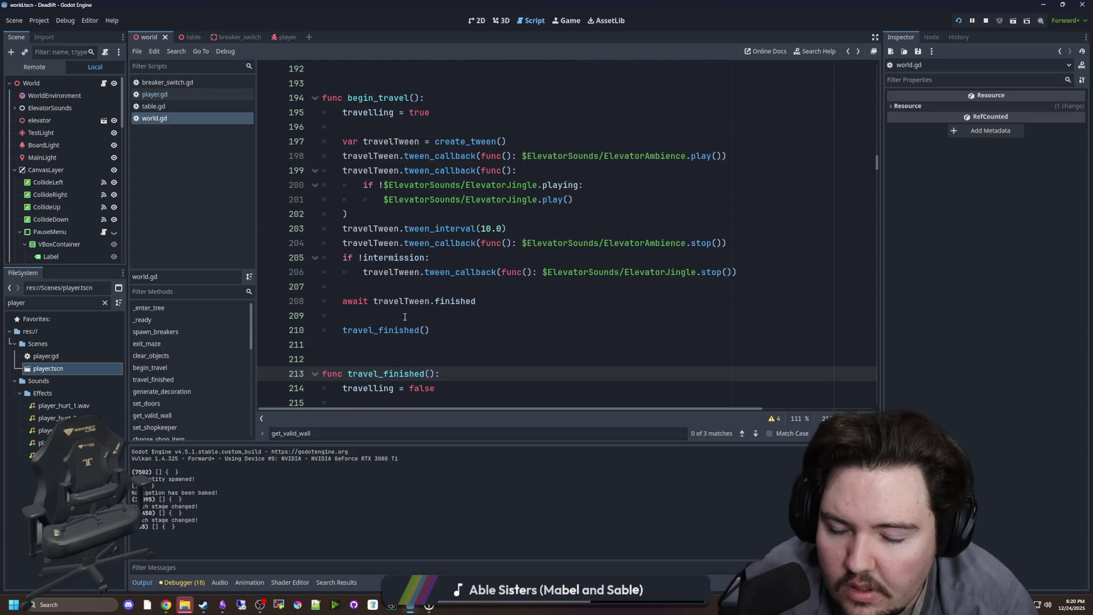
scroll(403, 320, "up", 1)
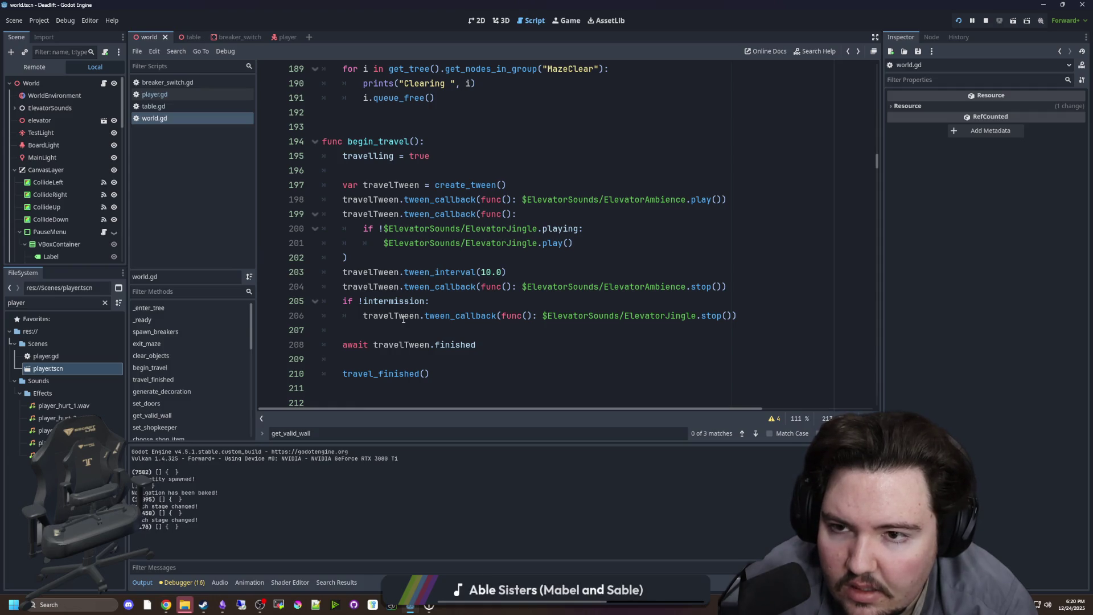
scroll(403, 319, "down", 1)
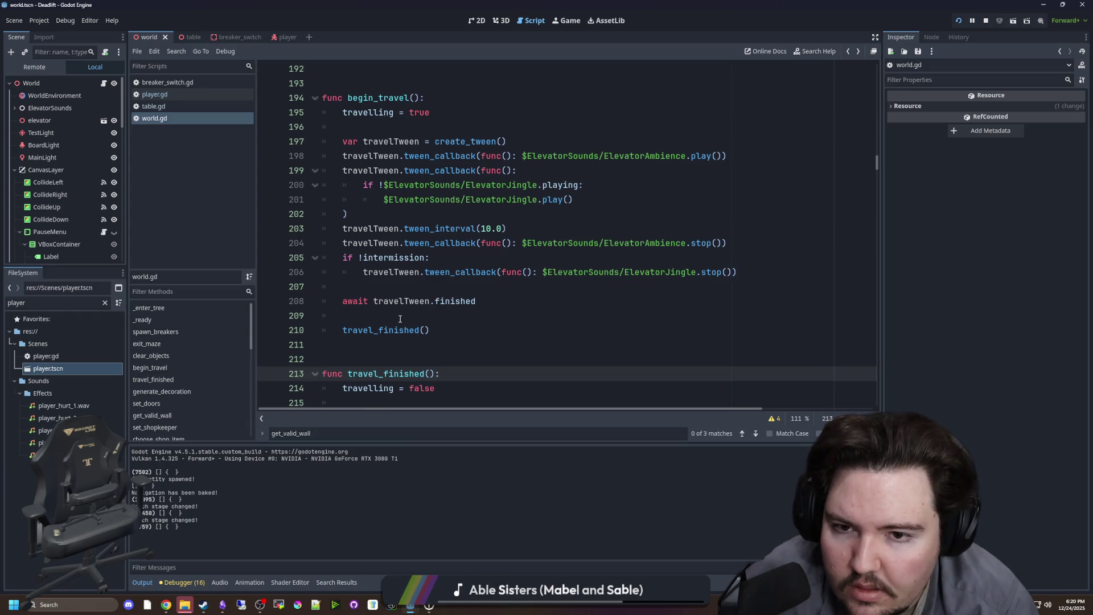
key("ctrl+z")
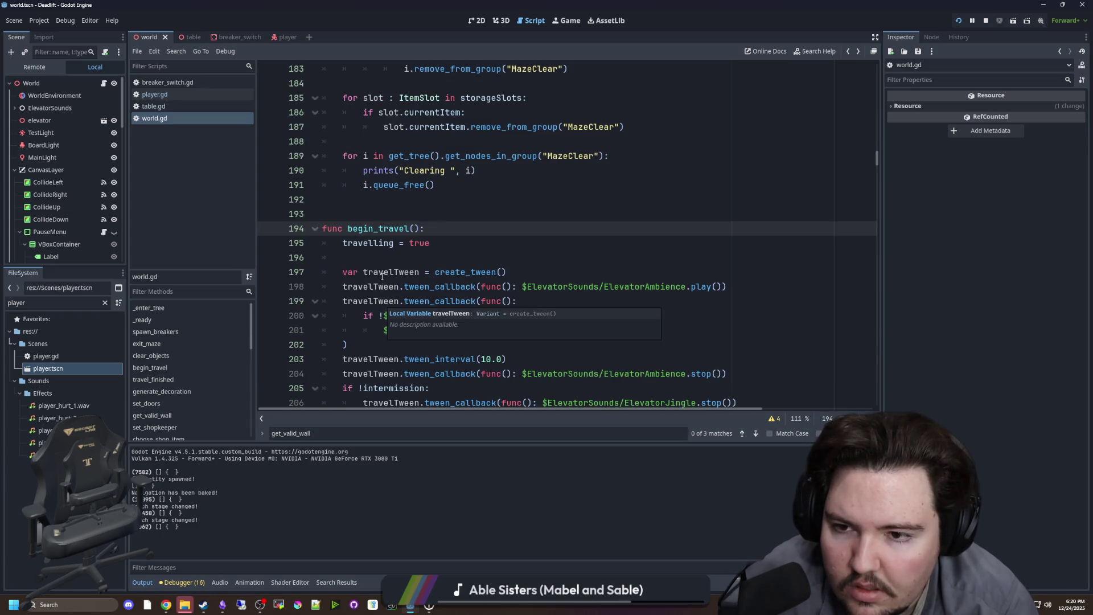
scroll(402, 219, "down", 2)
left_click(364, 327, "ctrl")
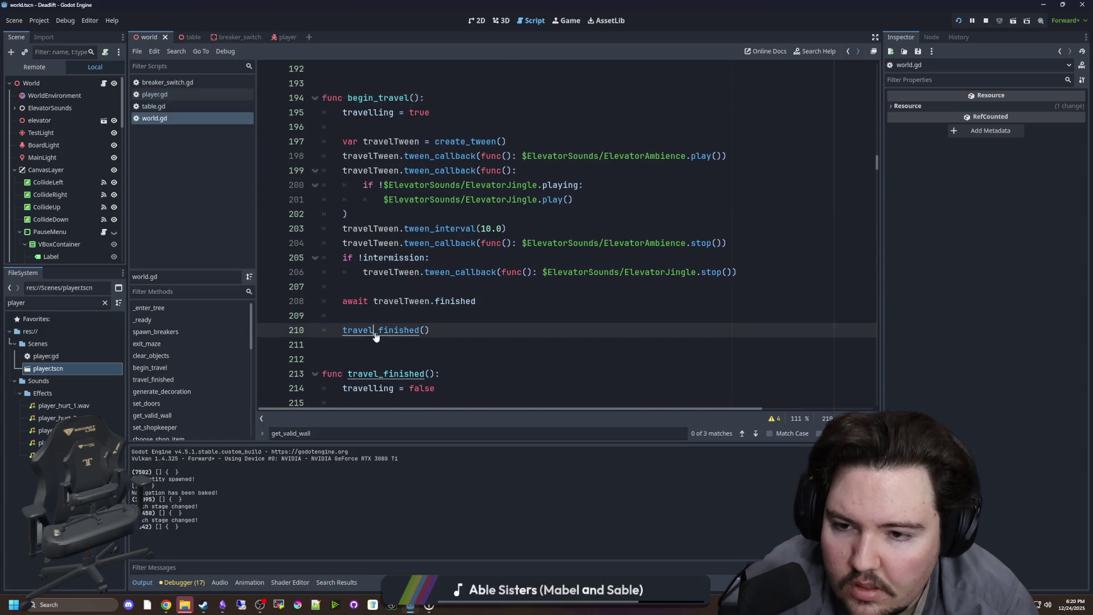
scroll(376, 323, "down", 10)
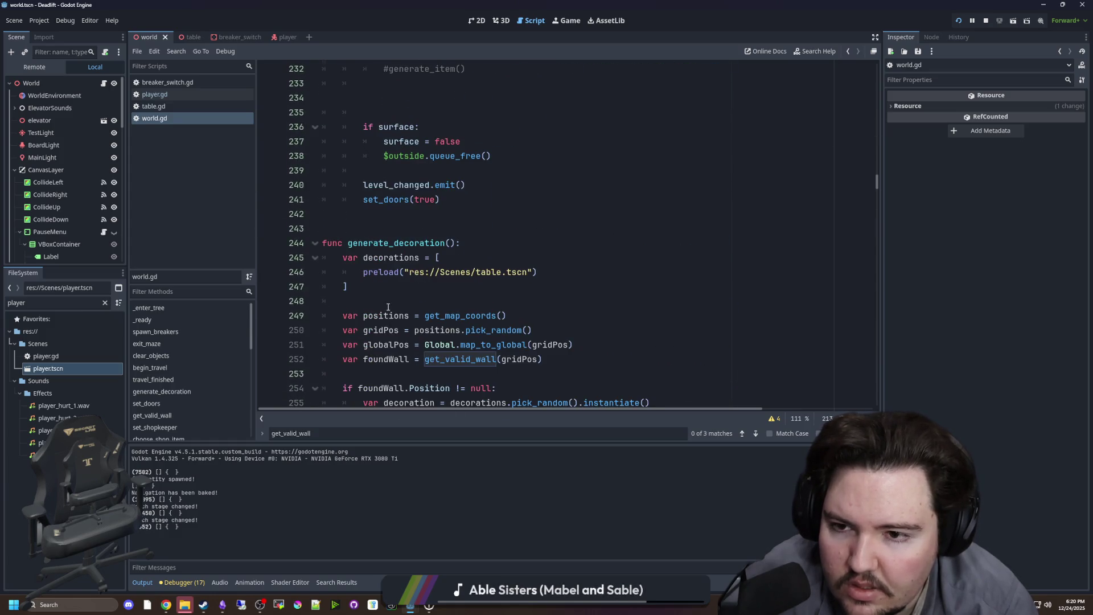
scroll(390, 313, "up", 4)
scroll(422, 291, "up", 4)
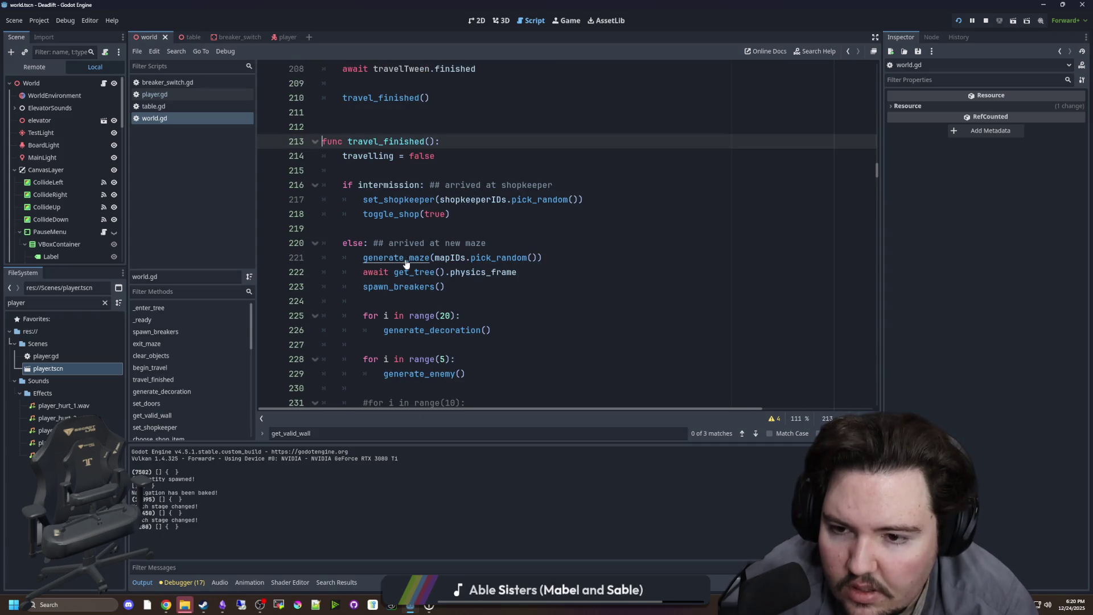
left_click(387, 258, "ctrl")
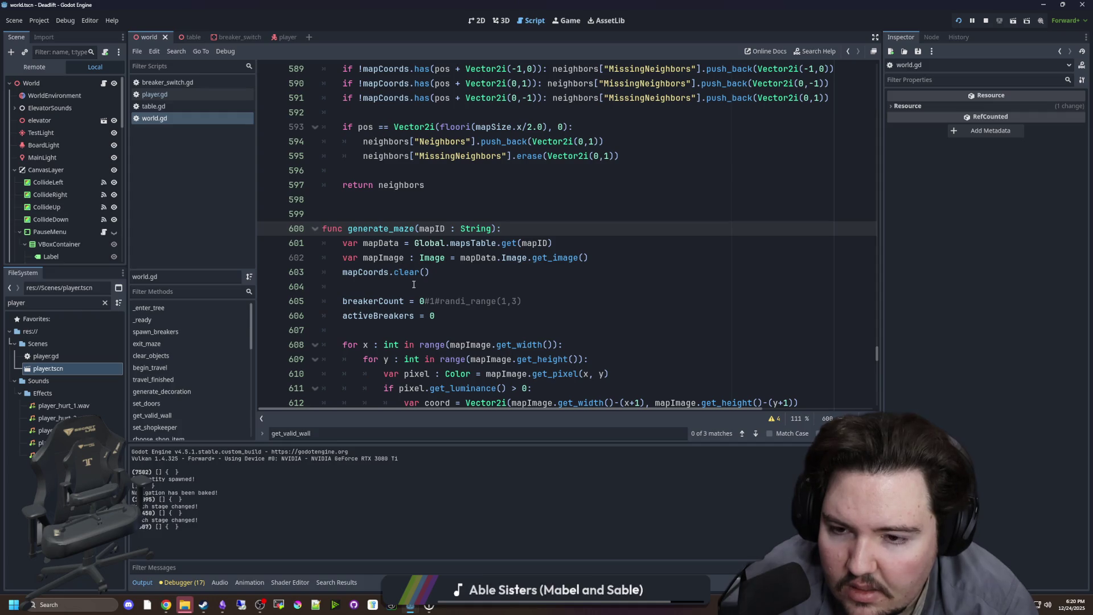
scroll(437, 278, "down", 3)
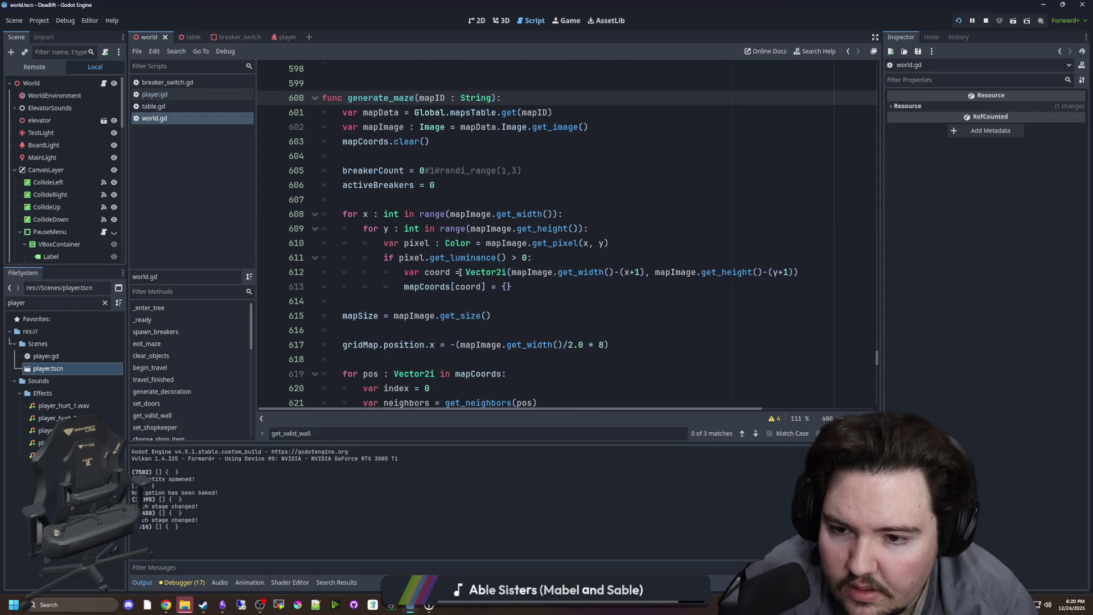
scroll(461, 272, "down", 15)
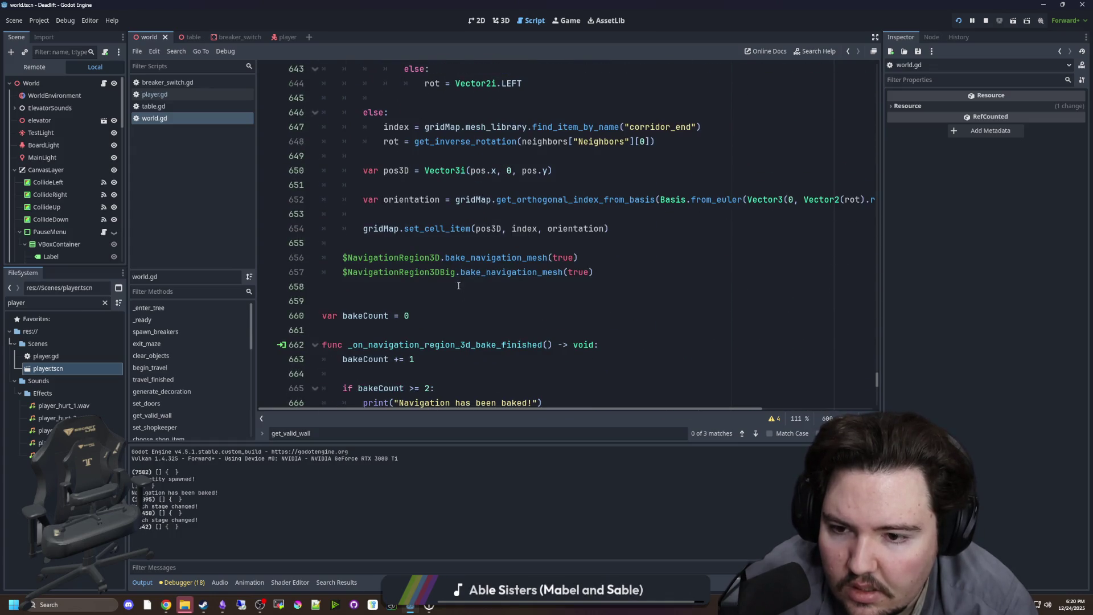
scroll(459, 285, "up", 15)
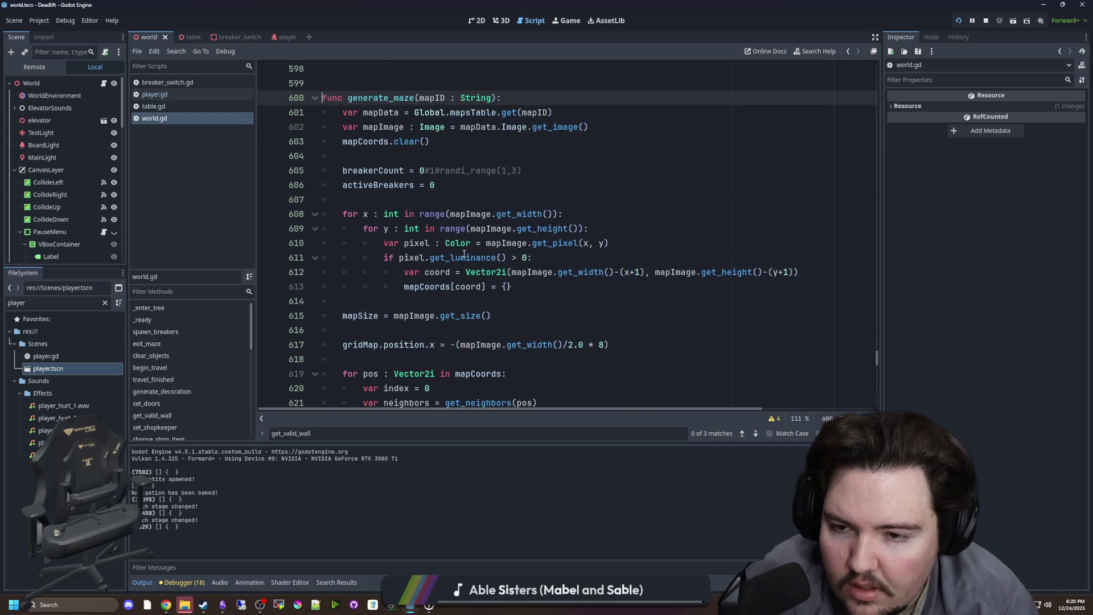
left_click(400, 199)
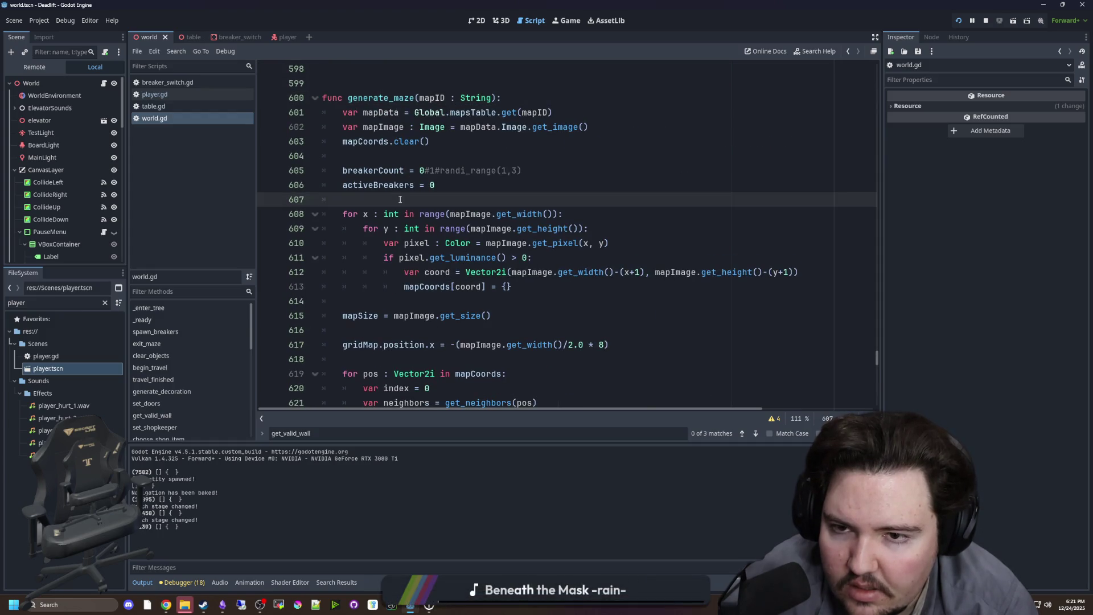
Delete the extra blank lines above the if surface block in travel_finished.
key("alt+Left")
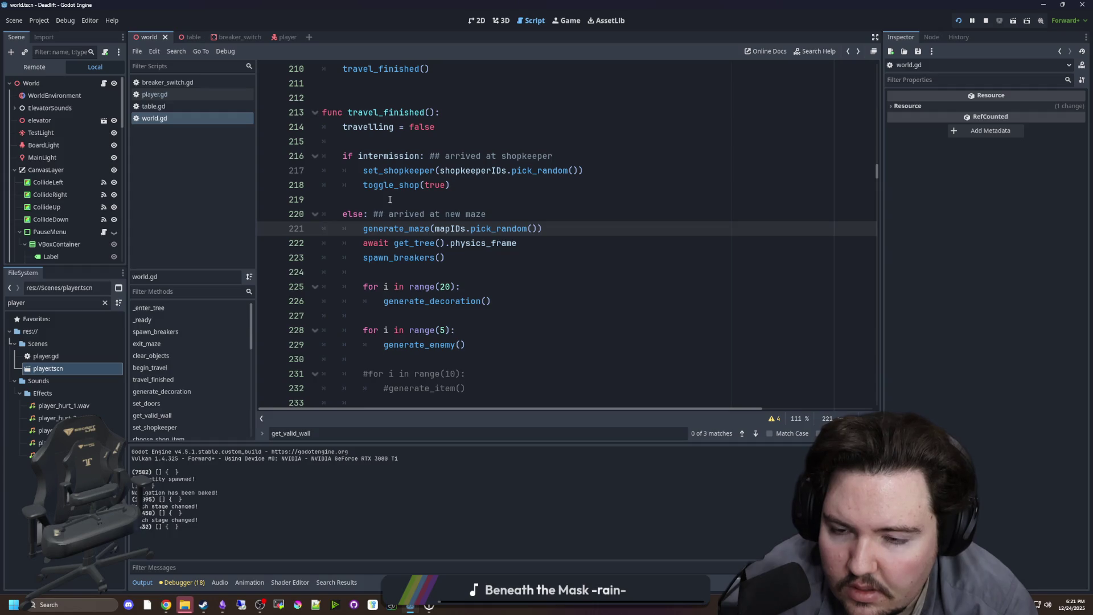
scroll(478, 263, "down", 3)
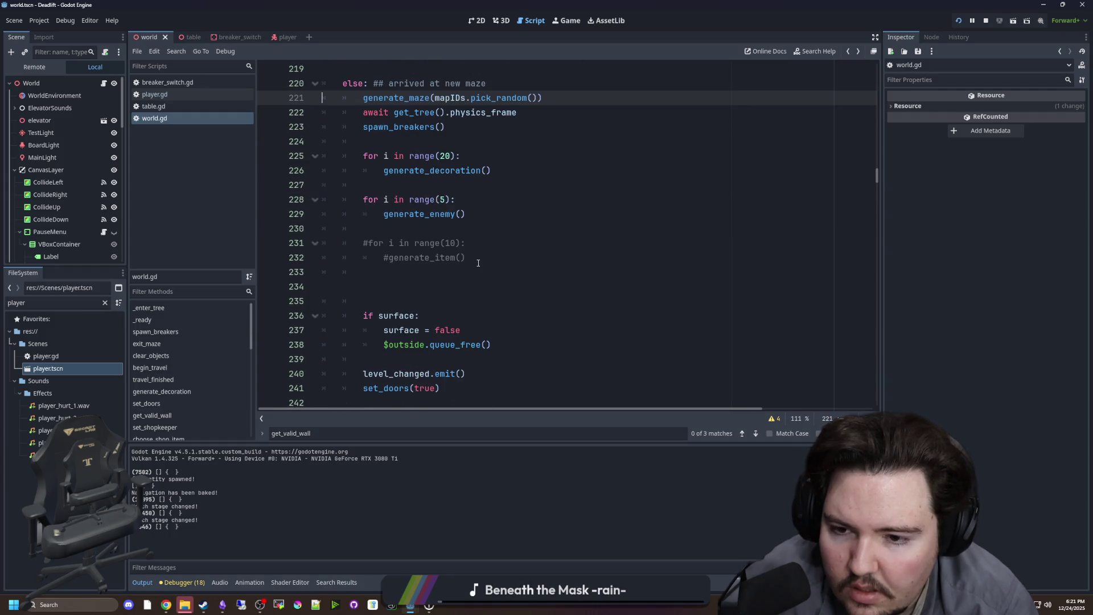
left_click(403, 299)
key("shift+Up")
key("shift+Up")
key("BackSpace")
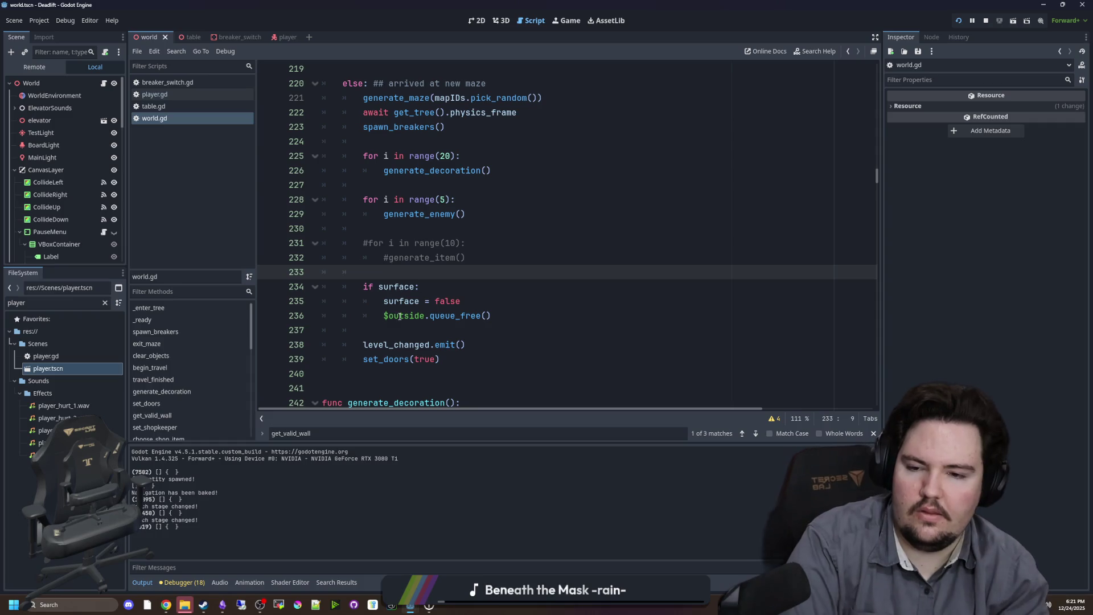
Cut the whole if surface block that frees $outside out of travel_finished.
left_click(403, 317)
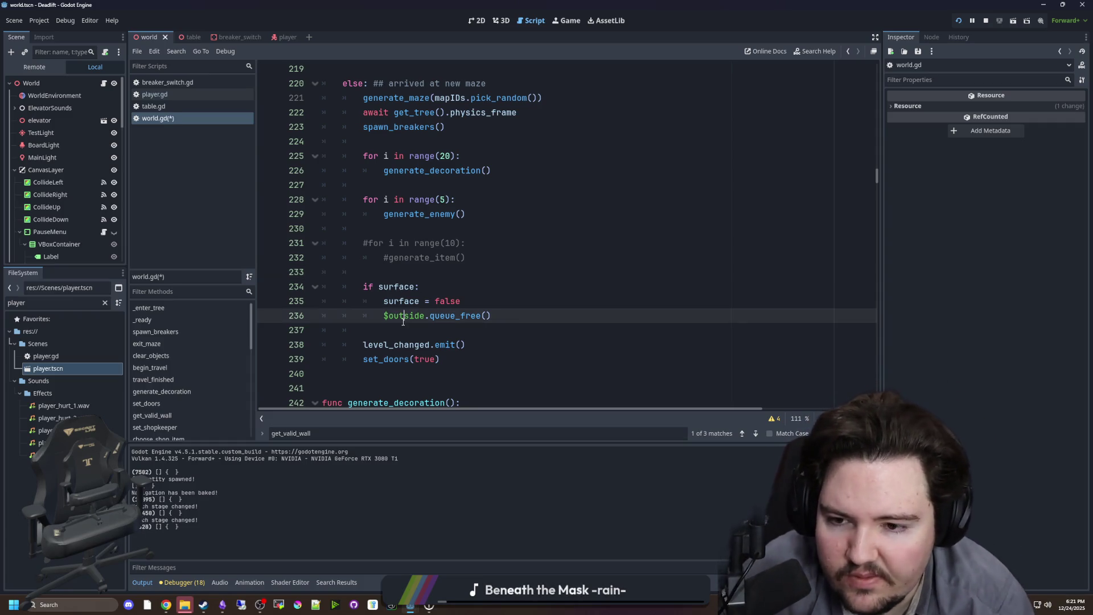
key("Home")
key("shift+End")
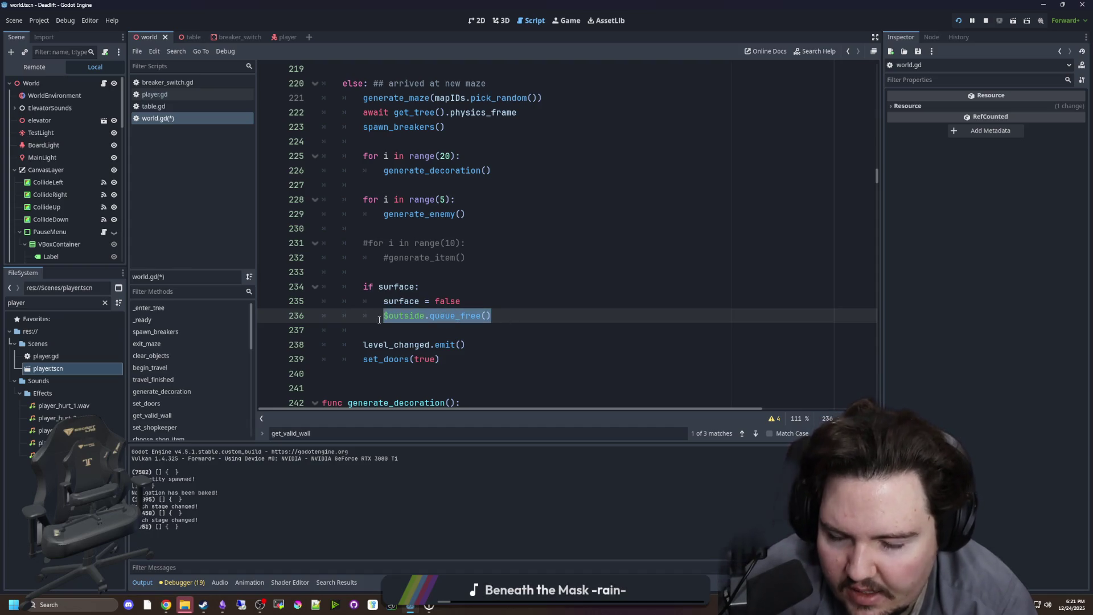
key("BackSpace")
left_click_drag(383, 317, 264, 287)
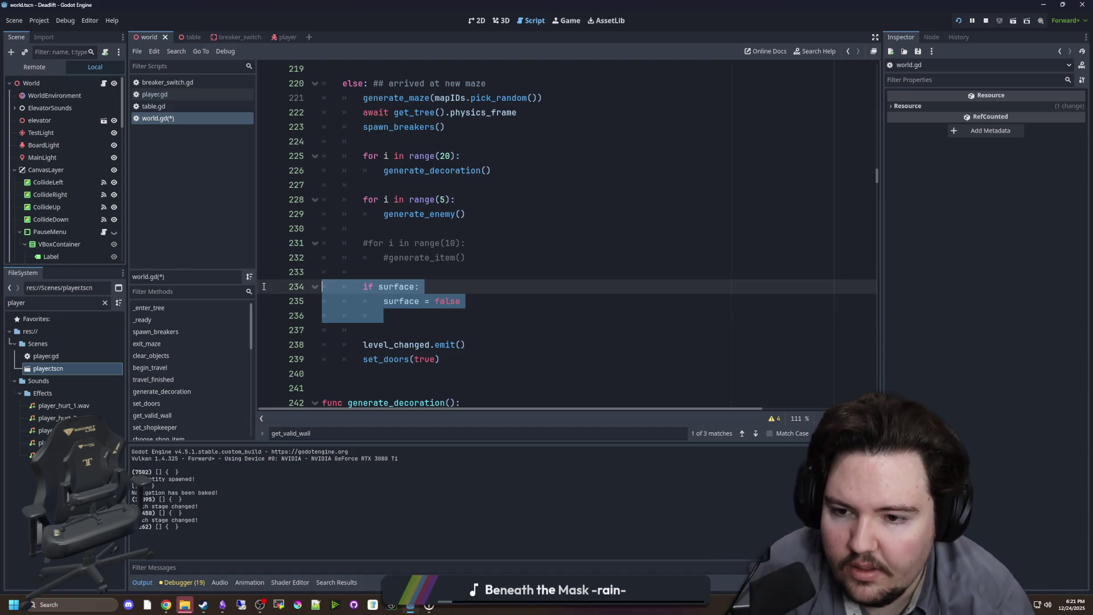
key("ctrl+z")
left_click_drag(334, 331, 263, 287)
key("BackSpace")
key("BackSpace")
key("BackSpace")
Paste the if surface block on a new line after clear_objects' clearing loop.
scroll(447, 288, "up", 4)
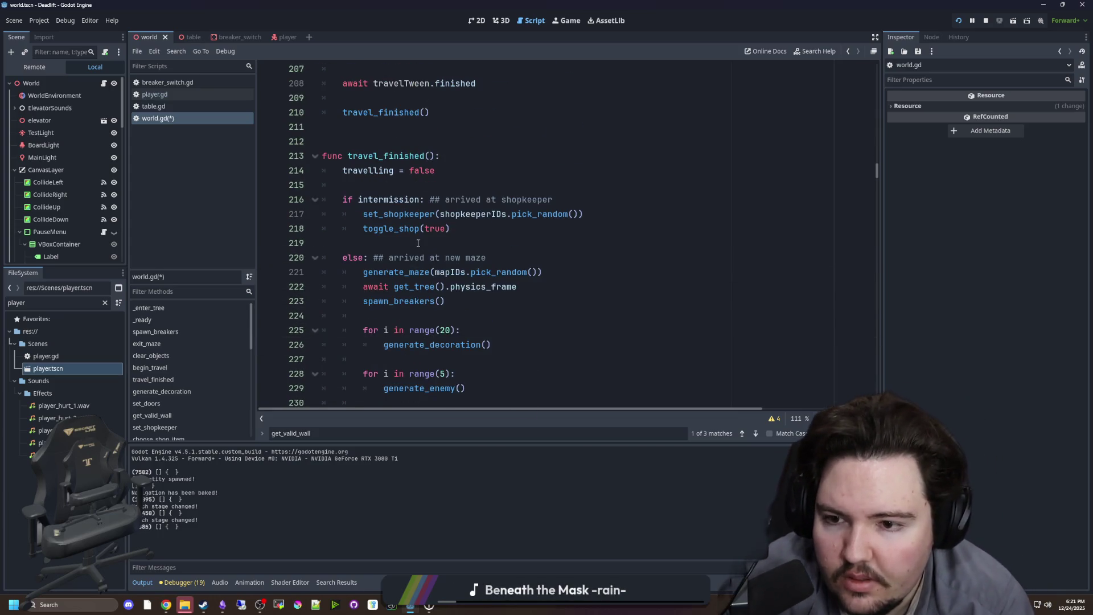
scroll(418, 244, "up", 7)
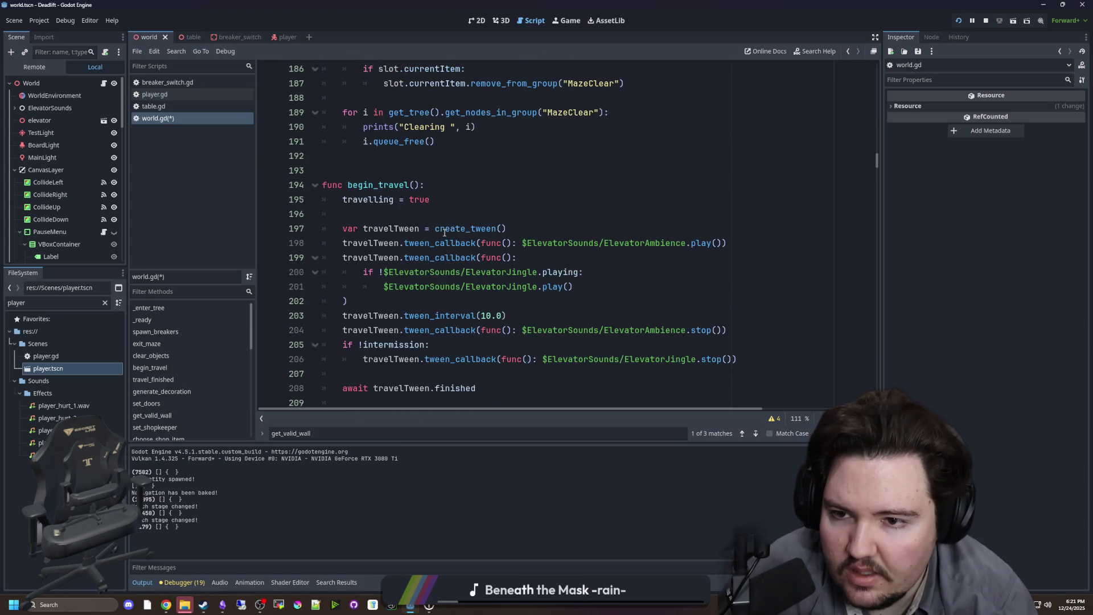
scroll(444, 232, "up", 2)
left_click(426, 256)
scroll(426, 257, "up", 3)
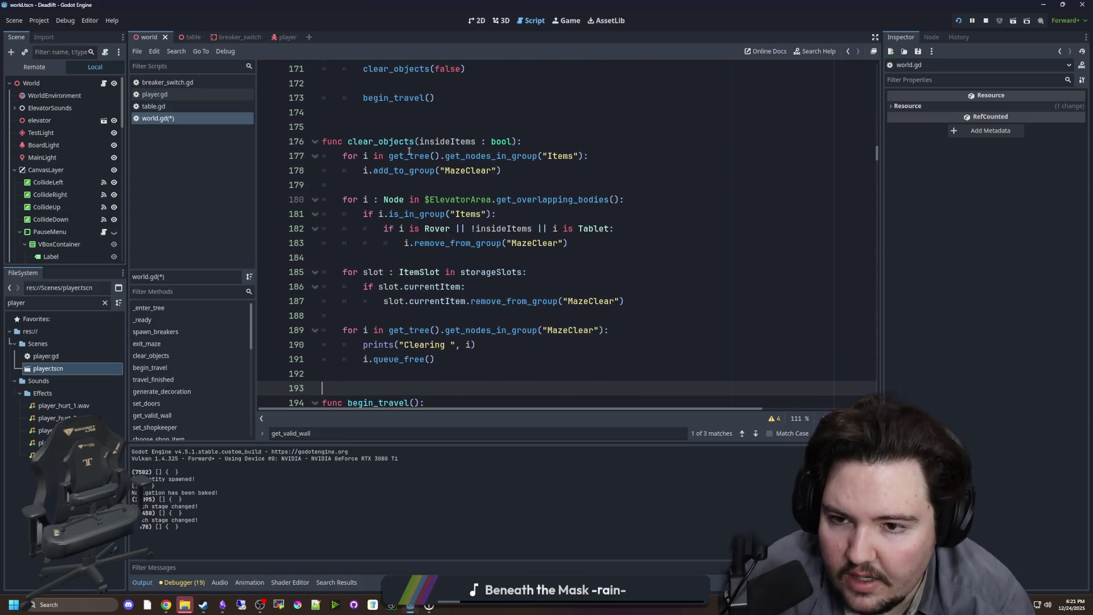
scroll(406, 147, "down", 1)
left_click(455, 319)
key("Return")
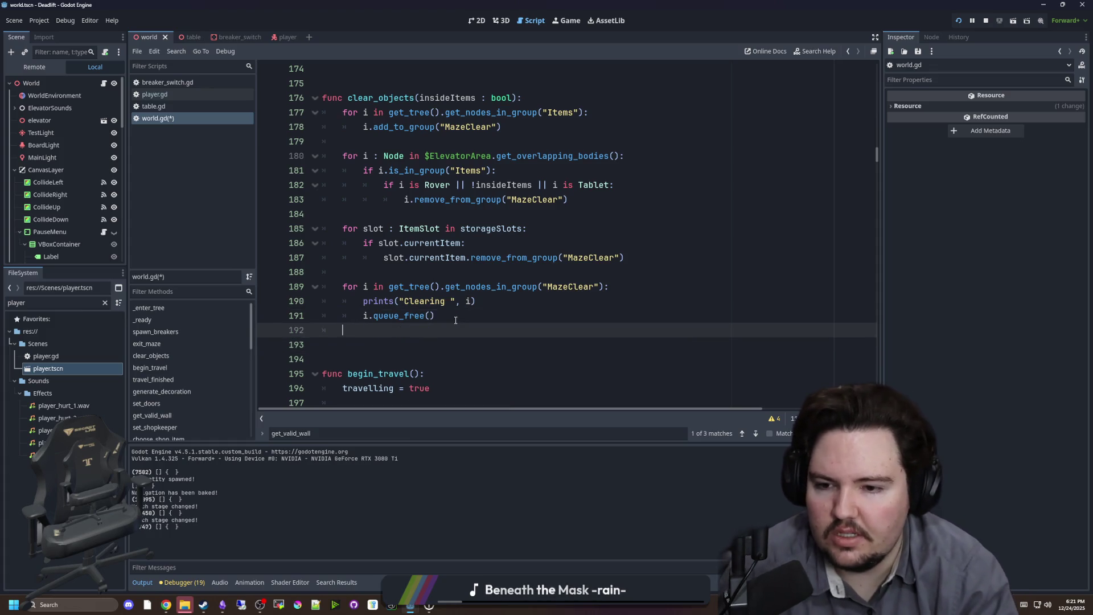
key("ctrl+v")
Dedent the pasted if surface lines one level inside clear_objects.
key("Up")
key("Up")
key("shift+Tab")
key("Down")
key("shift+Tab")
key("Down")
key("shift+Tab")
key("Up")
left_click(397, 359, "shift")
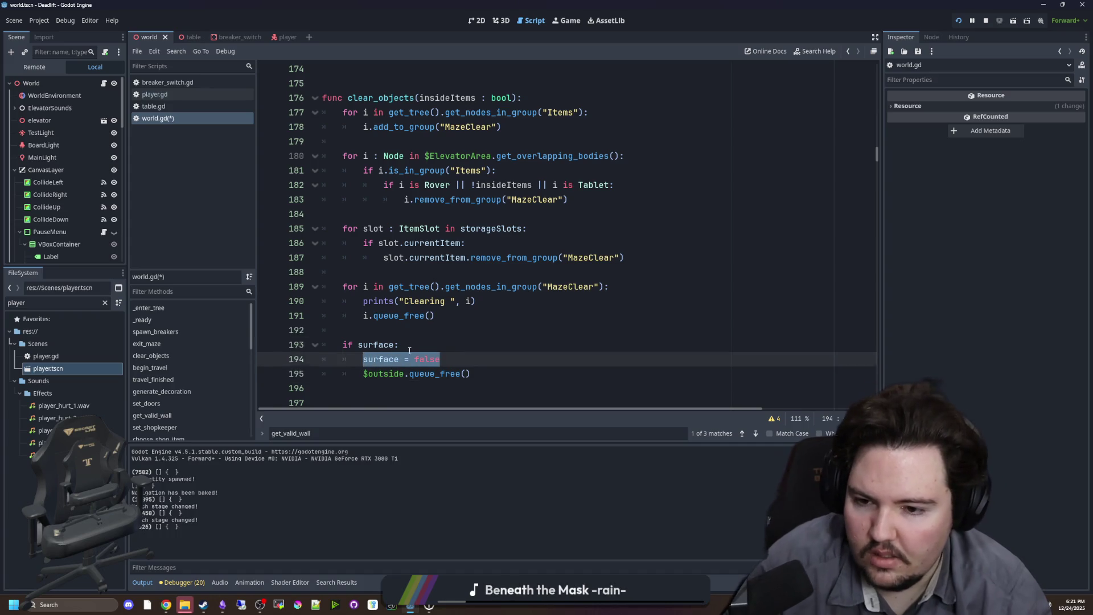
Save world.gd and relaunch the game with Run Project.
key("Up")
key("Up")
key("ctrl+s")
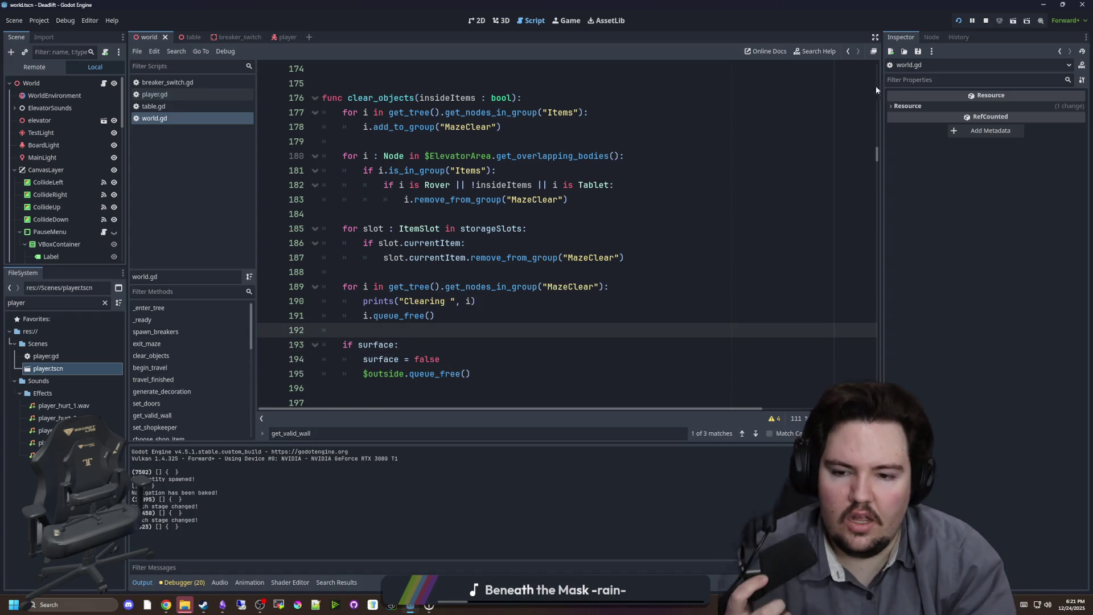
left_click(958, 25)
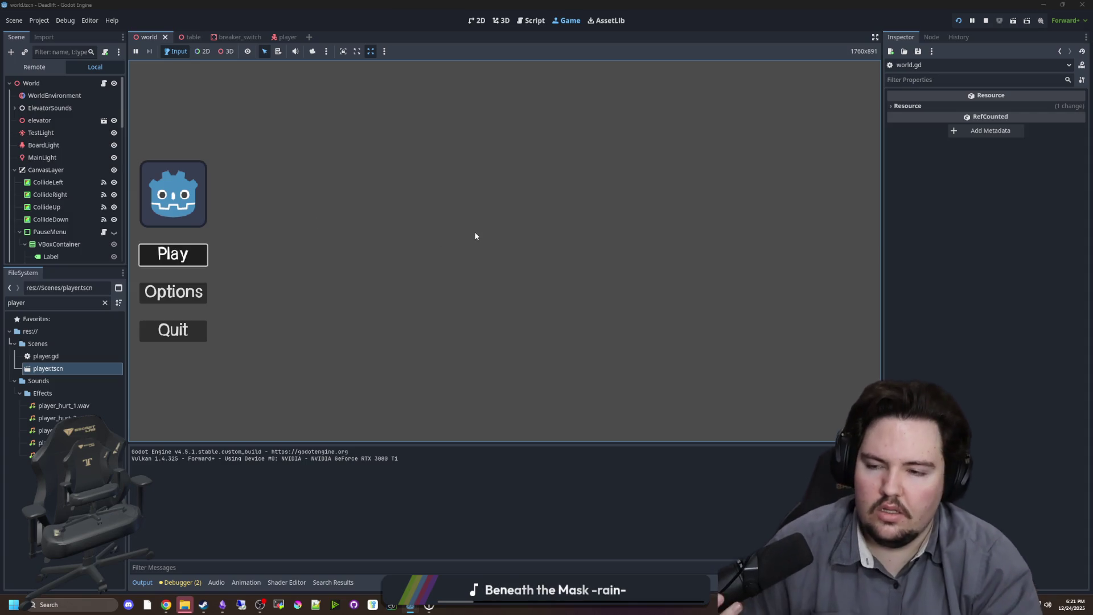
Start a game from the main menu, playtest the maze, then return to world.gd after $outside.queue_free().
key("Return")
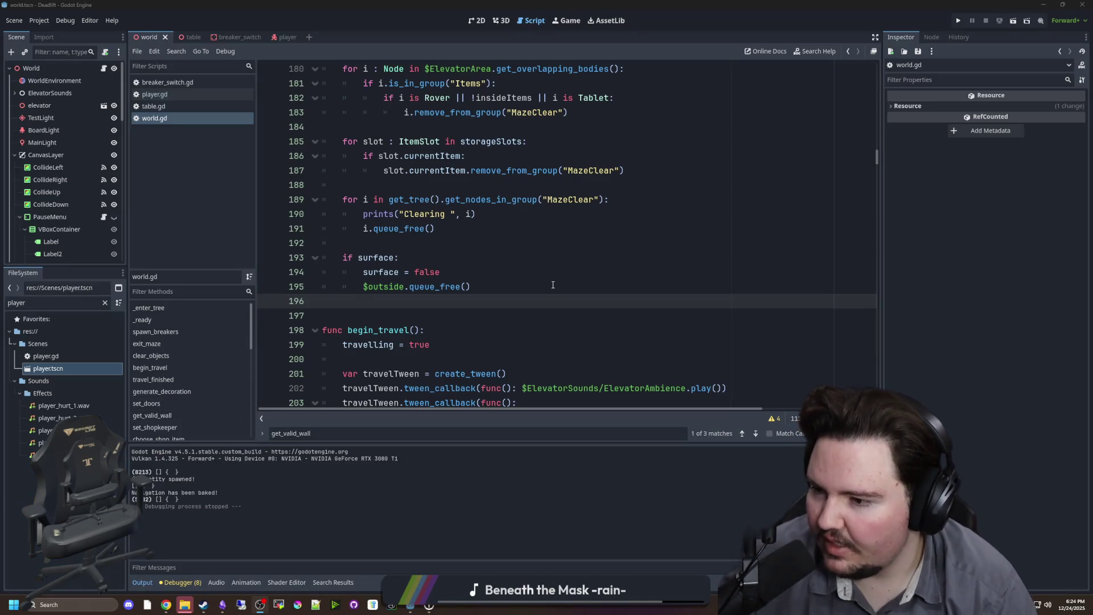
left_click(553, 285)
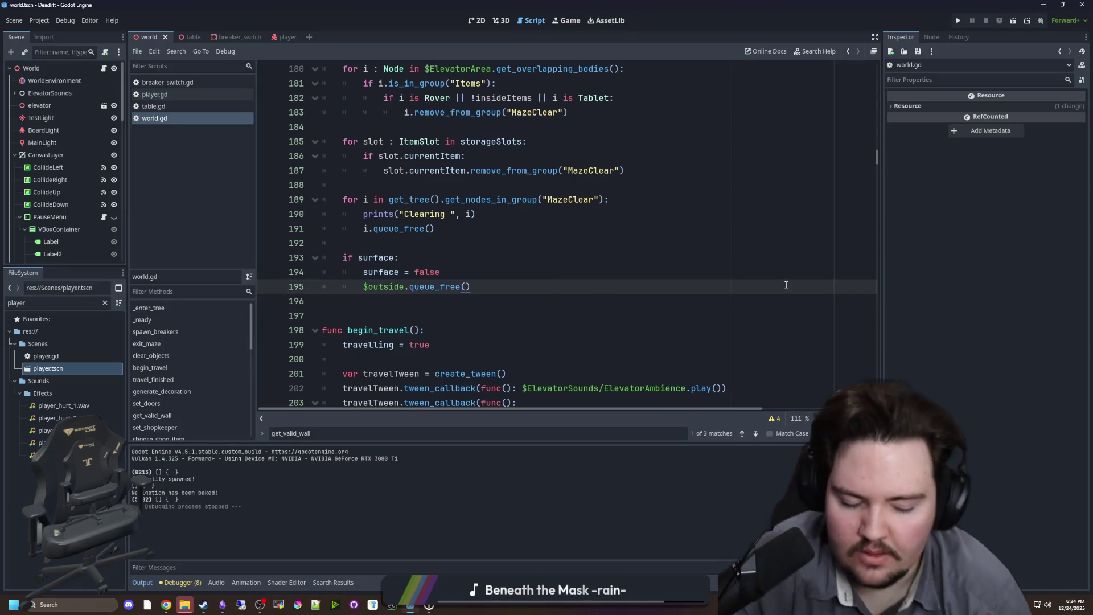
Filter the files by 'ta' and open the table scene in the 3D view.
left_click(472, 327)
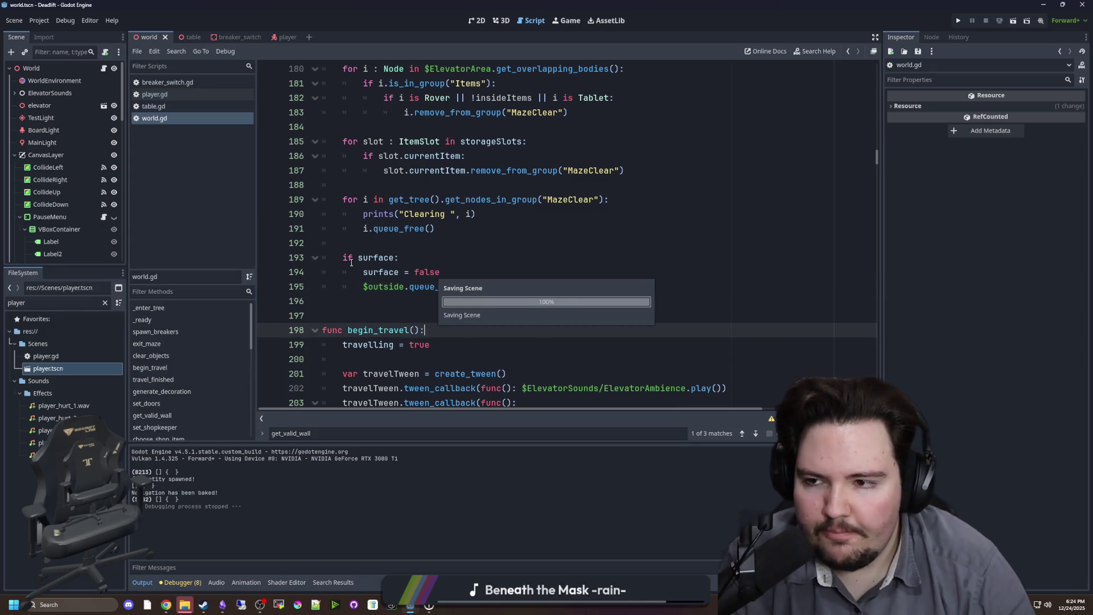
left_click(105, 302)
type("ta")
left_click(181, 37)
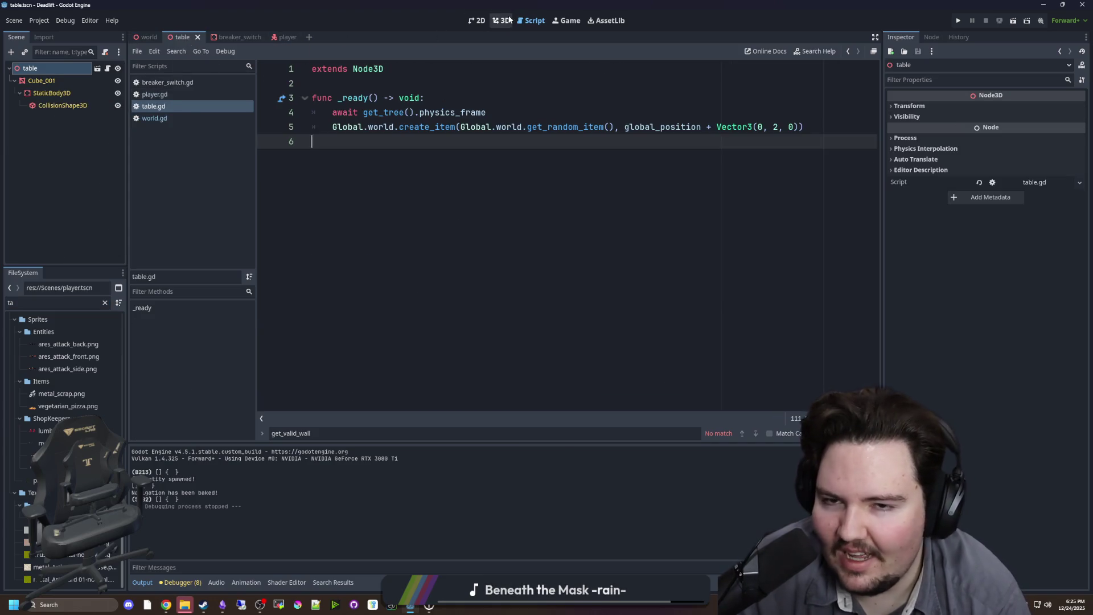
left_click(502, 20)
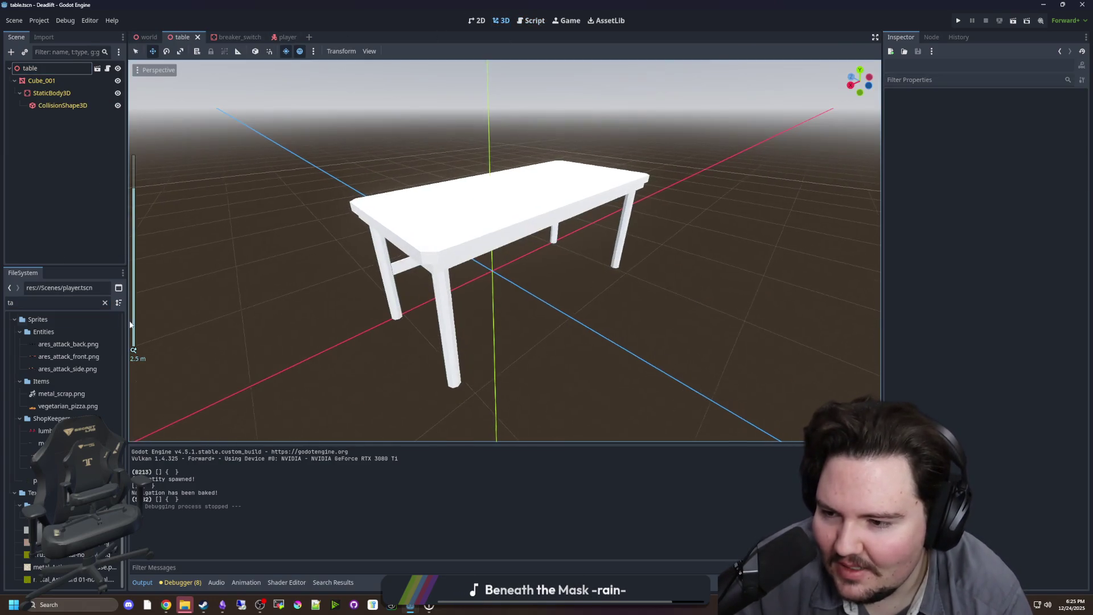
Drag pipe_metal.tres from the Materials folder onto the table mesh as a material override.
left_click(105, 303)
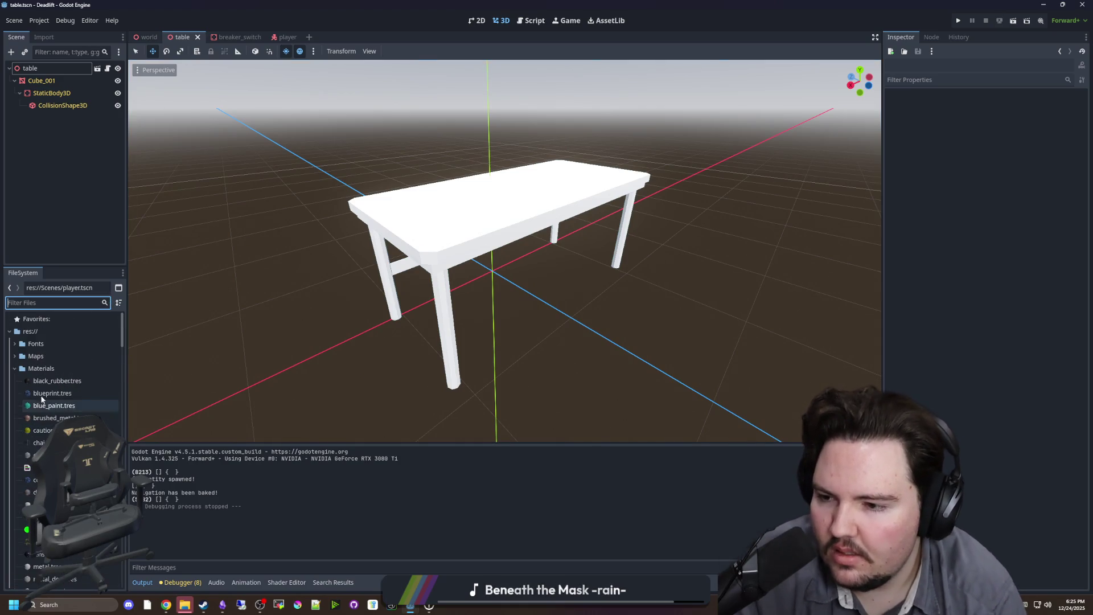
scroll(40, 422, "up", 10)
left_click(32, 371)
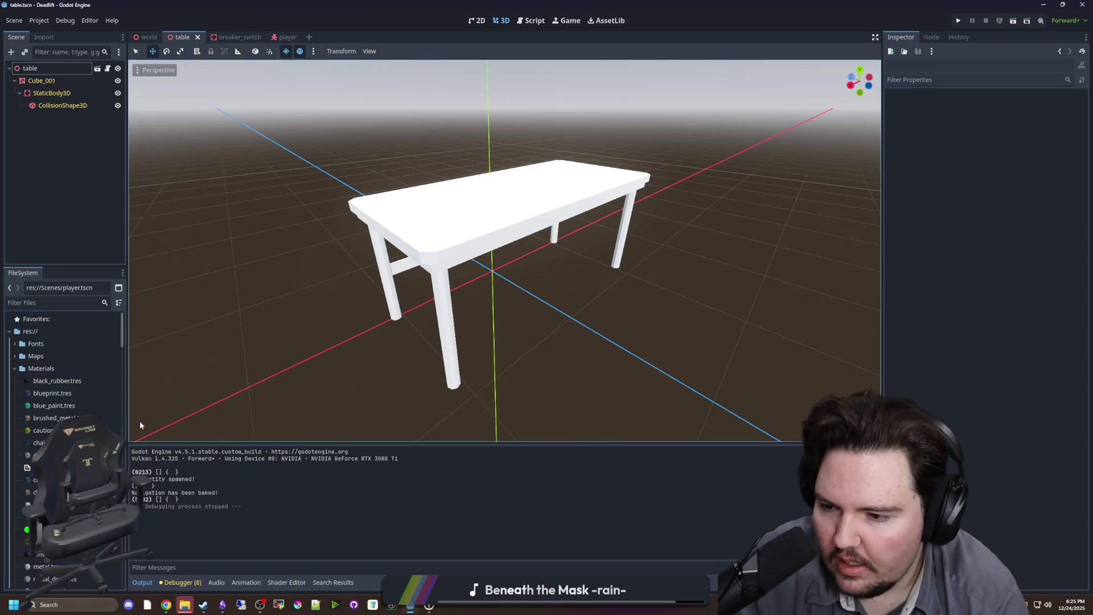
left_click_drag(132, 421, 197, 418)
scroll(50, 408, "down", 5)
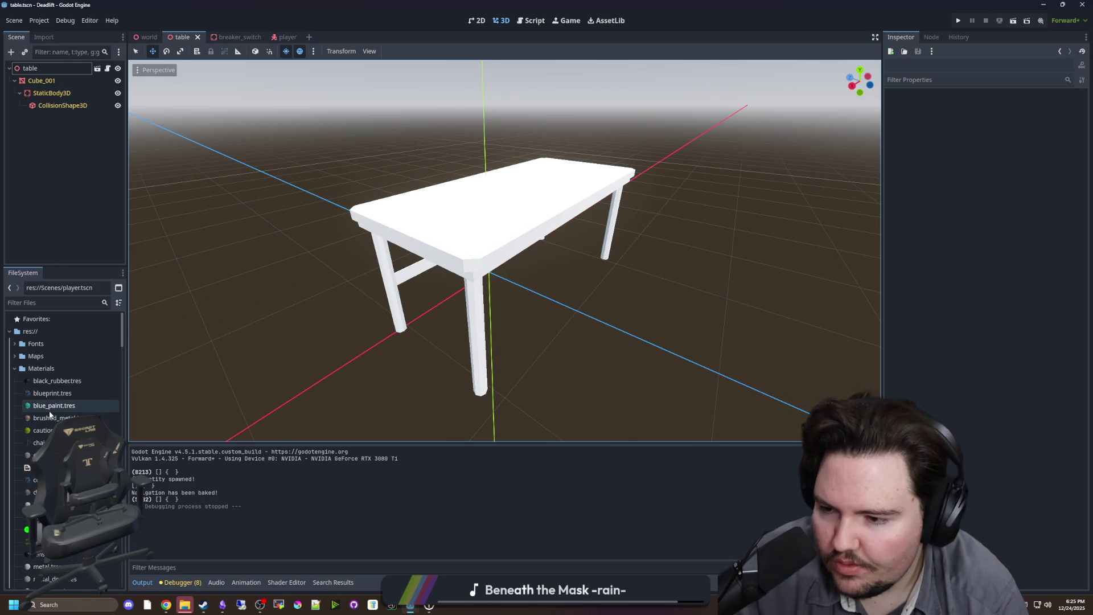
left_click_drag(51, 535, 447, 211)
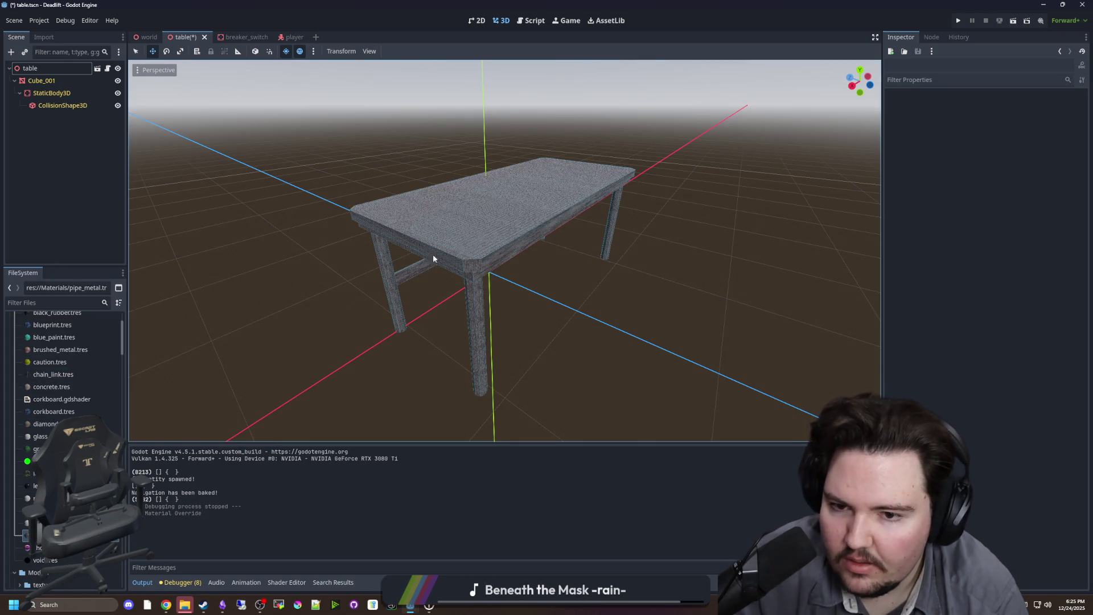
scroll(320, 278, "up", 5)
scroll(330, 265, "down", 6)
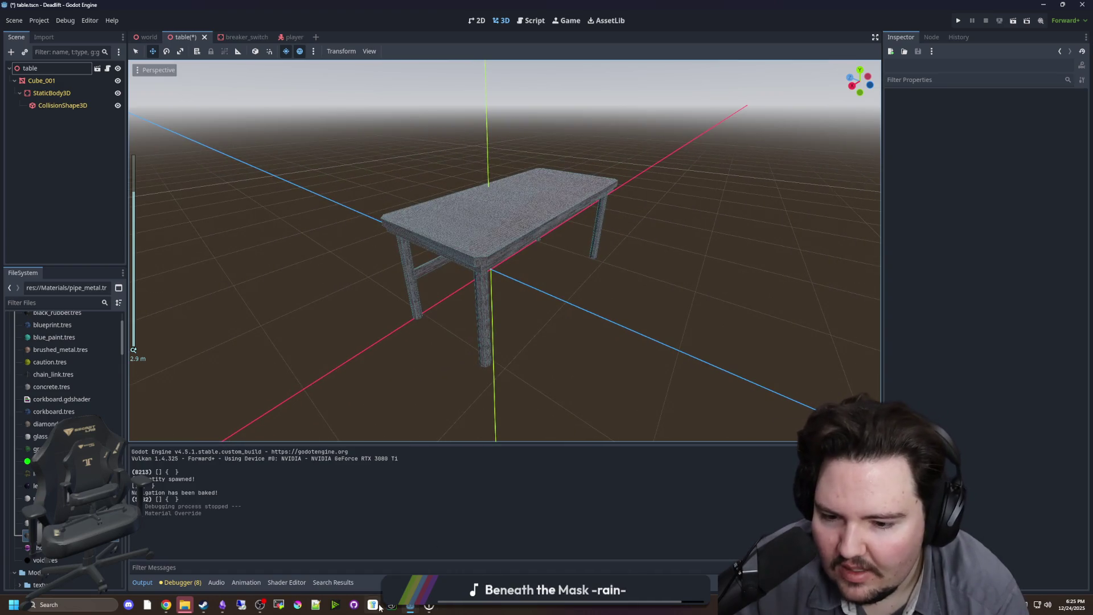
left_click(210, 604)
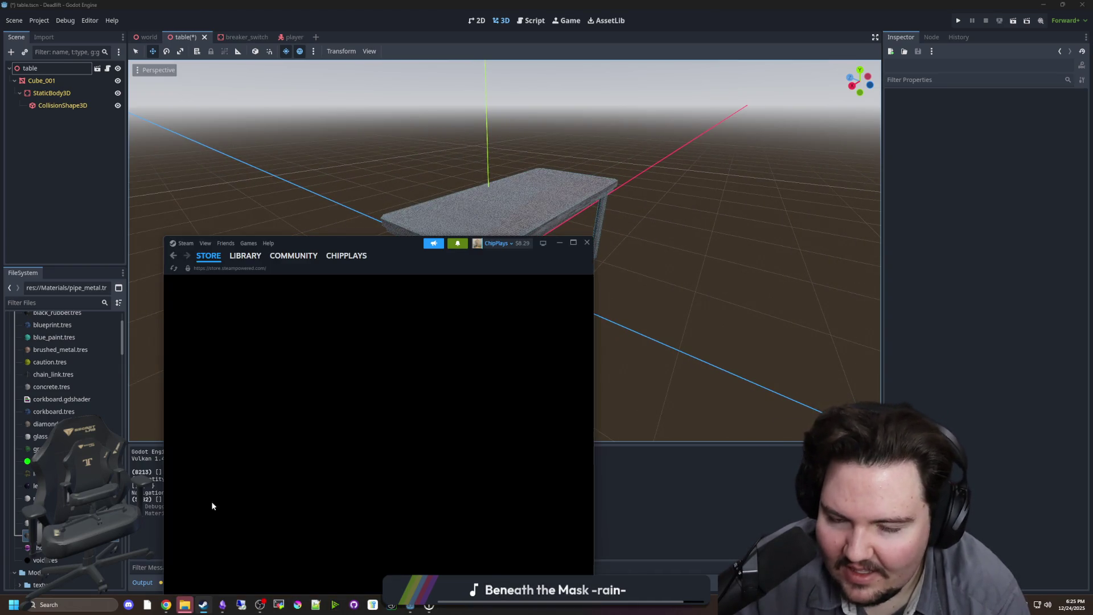
Launch Blender from the Steam library.
left_click(246, 254)
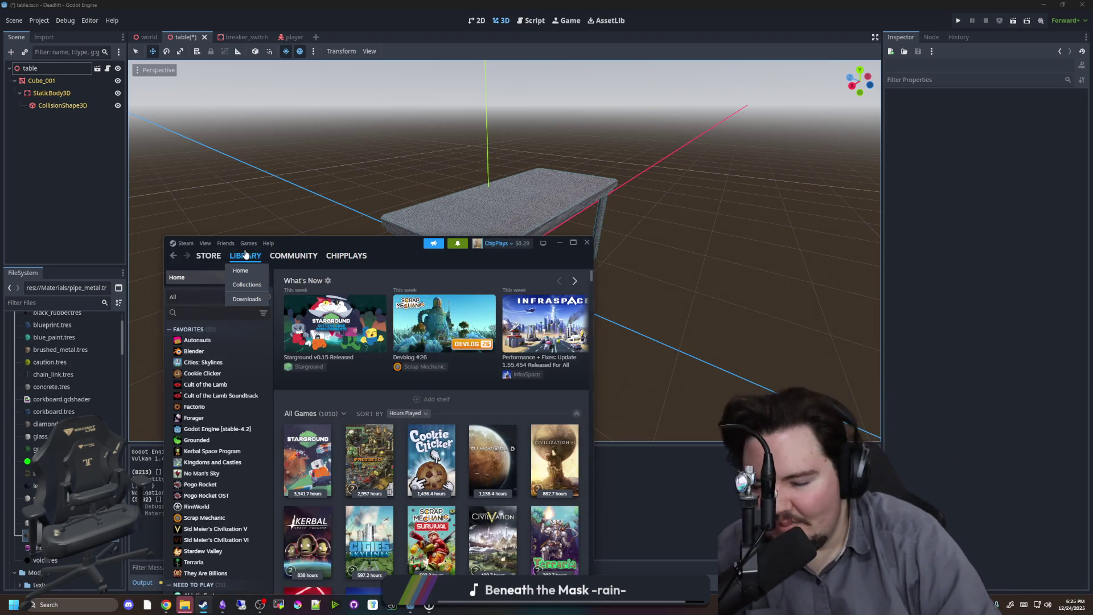
left_click(191, 351)
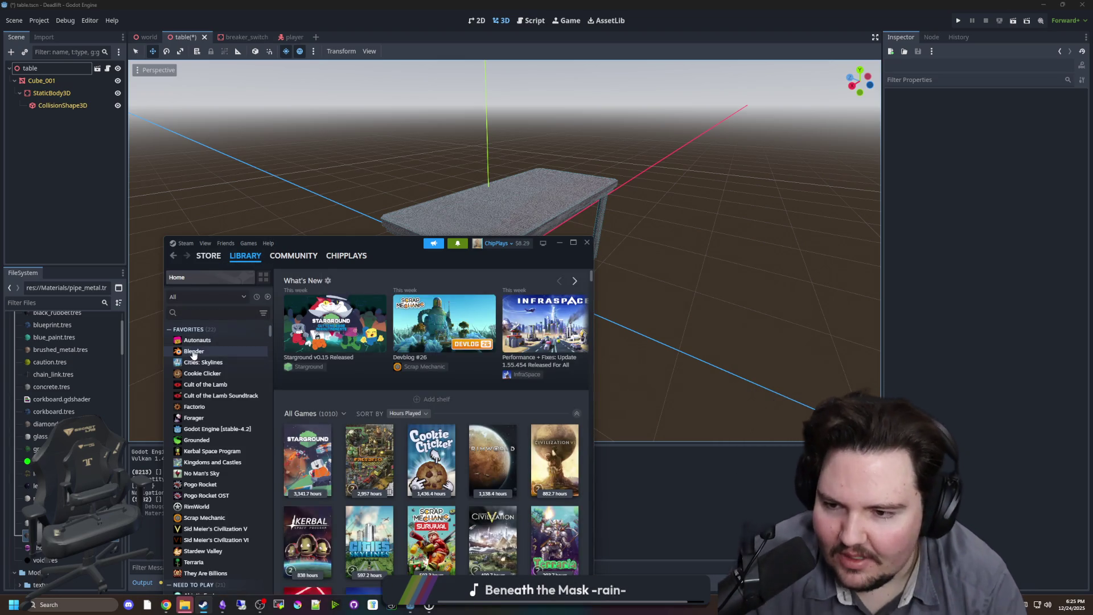
left_click(315, 392)
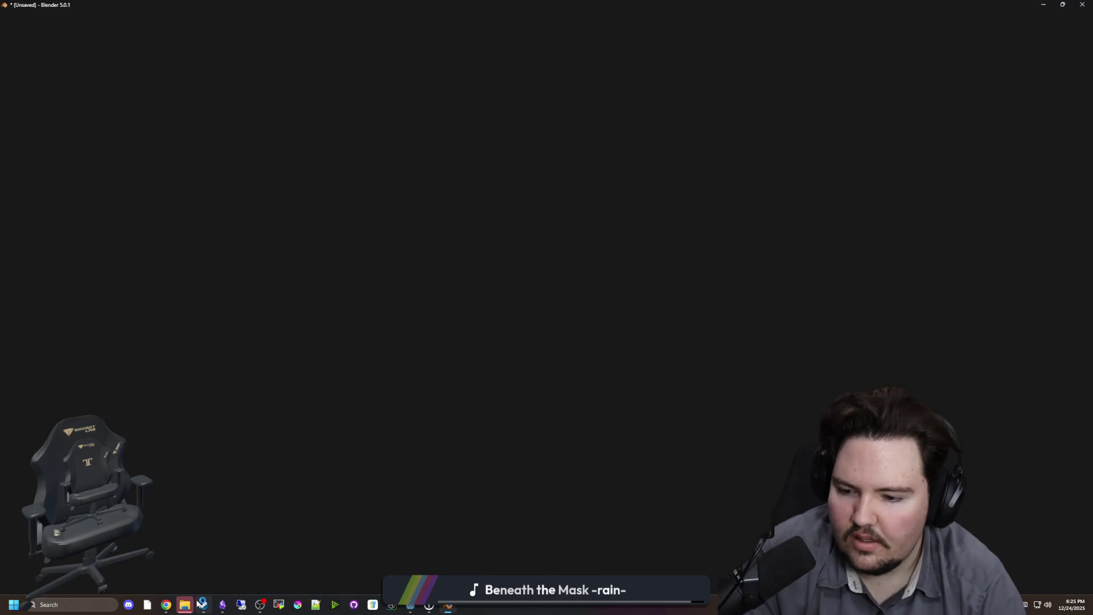
Return to the Steam store front page and maximize the window.
left_click(203, 604)
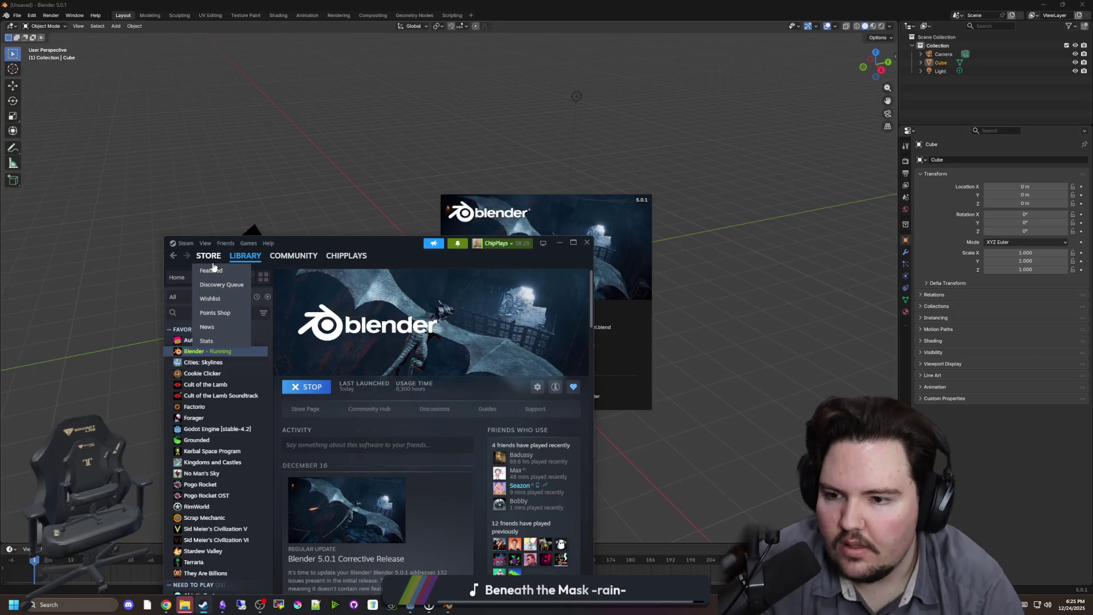
left_click(212, 258)
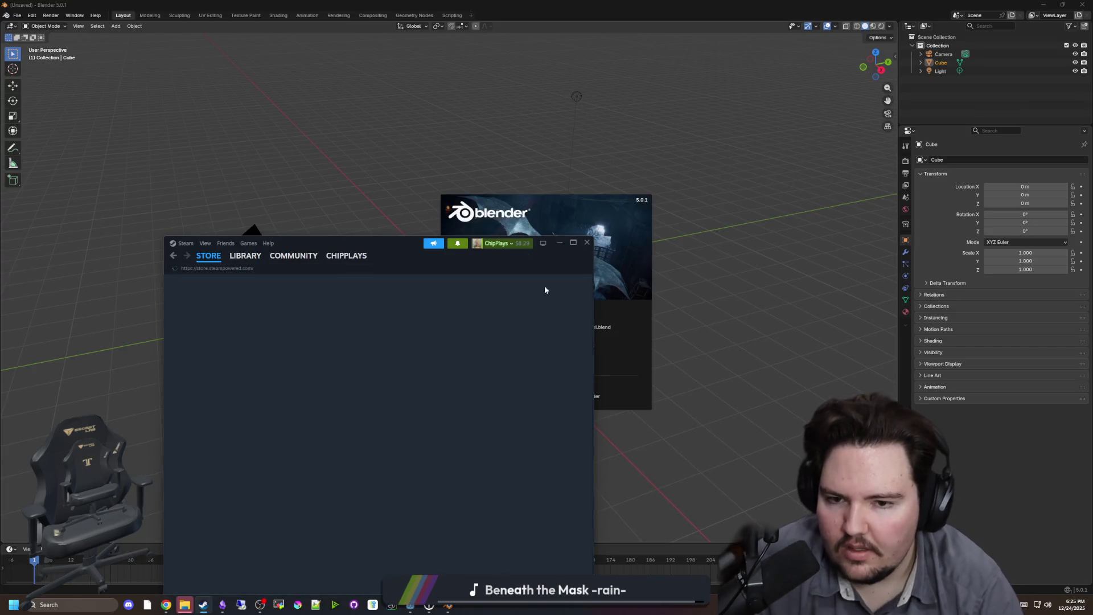
double_click(387, 248)
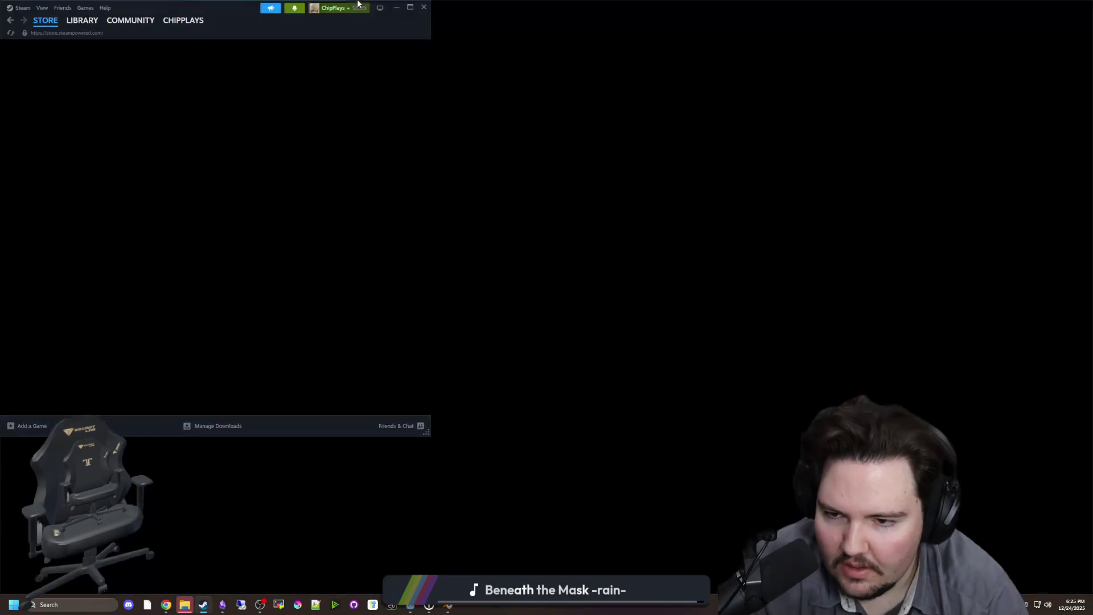
Search the store for 'witcher' and browse The Witcher 3: Wild Hunt page and screenshots.
left_click(697, 46)
type("witcher")
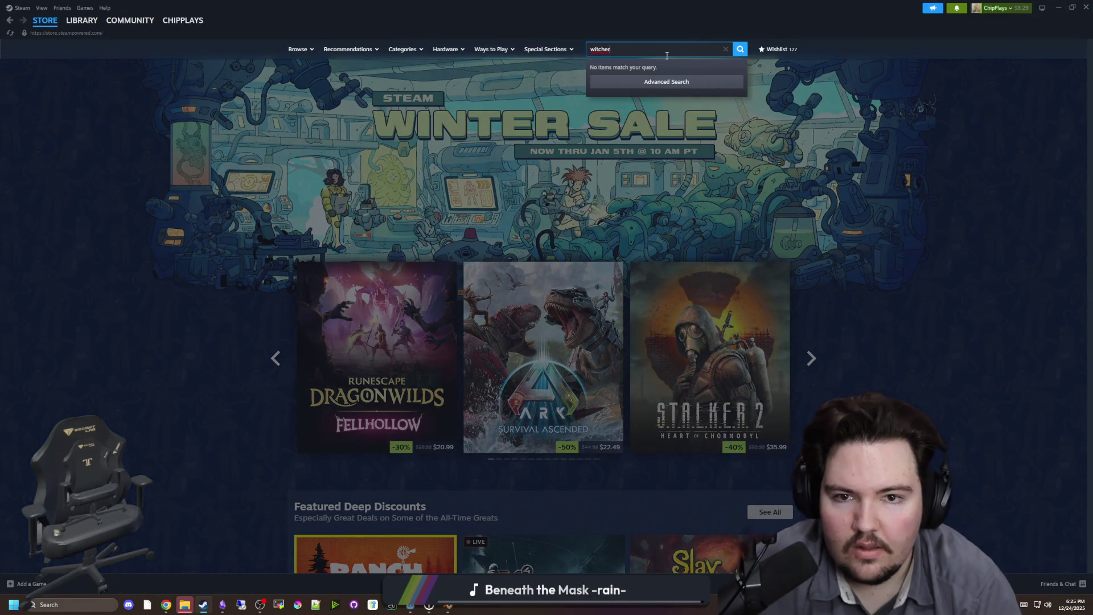
left_click(740, 50)
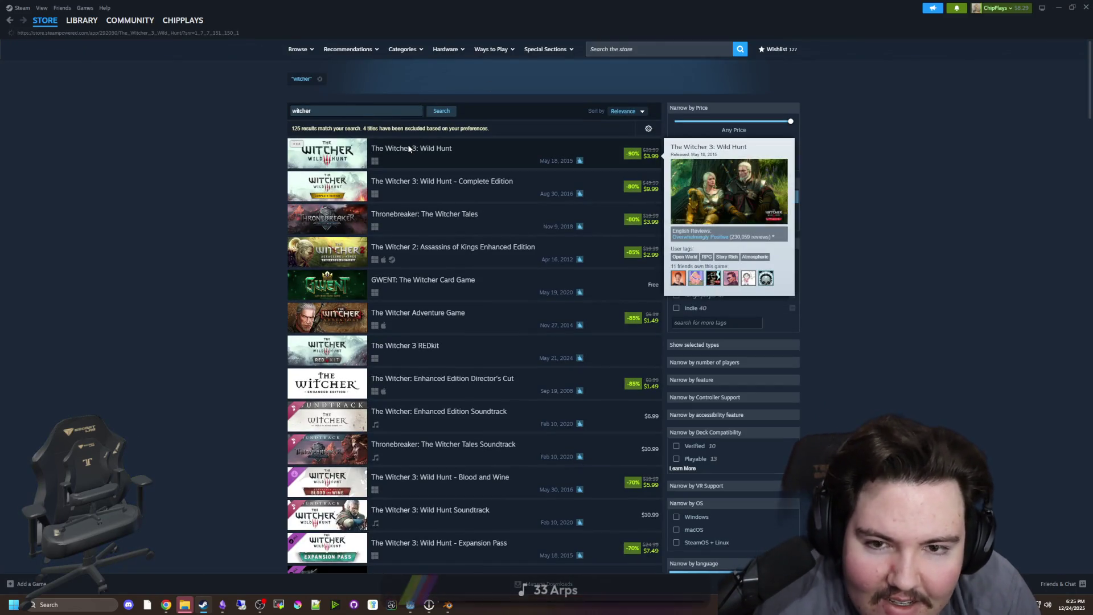
left_click(402, 150)
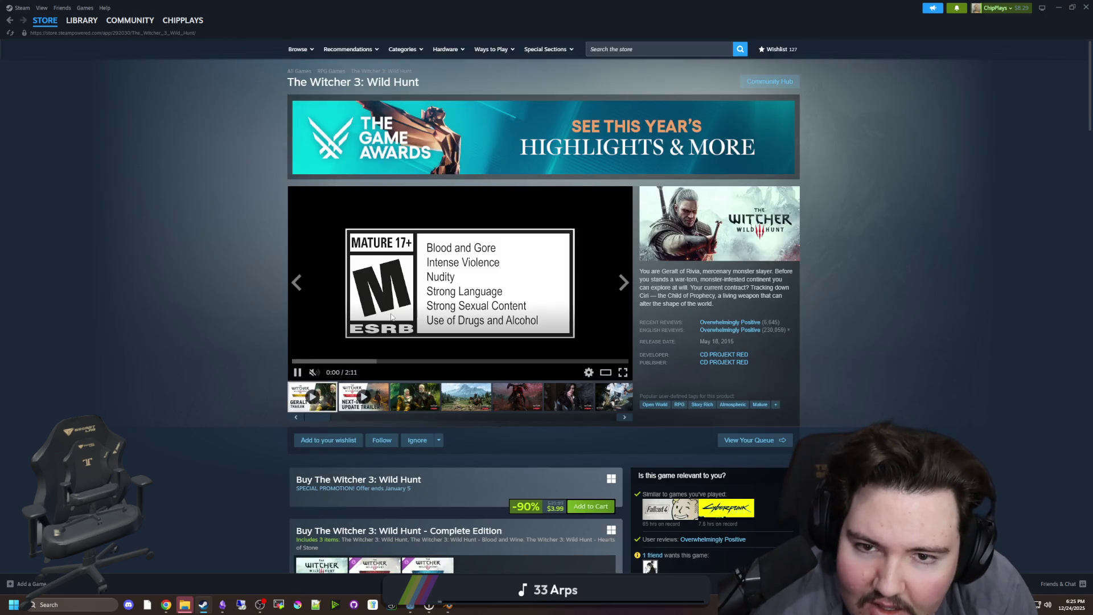
left_click(481, 404)
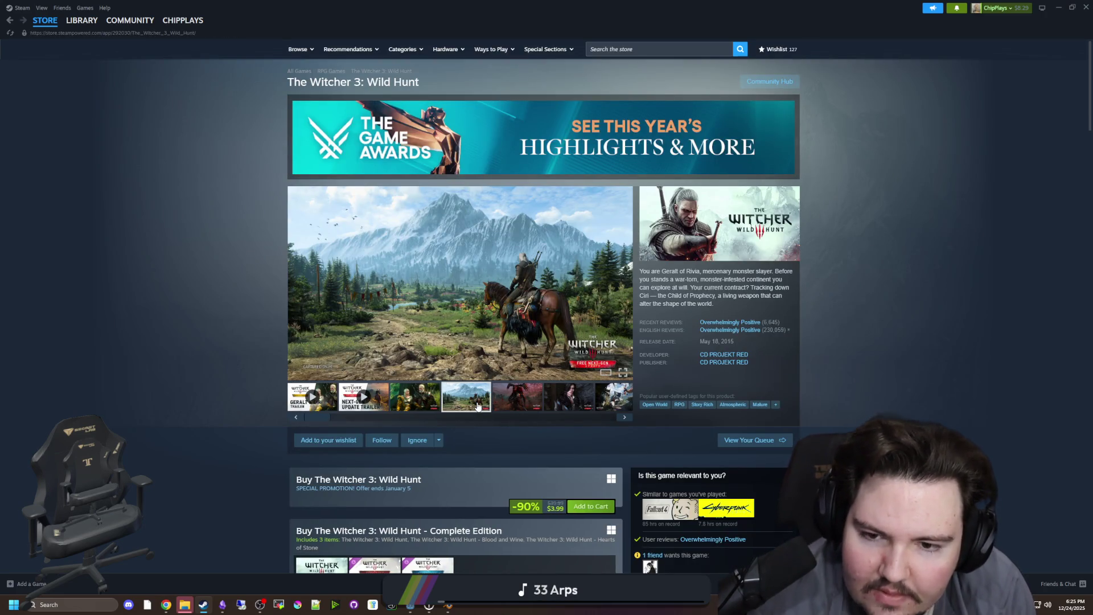
scroll(482, 402, "down", 2)
scroll(464, 465, "down", 1)
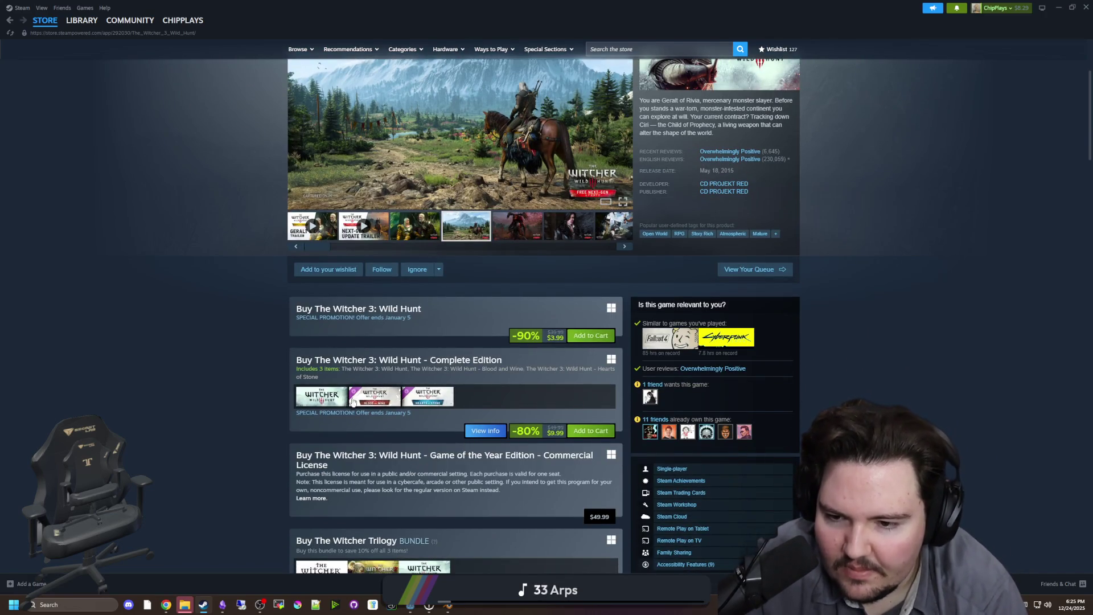
scroll(436, 344, "down", 3)
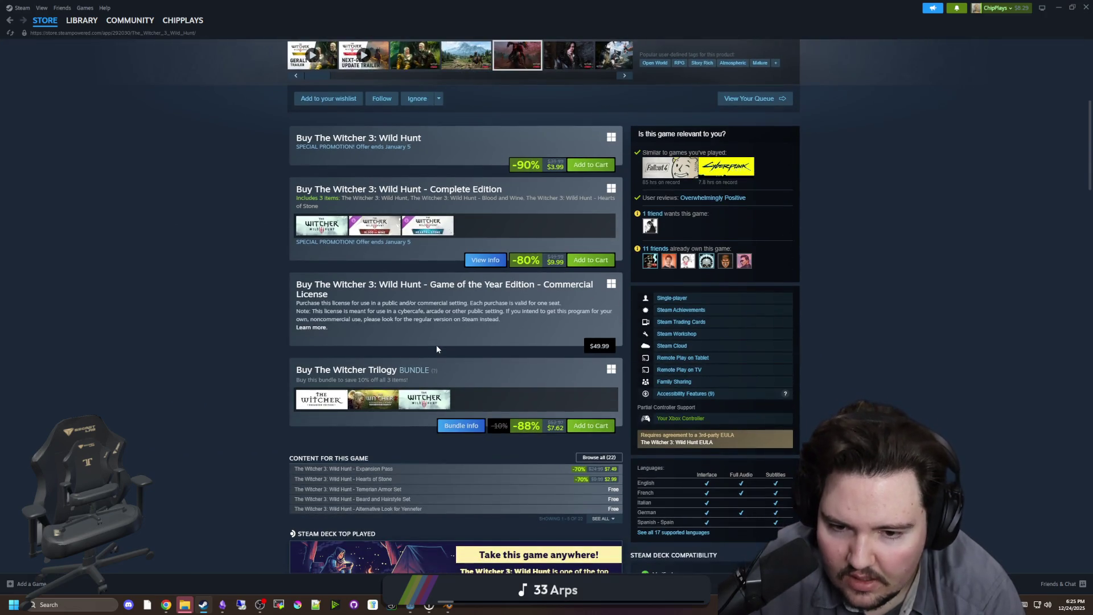
scroll(558, 391, "down", 1)
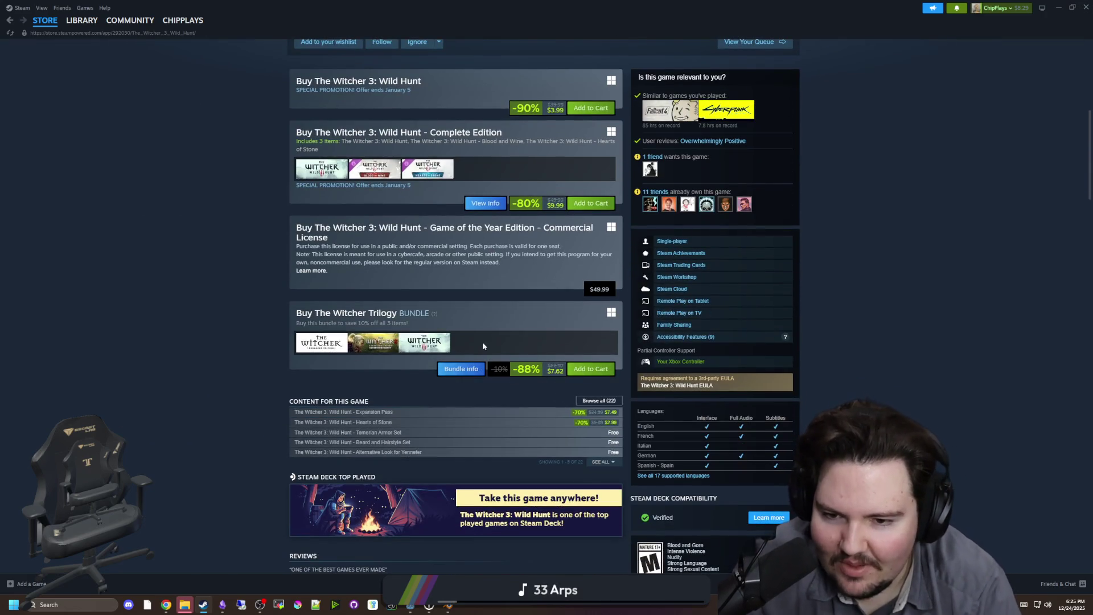
Open The Witcher Trilogy bundle, view The Witcher: Enhanced Edition Director's Cut screenshots, then go back.
left_click(473, 370)
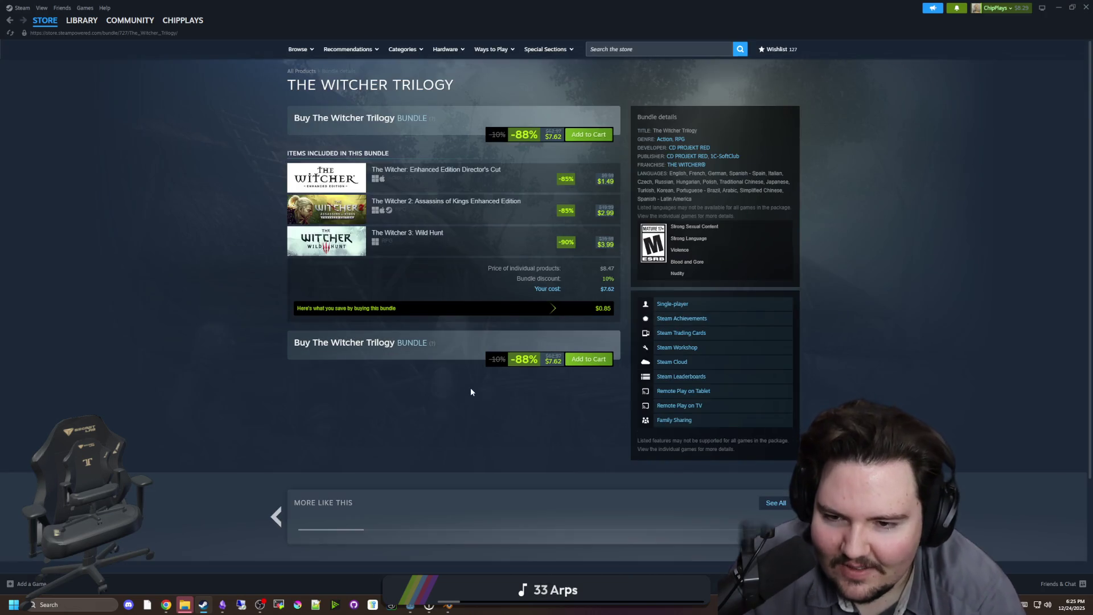
mouse_move(457, 177)
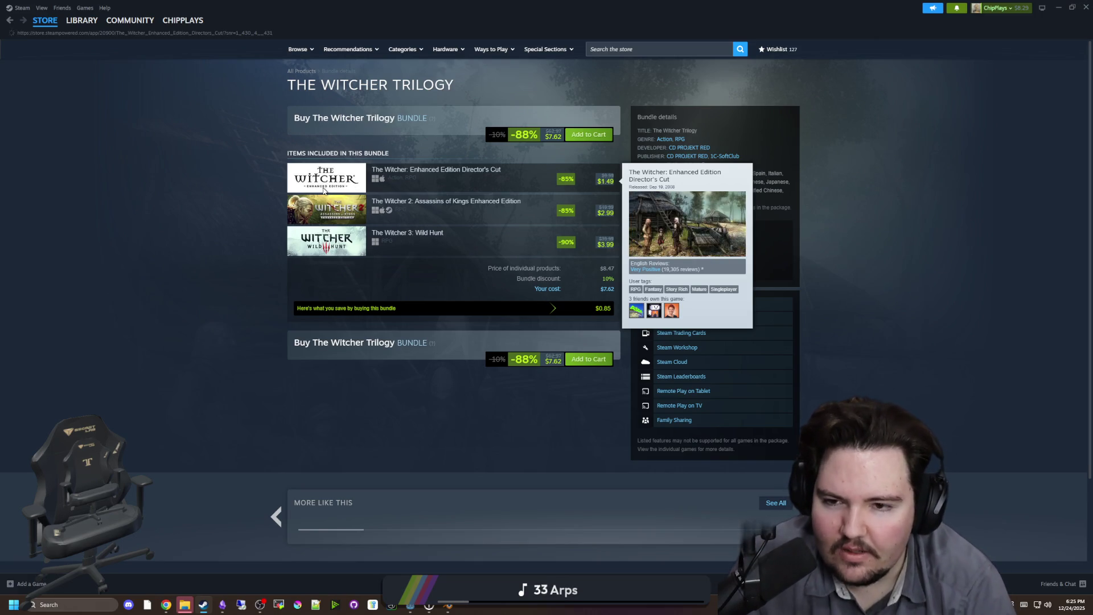
left_click(455, 193)
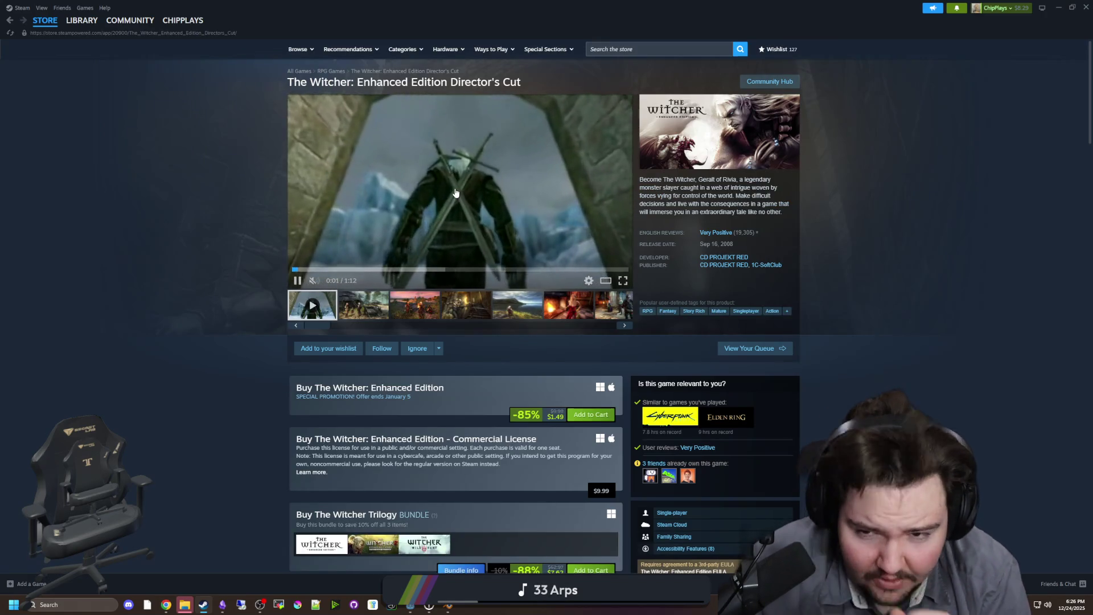
left_click(430, 305)
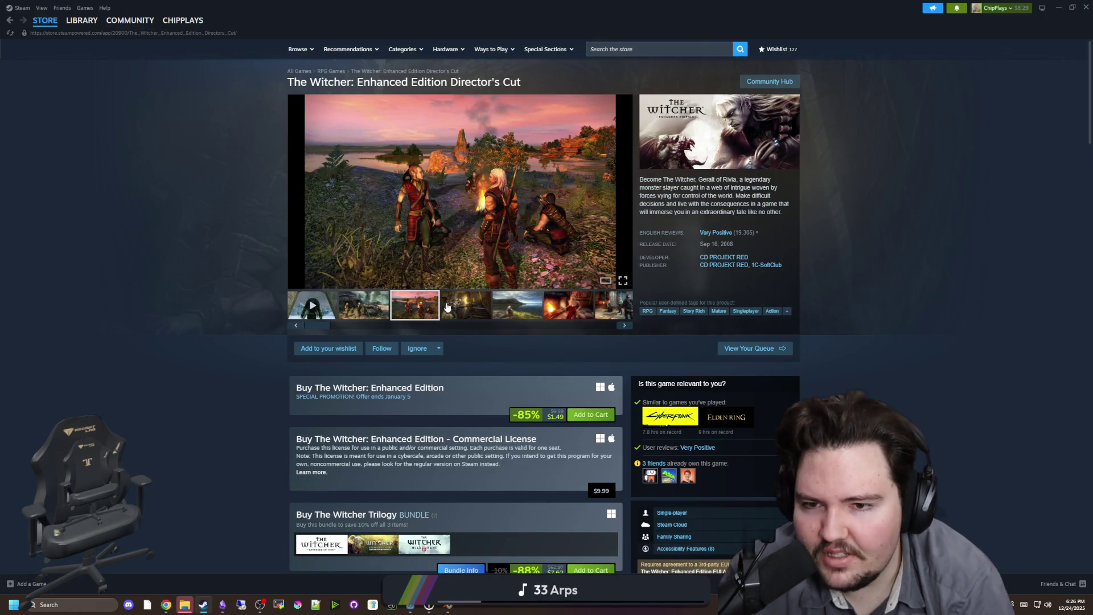
left_click(456, 304)
left_click(515, 305)
left_click(563, 304)
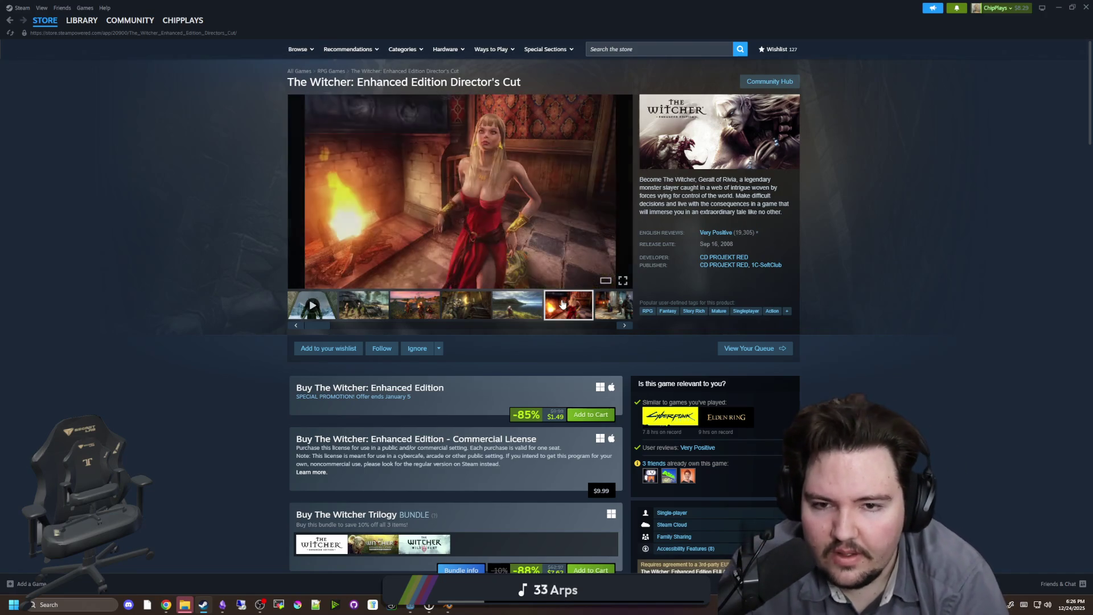
key("alt+Left")
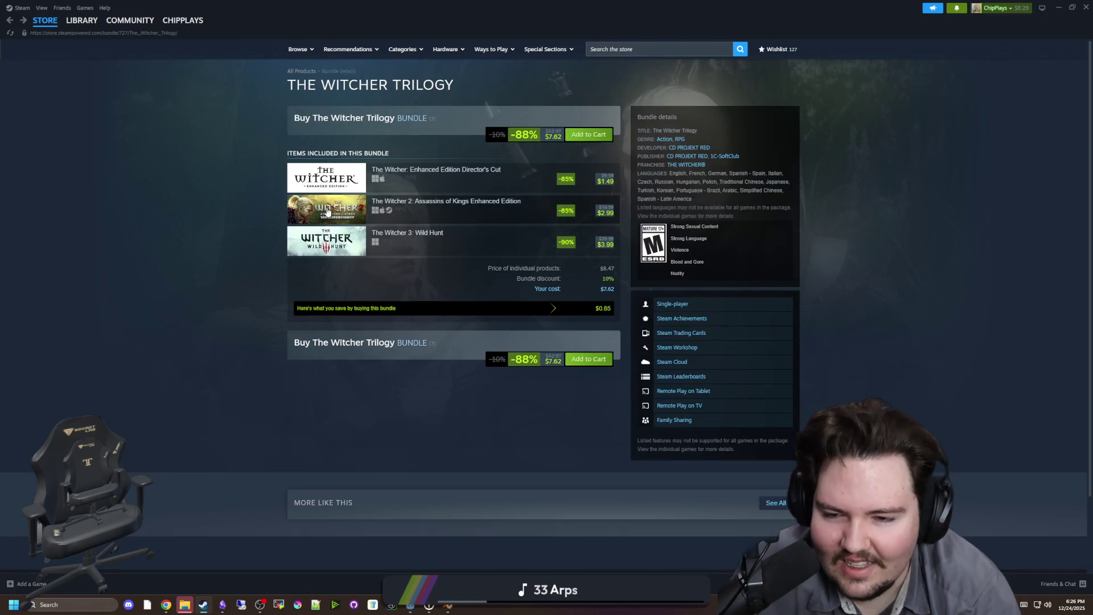
mouse_move(338, 240)
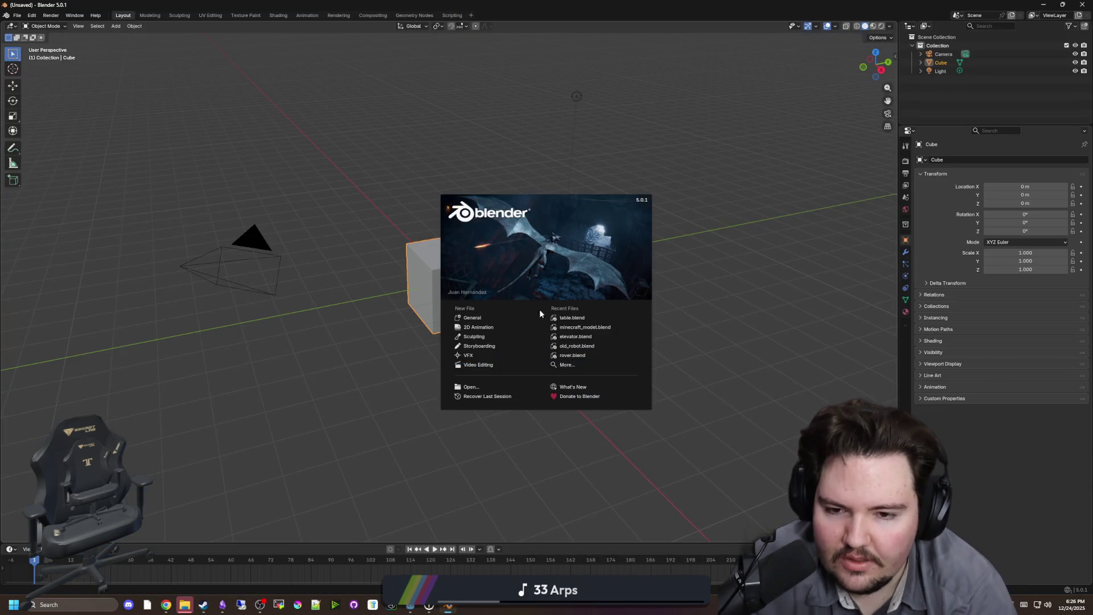
Open table.blend from Recent Files and select the table object.
left_click(568, 318)
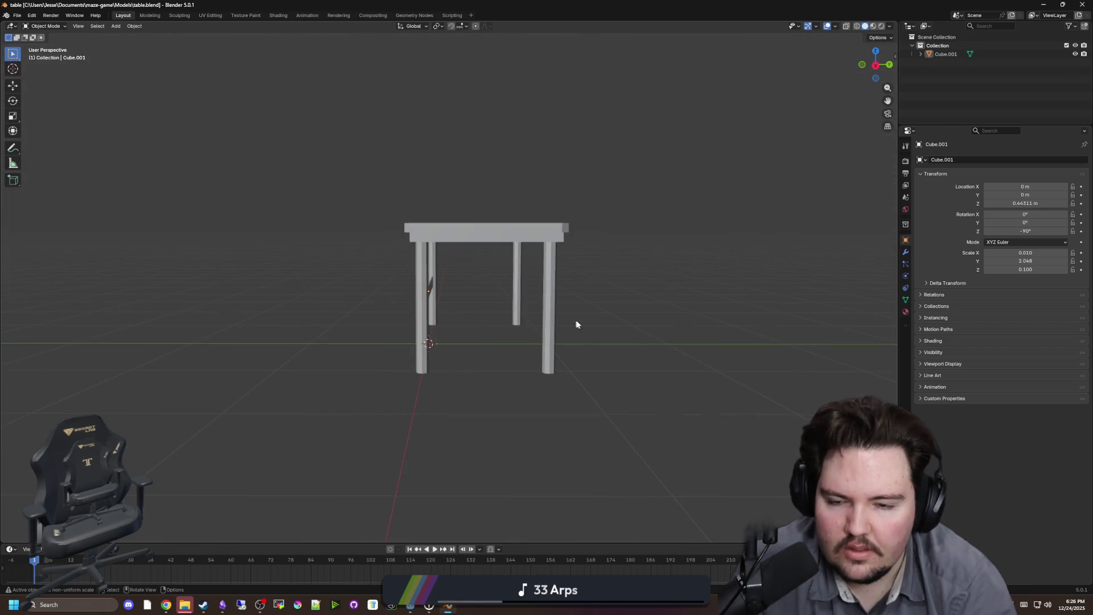
left_click(507, 266)
left_click(536, 311)
left_click(429, 227)
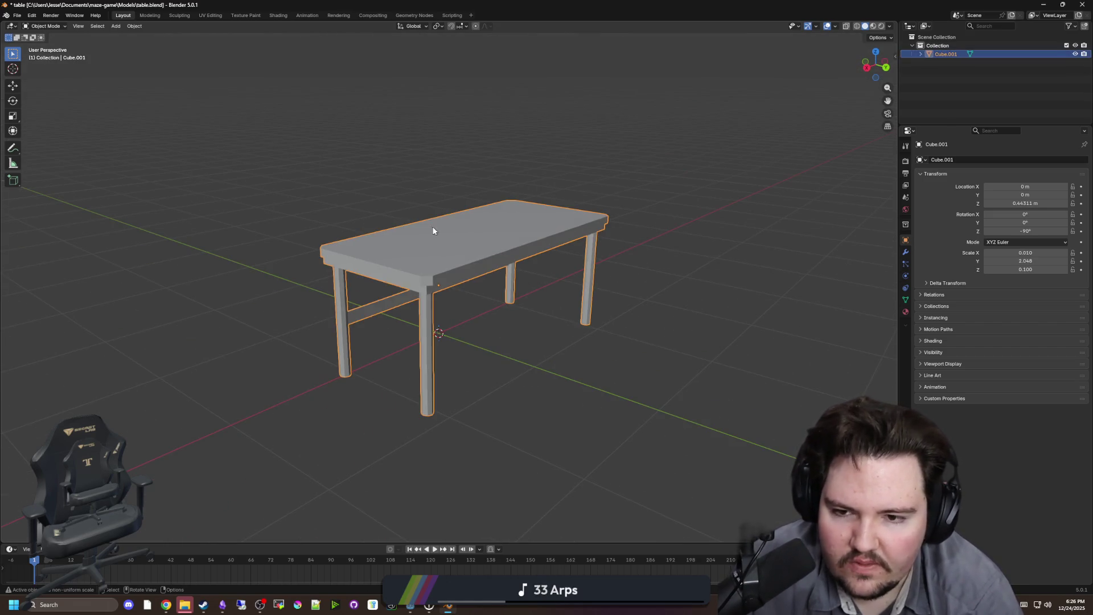
Apply the table's scale to 1.000 and save table.blend.
key("ctrl+a")
left_click(403, 246)
key("ctrl+s")
left_click(350, 203)
key("alt+Tab")
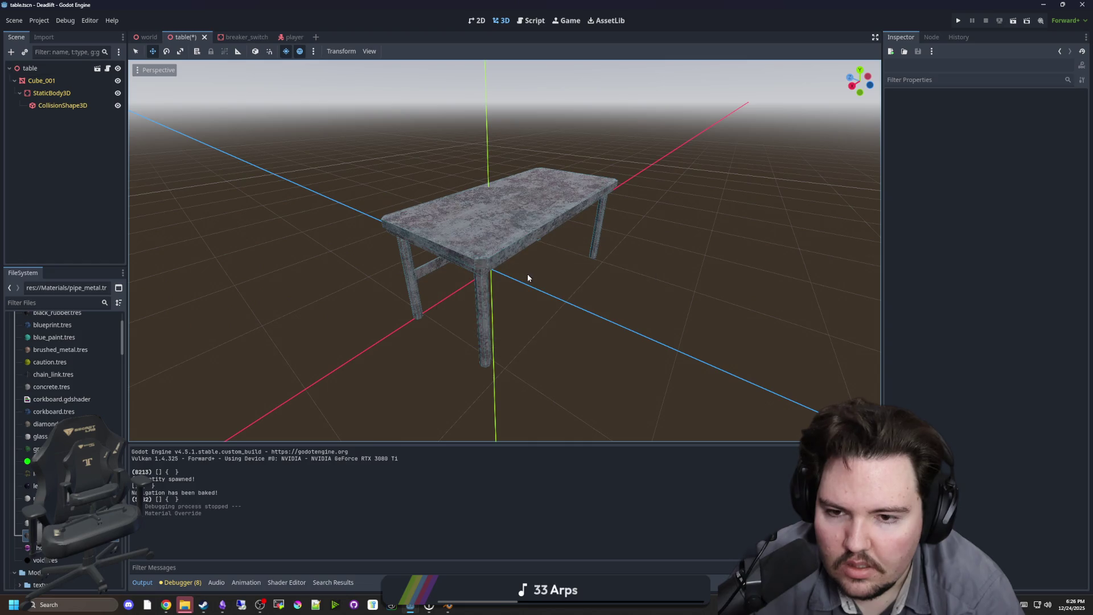
Check the reimported table from low and angled views and save the table scene.
scroll(574, 291, "up", 4)
mouse_move(574, 291)
left_mouse_down()
mouse_move(666, 276)
mouse_move(488, 324)
mouse_move(623, 276)
mouse_move(700, 276)
left_mouse_up()
key("ctrl+s")
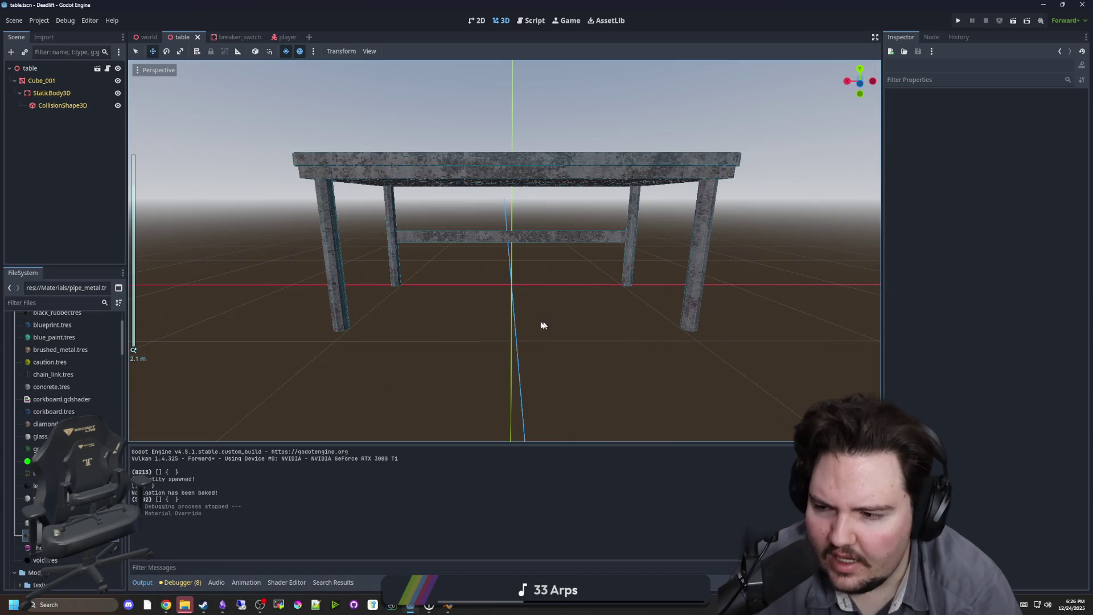
scroll(549, 325, "down", 2)
mouse_move(586, 283)
left_mouse_down()
mouse_move(819, 333)
mouse_move(520, 373)
mouse_move(634, 334)
mouse_move(559, 357)
mouse_move(521, 354)
left_mouse_up()
scroll(820, 334, "down", 1)
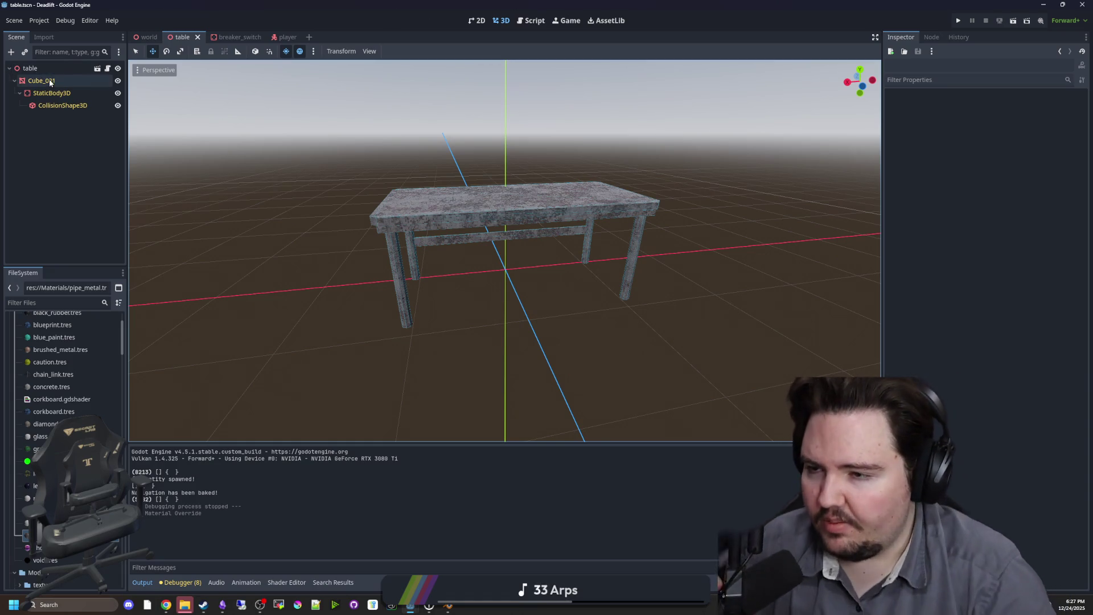
Select the table root node, filter files by 'tab', and open table.blend's Advanced Import Settings.
left_click(66, 70)
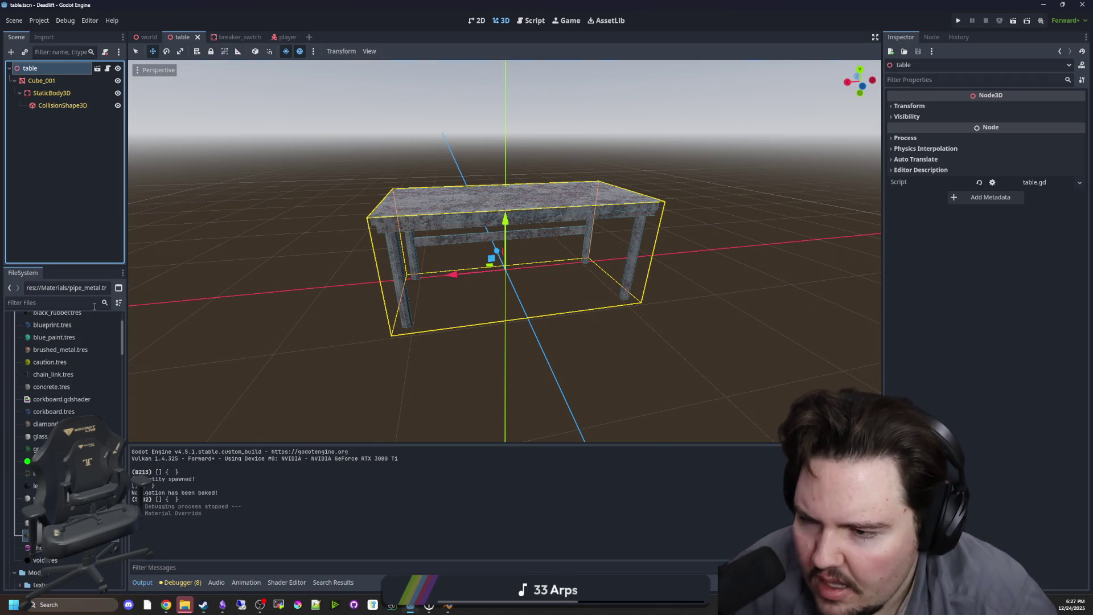
left_click(51, 303)
type("tab")
double_click(63, 369)
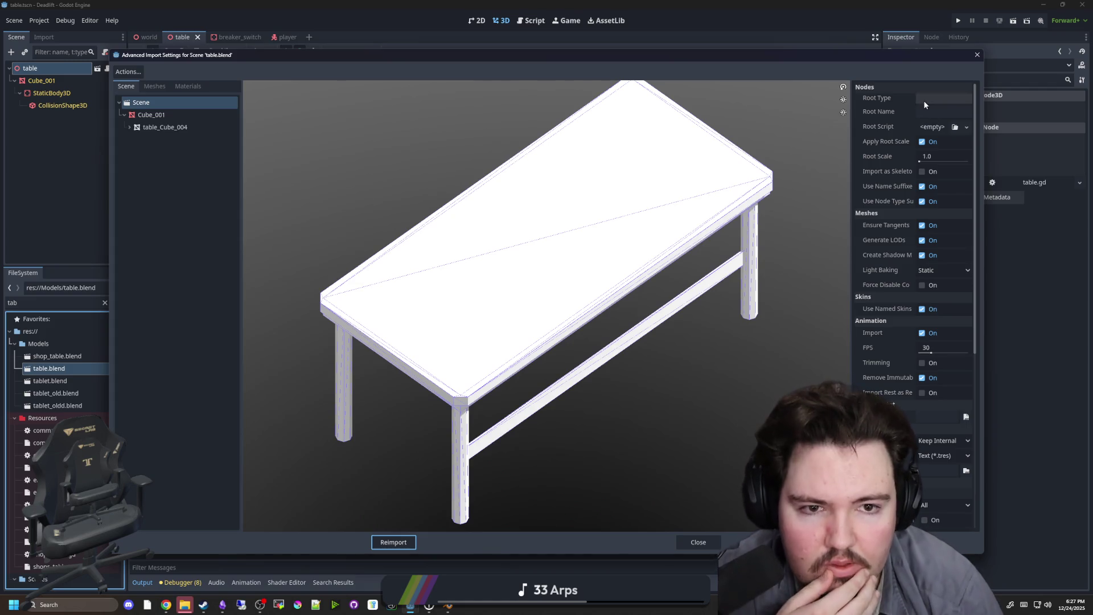
Make StaticBody3D the root node type of the imported table scene.
left_click(924, 100)
type("stat")
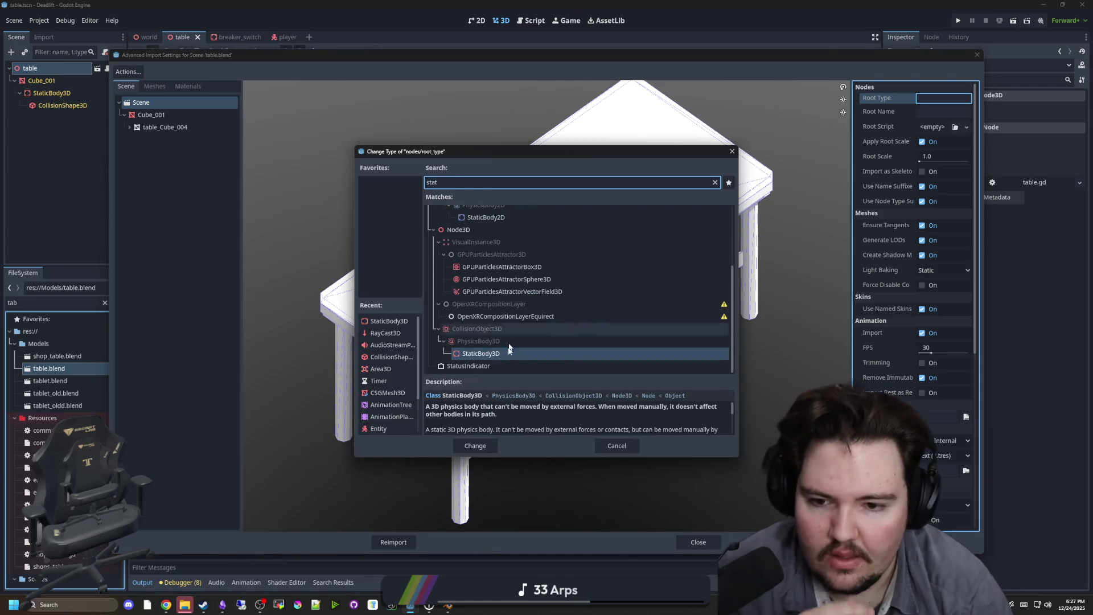
double_click(494, 354)
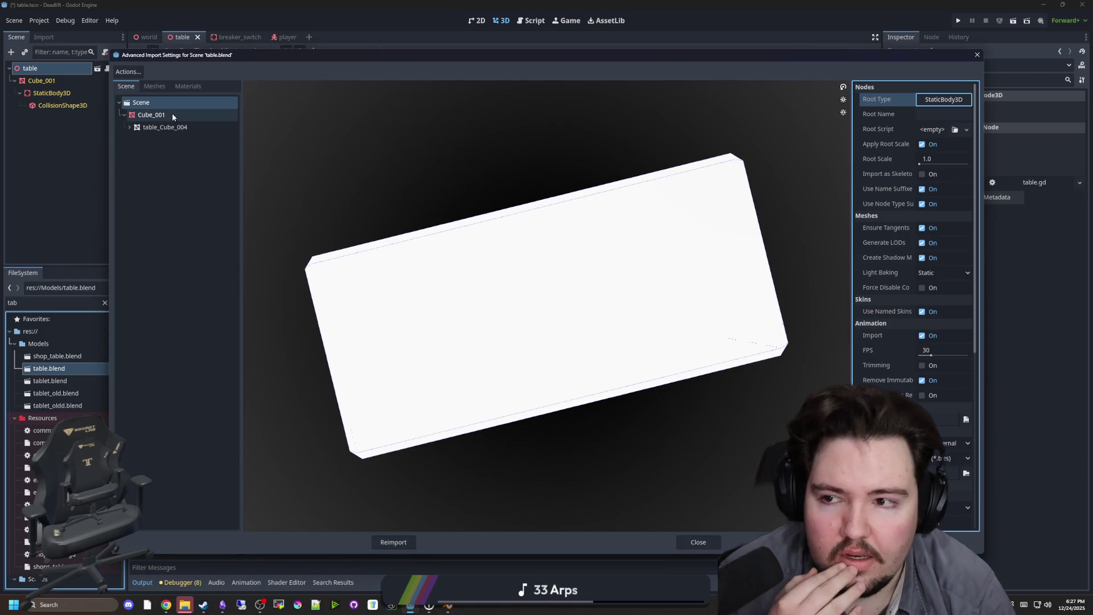
Enable physics generation on Cube_001 and reimport table.blend.
left_click(172, 115)
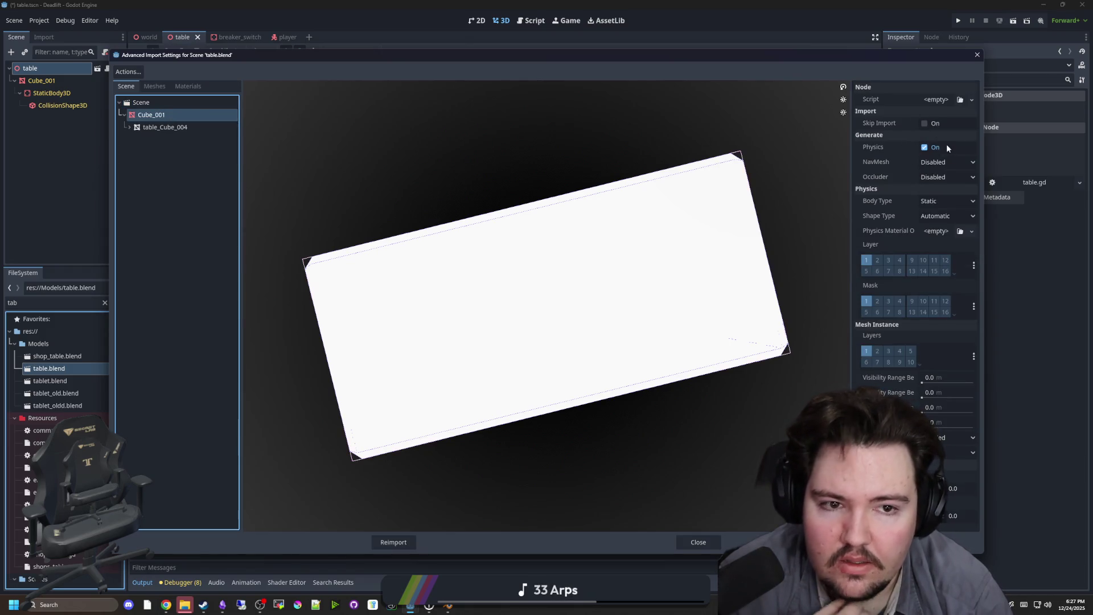
left_click(141, 103)
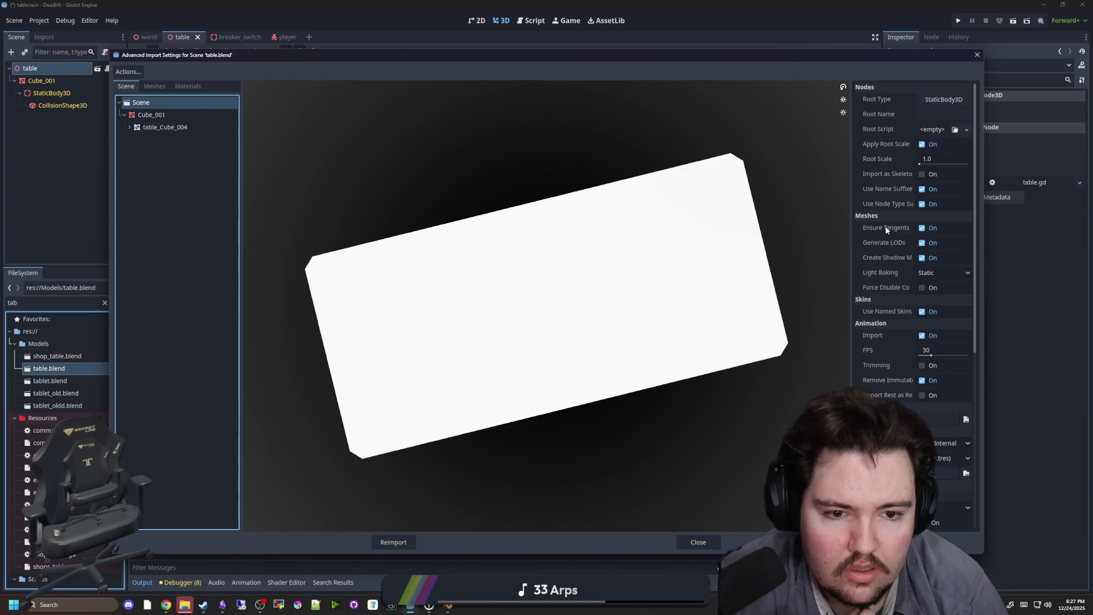
scroll(886, 227, "down", 5)
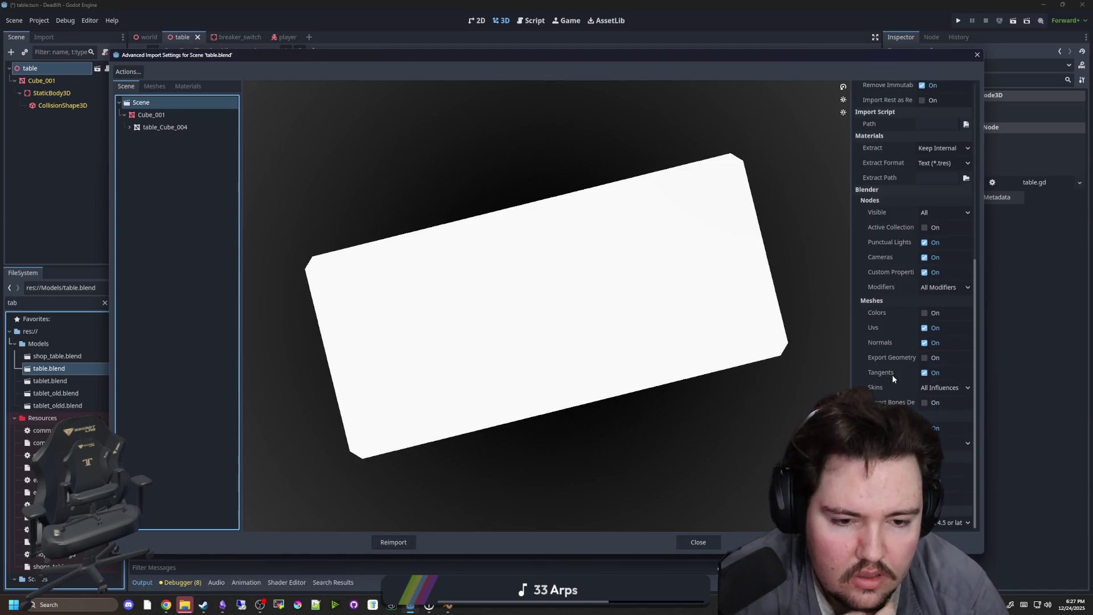
scroll(890, 375, "up", 3)
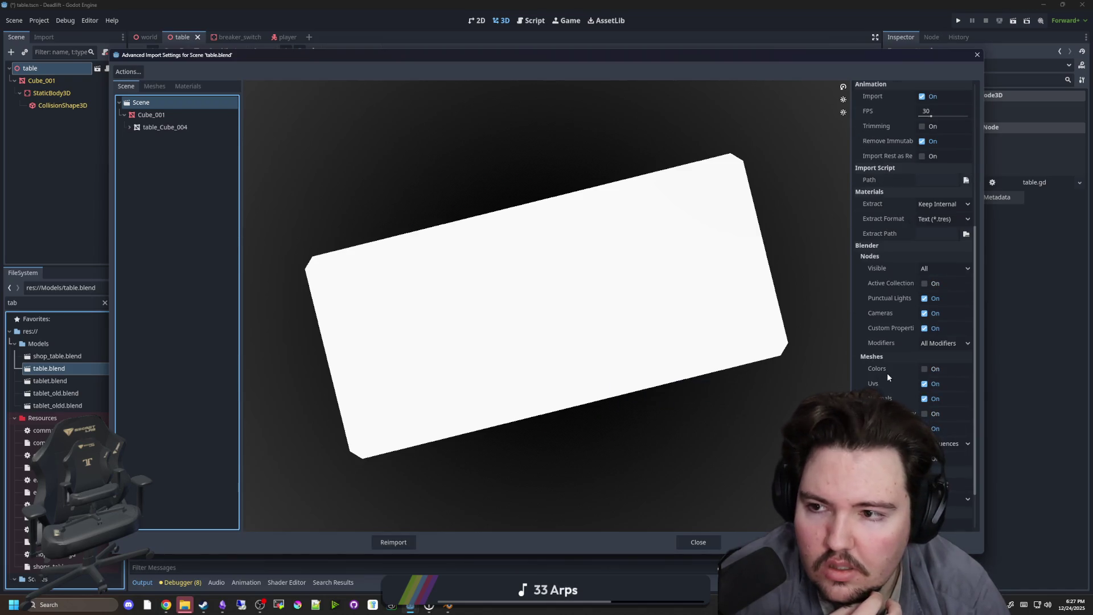
scroll(890, 365, "up", 5)
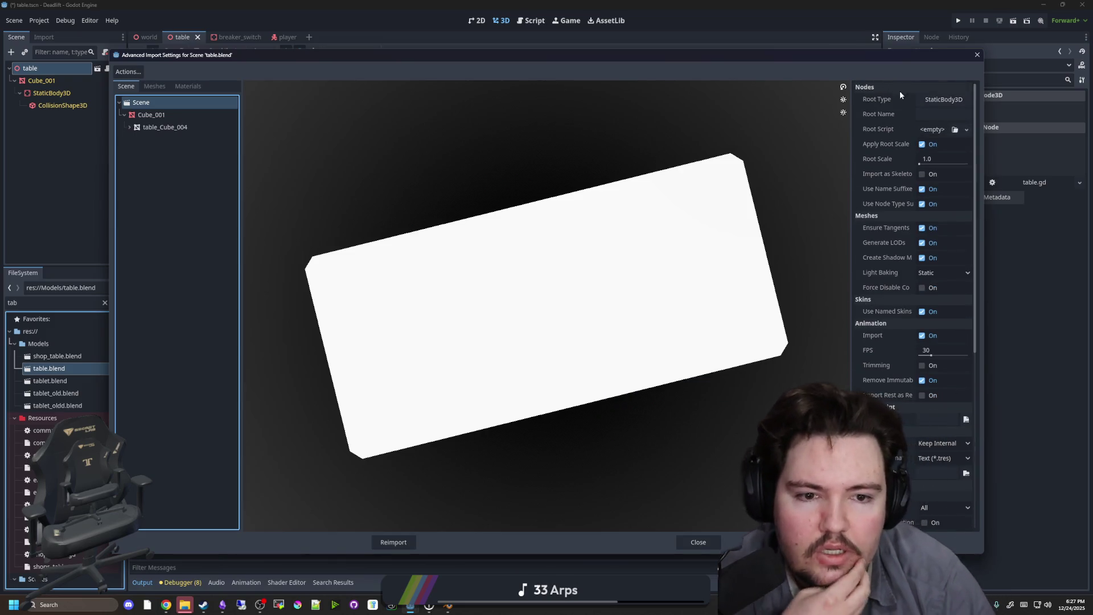
left_click(173, 117)
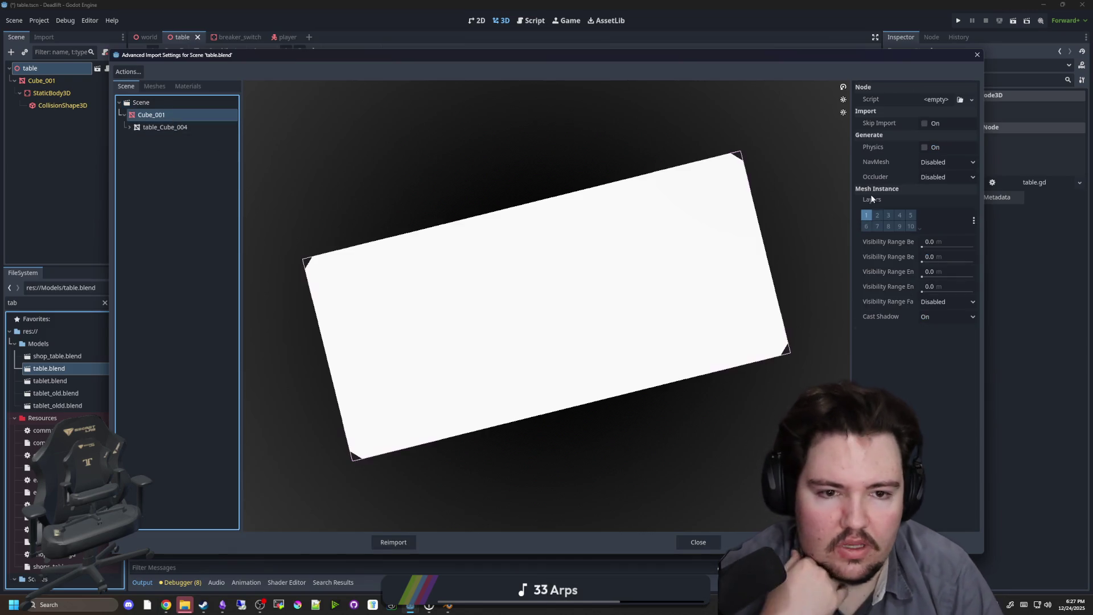
left_click(924, 147)
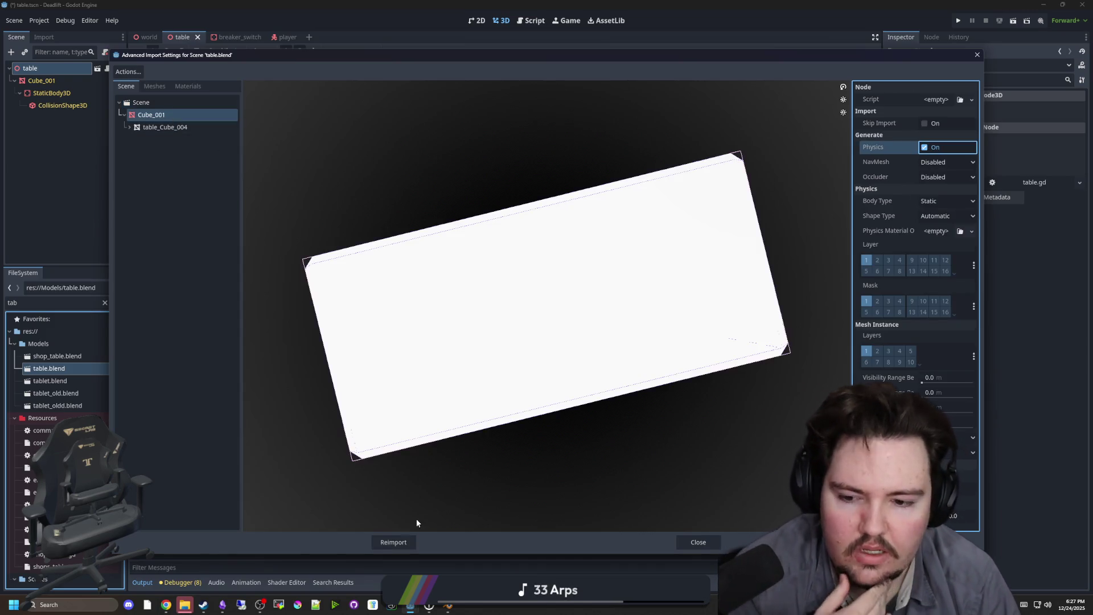
left_click(394, 542)
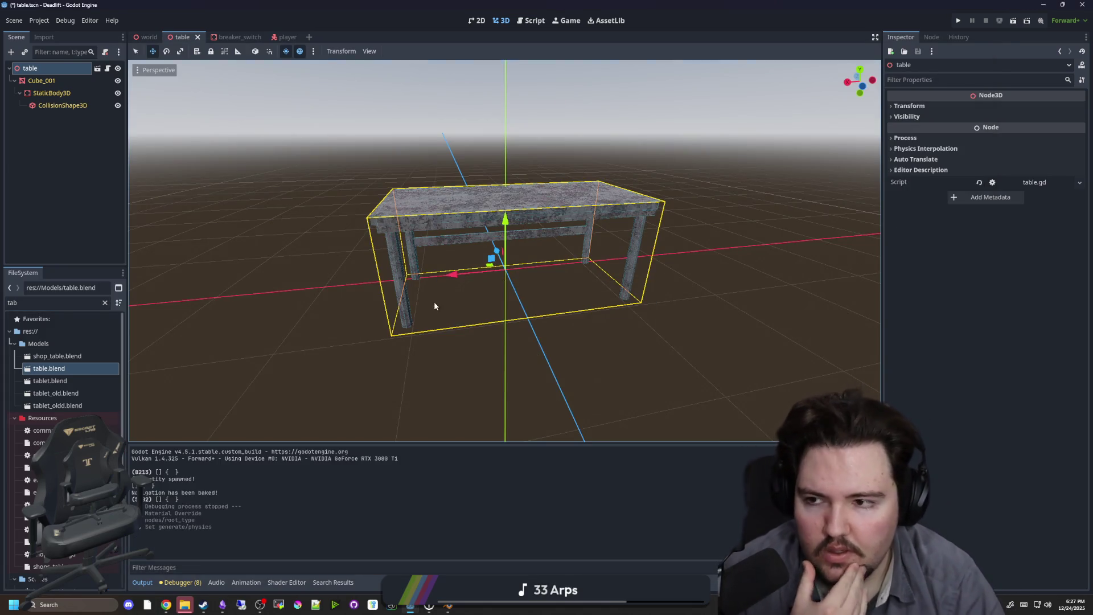
left_click(100, 193)
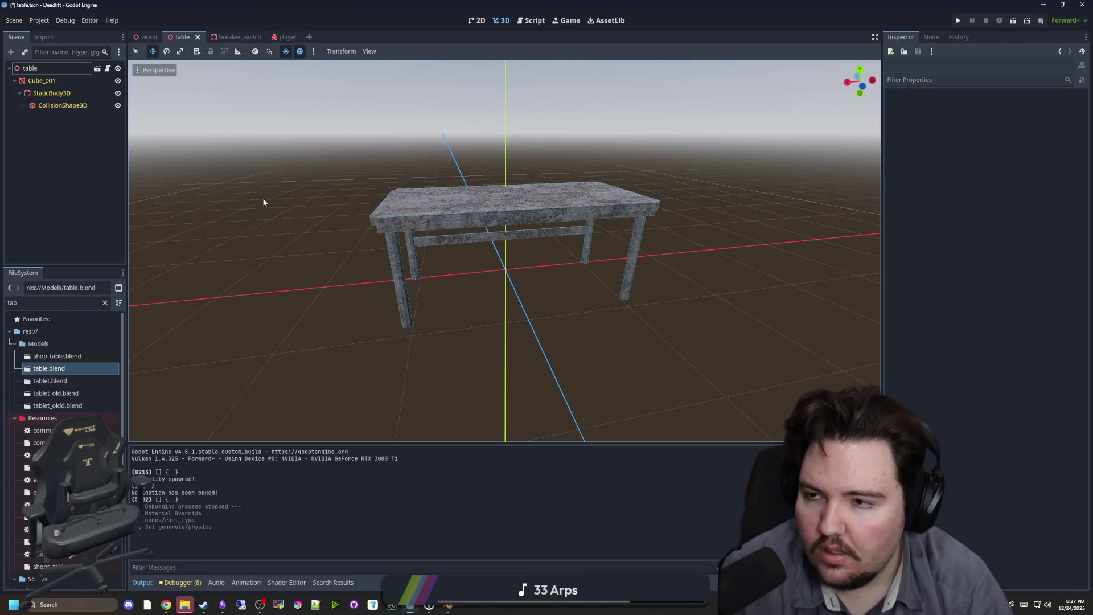
Change table.gd's line 1 to extends StaticBody3D and save the script.
key("ctrl+s")
left_click(108, 69)
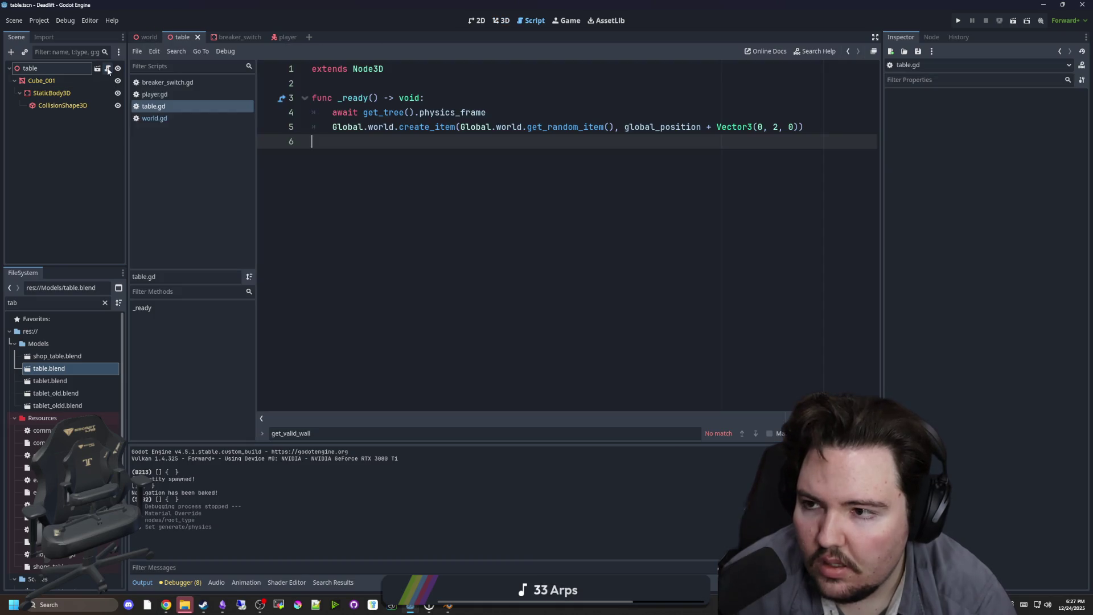
double_click(368, 69)
type("Static")
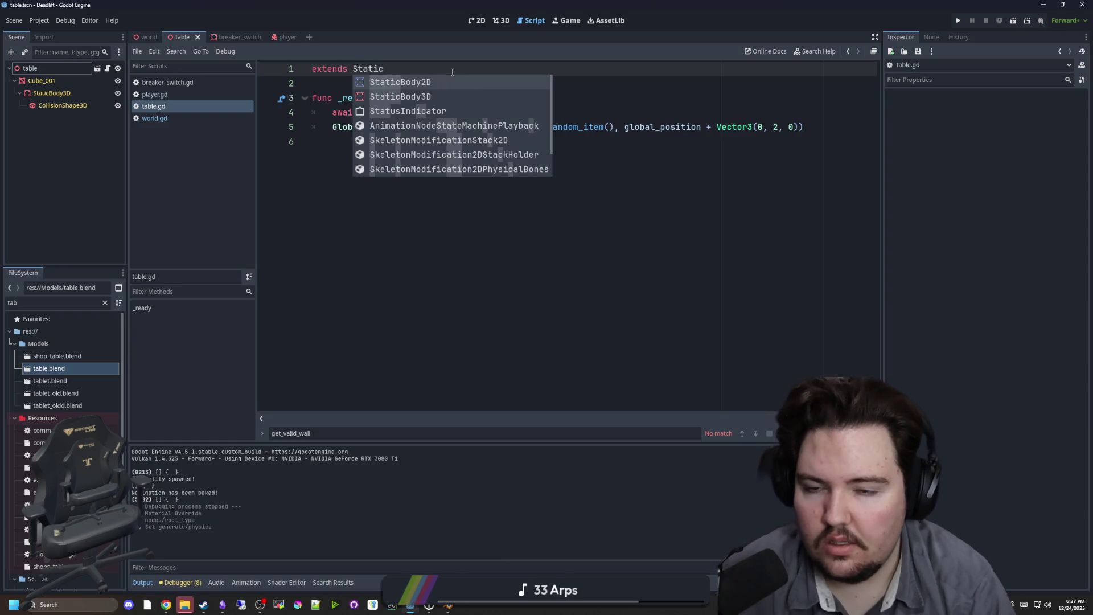
key("Down")
key("Return")
key("ctrl+s")
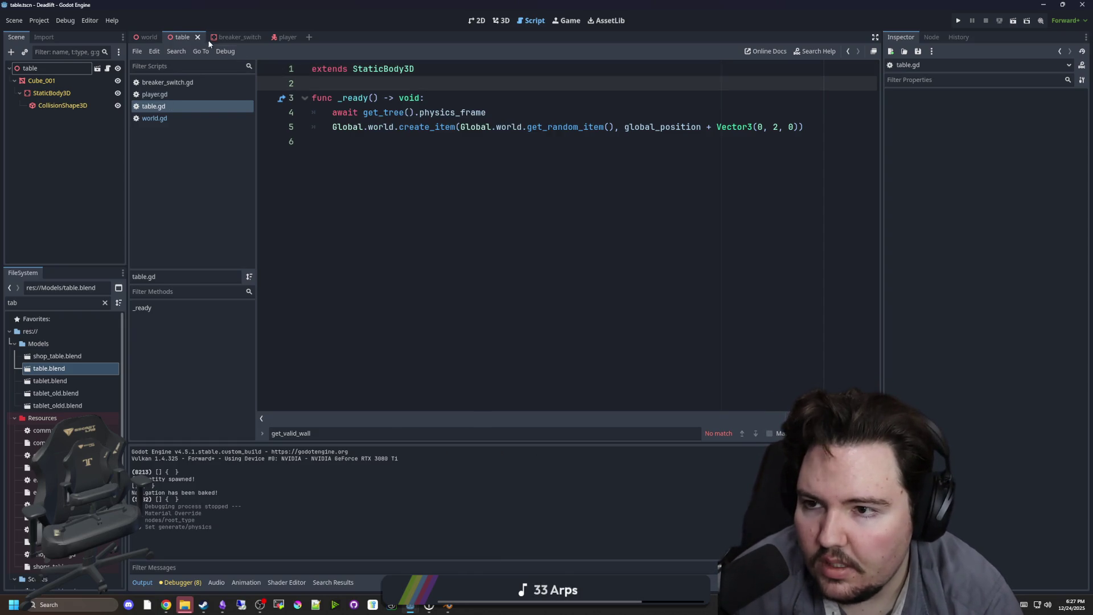
Close the table scene, reopen Scenes/table.tscn, and inspect its root and StaticBody3D nodes.
left_click(197, 37)
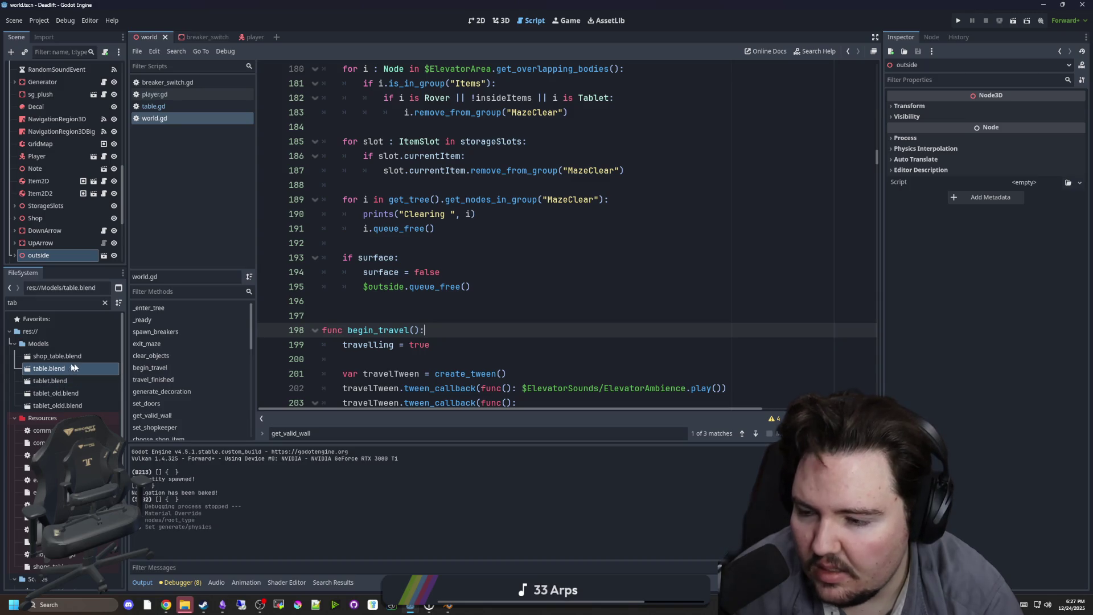
scroll(63, 370, "down", 3)
left_click(78, 301)
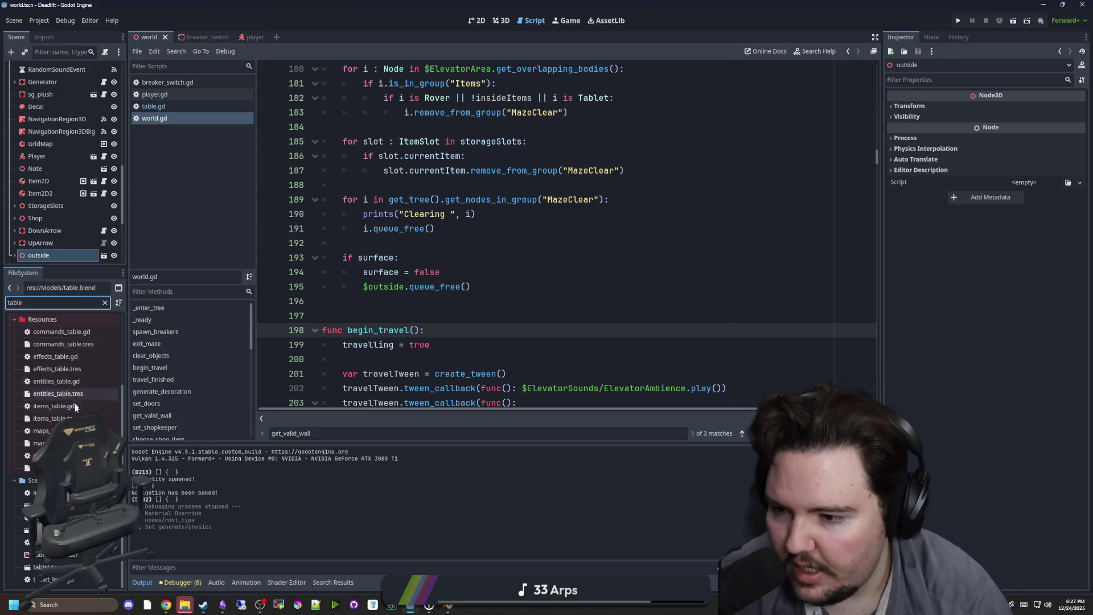
scroll(61, 365, "up", 3)
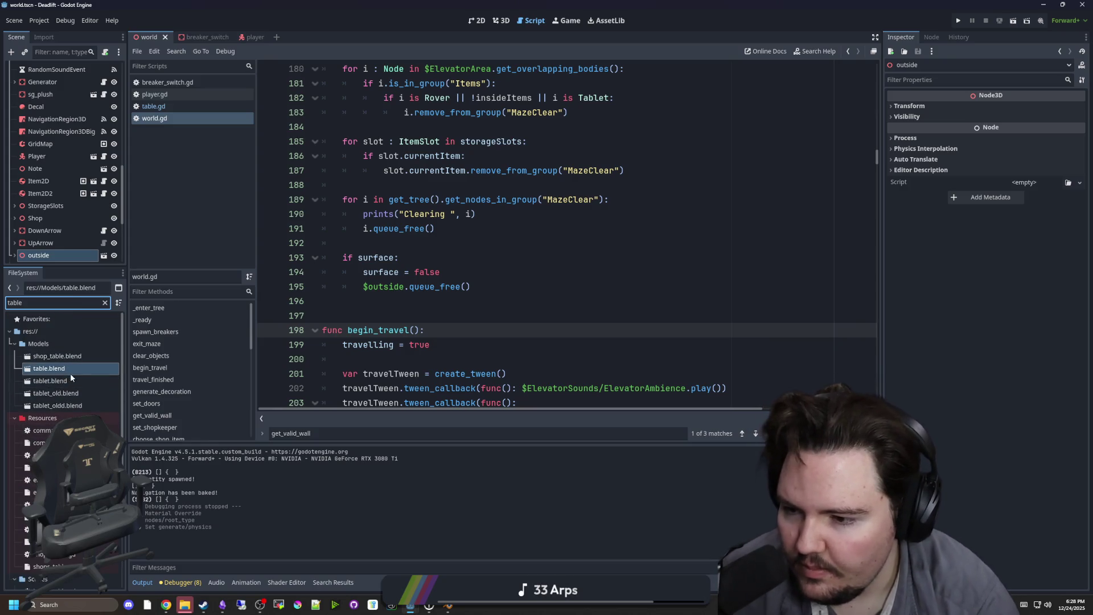
scroll(70, 374, "down", 5)
double_click(51, 529)
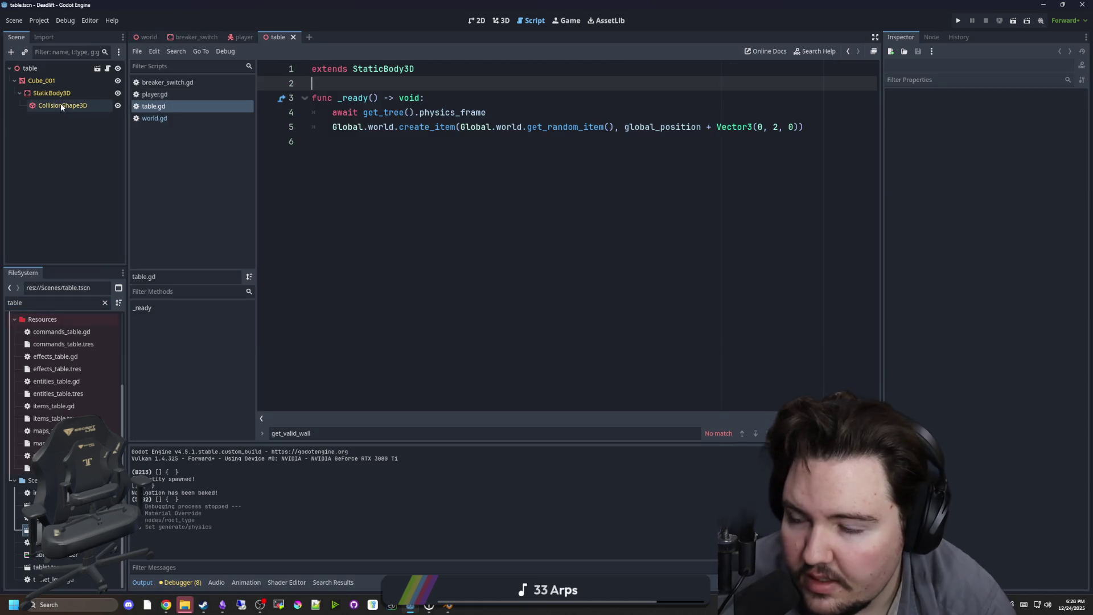
left_click(61, 71)
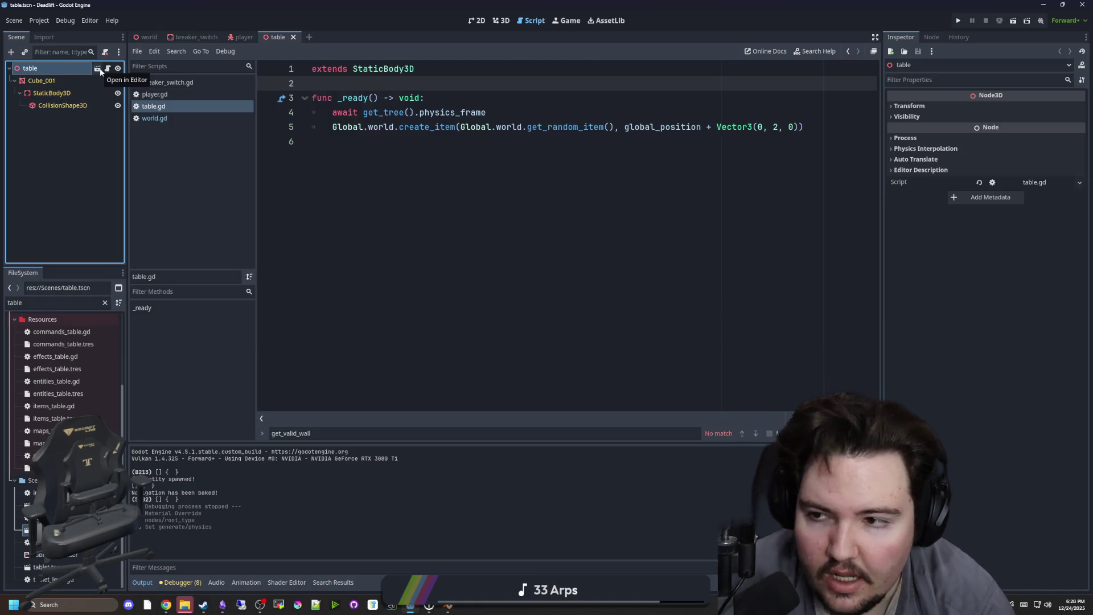
left_click(98, 69)
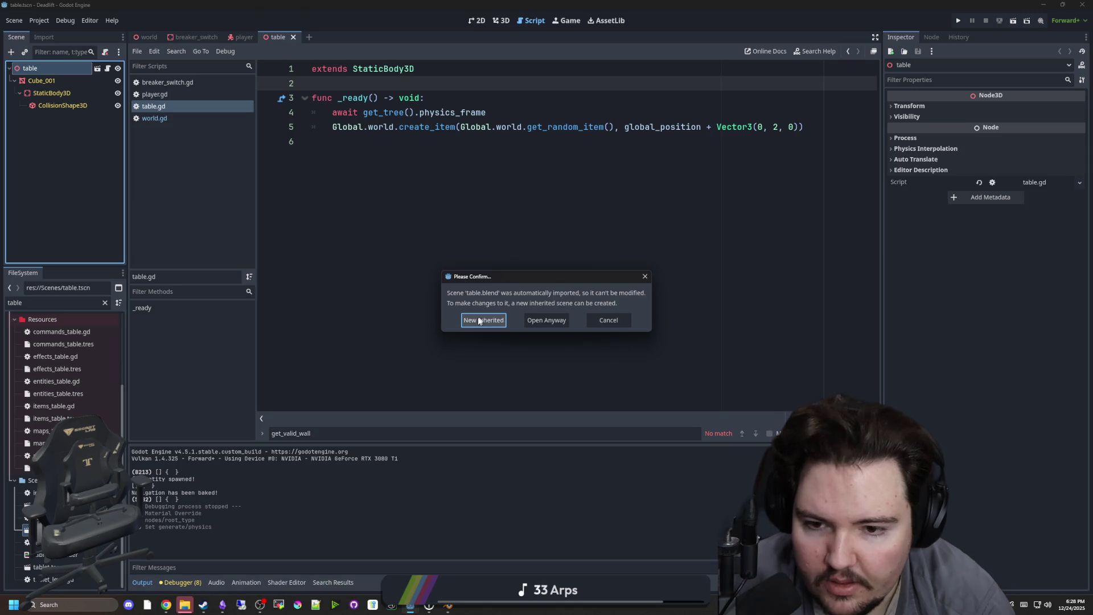
left_click(615, 322)
left_click(401, 252)
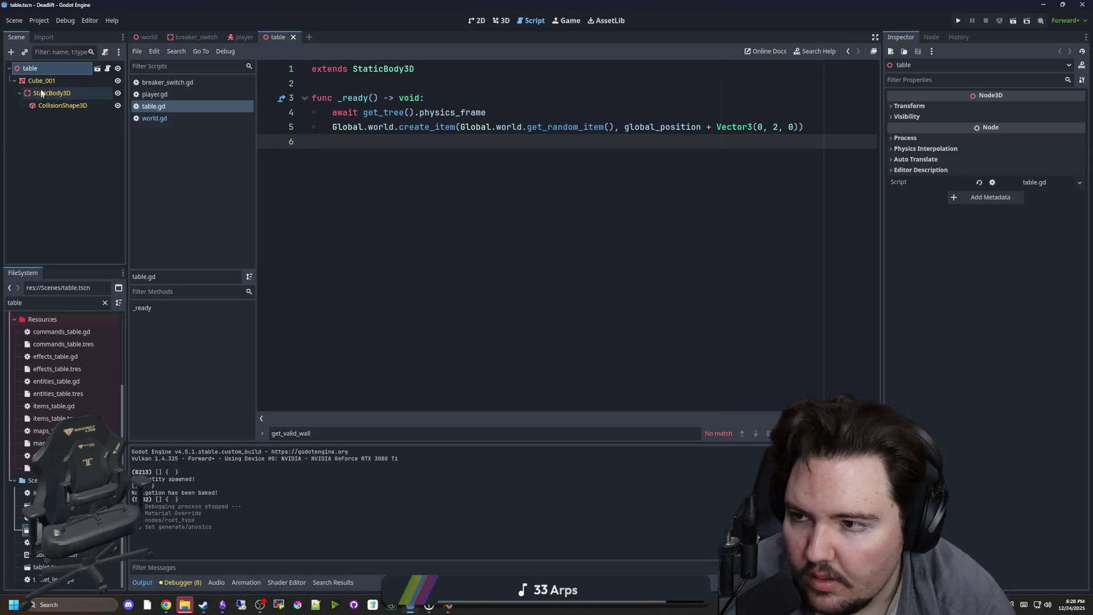
left_click(59, 94)
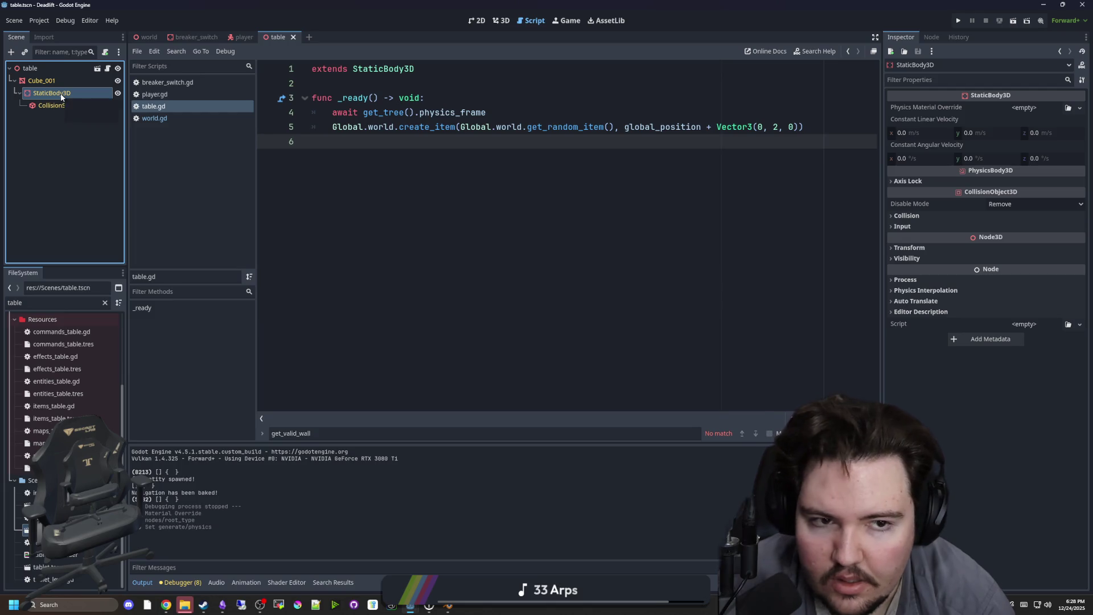
left_click(60, 68)
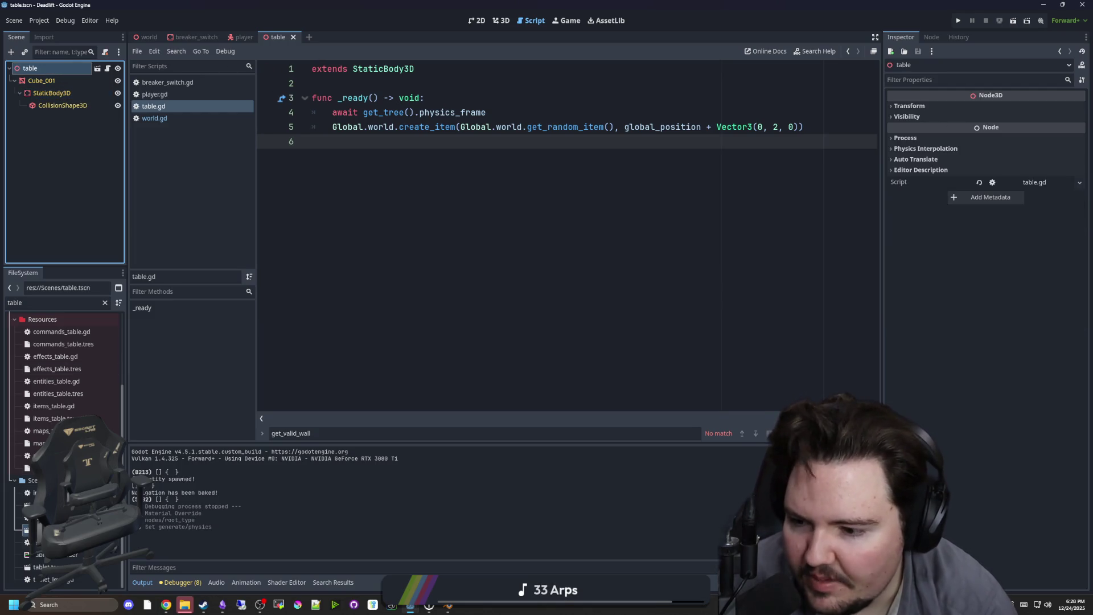
Delete Scenes/table.tscn from the project and reopen table.blend's import settings.
right_click(85, 530)
left_click(148, 530)
left_click(476, 344)
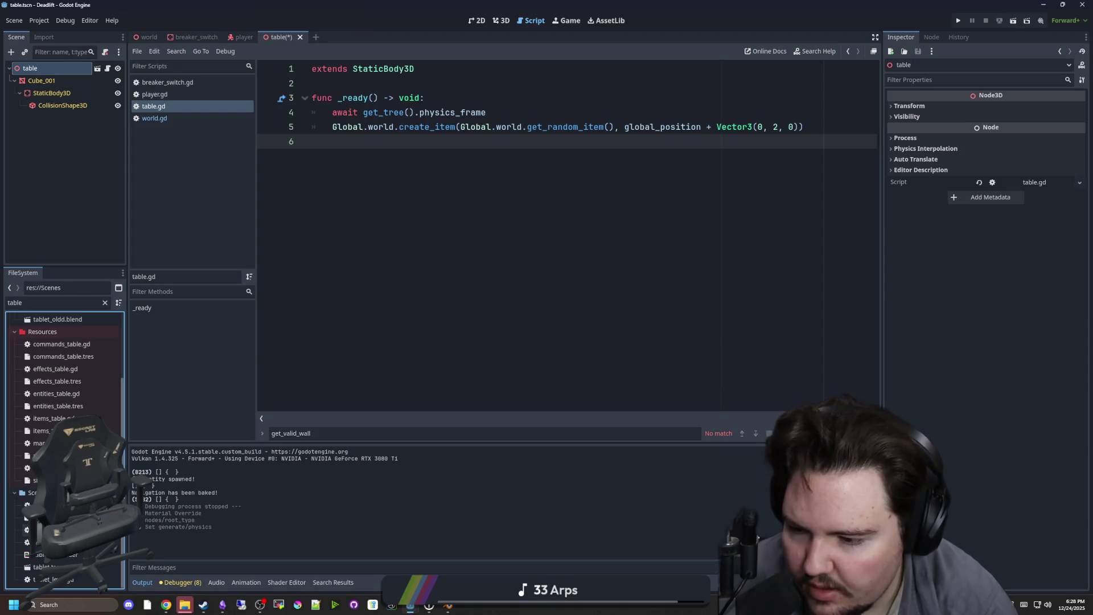
scroll(51, 378, "up", 3)
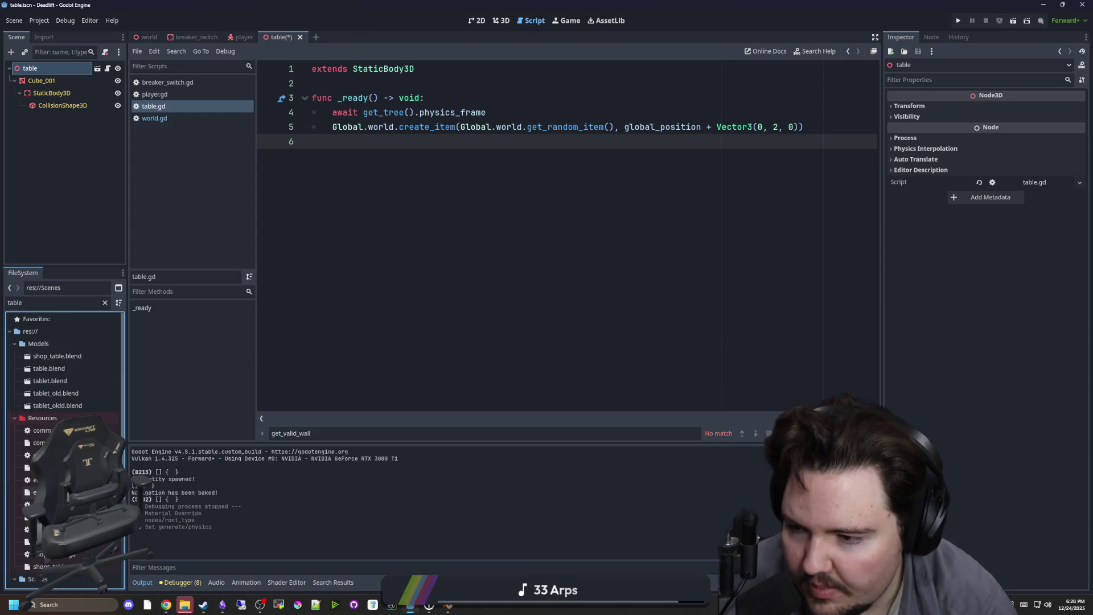
double_click(73, 369)
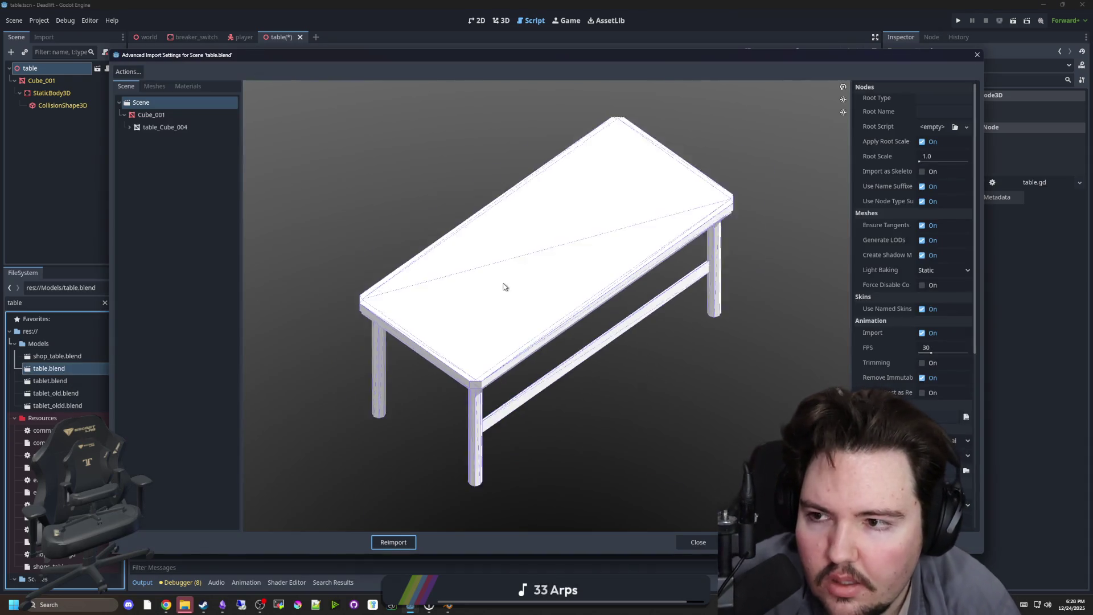
Set table.blend's imported root type to StaticBody3D and its root name to Table.
left_click(943, 99)
type("st")
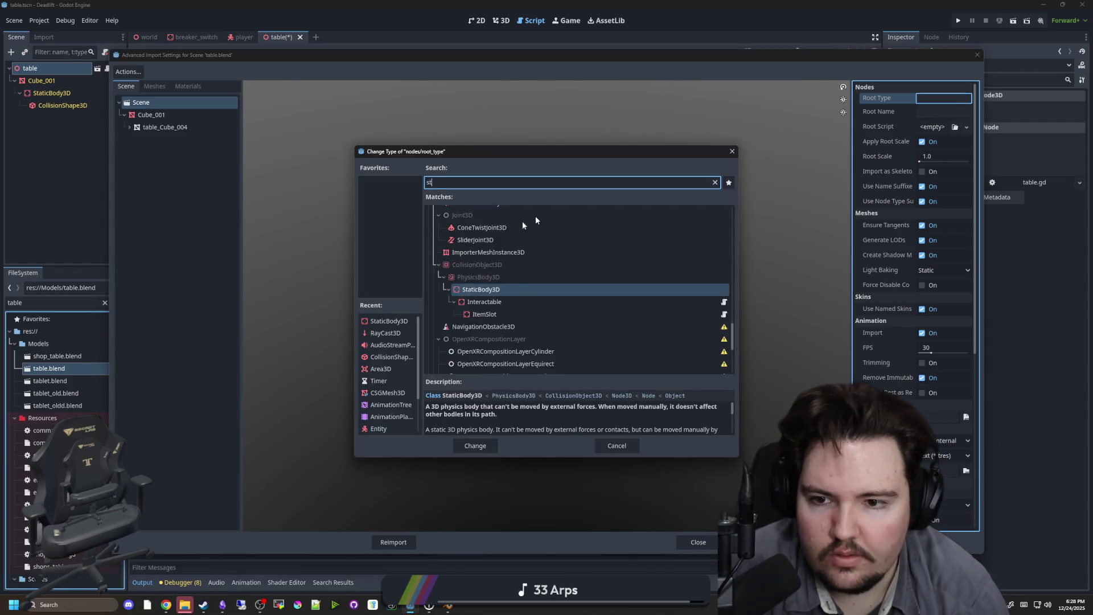
double_click(498, 350)
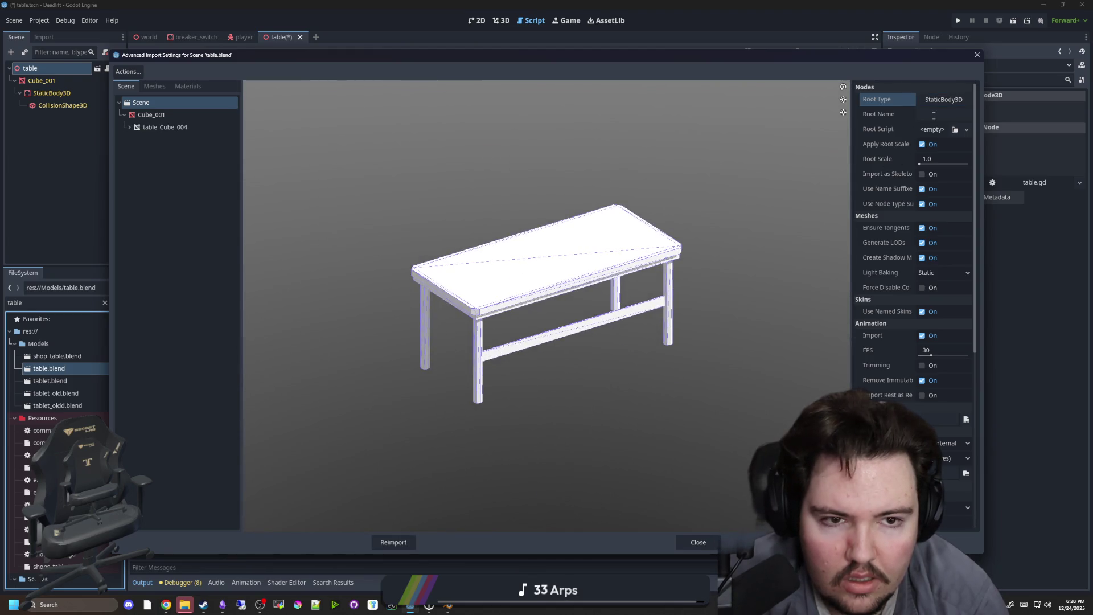
left_click(933, 116)
left_click(924, 117)
type("Table")
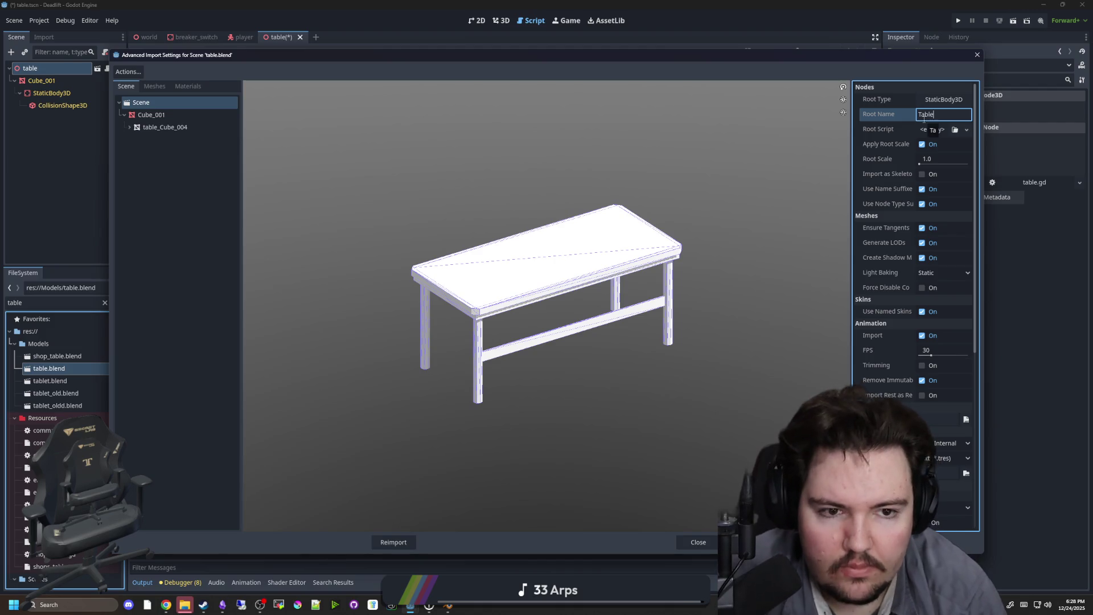
key("Return")
Check Cube_001's import settings in the preview and reimport table.blend with the new root settings.
left_click_drag(682, 291, 707, 260)
scroll(689, 280, "up", 3)
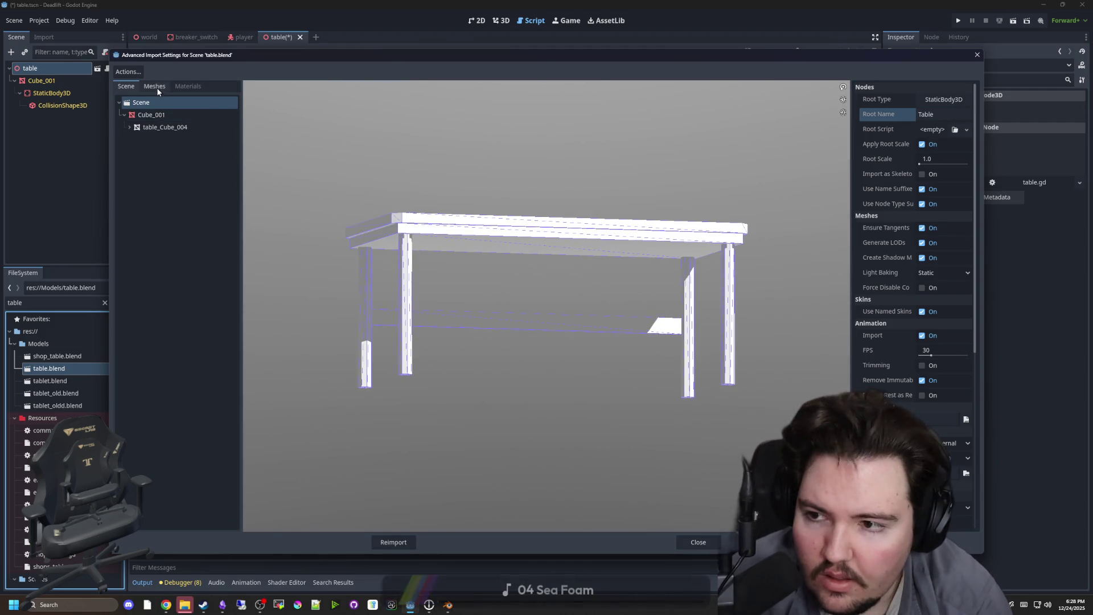
left_click(151, 114)
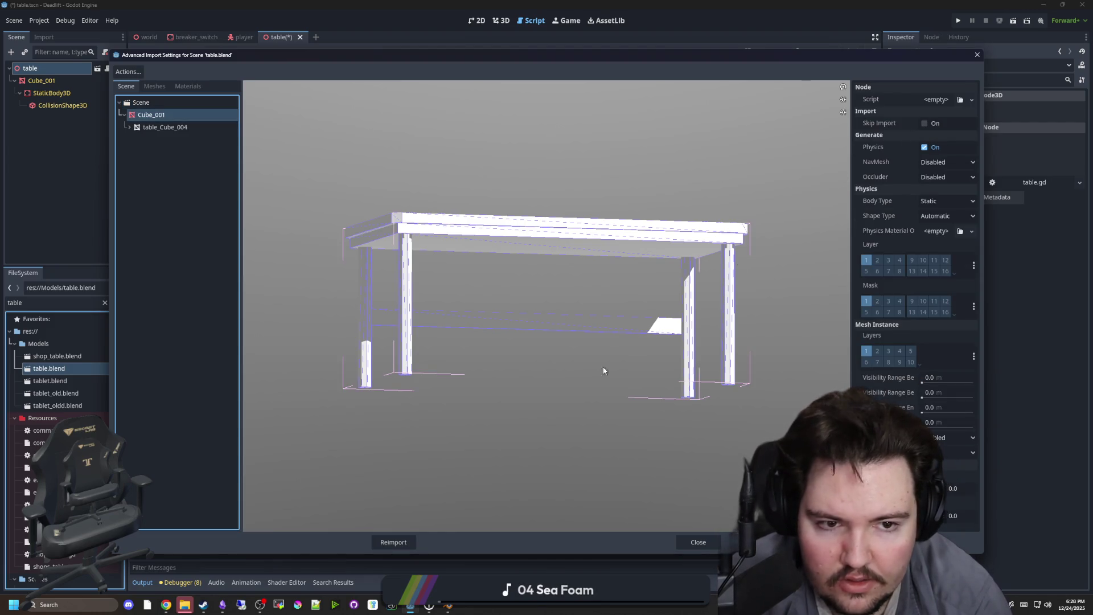
left_click(385, 541)
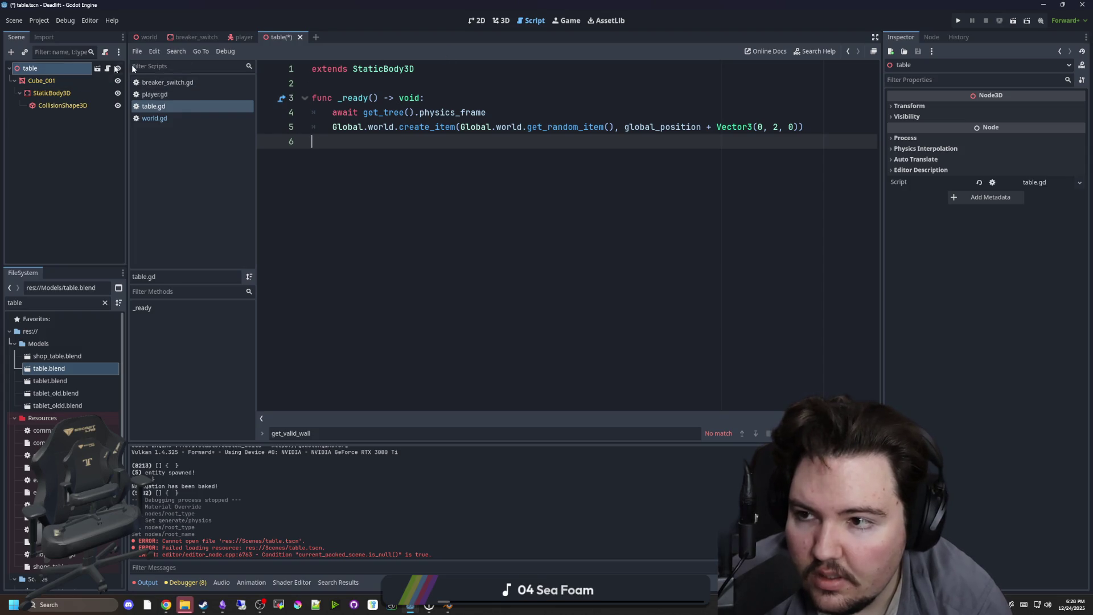
Close the unsaved table scene tab and create a new inherited scene from table.blend.
left_click(301, 37)
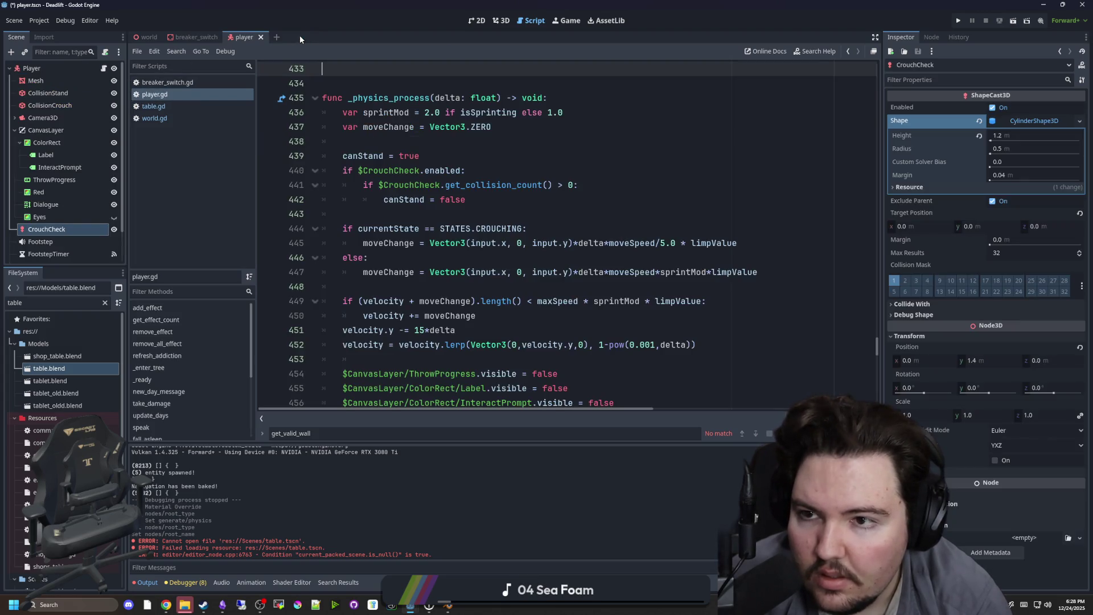
double_click(59, 370)
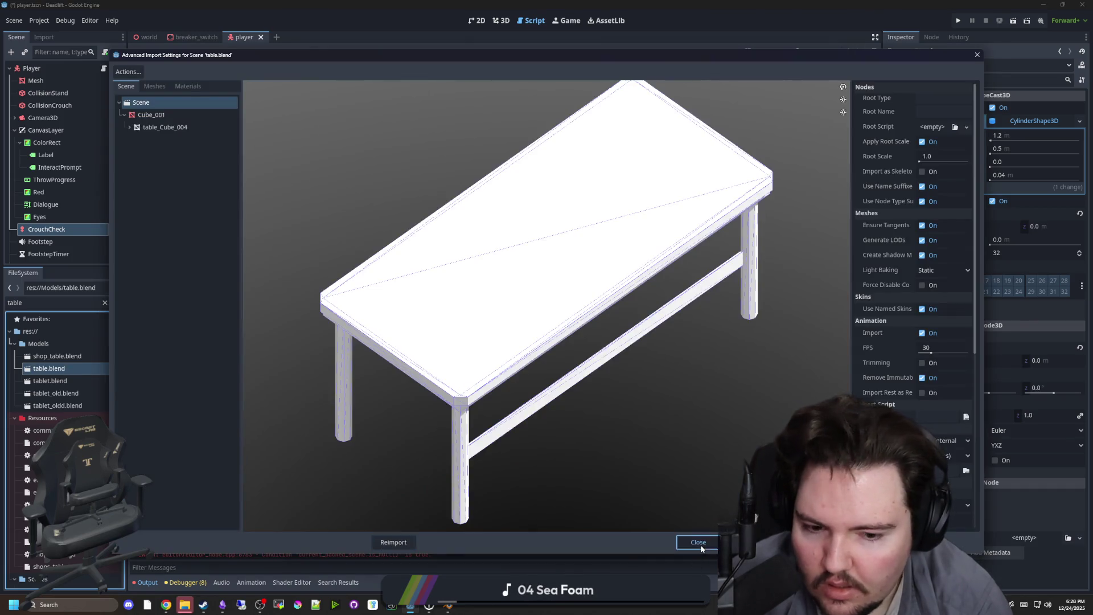
left_click(701, 544)
right_click(85, 369)
left_click(94, 368)
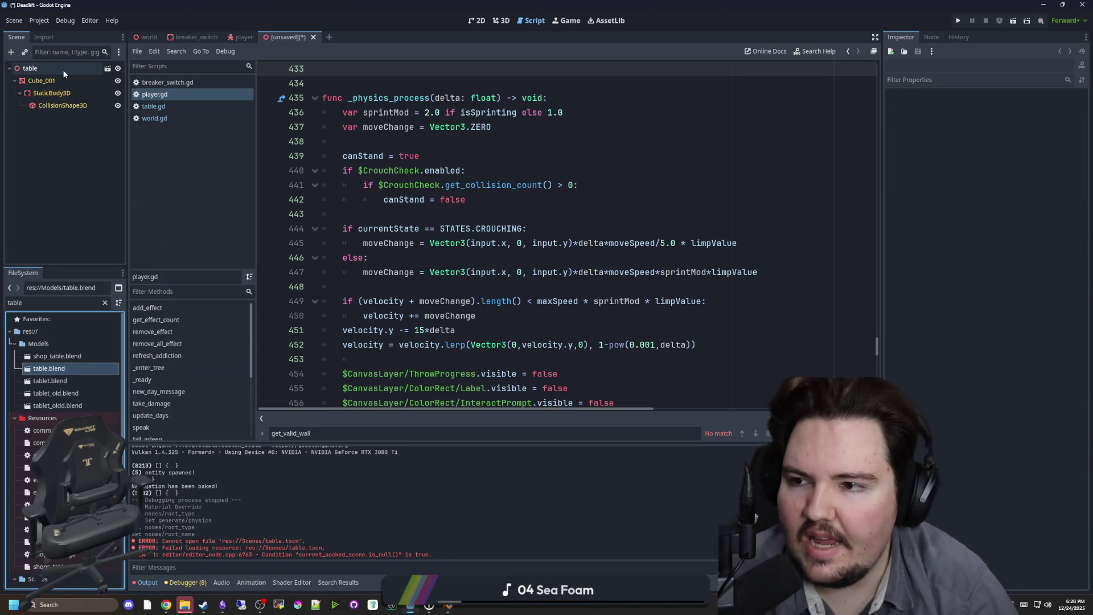
Discard the unsaved inherited table scene without saving and reopen table.blend's import settings.
left_click(107, 70)
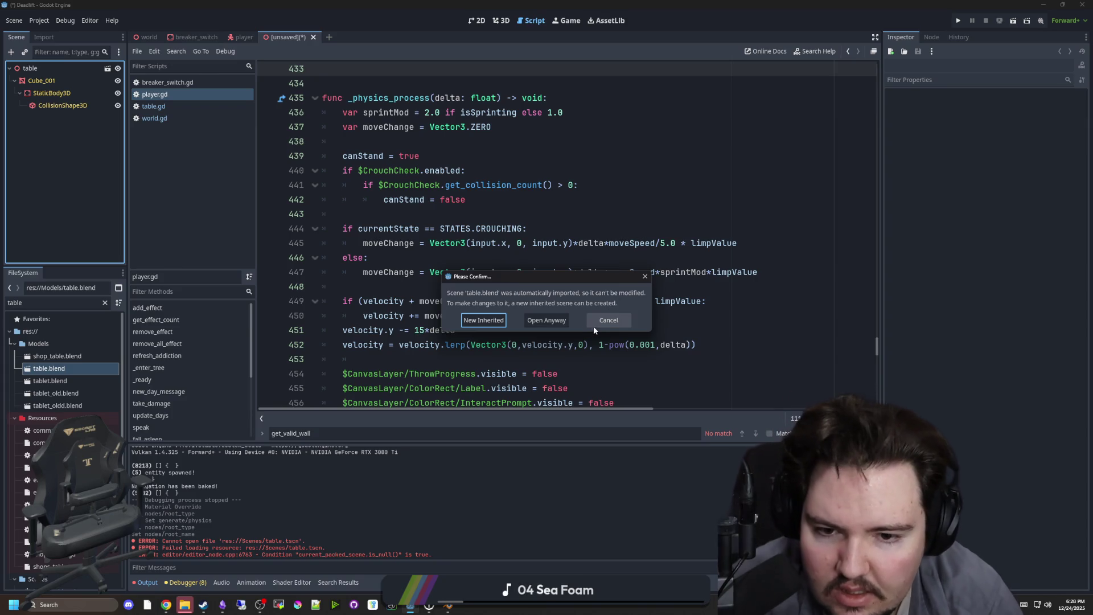
left_click(597, 326)
left_click(521, 194)
left_click(313, 37)
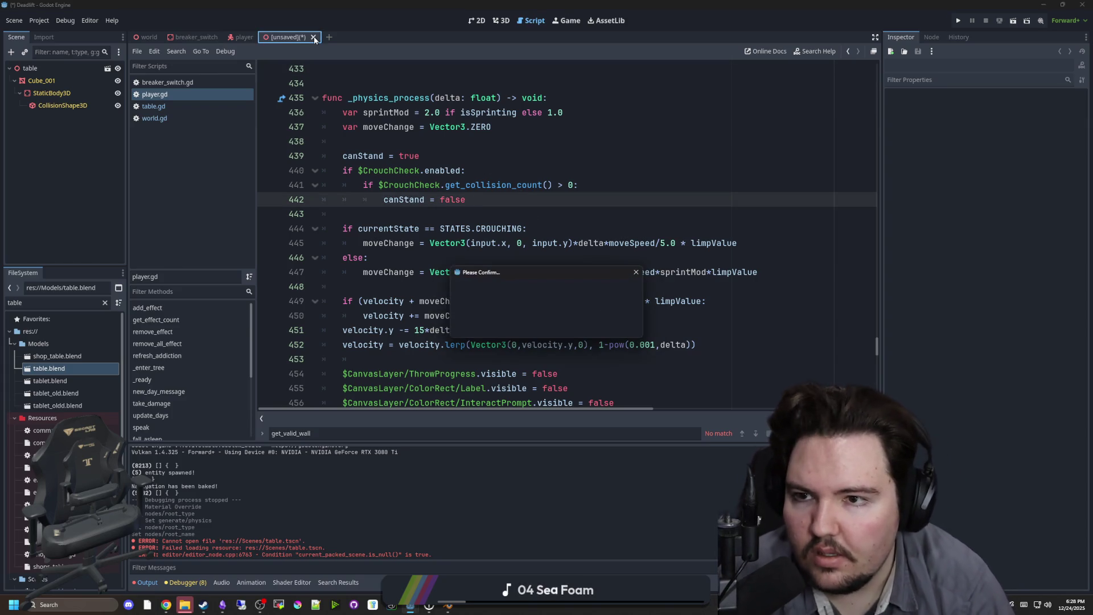
left_click(600, 325)
left_click(519, 155)
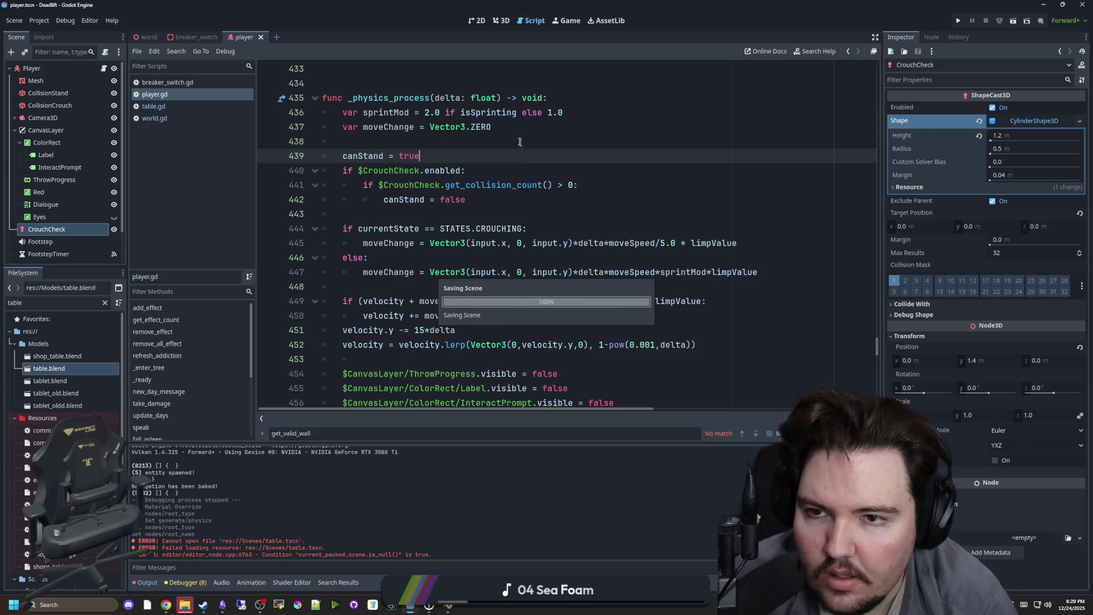
double_click(480, 233)
double_click(57, 369)
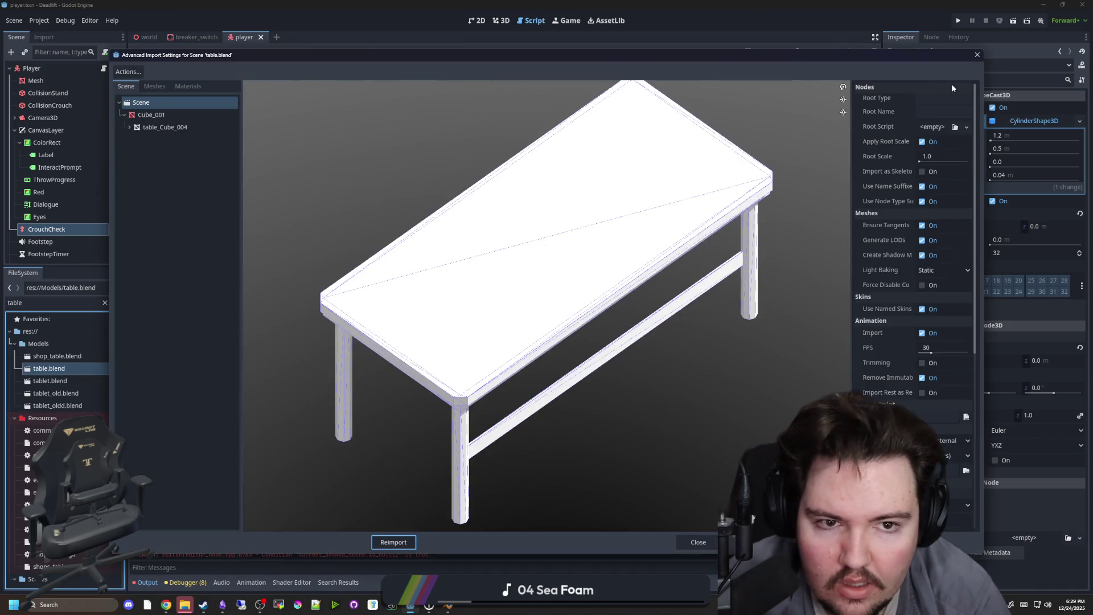
Choose StaticBody3D as table.blend's root type and reimport the model.
left_click(944, 98)
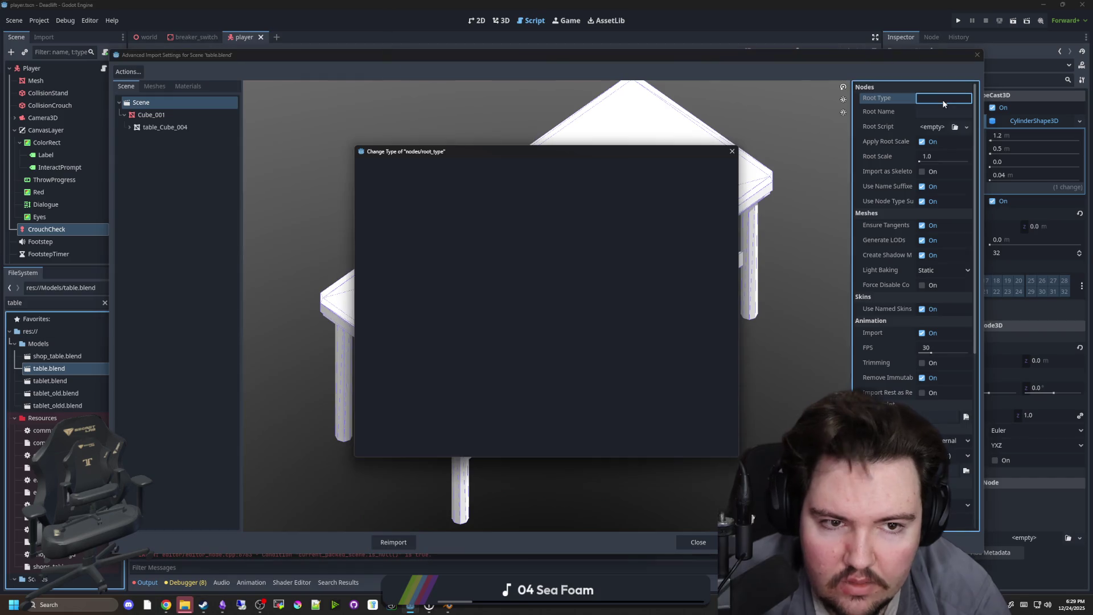
type("stat")
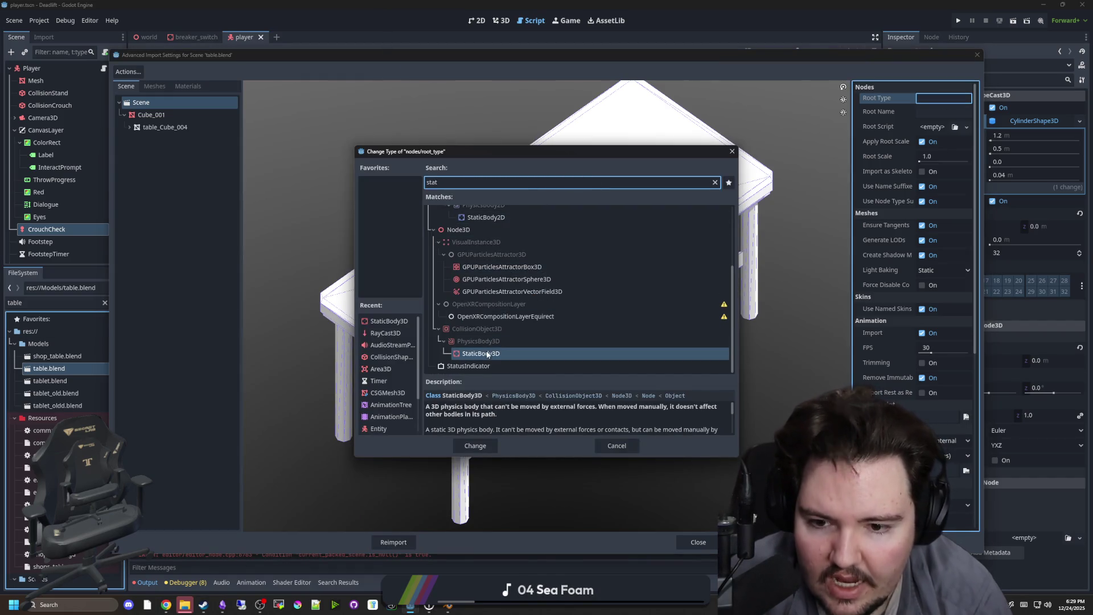
left_click(475, 446)
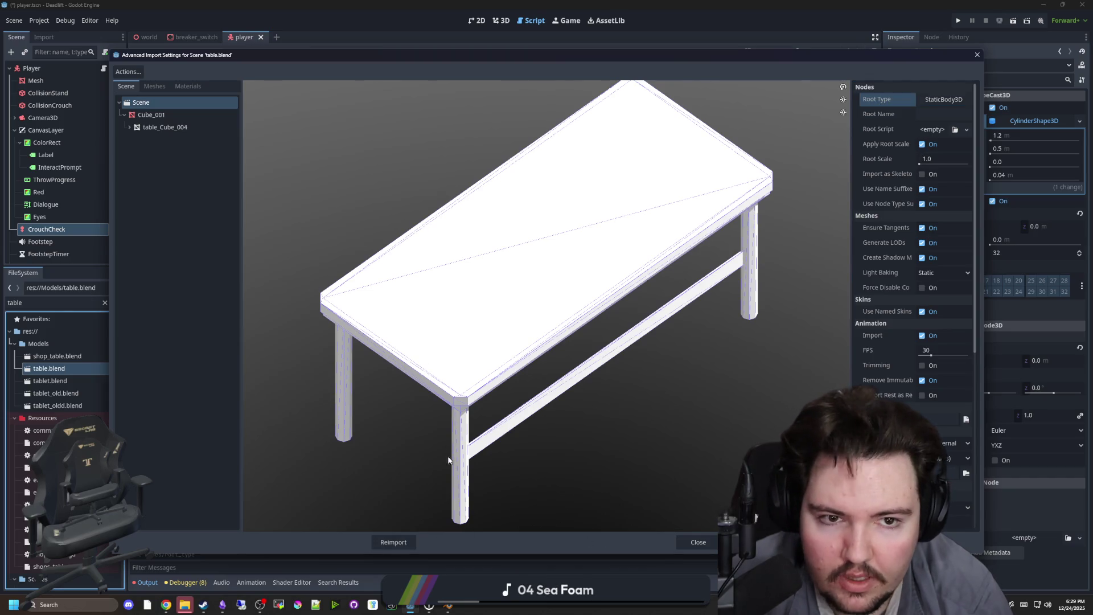
left_click(406, 543)
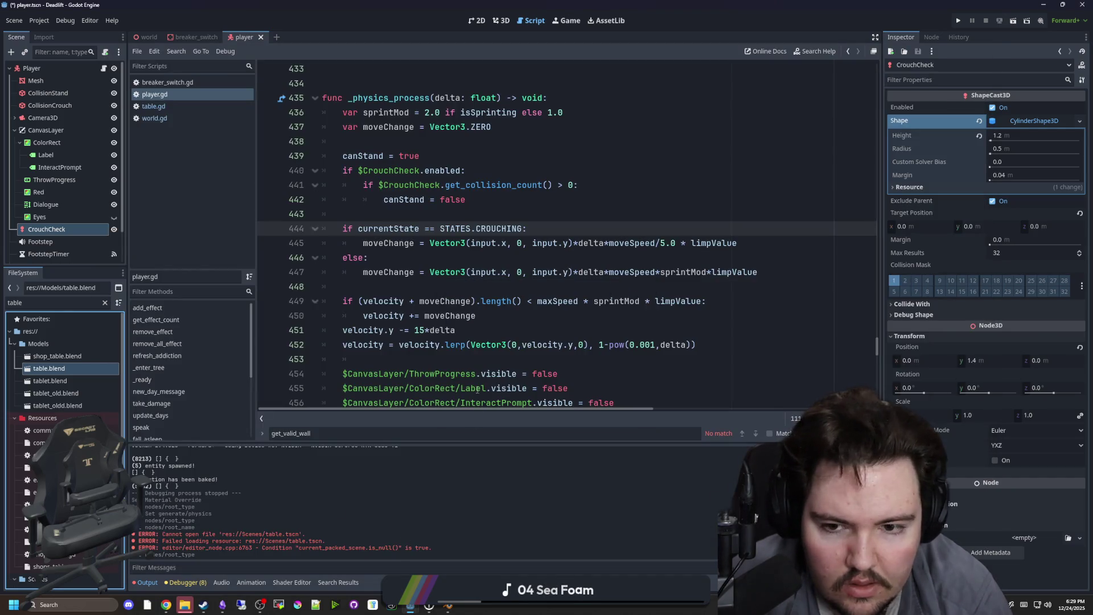
left_click(456, 259)
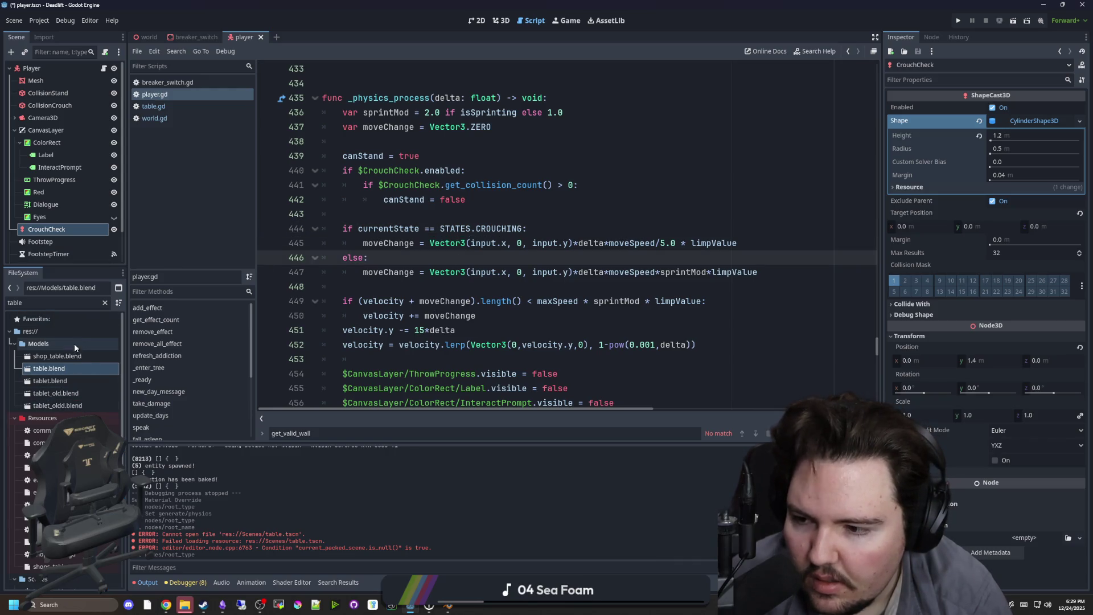
Drop a table.blend instance into the player scene's 3D view, delete it again, and save.
left_click(501, 21)
left_click_drag(62, 369, 574, 241)
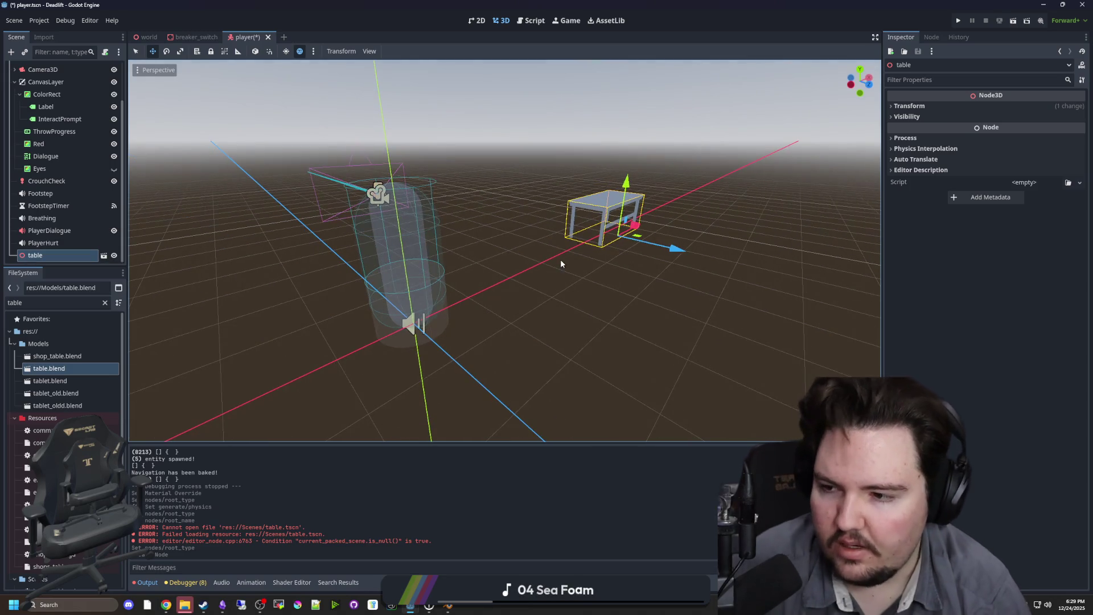
key("Delete")
left_click(538, 319)
key("ctrl+s")
Close the Deadlift and other editor windows, choosing Stop & Quit for the running TwitchOverlay project.
double_click(627, 4)
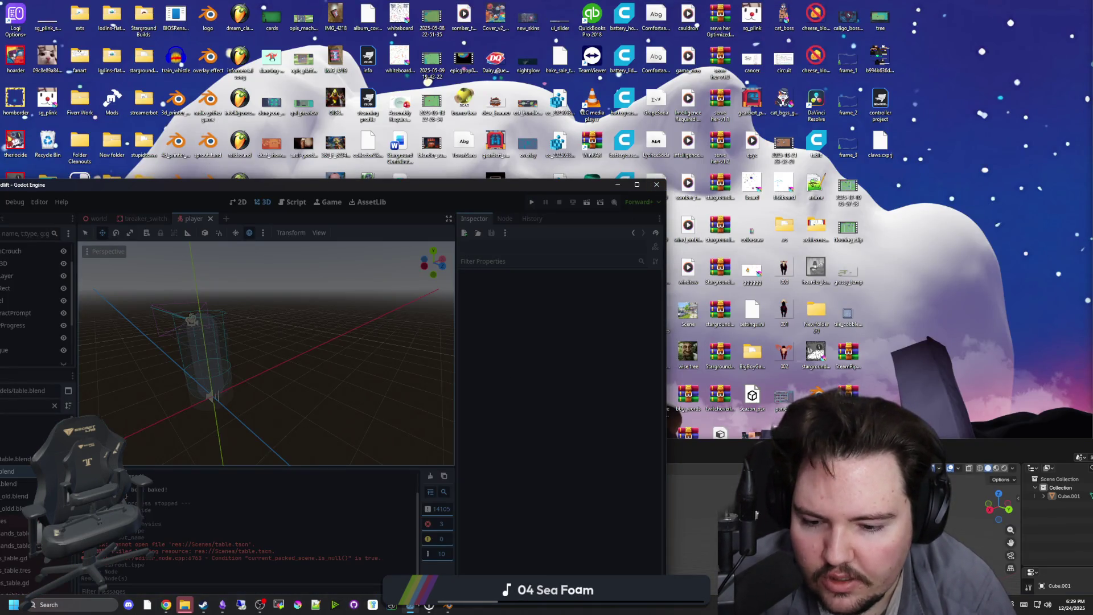
mouse_move(410, 605)
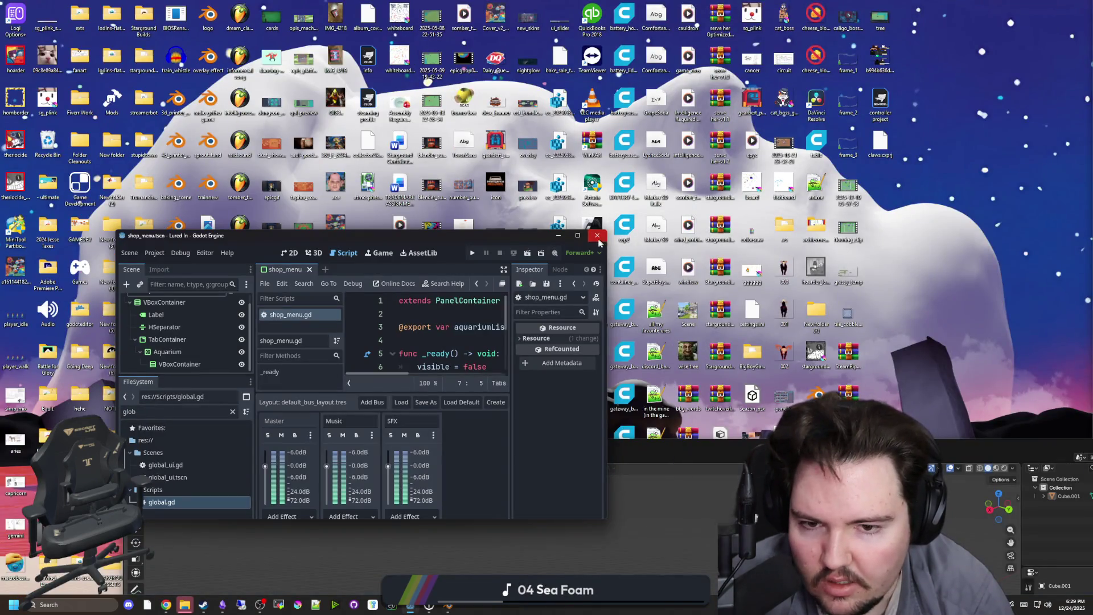
left_click(597, 236)
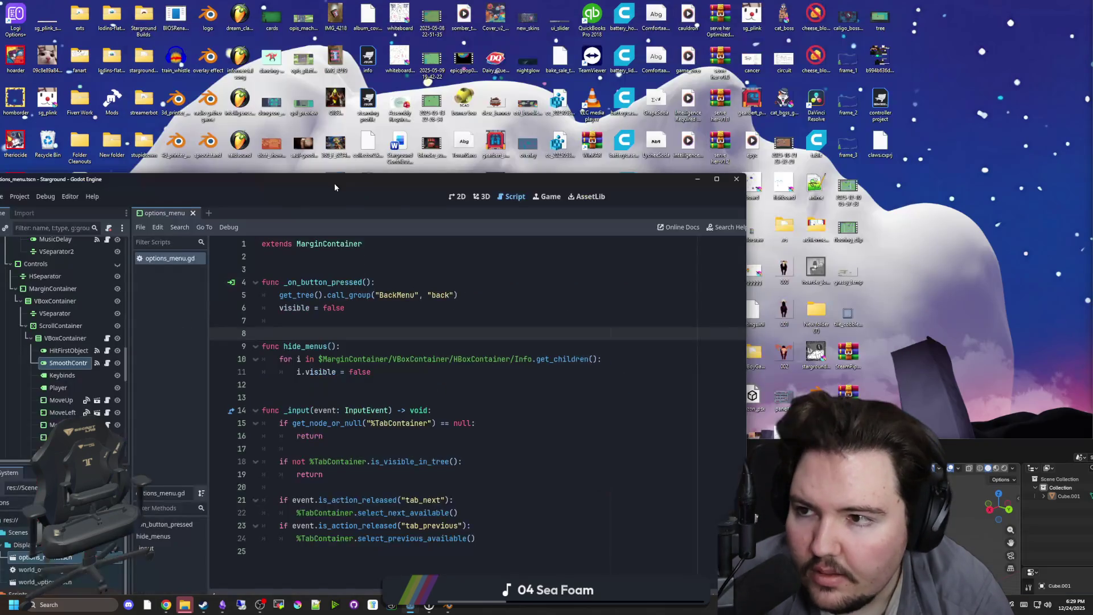
left_click(741, 183)
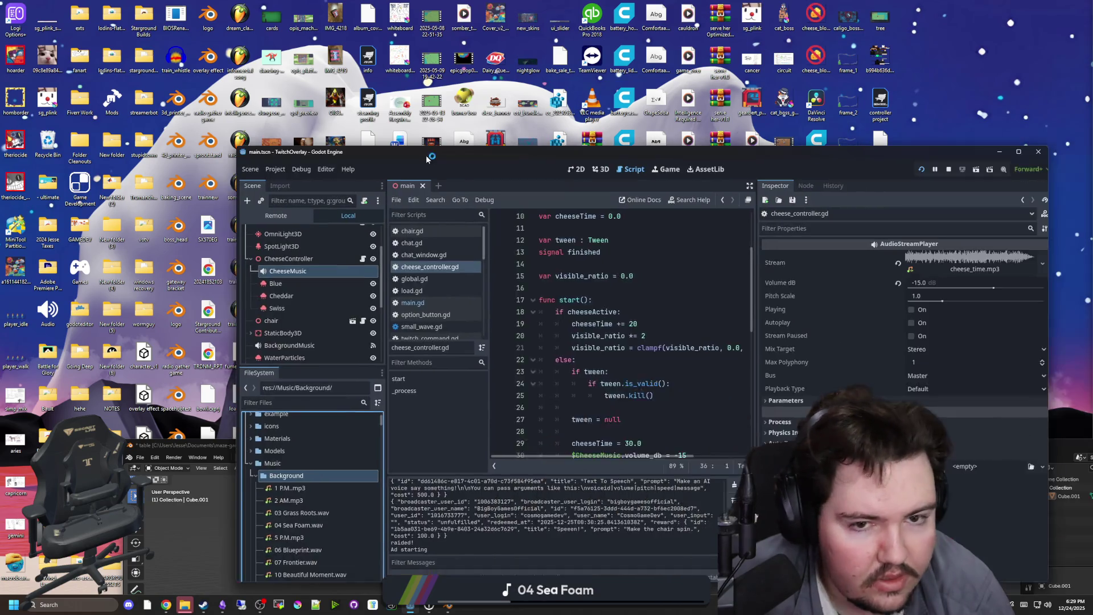
key("alt+F4")
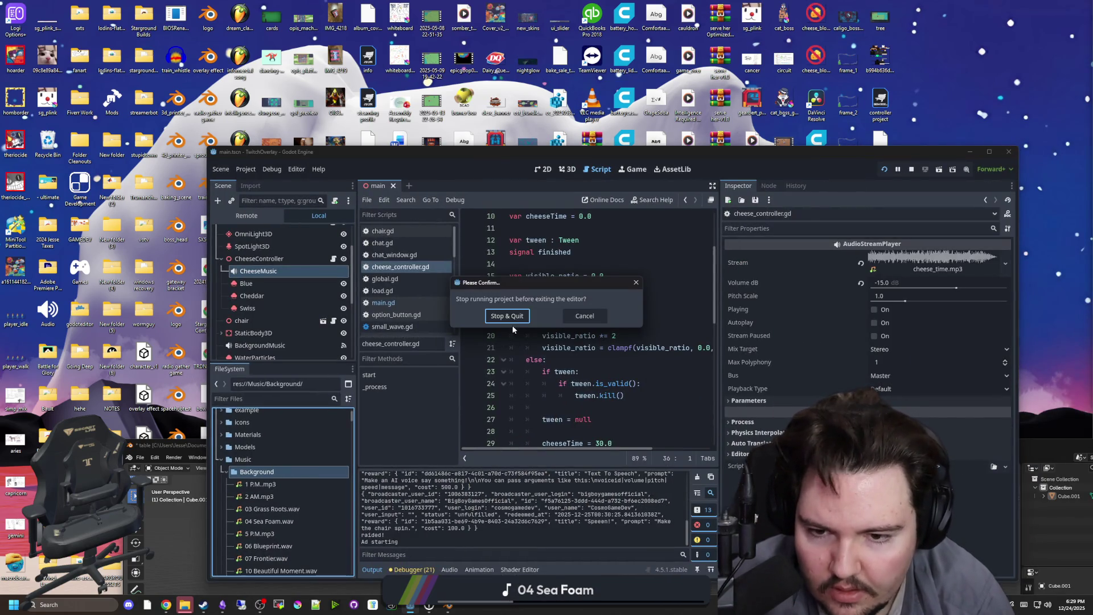
left_click(509, 318)
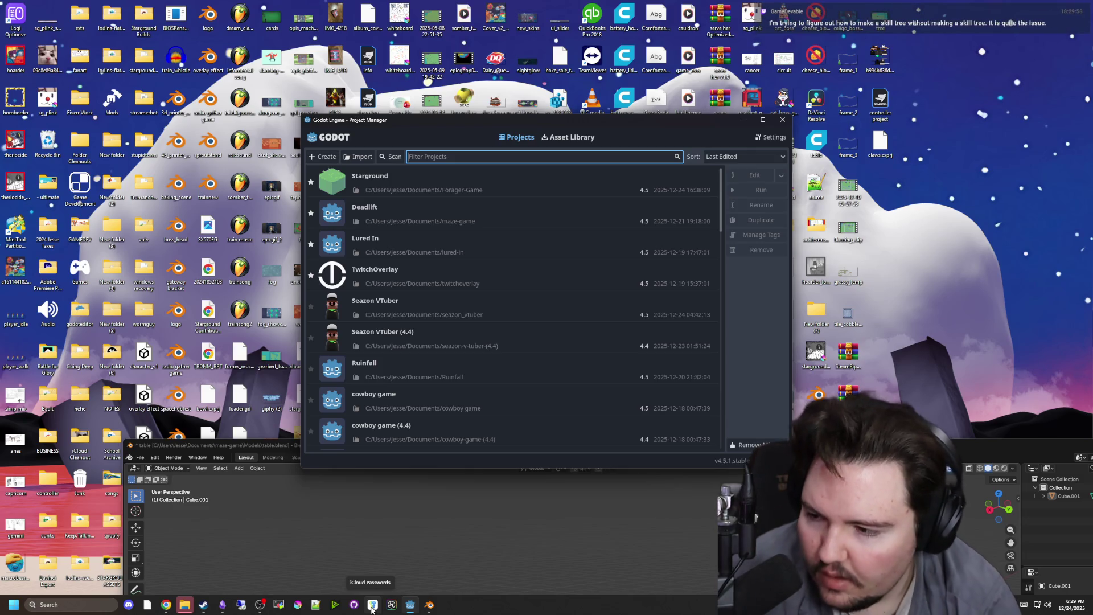
Open the TwitchOverlay project and move the Blender window up and to the left.
double_click(397, 269)
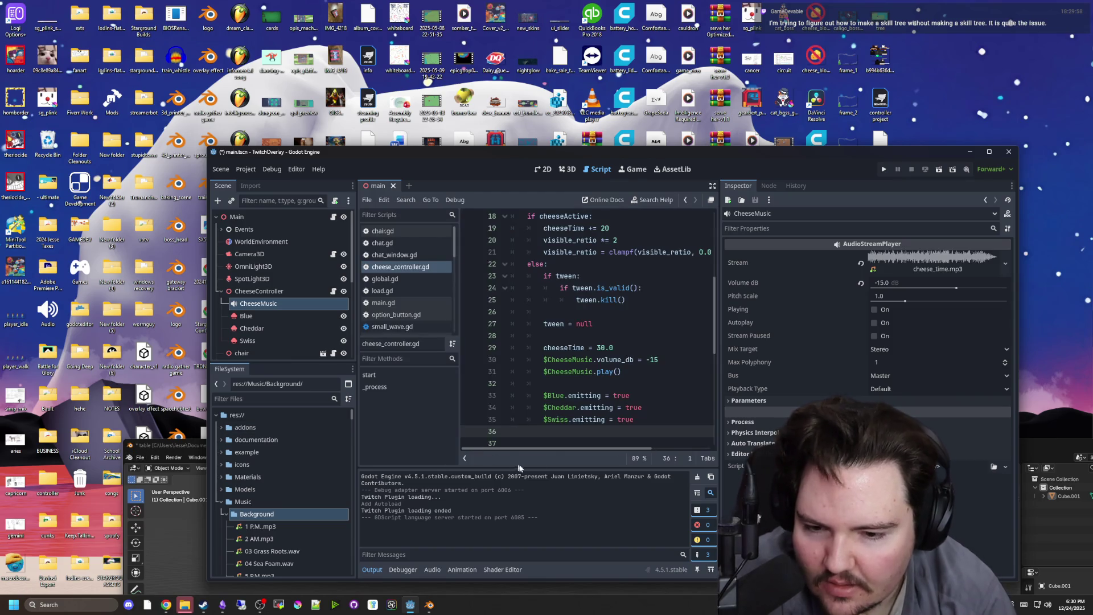
left_click(543, 369)
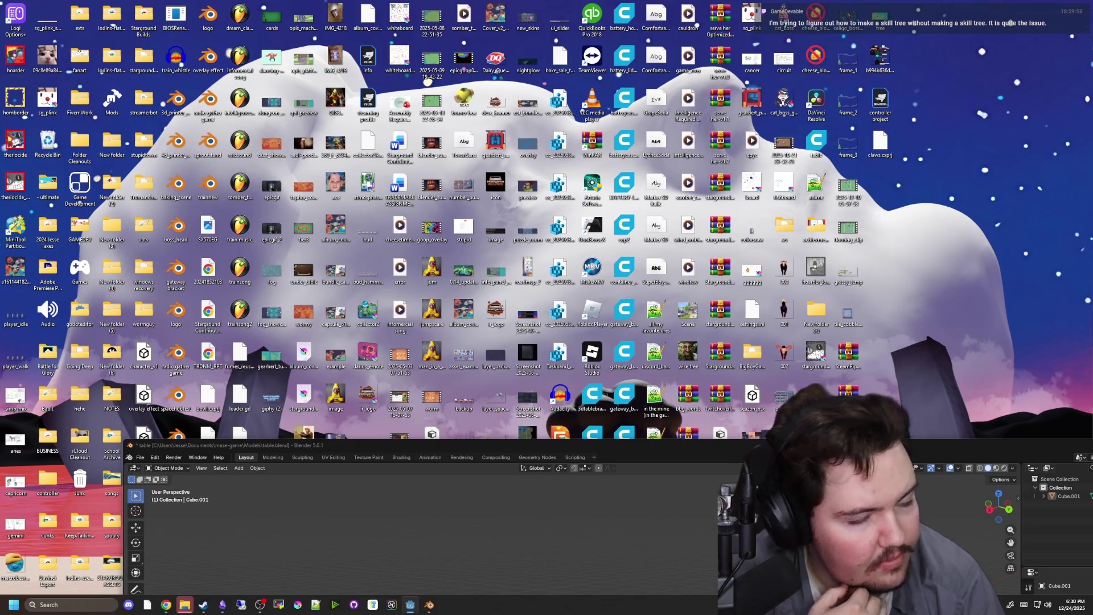
mouse_move(410, 605)
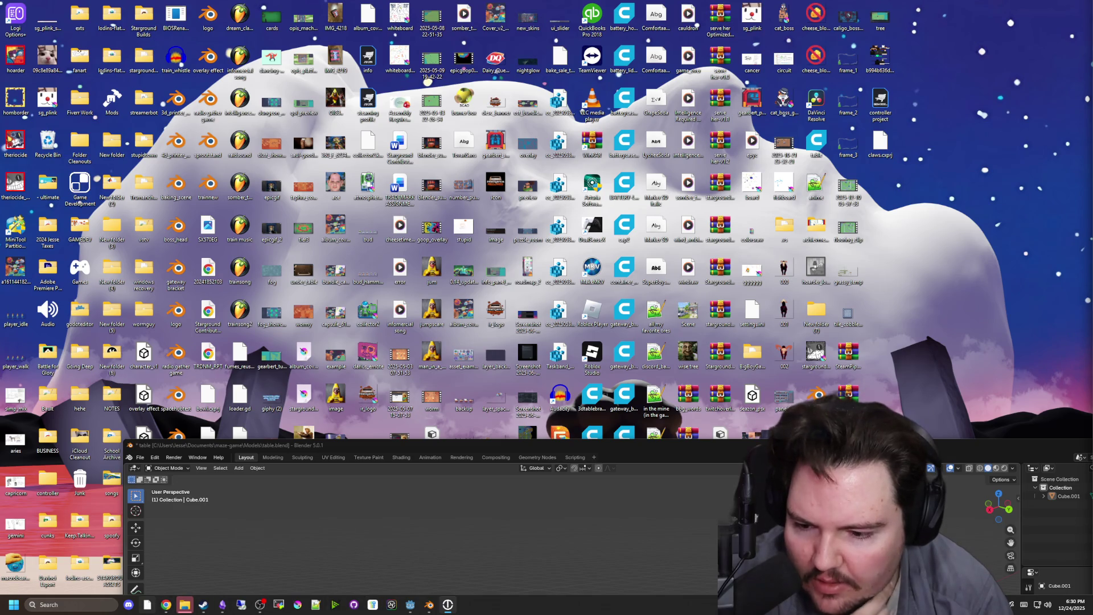
mouse_move(174, 611)
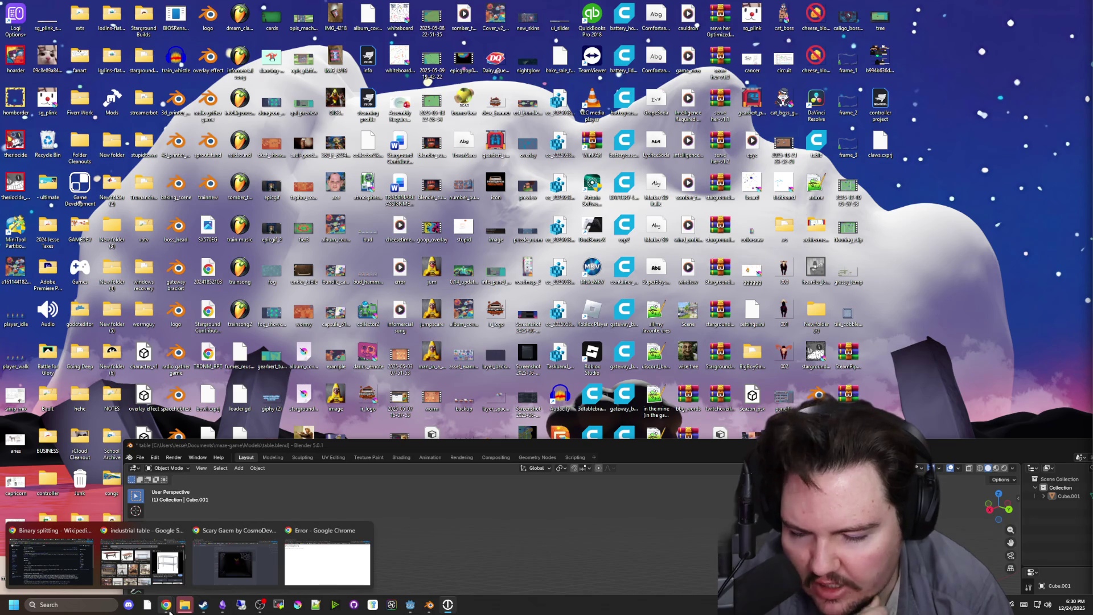
mouse_move(402, 446)
left_mouse_down()
mouse_move(349, 153)
mouse_move(327, 136)
left_mouse_up()
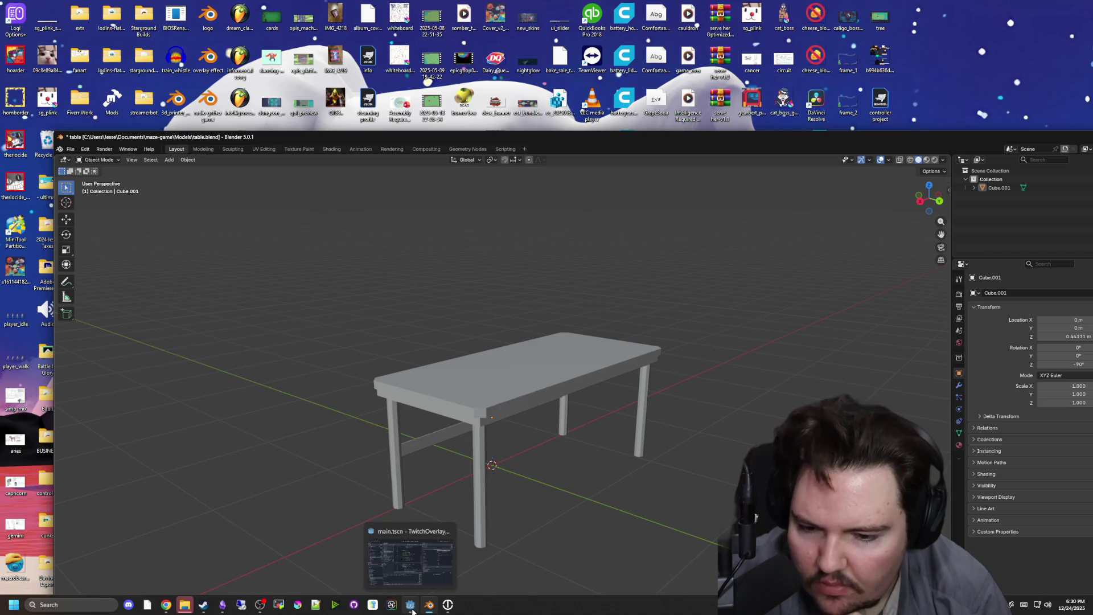
Launch the Godot Project Manager from the taskbar and open the Deadlift project.
right_click(429, 605)
left_click(401, 548)
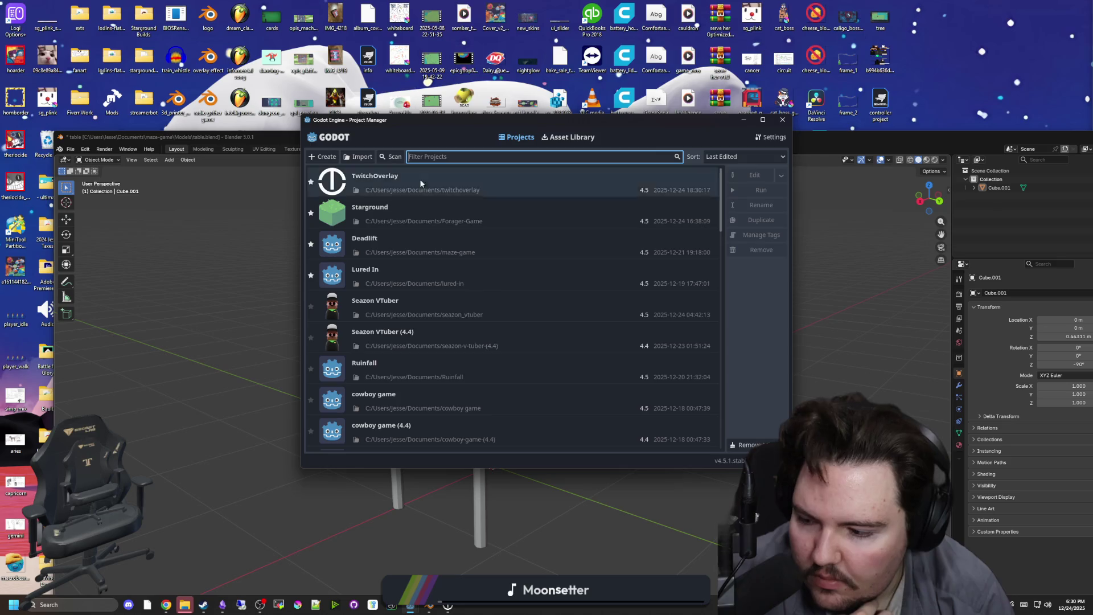
double_click(399, 238)
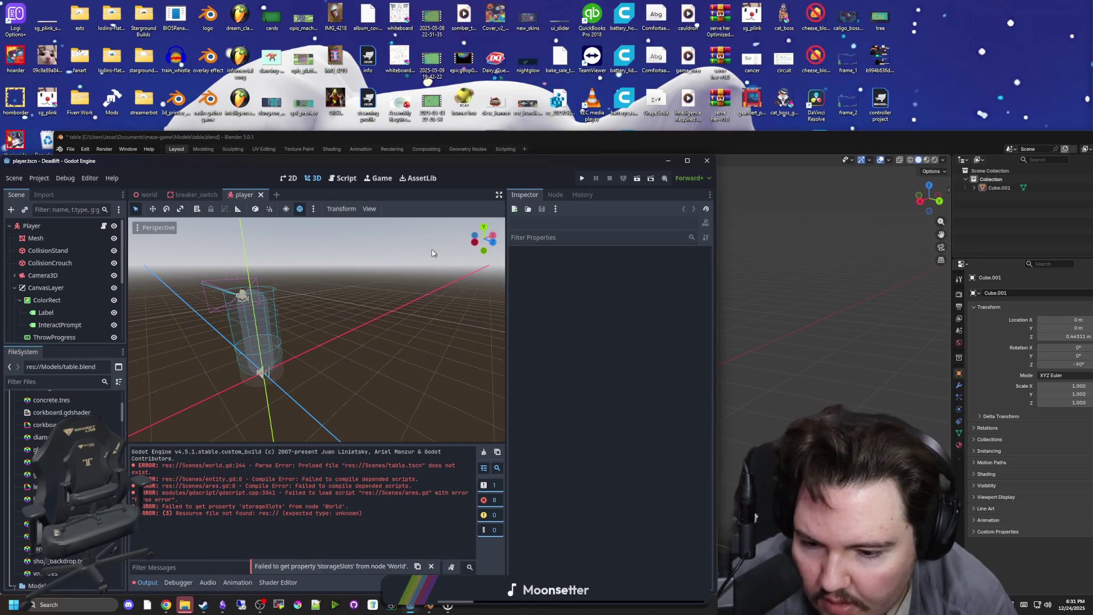
Maximize the editor, filter FileSystem by 'table', and open table.blend's Advanced Import Settings.
double_click(474, 159)
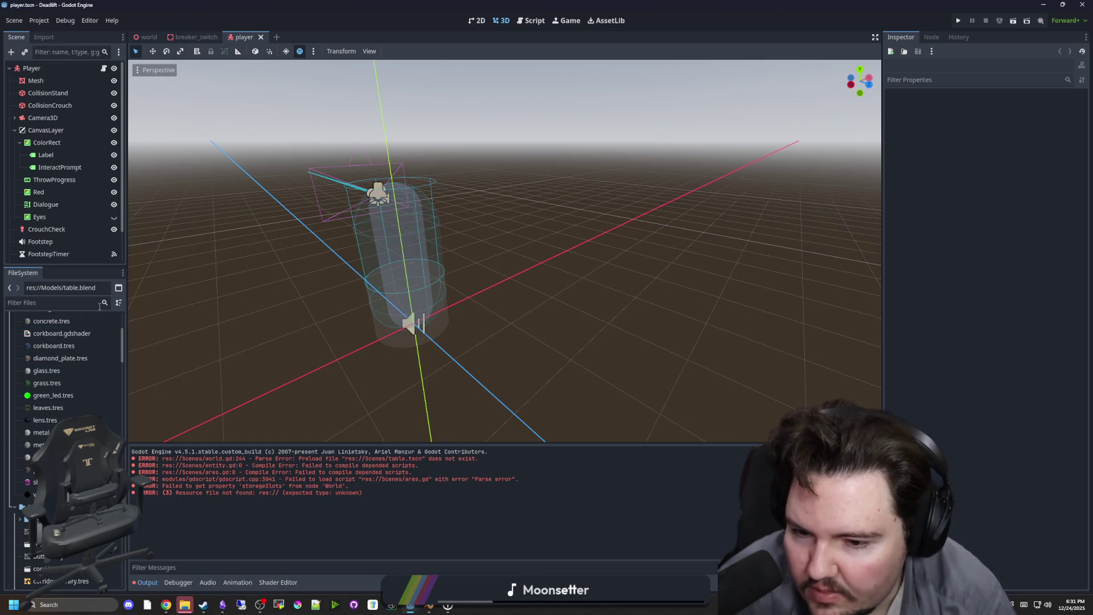
scroll(80, 387, "down", 10)
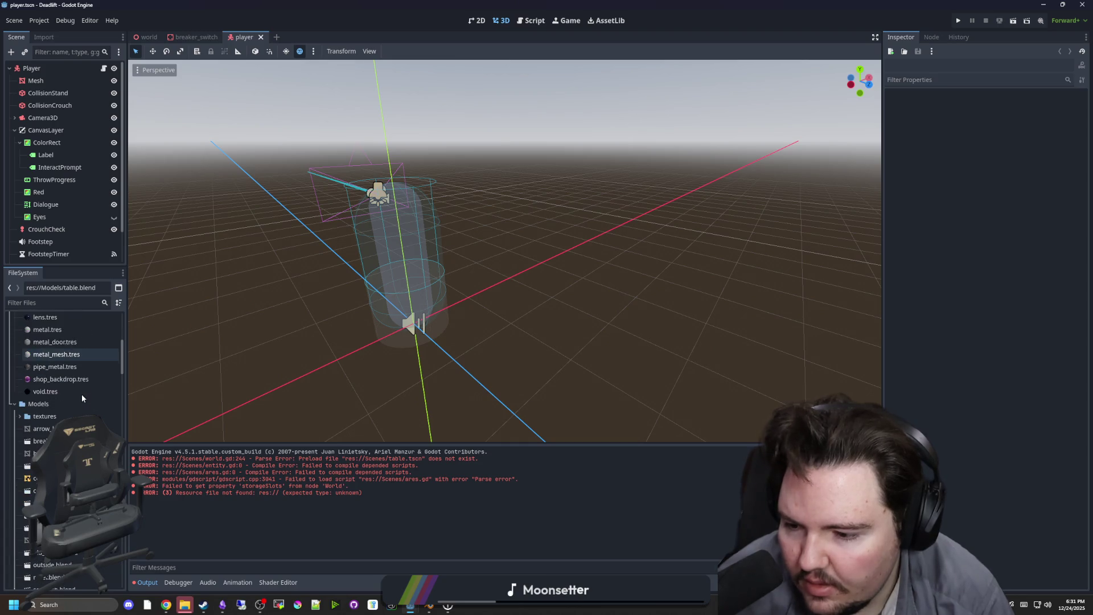
left_click(68, 302)
type("table")
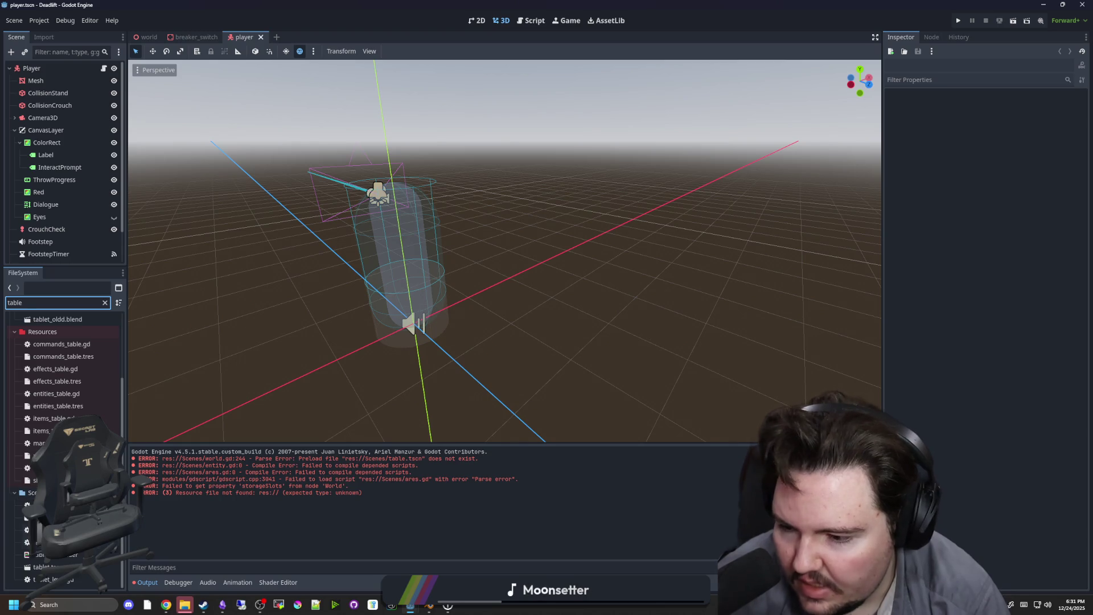
scroll(62, 398, "up", 3)
double_click(50, 369)
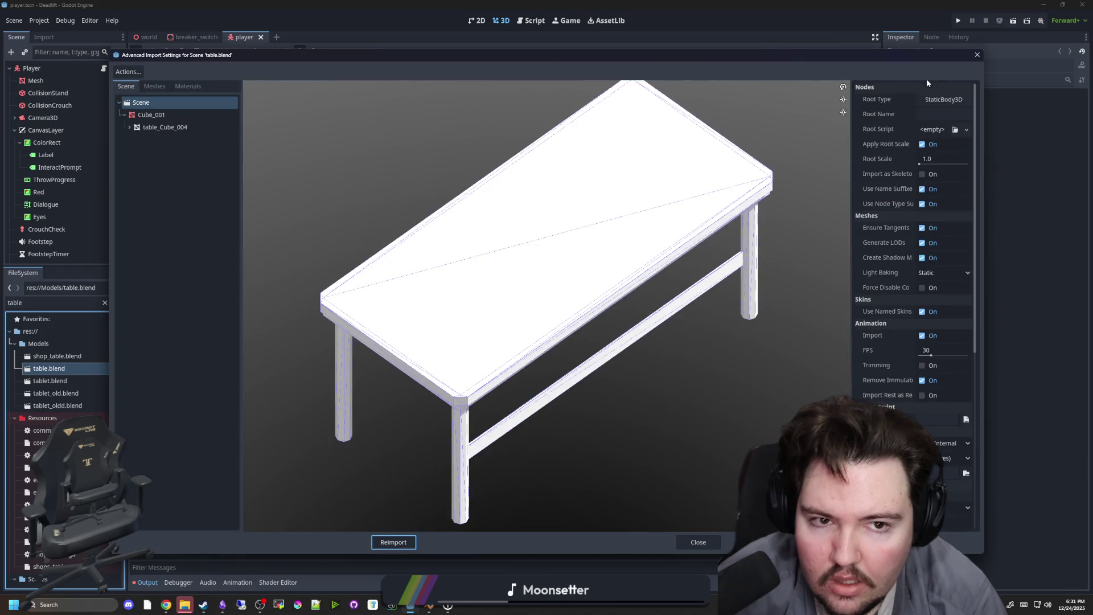
Reimport table.blend, drop it into the player scene, and create a new inherited table scene.
left_click(393, 541)
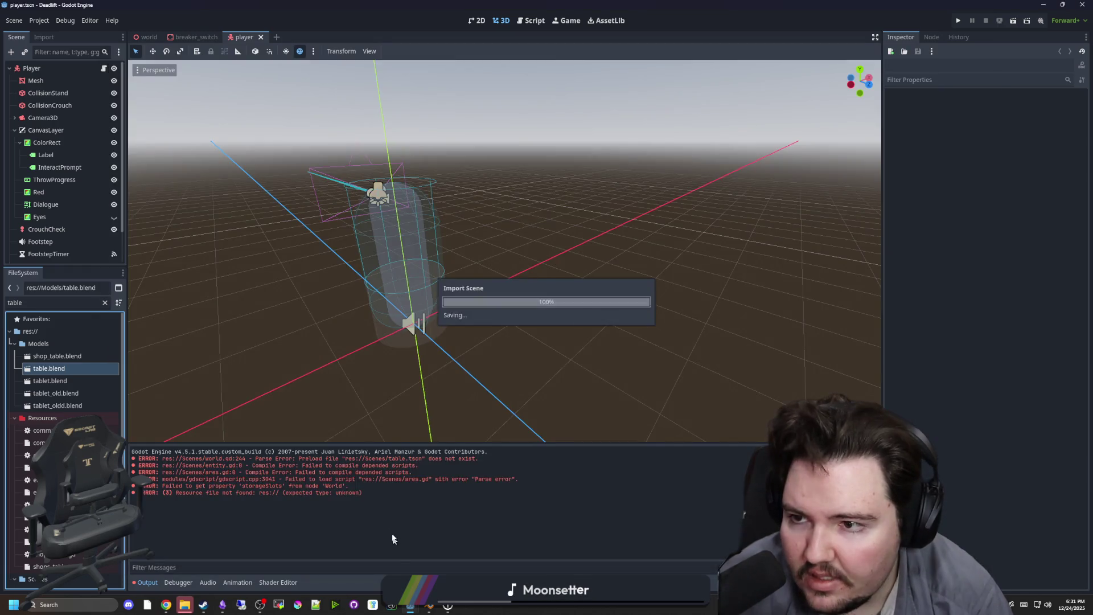
left_click_drag(71, 372, 586, 254)
left_click(104, 256)
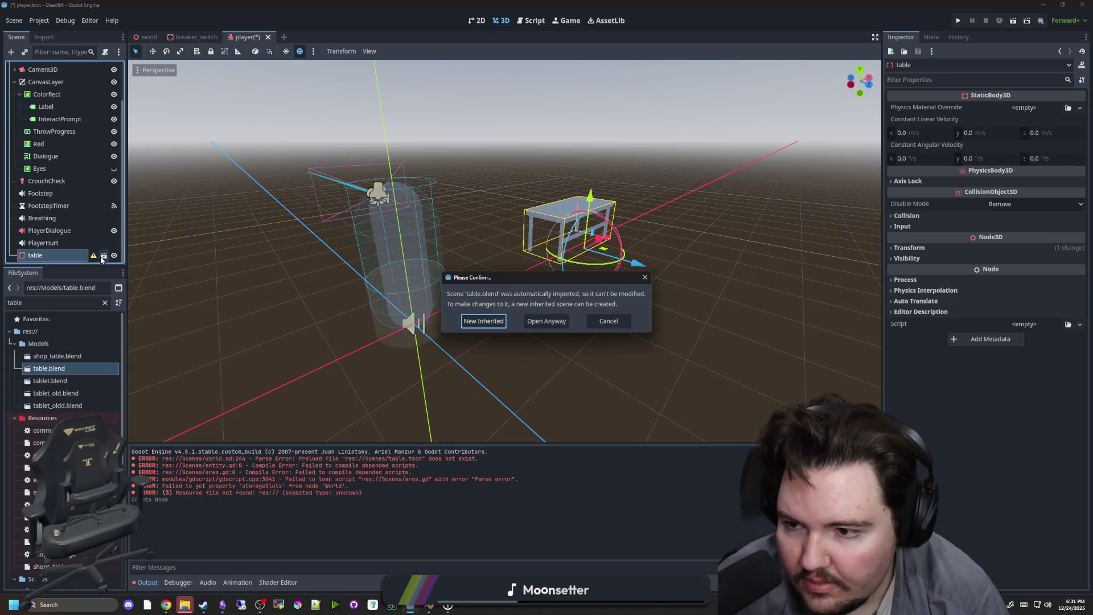
left_click(486, 324)
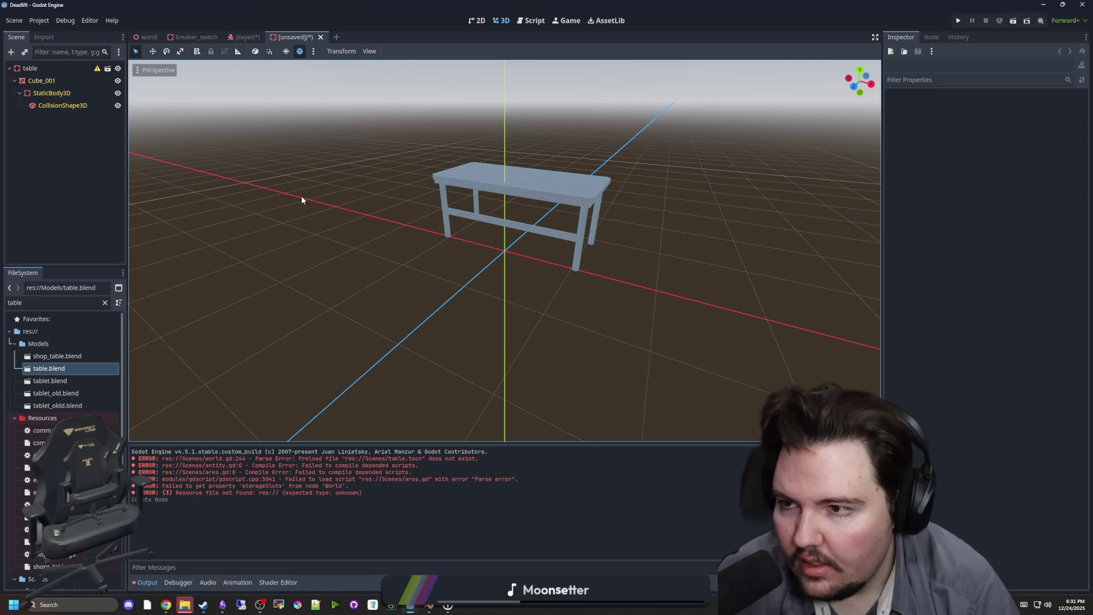
Save the new inherited scene as table.tscn in the Scenes folder.
key("ctrl+s")
left_click(650, 327)
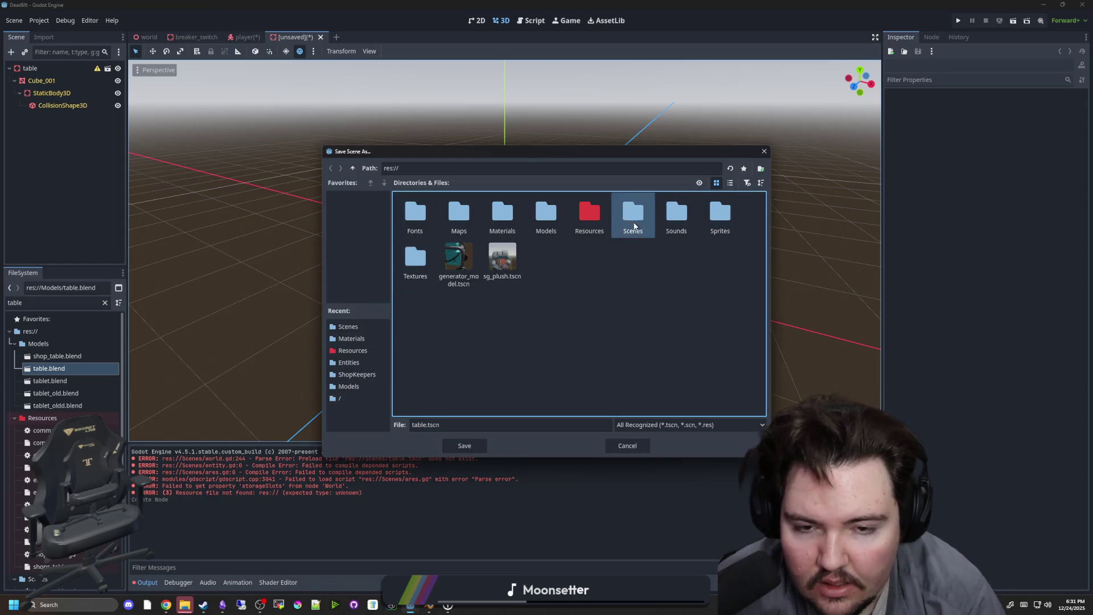
double_click(633, 213)
left_click(448, 449)
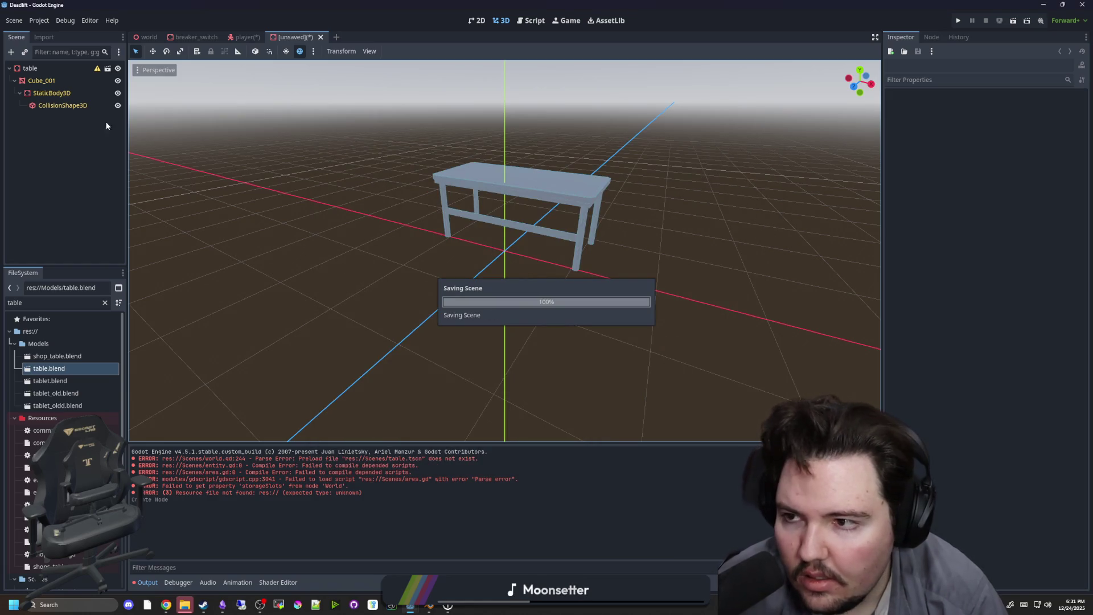
left_click(67, 69)
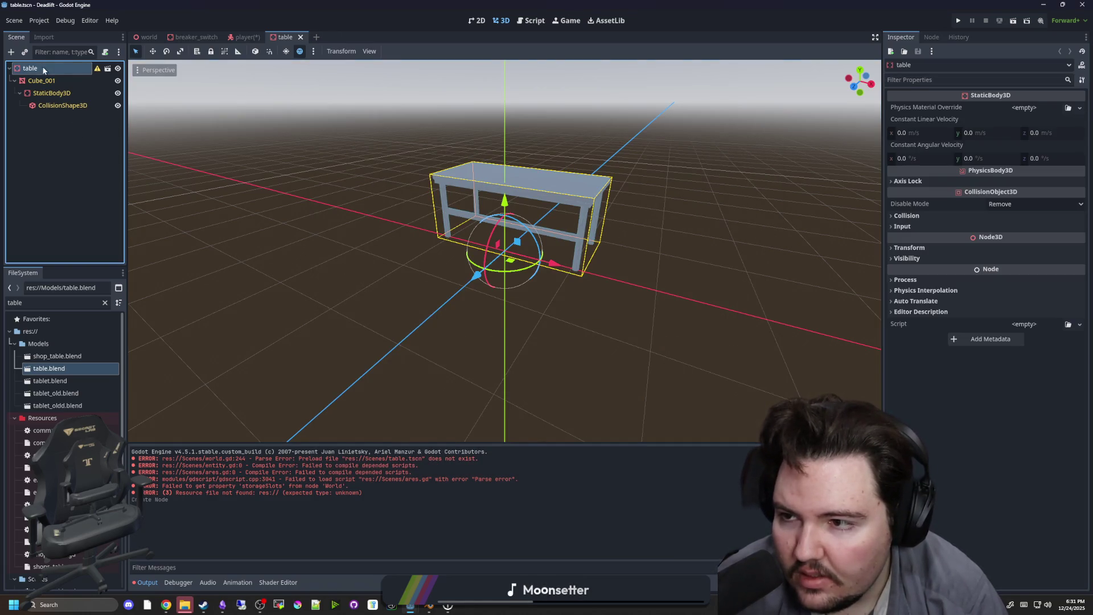
Inspect the table's generated collision shape, dismiss the alert, and reopen table.blend's import settings.
left_click(48, 107)
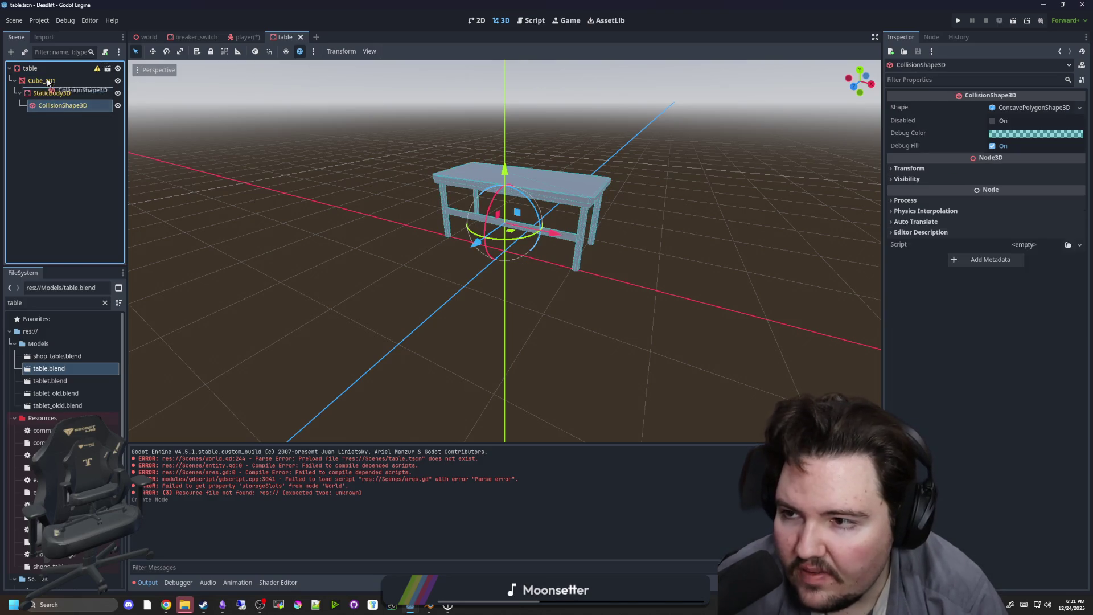
left_click(551, 315)
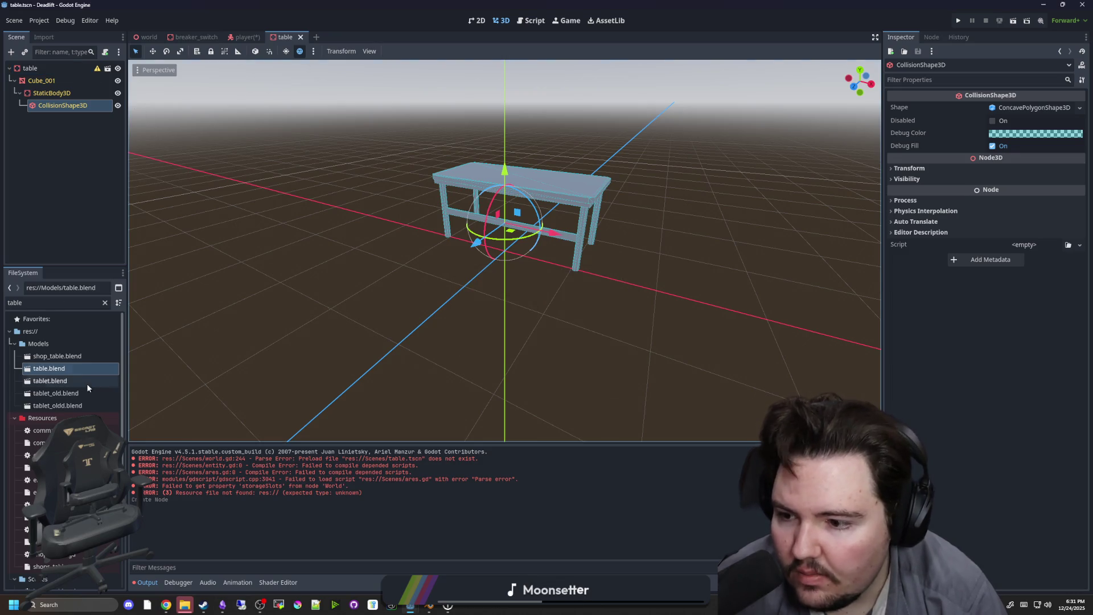
double_click(66, 371)
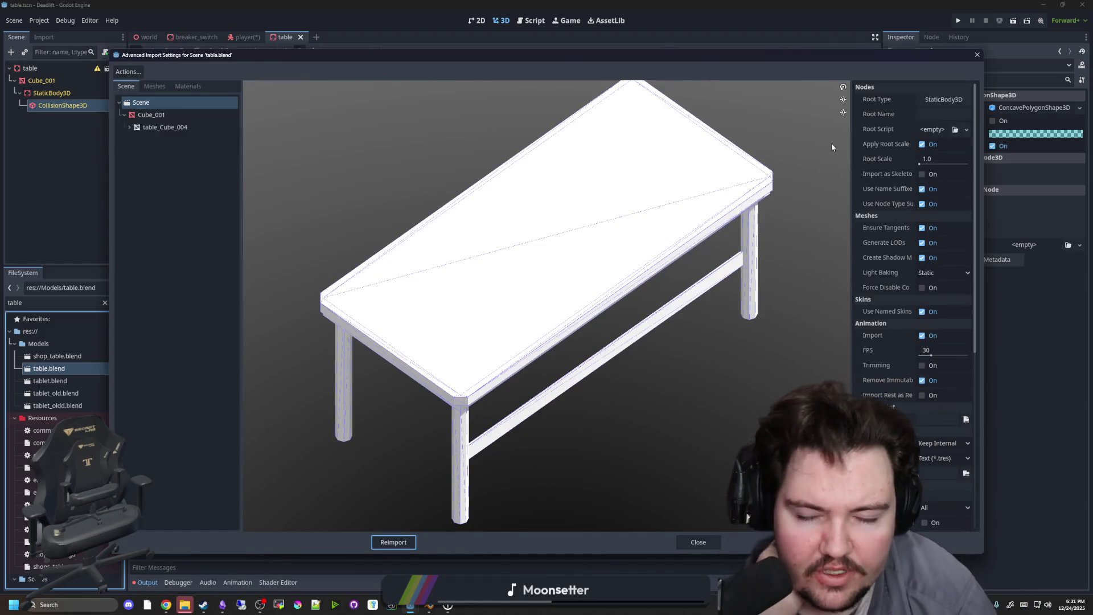
Turn off Generate Physics for Cube_001 and reimport table.blend, leaving only the root and Cube_001.
left_click(157, 101)
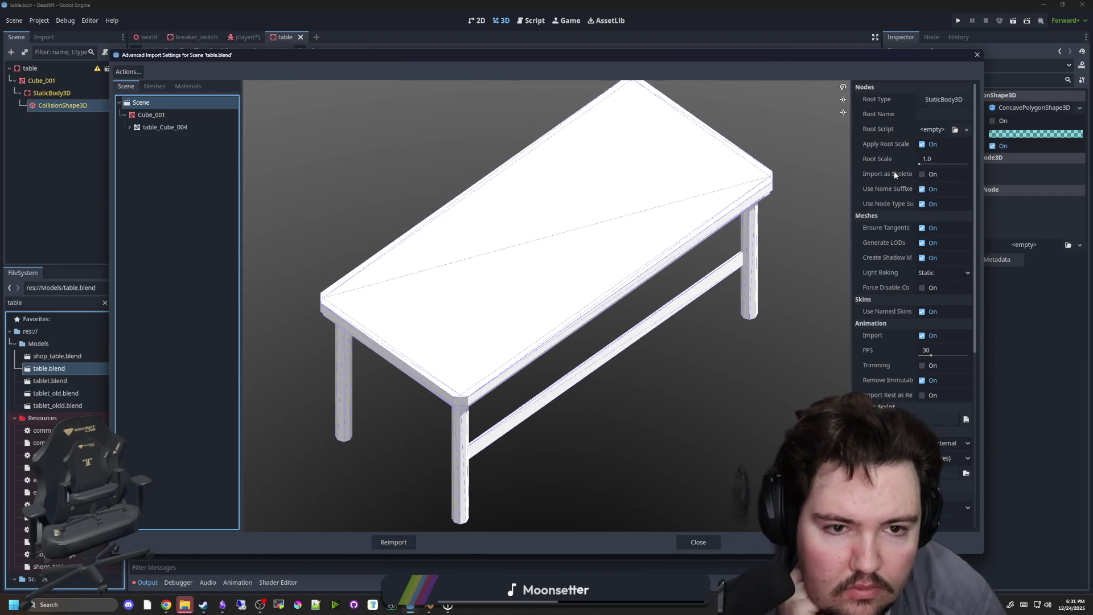
scroll(894, 171, "down", 2)
scroll(894, 171, "down", 5)
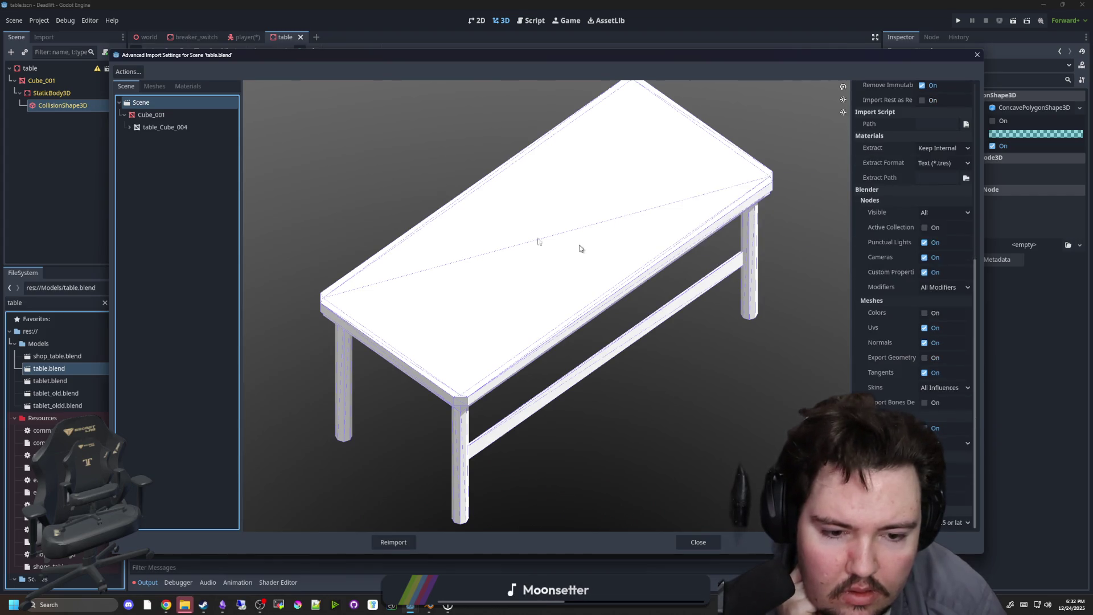
left_click(151, 115)
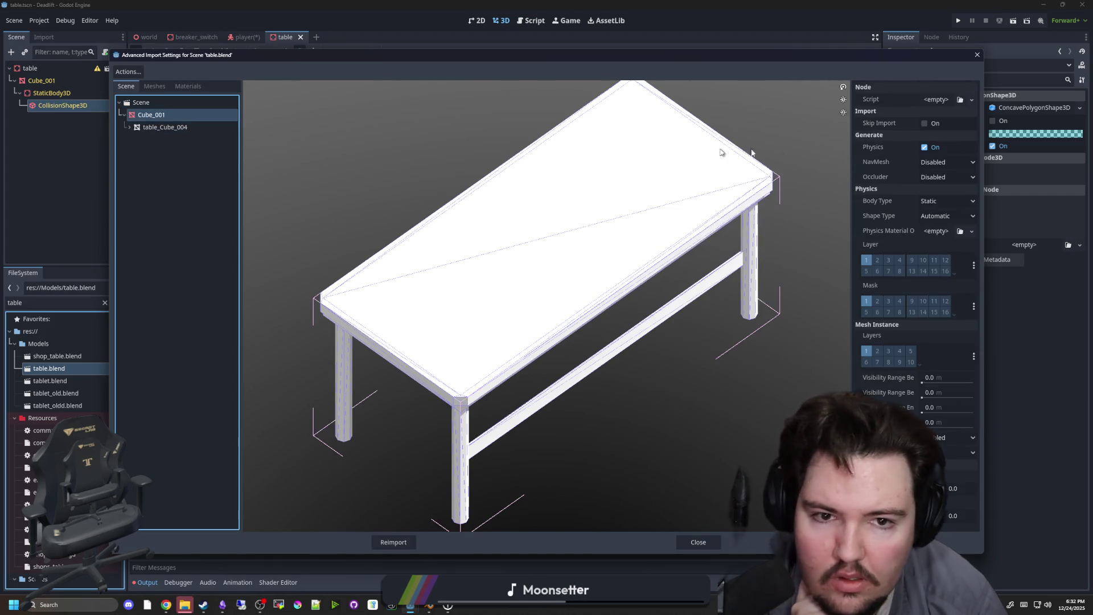
left_click(924, 147)
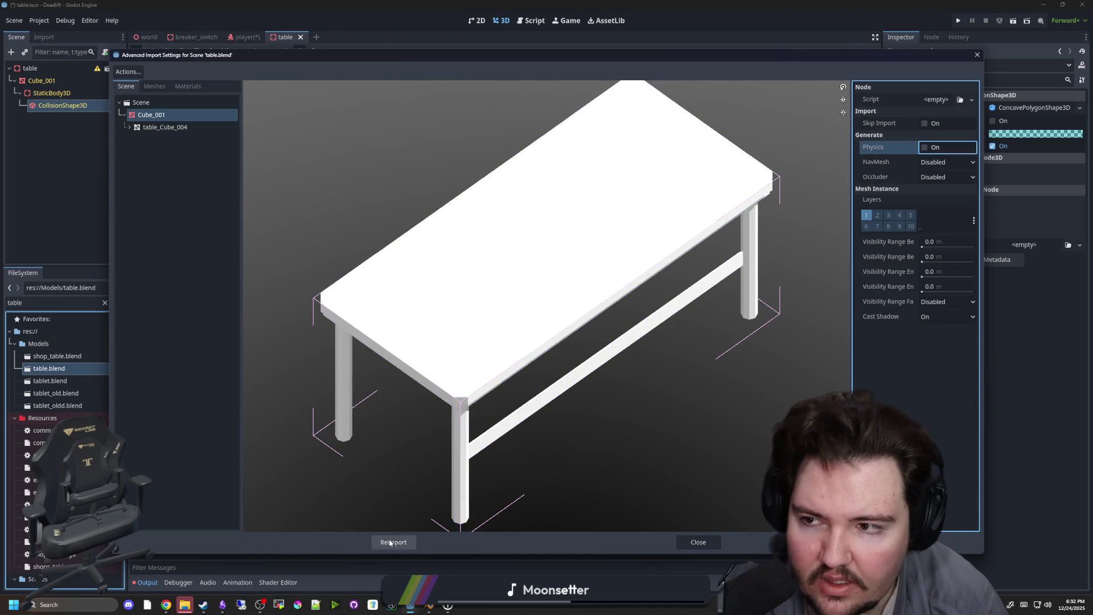
left_click(390, 542)
left_click(56, 67)
right_click(56, 67)
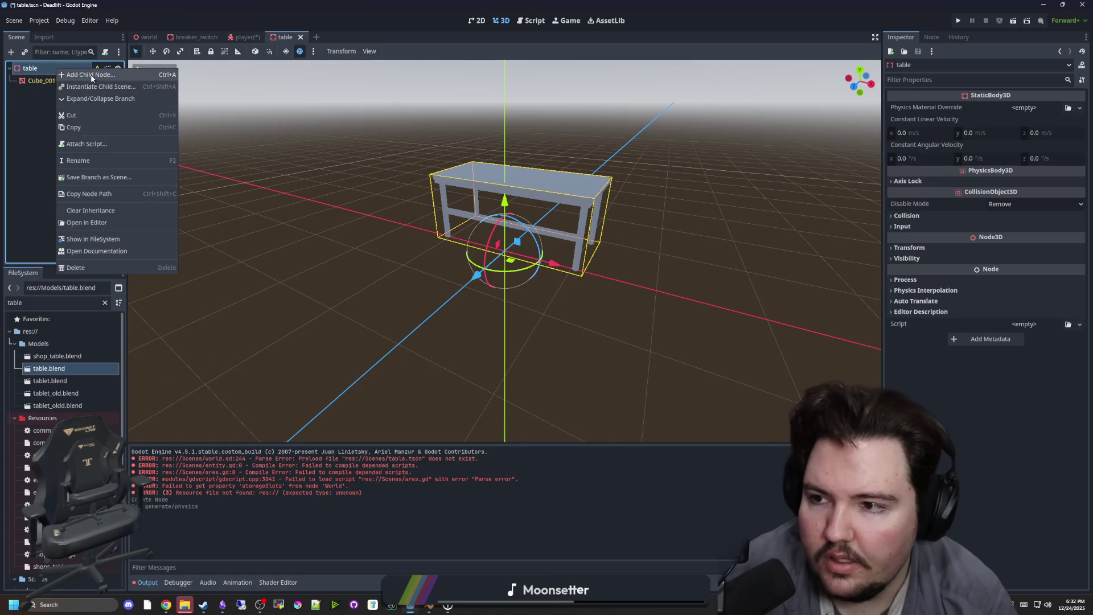
Add a CollisionShape3D child node under the table root.
left_click(91, 75)
type("collision")
key("Return")
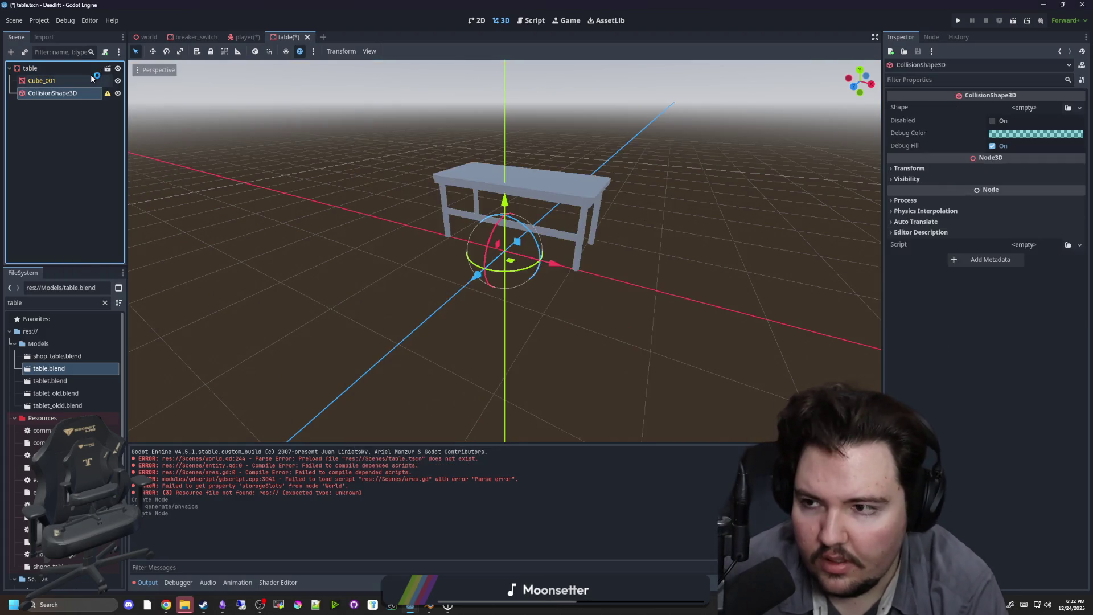
mouse_move(655, 239)
left_mouse_down()
mouse_move(586, 247)
mouse_move(415, 313)
left_mouse_up()
scroll(472, 283, "up", 3)
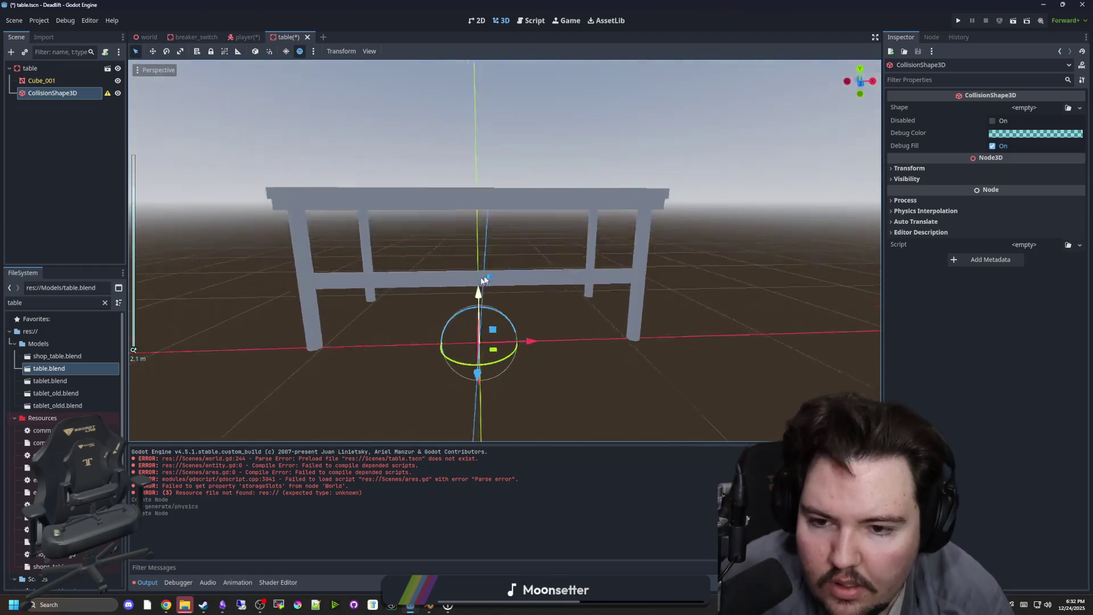
left_click_drag(472, 285, 701, 274)
left_click_drag(461, 266, 364, 268)
Give the CollisionShape3D a new BoxShape3D and view the table in front orthogonal view.
left_click(1041, 108)
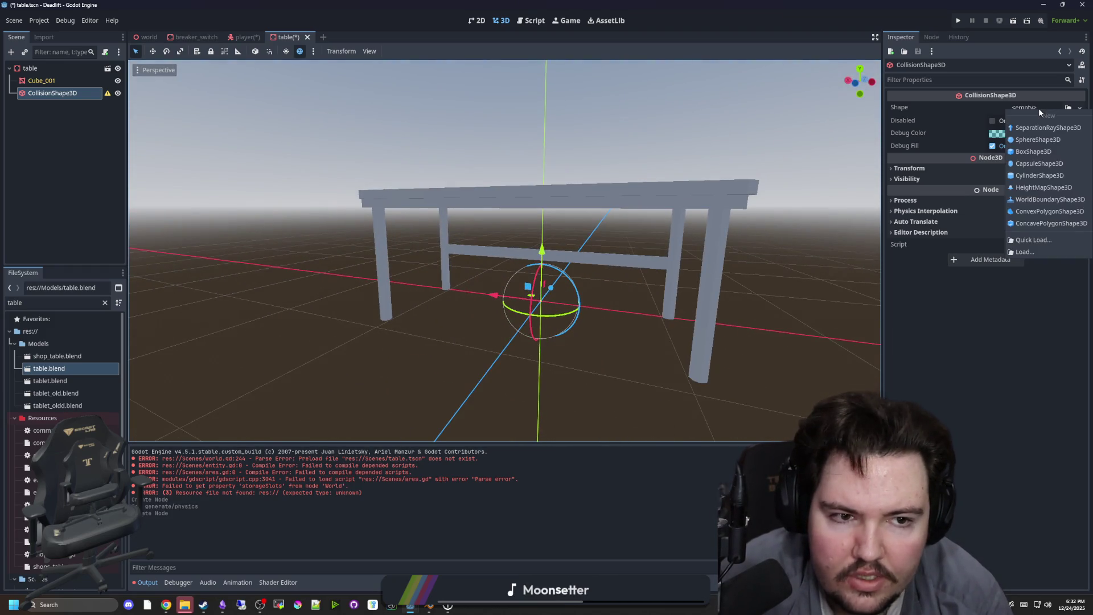
left_click(1034, 152)
mouse_move(555, 287)
left_mouse_down()
mouse_move(534, 294)
mouse_move(512, 263)
mouse_move(511, 106)
mouse_move(504, 202)
mouse_move(491, 205)
mouse_move(501, 202)
left_mouse_up()
key("KP_1")
scroll(487, 407, "up", 3)
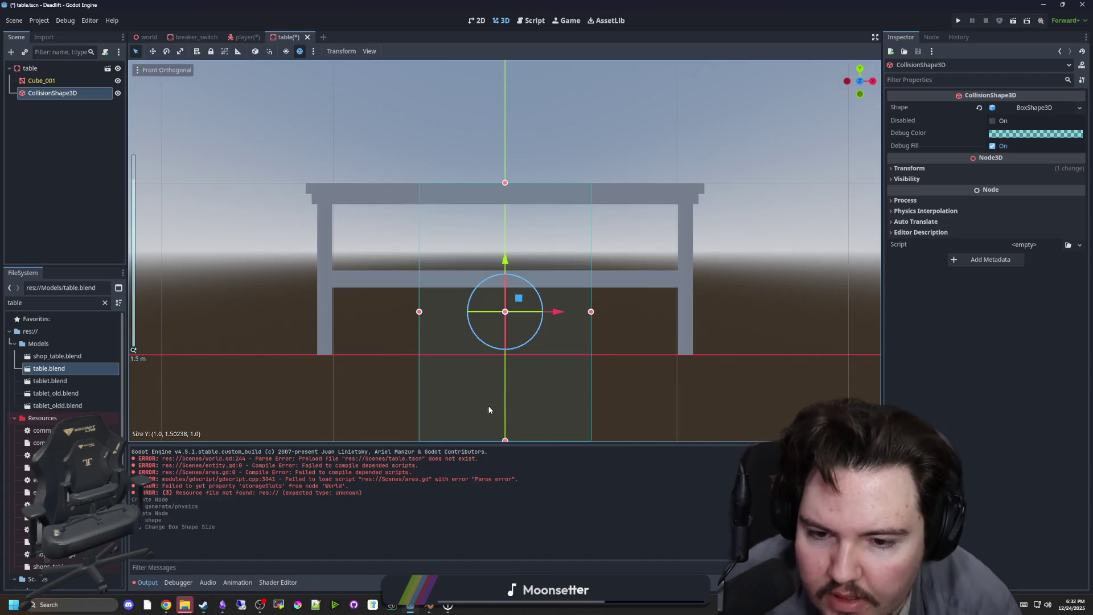
Shrink the collision box to tabletop height and stretch it to the table's left and right edges.
left_click_drag(506, 442, 511, 207)
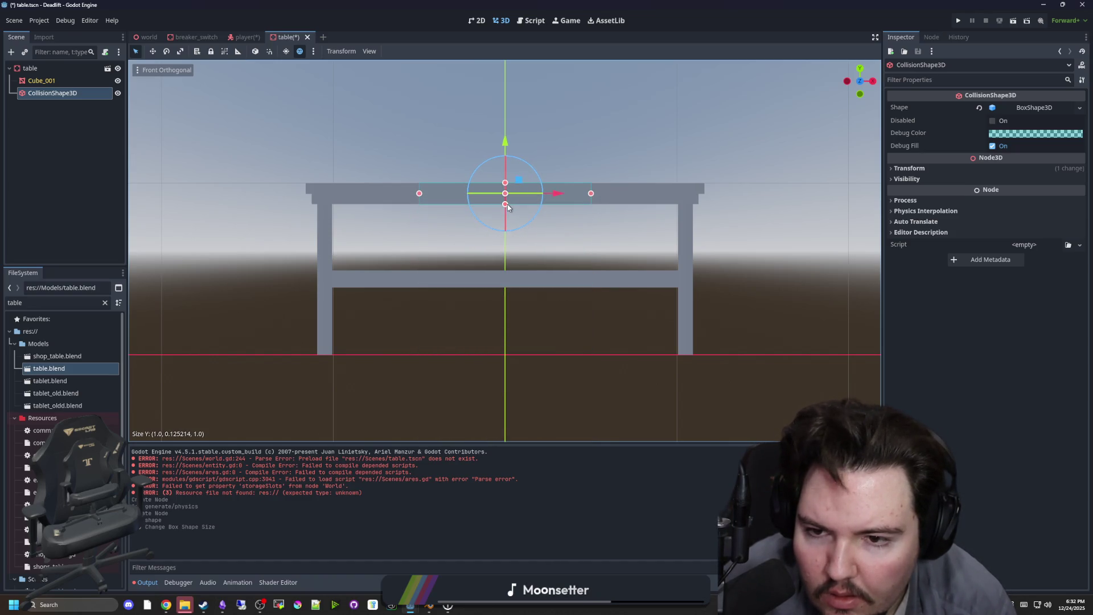
mouse_move(419, 193)
left_mouse_down()
mouse_move(317, 195)
mouse_move(307, 209)
left_mouse_up()
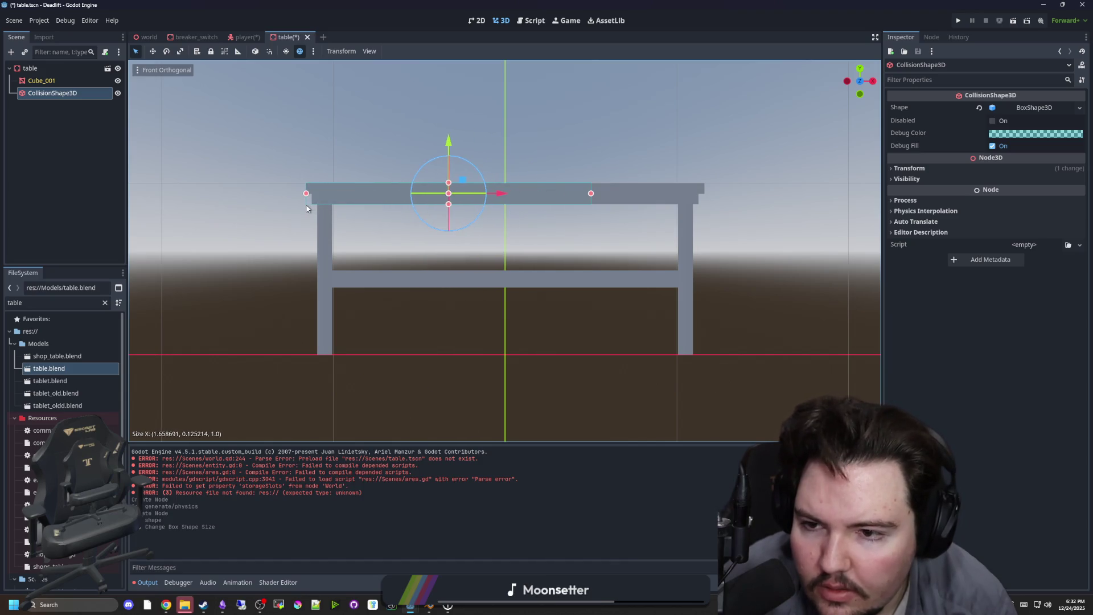
mouse_move(591, 193)
left_mouse_down()
mouse_move(709, 209)
mouse_move(692, 283)
mouse_move(632, 312)
mouse_move(459, 287)
left_mouse_up()
left_click(706, 211)
left_click(445, 285)
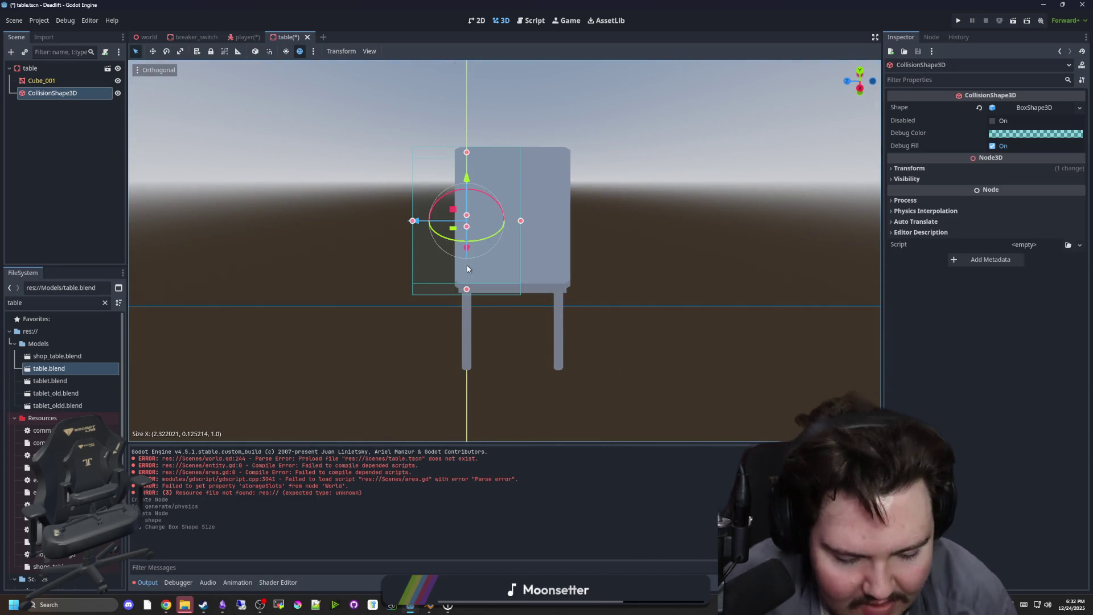
In side view, fit the box to the tabletop's depth and thickness (about 2.32 × 0.12 × 1.07), then select the table root.
key("KP_3")
scroll(448, 317, "up", 3)
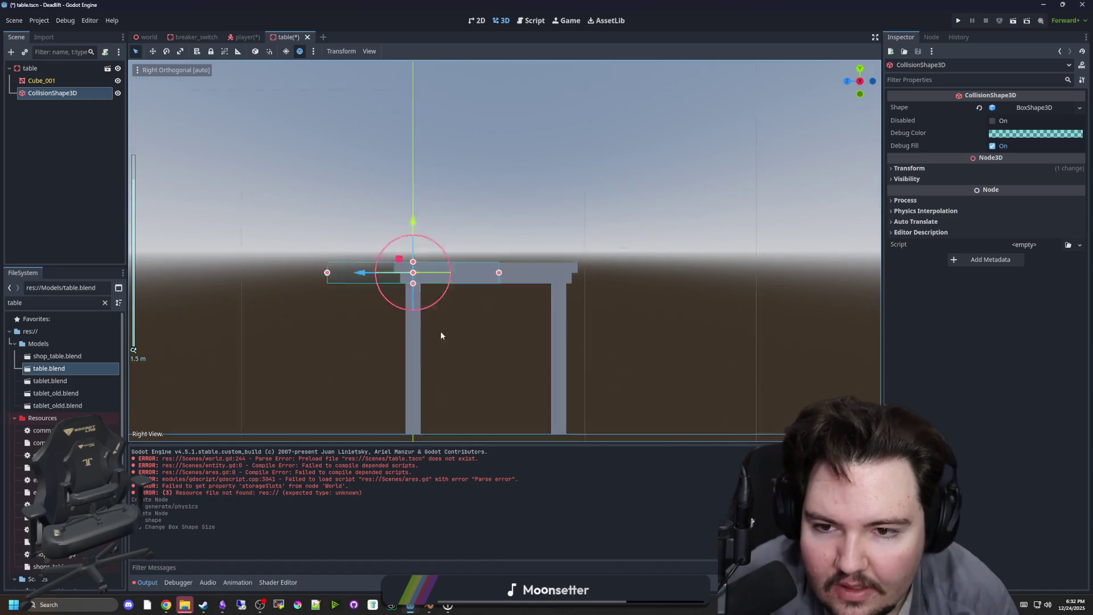
left_click_drag(289, 360, 389, 358)
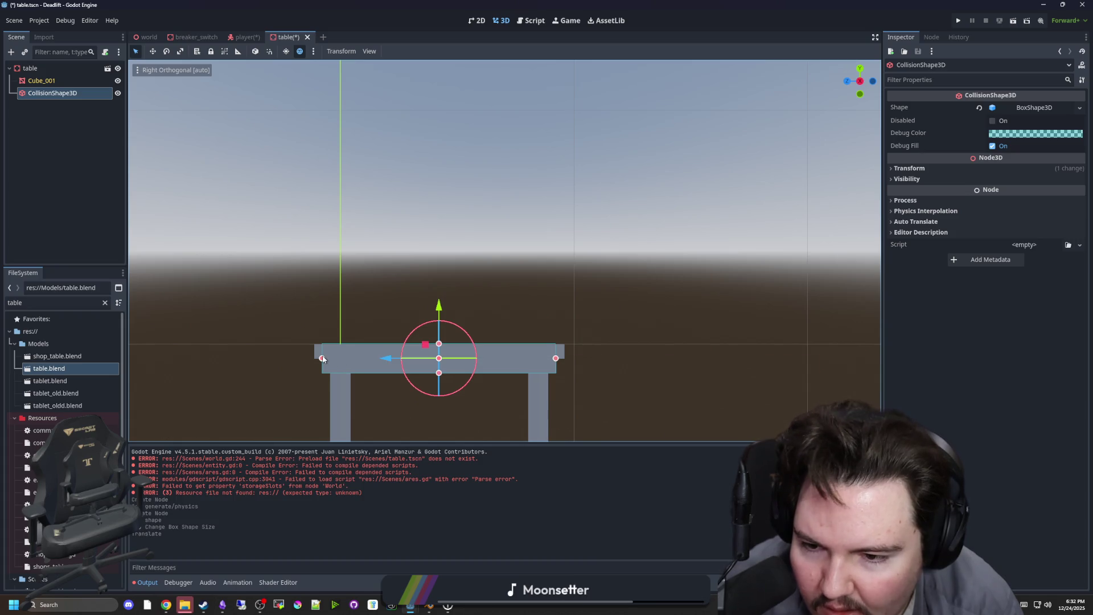
left_click_drag(322, 359, 314, 358)
scroll(453, 380, "down", 4)
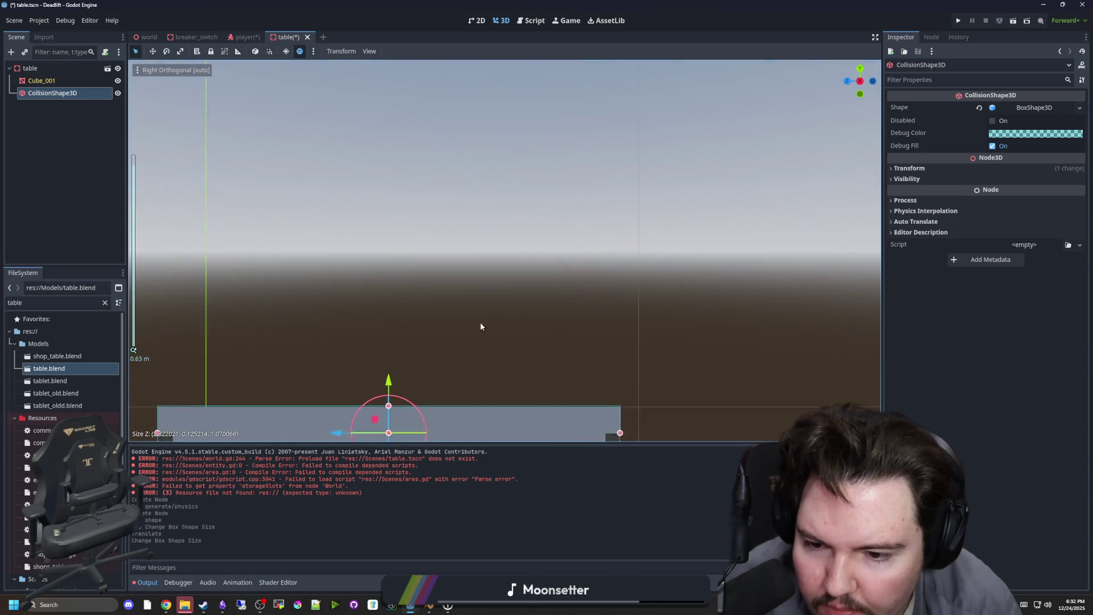
scroll(478, 332, "up", 8)
mouse_move(425, 254)
left_mouse_down()
mouse_move(418, 260)
mouse_move(456, 205)
mouse_move(539, 156)
mouse_move(332, 190)
mouse_move(365, 170)
left_mouse_up()
scroll(481, 281, "down", 4)
double_click(60, 66)
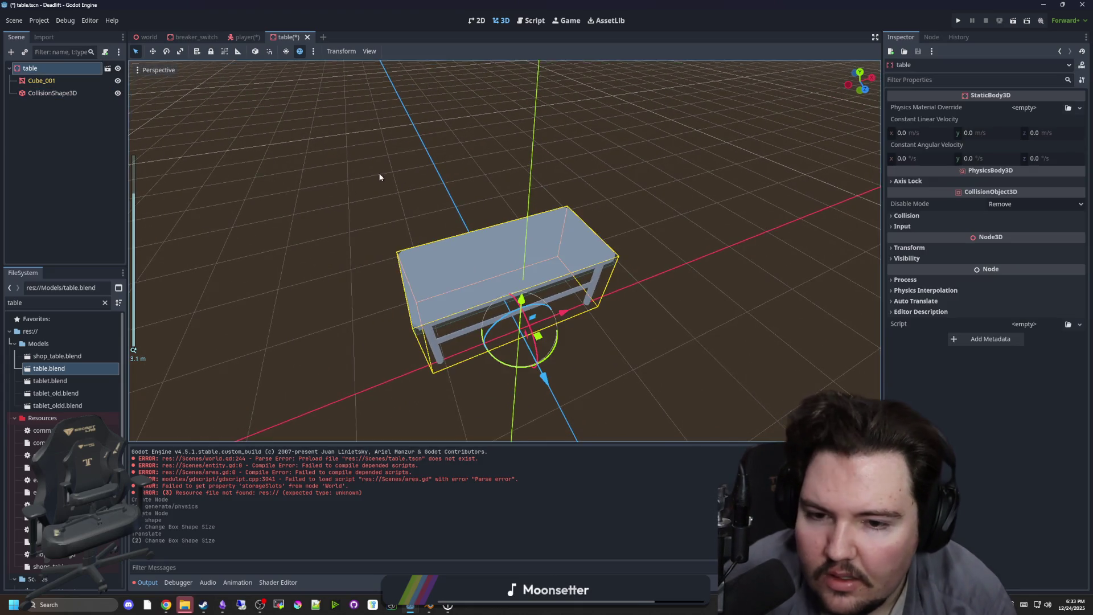
Save the table scene and attach table.gd to its root node.
key("ctrl+s")
left_click(100, 303)
key("BackSpace")
key("BackSpace")
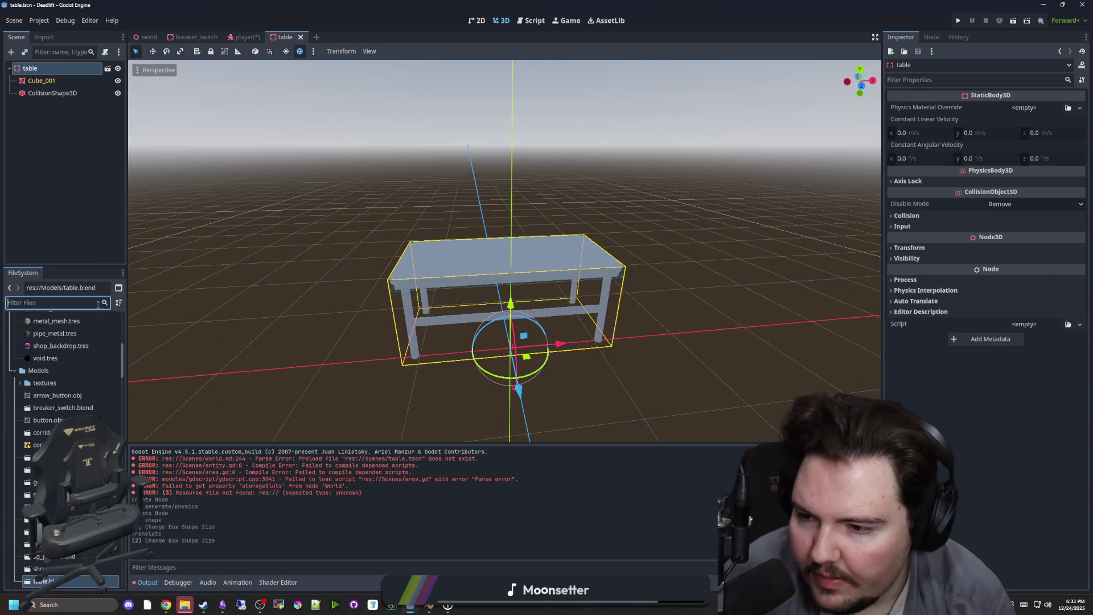
type("table")
mouse_move(34, 519)
left_mouse_down()
mouse_move(68, 139)
mouse_move(51, 68)
left_mouse_up()
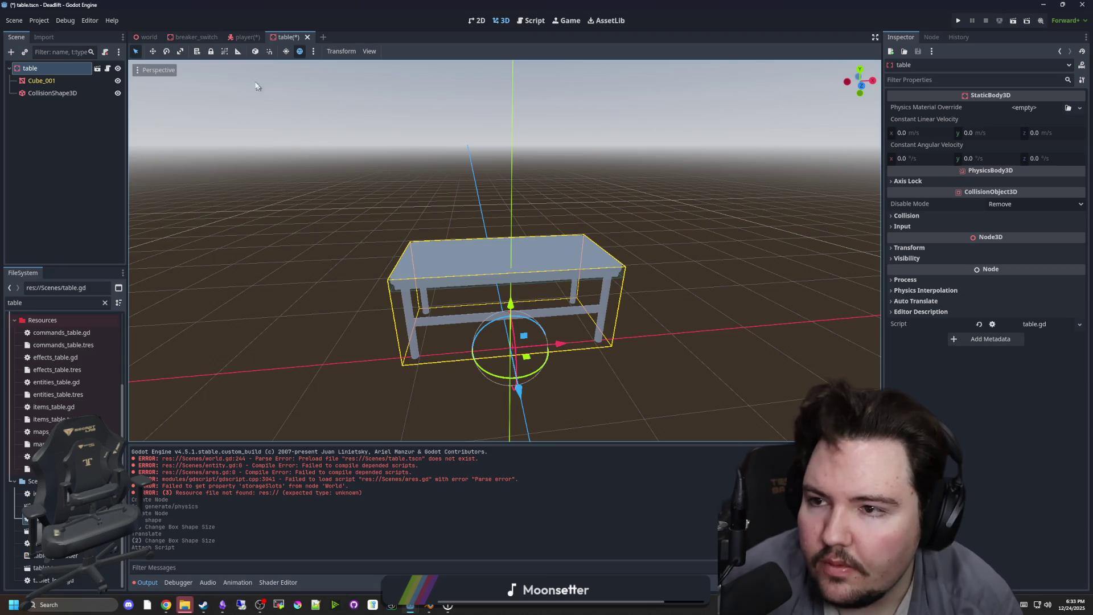
Save the table scene again, switch to the world scene and open world.gd.
key("ctrl+s")
key("ctrl+Tab")
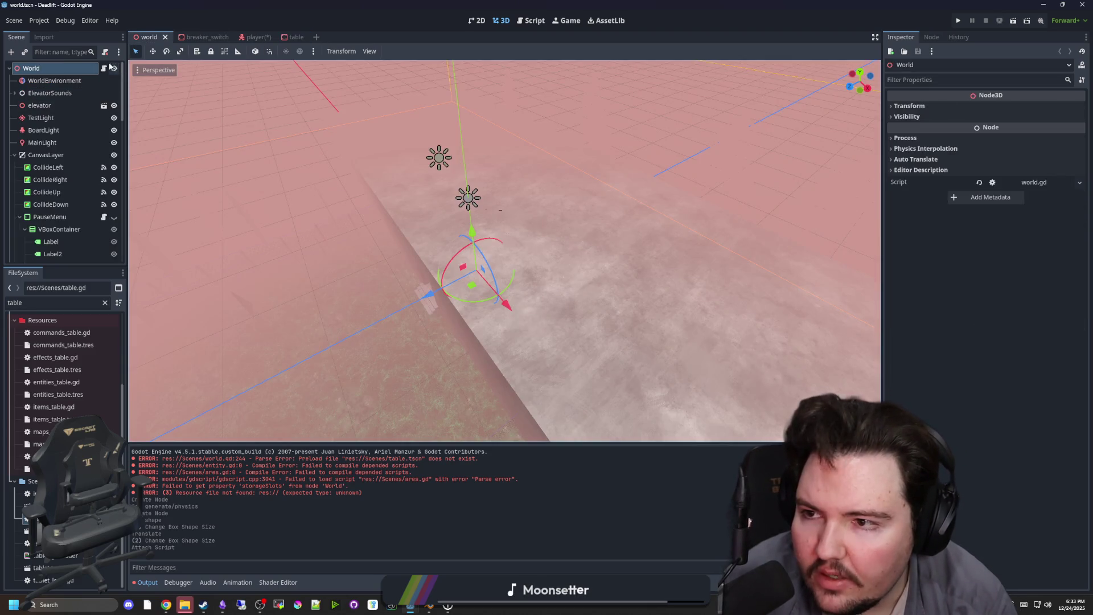
left_click(104, 67)
Delete the stray table node from the player scene and save it.
scroll(541, 268, "down", 3)
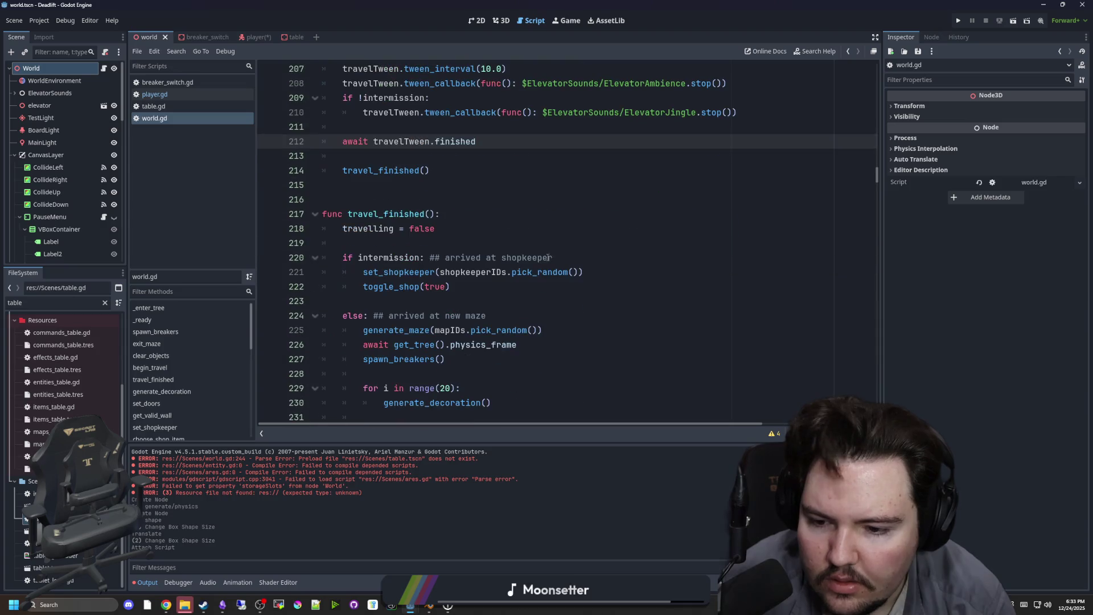
left_click(251, 38)
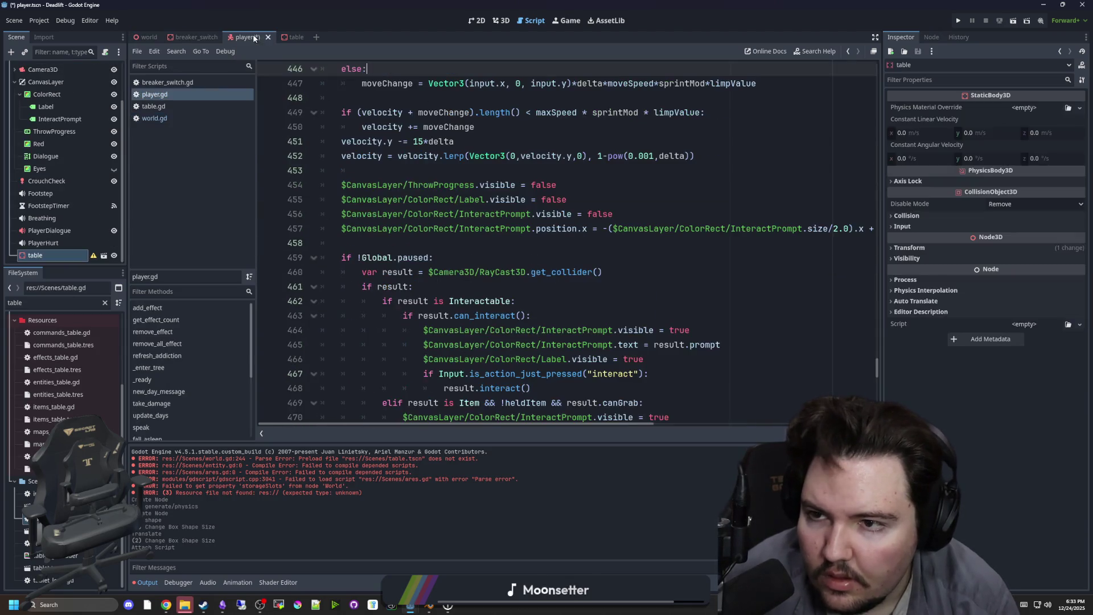
left_click(494, 175)
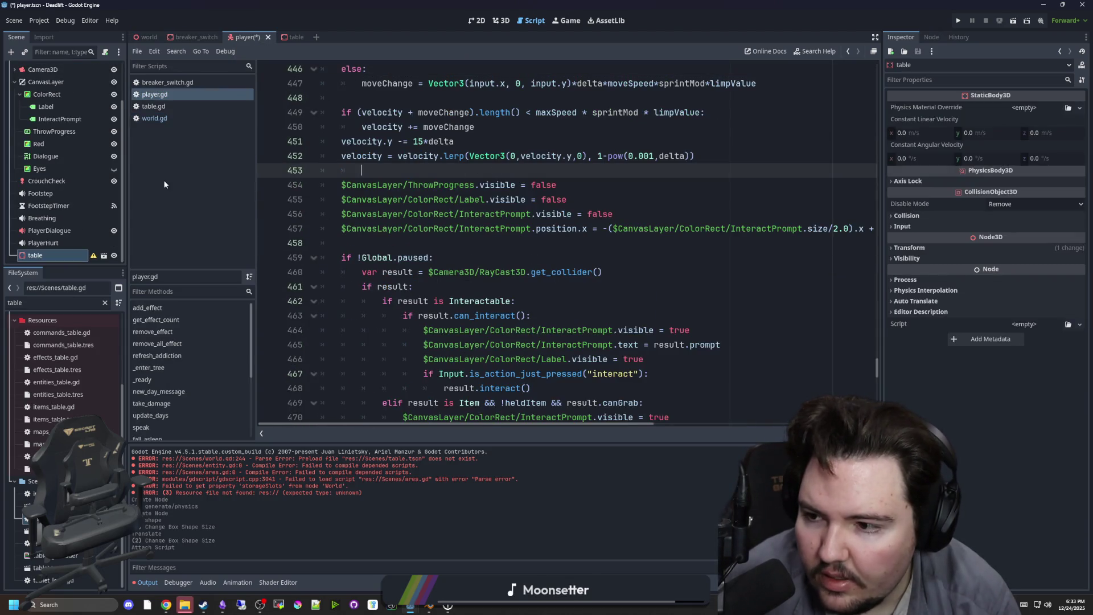
right_click(44, 258)
left_click(80, 569)
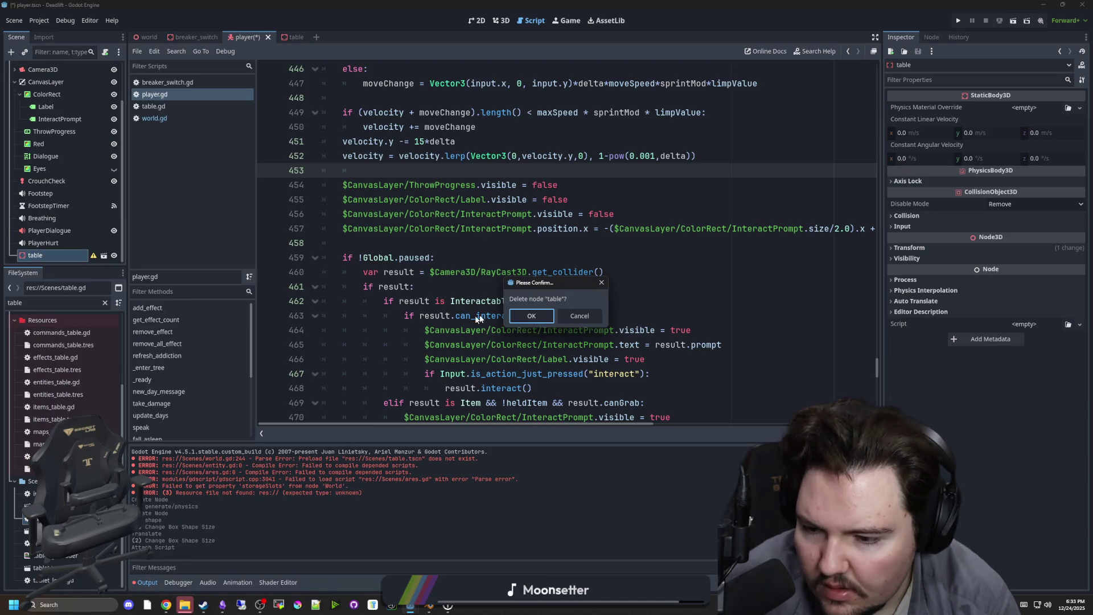
left_click(532, 316)
key("ctrl+s")
Filter the FileSystem for 'entity' and open entity.gd.
left_click(105, 306)
left_click(105, 304)
type("entity")
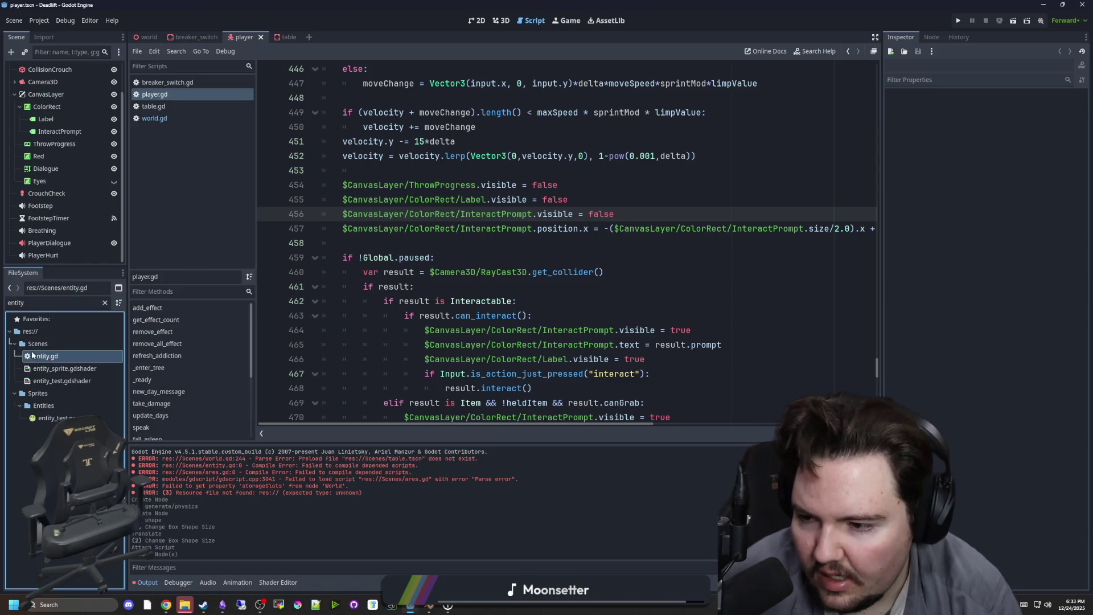
double_click(40, 356)
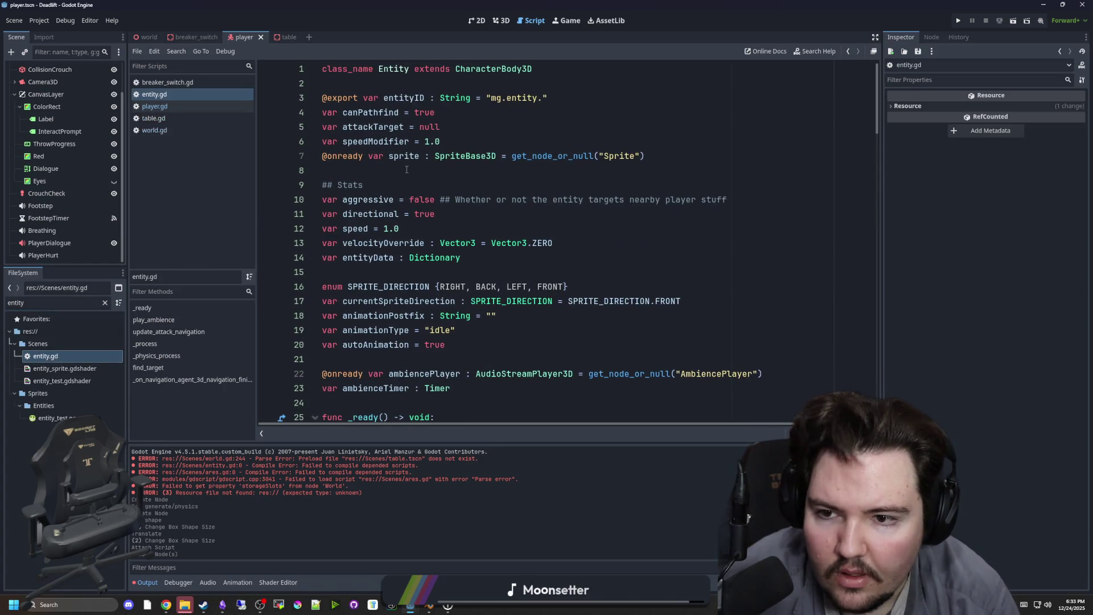
scroll(444, 284, "down", 6)
Open the ares.gd enemy script via an 'ares' filter, then run the project.
left_click(105, 303)
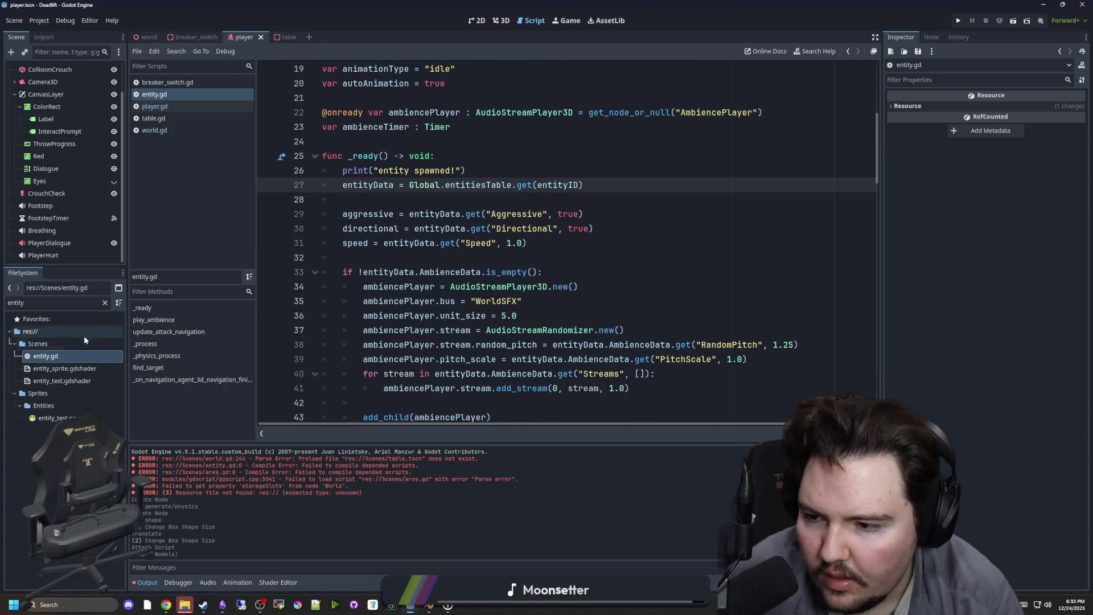
type("ares")
scroll(70, 343, "up", 2)
double_click(62, 355)
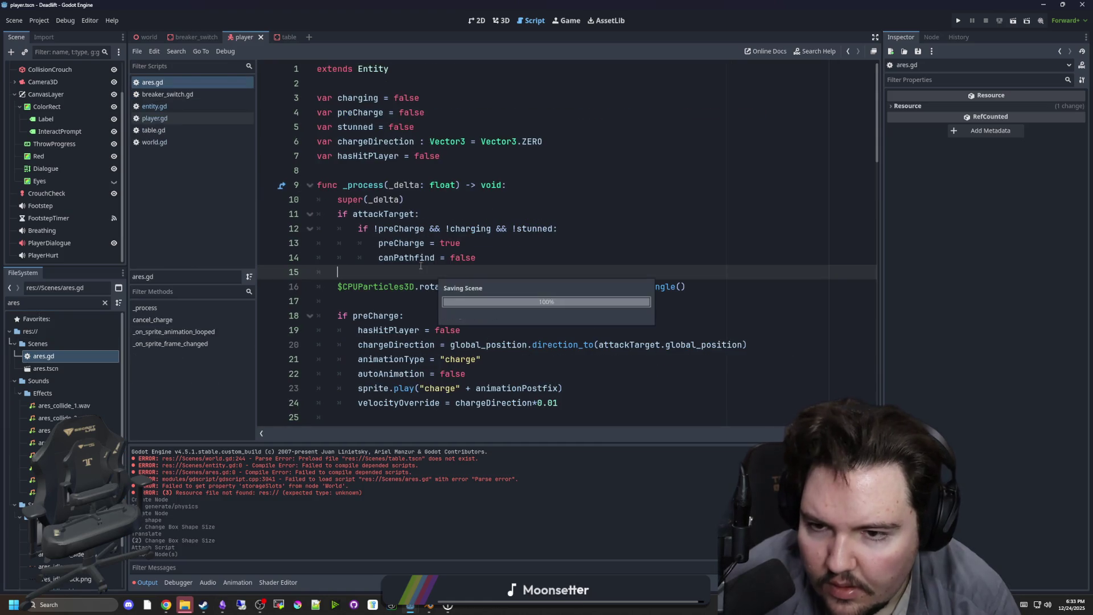
left_click(421, 214)
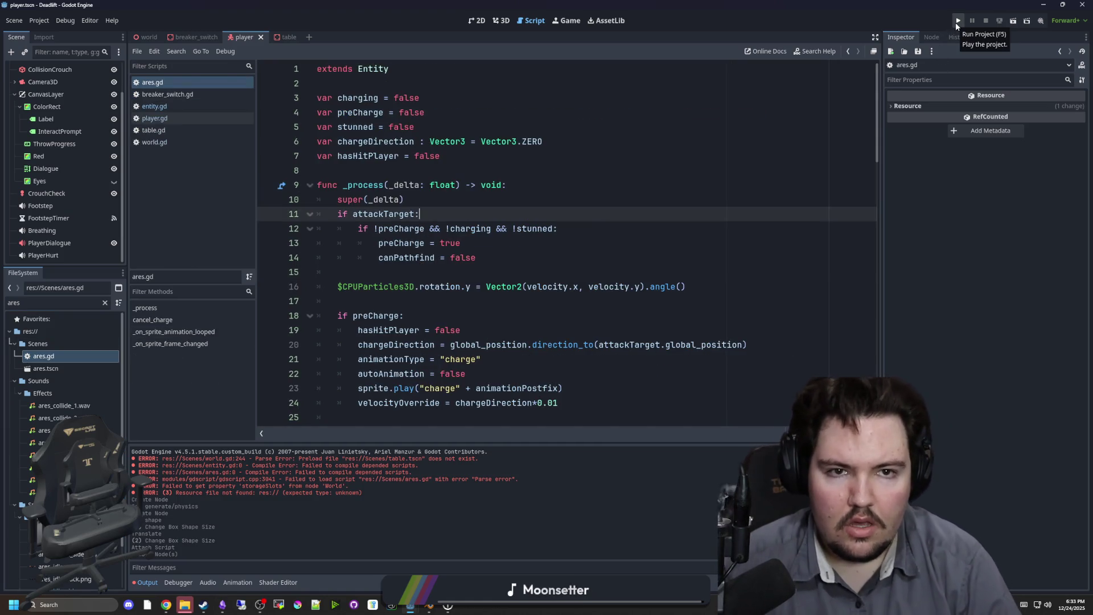
left_click(289, 37)
Start the game and walk into the building to inspect a spawned table with items.
left_click(951, 20)
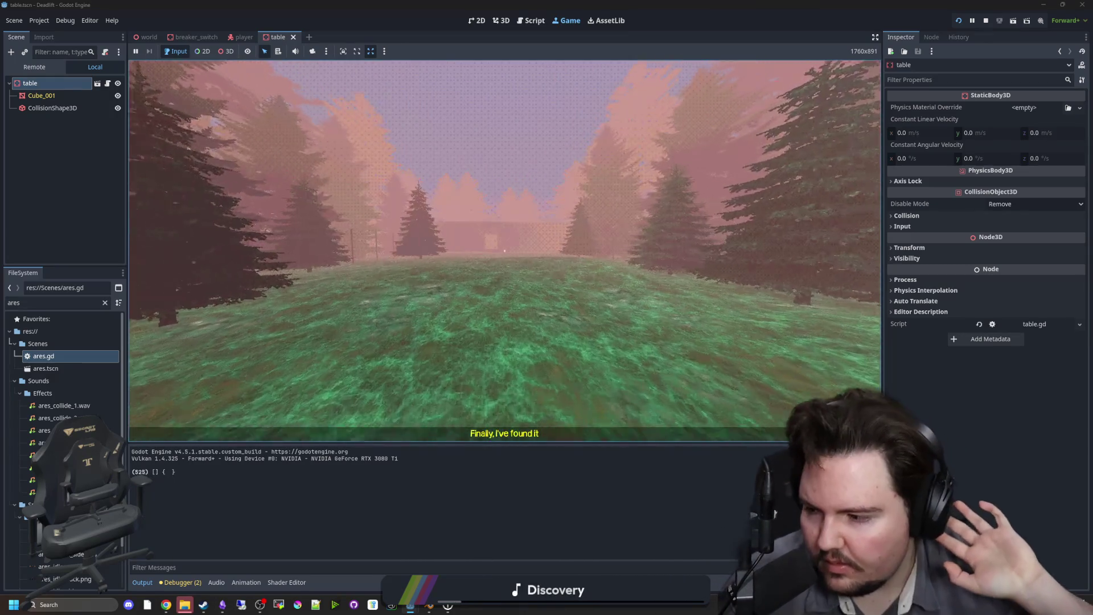
key("w")
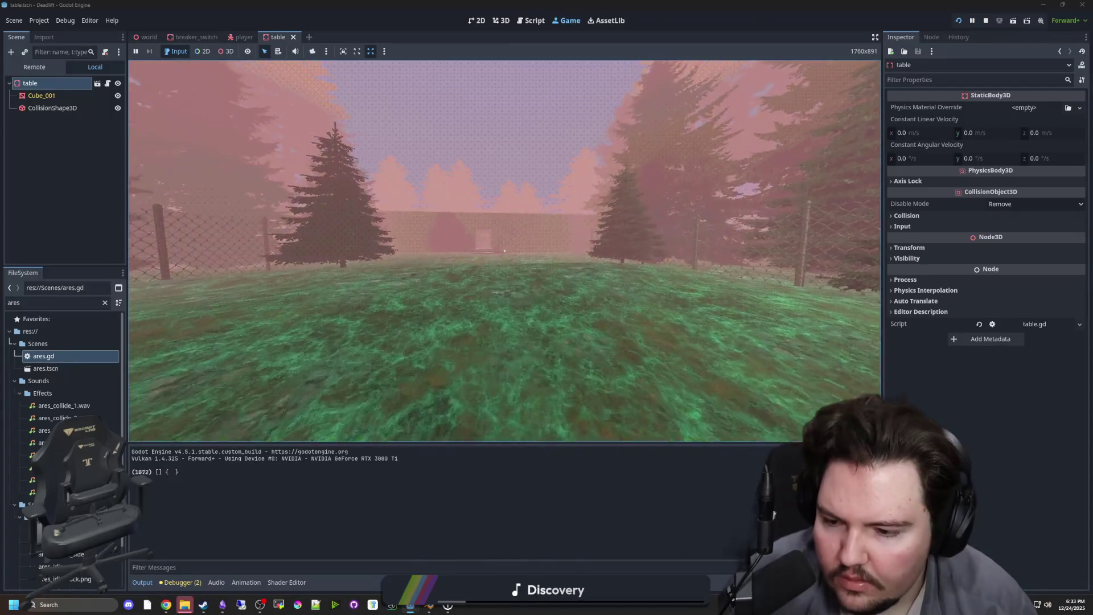
key("w")
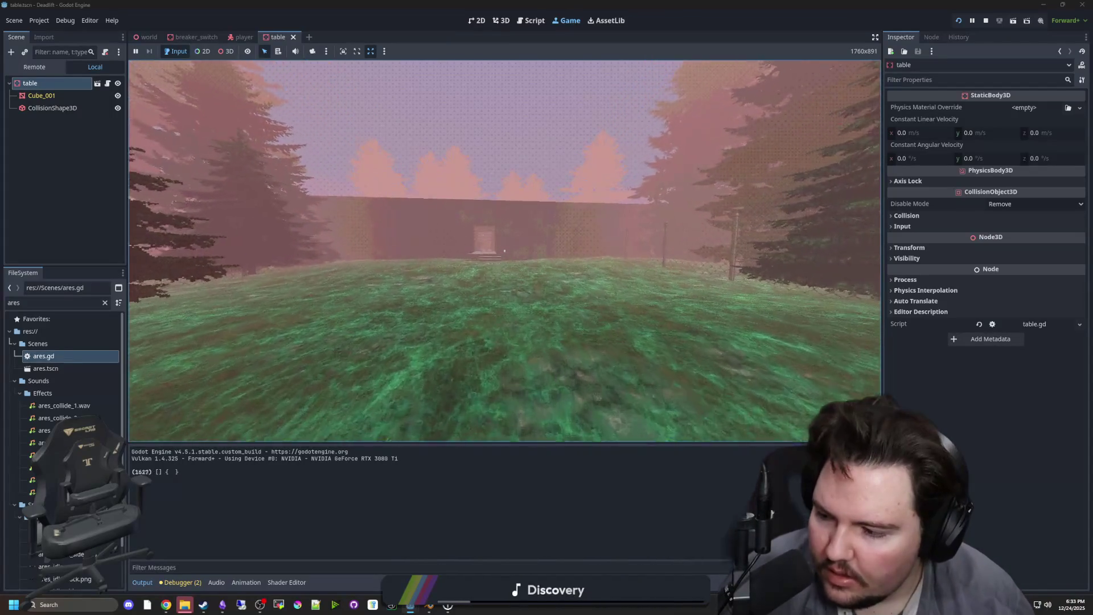
key("w")
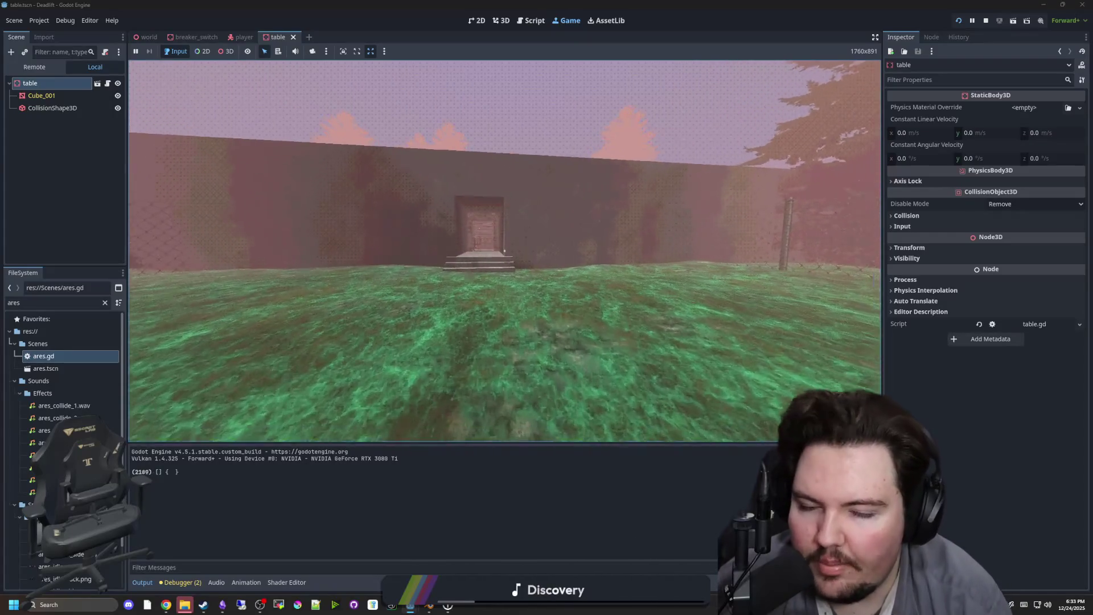
key("w")
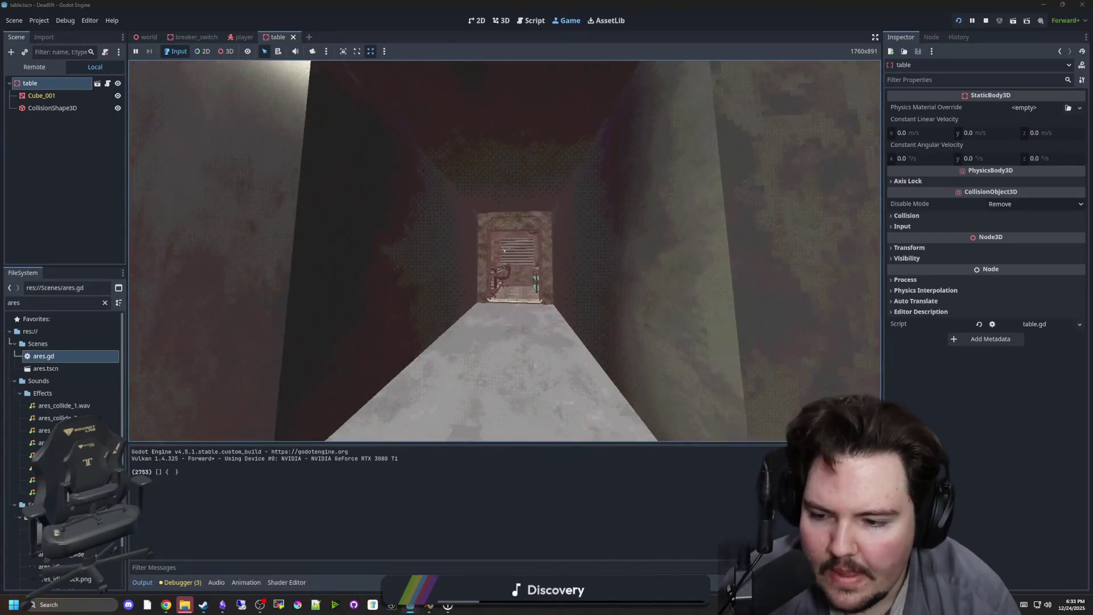
key("w")
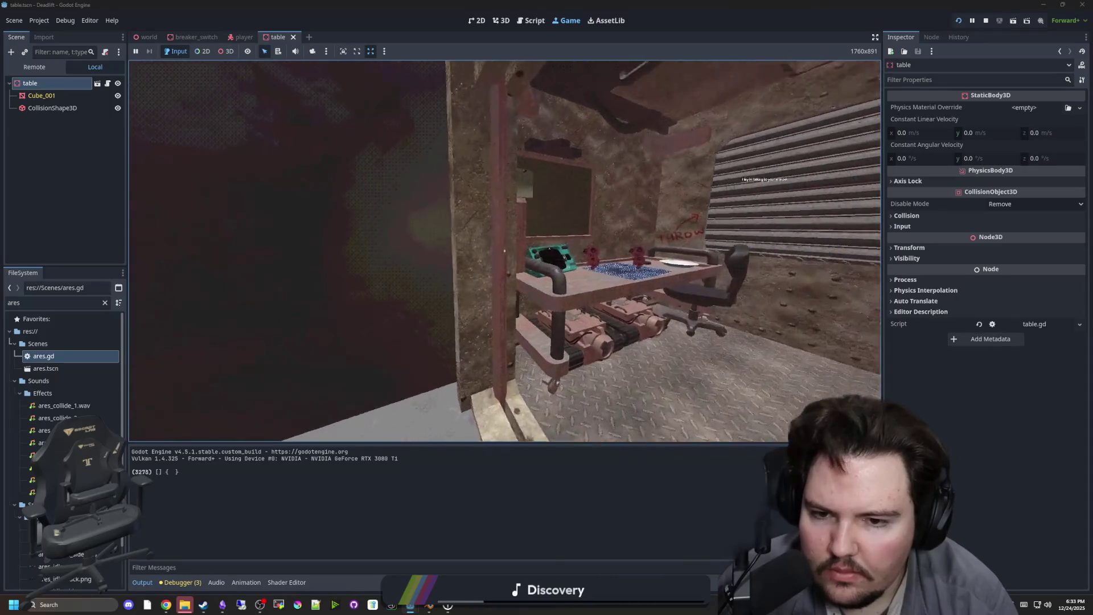
key("w")
mouse_move(505, 250)
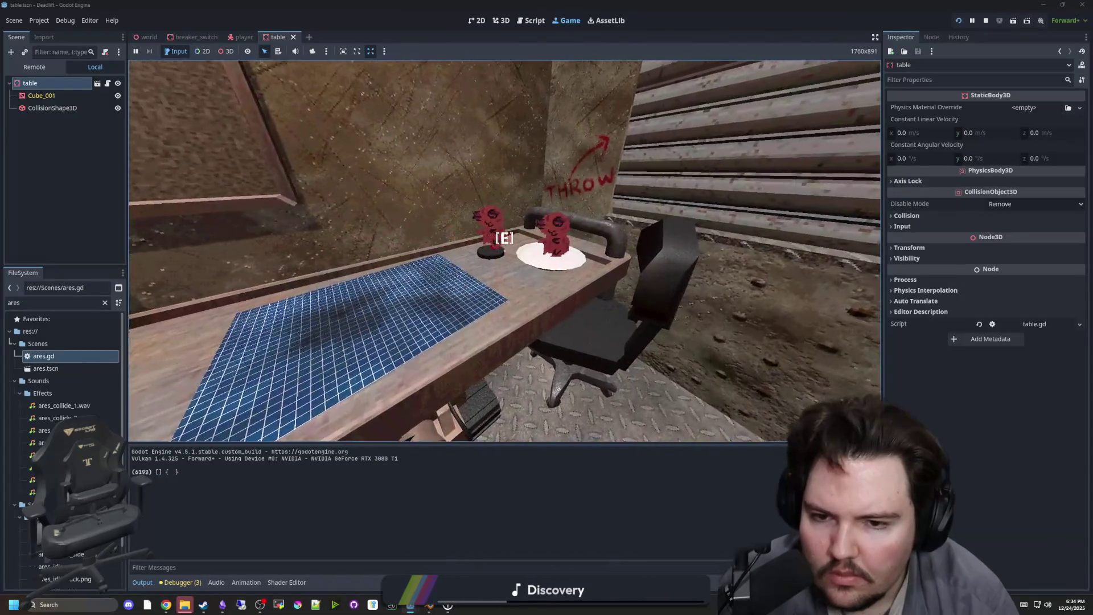
key("a")
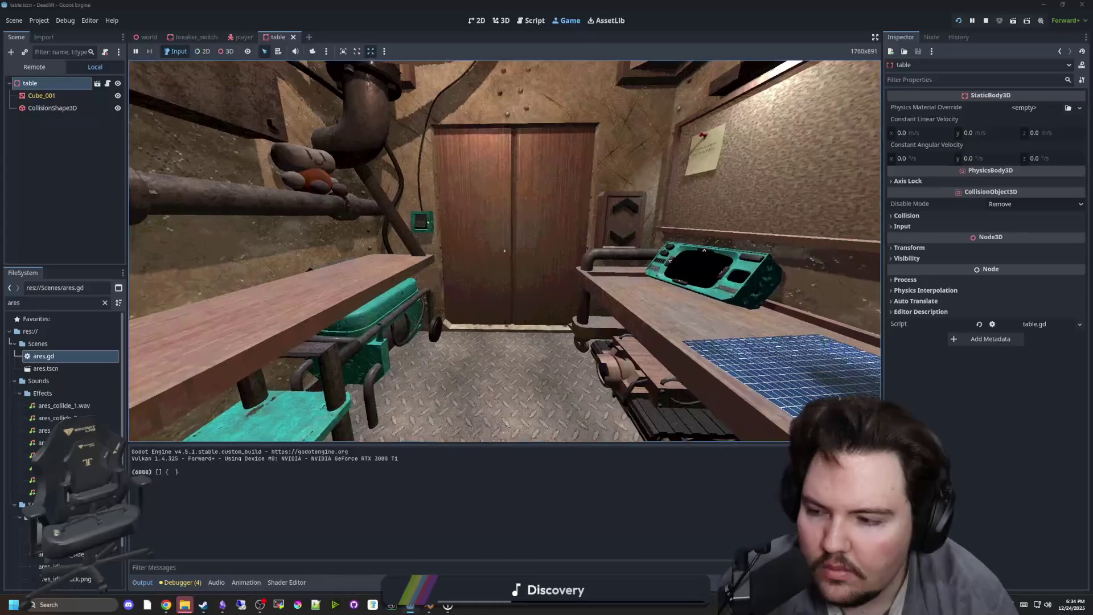
key("w")
Generate a new maze with F5, walk the table-lined corridors, then pause and stop the game.
key("F5")
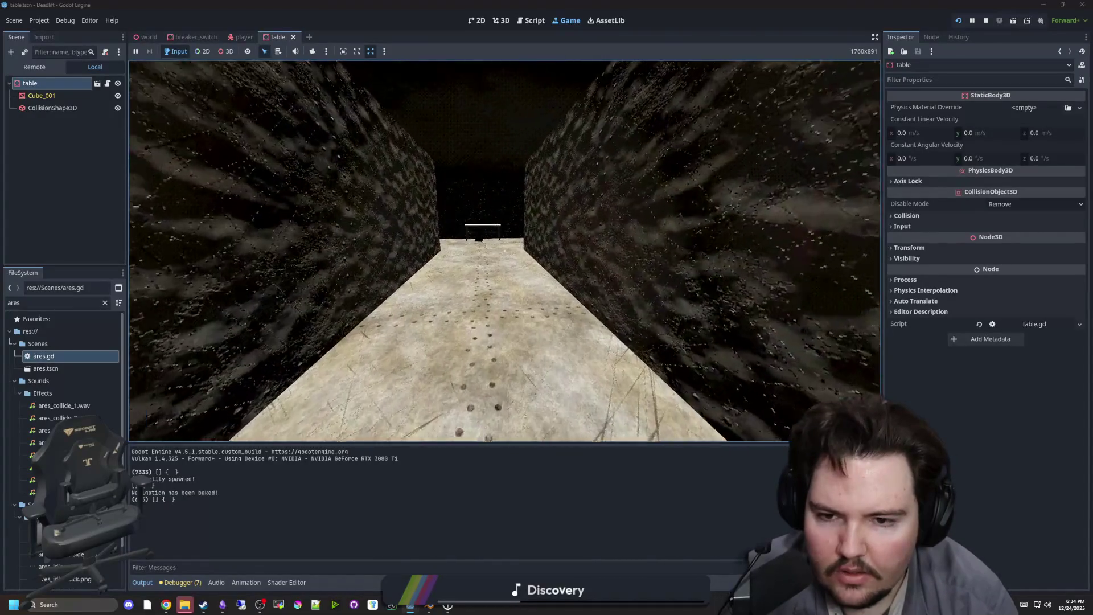
key("w")
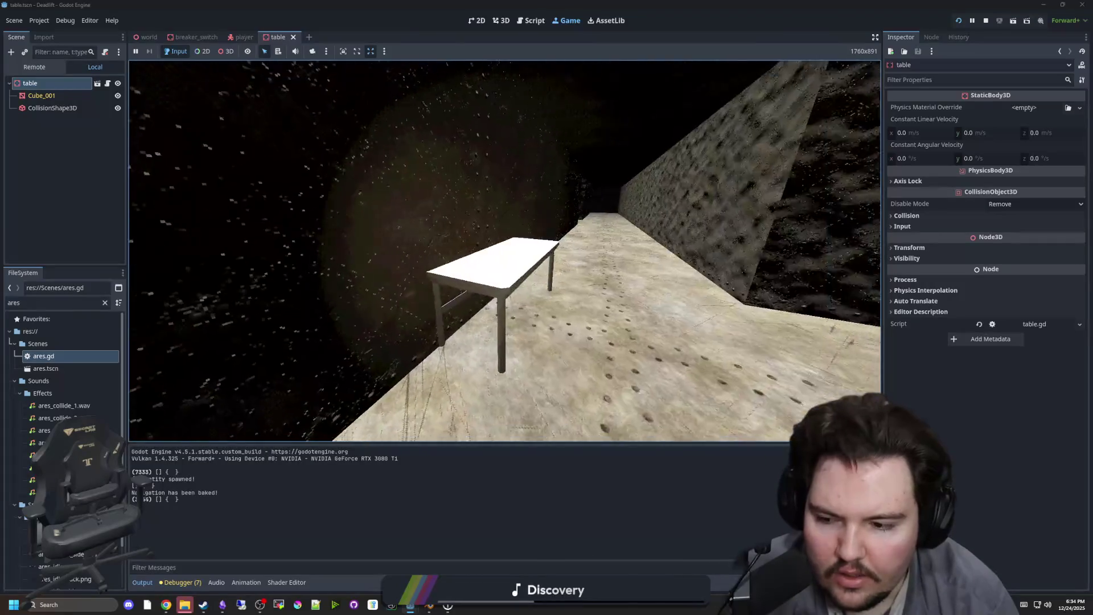
key("w")
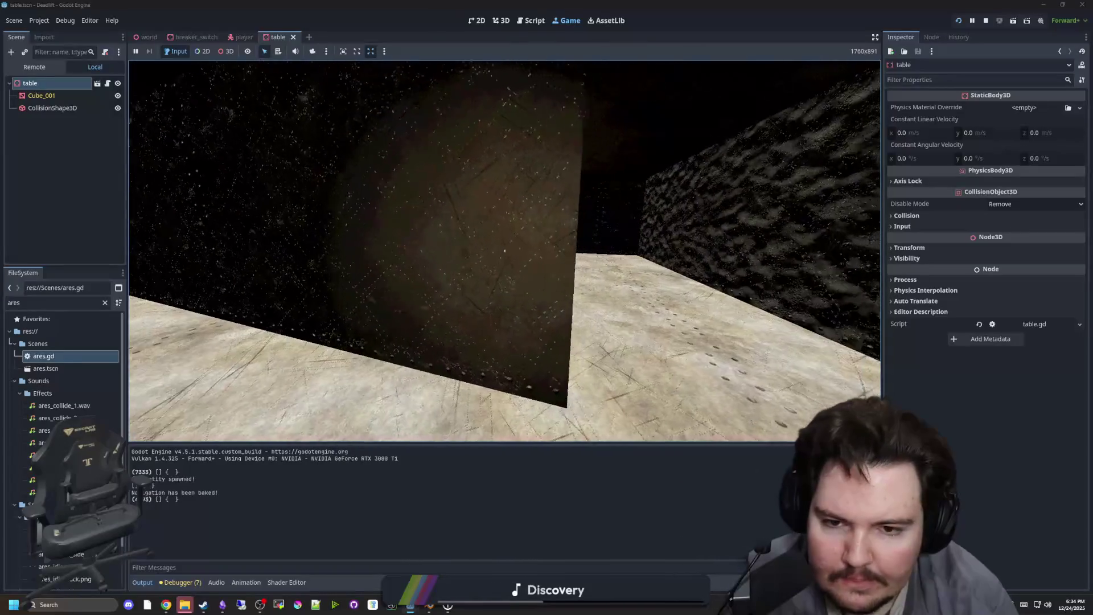
key("w")
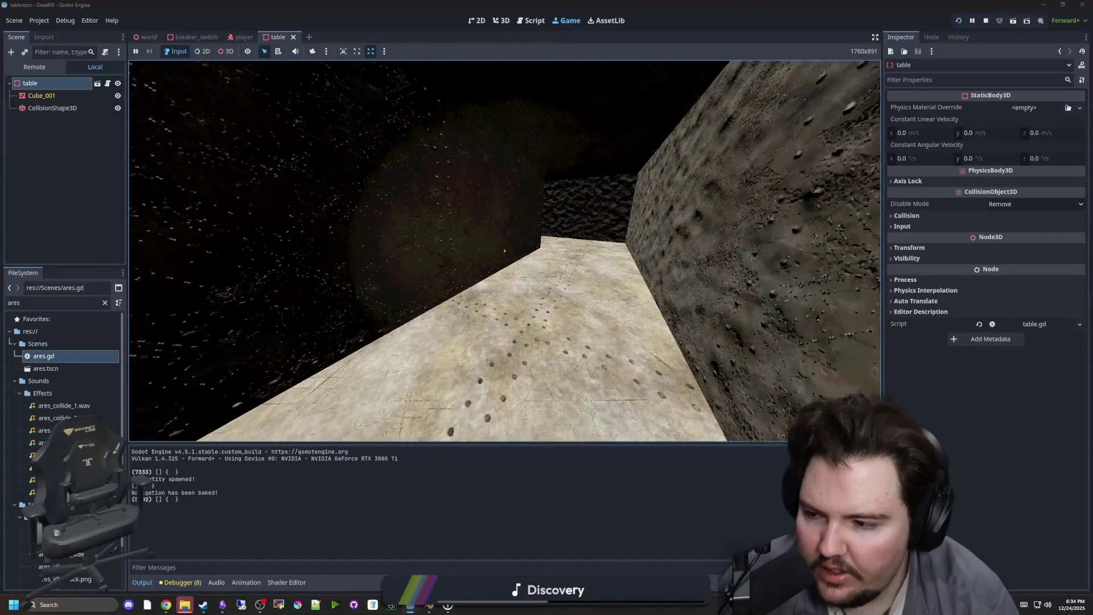
key("w")
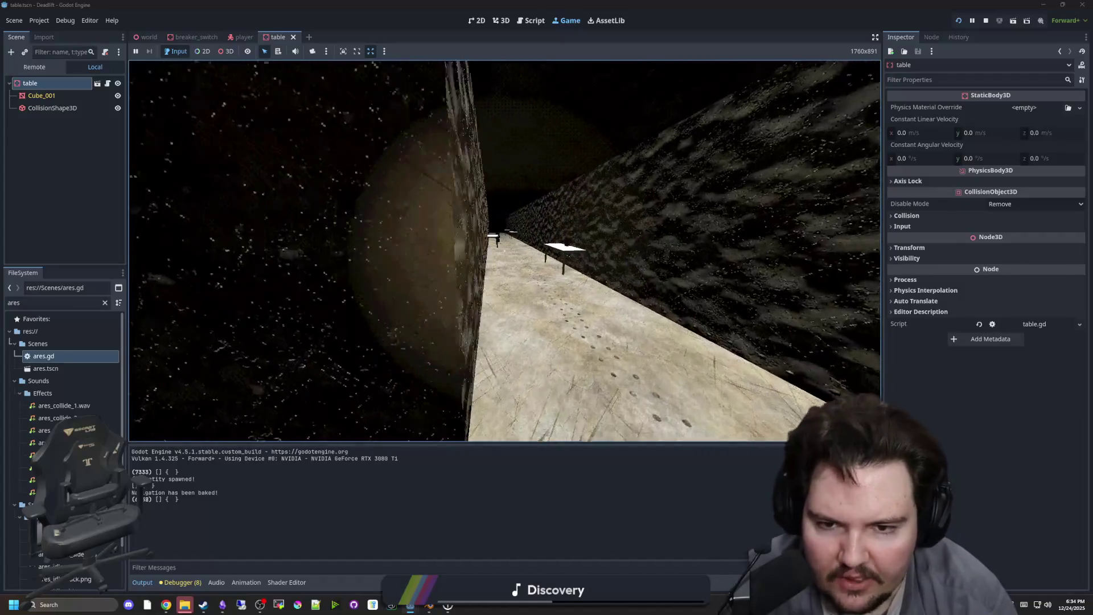
key("w")
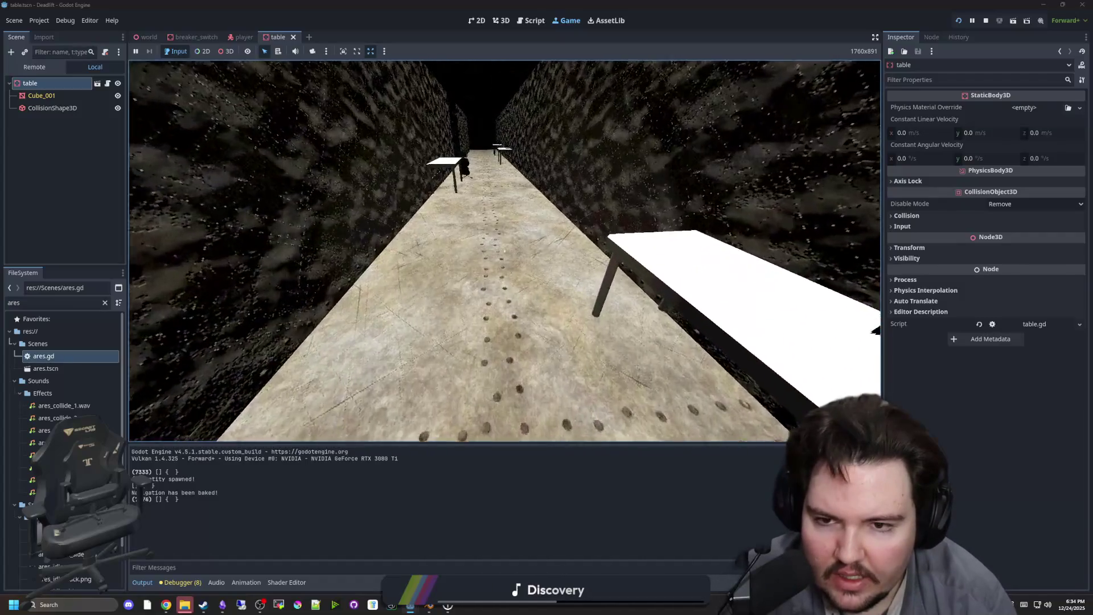
key("w")
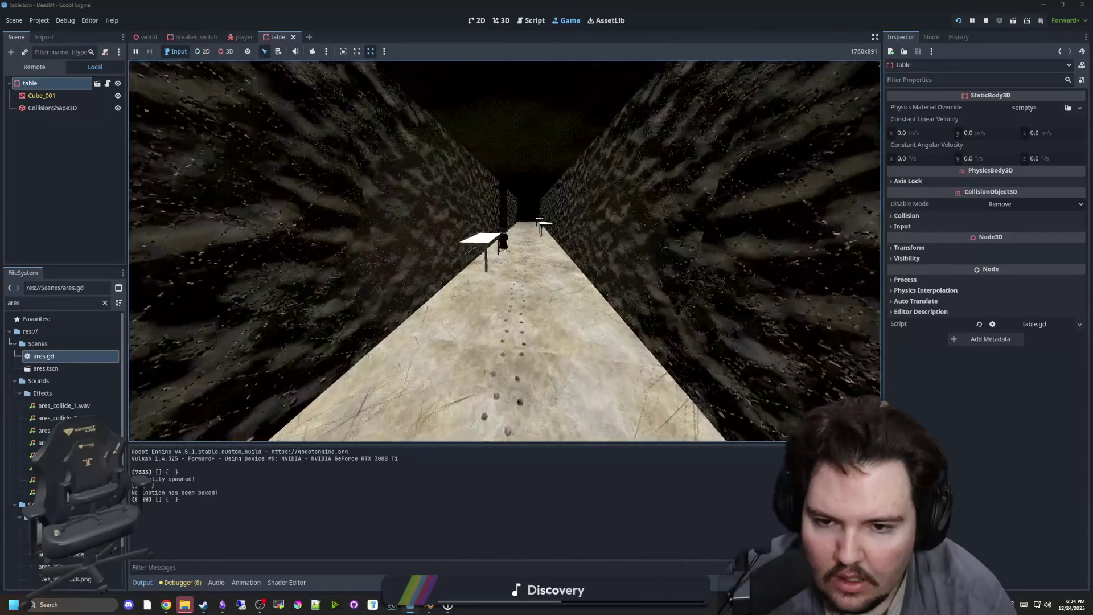
key("w")
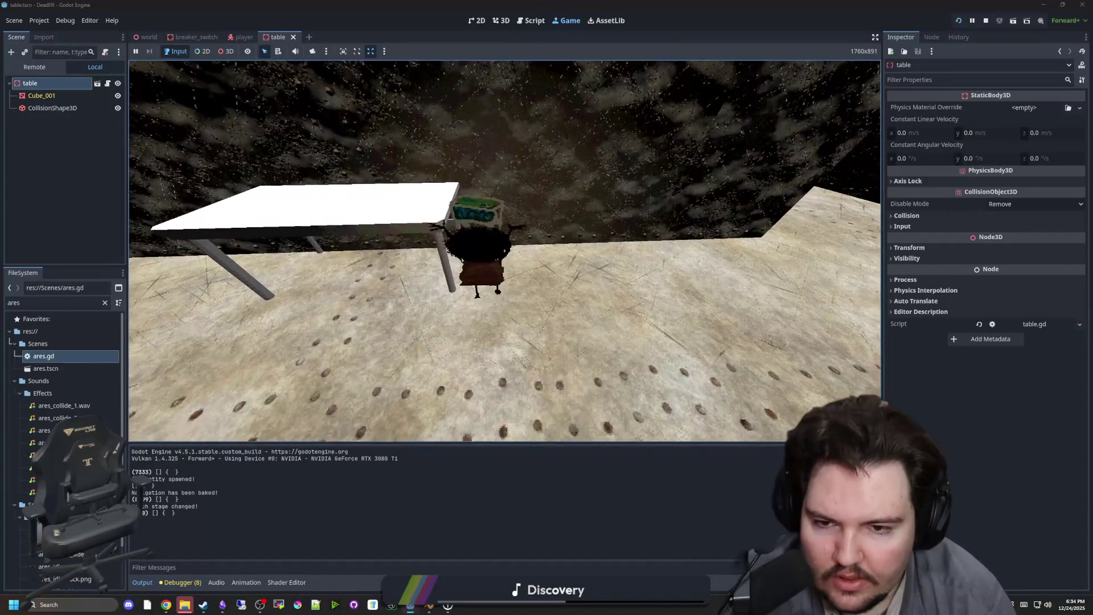
key("w")
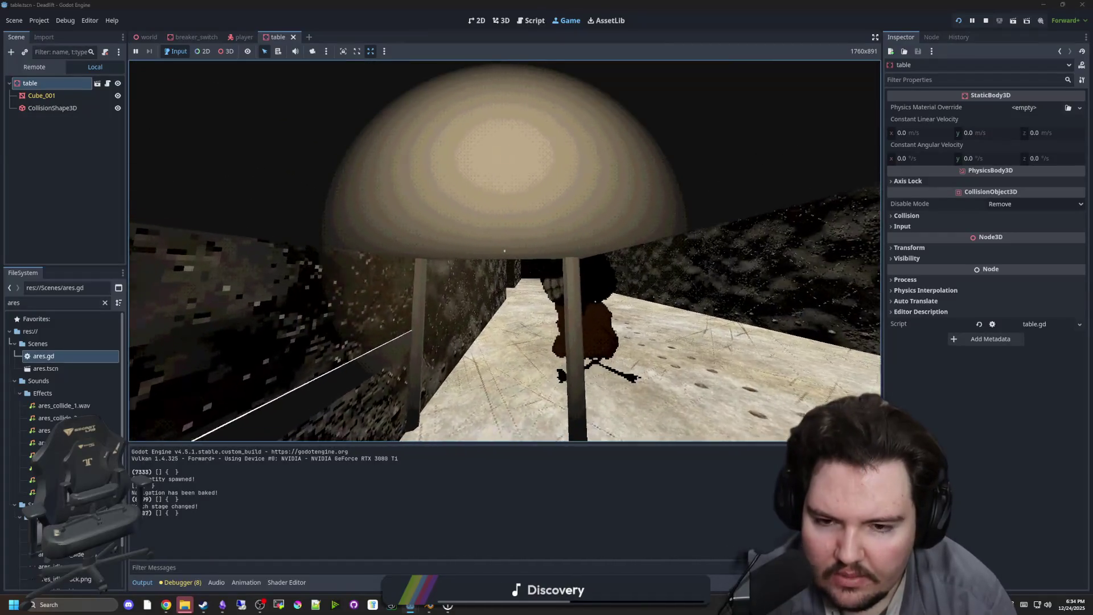
key("w")
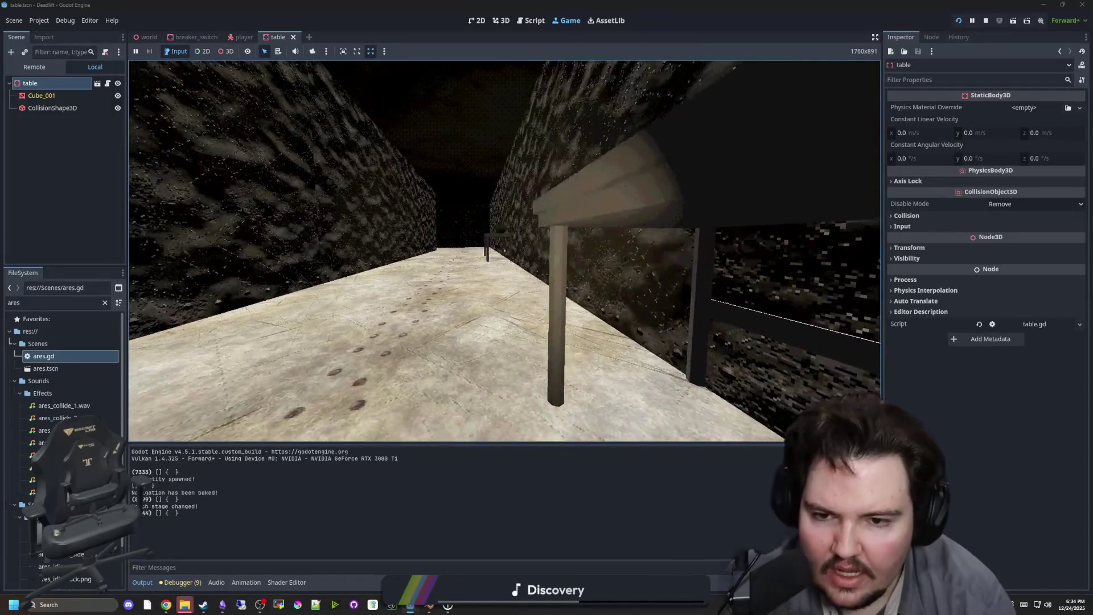
key("Escape")
left_click(986, 20)
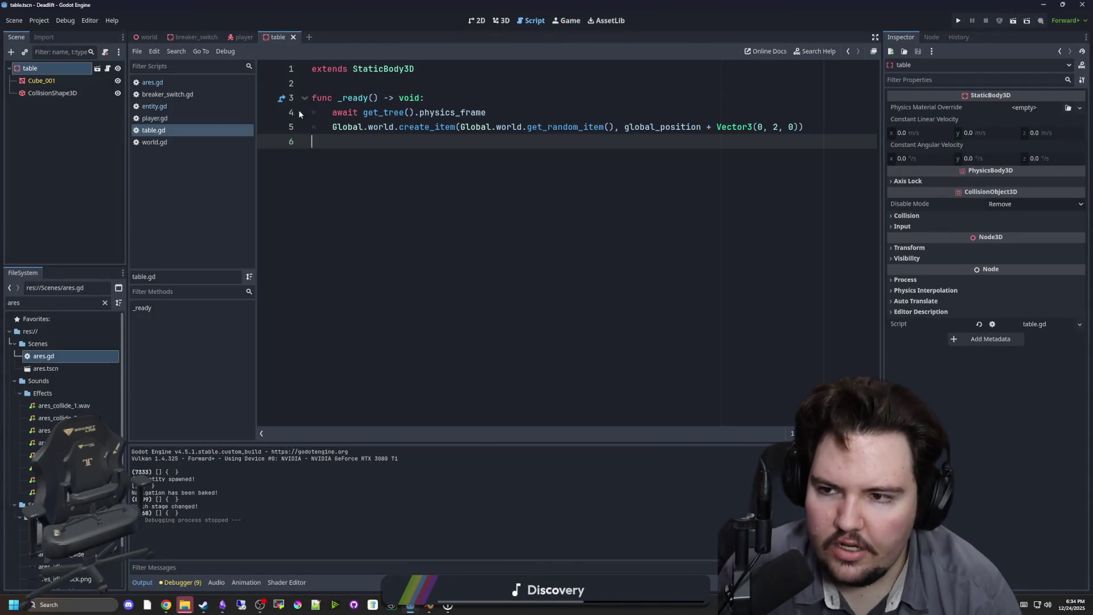
In world.gd, remove the two bake_navigation_mesh lines from the generate_maze function.
left_click(174, 143)
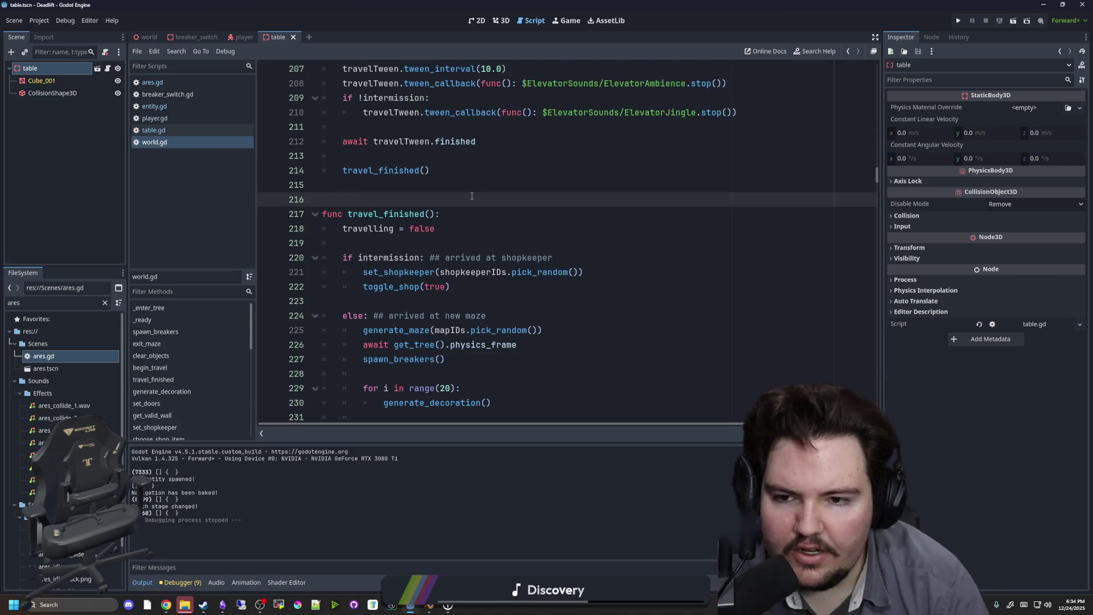
scroll(498, 231, "up", 2)
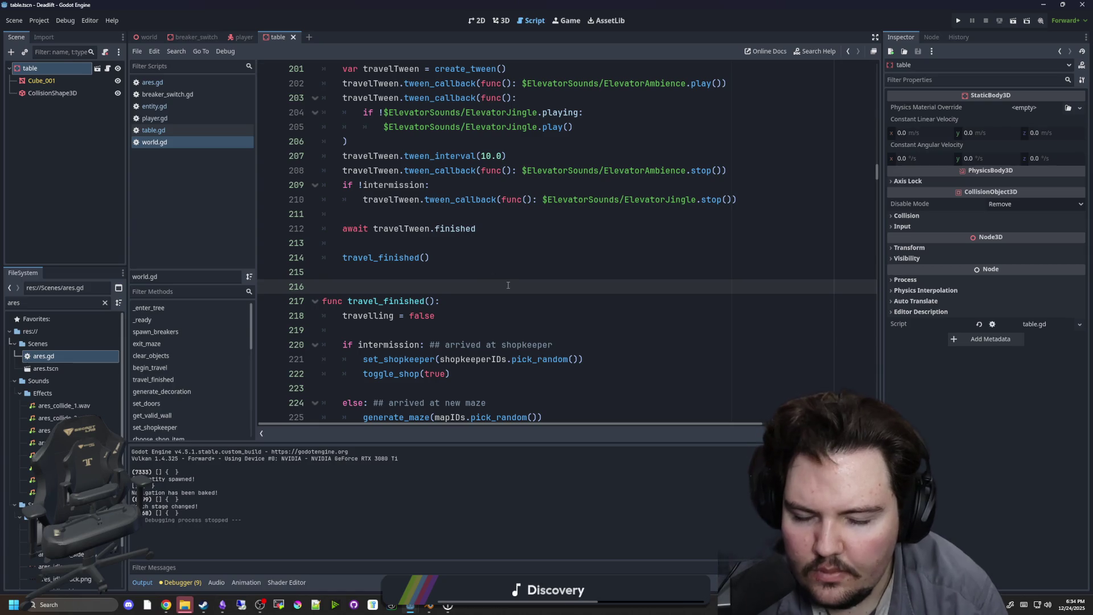
scroll(491, 274, "down", 2)
scroll(490, 274, "up", 2)
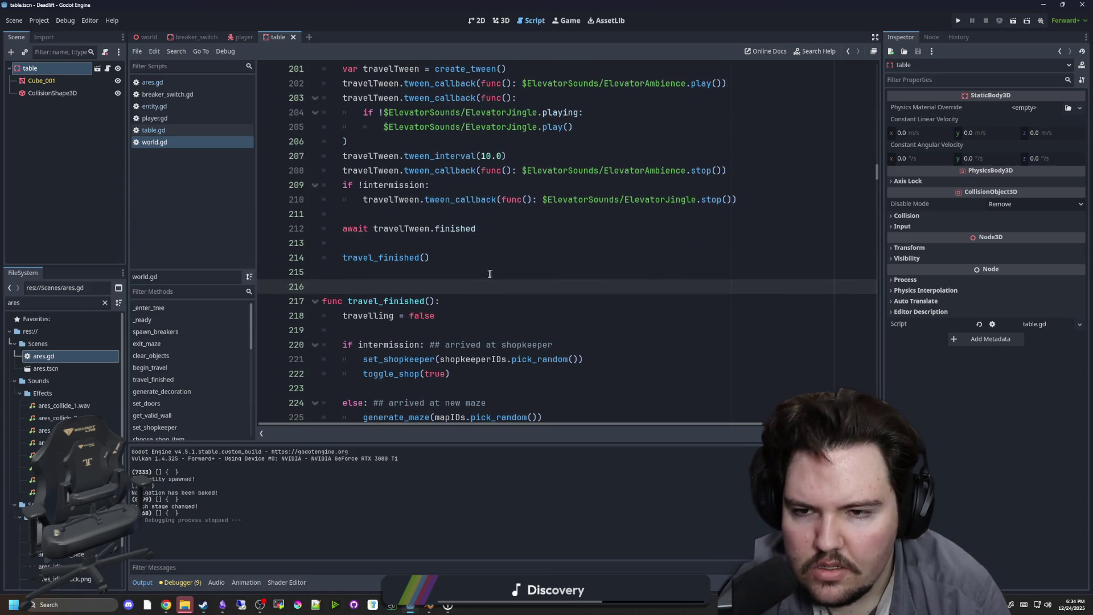
left_click(456, 288)
key("ctrl+f")
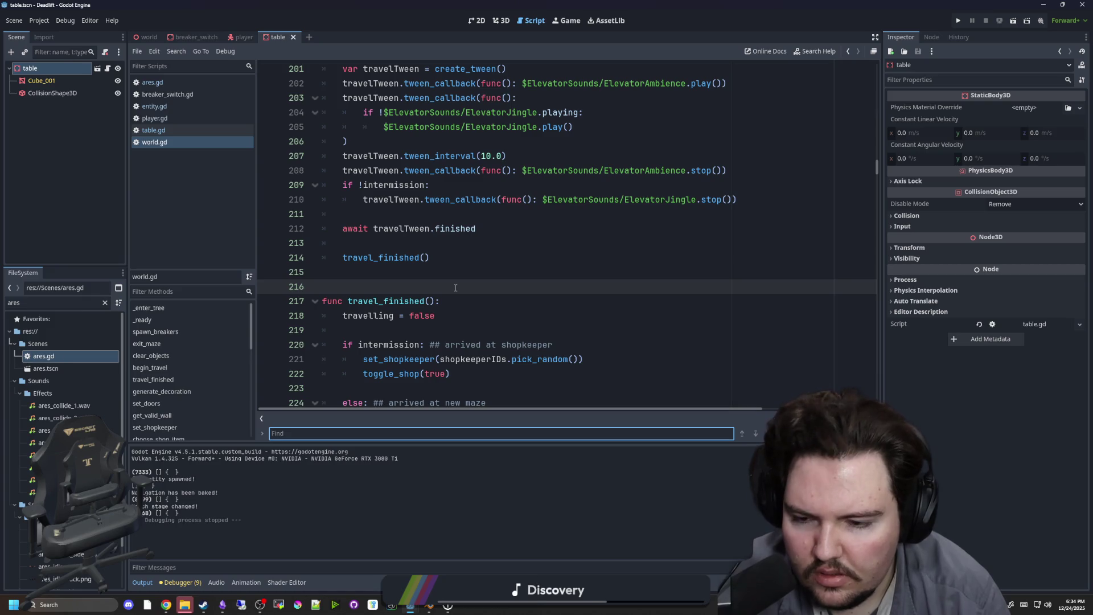
type("generate_ma")
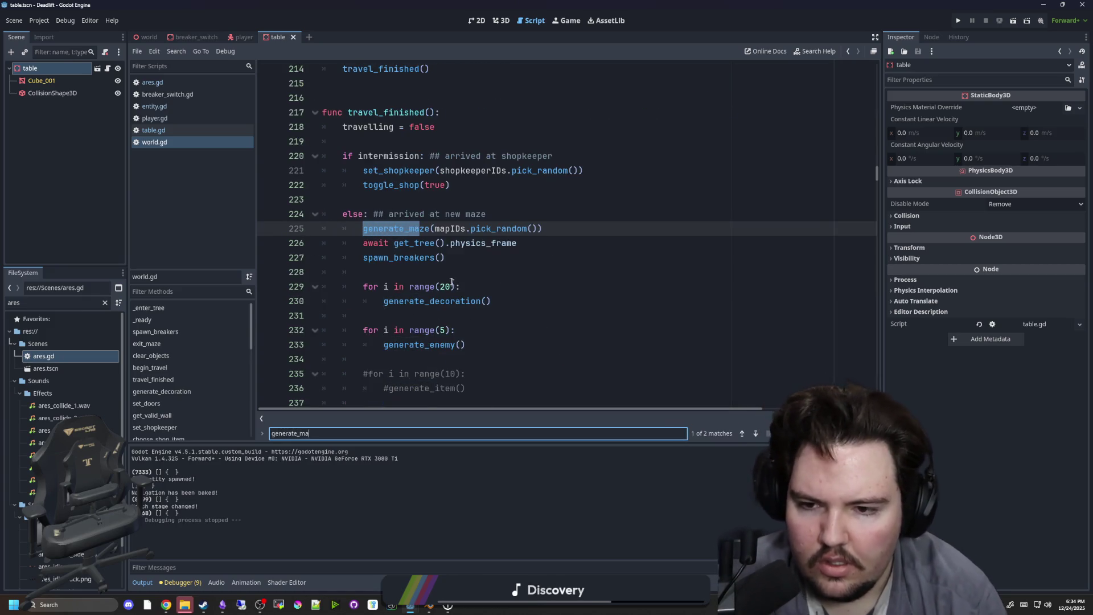
left_click(453, 257)
left_click(424, 273)
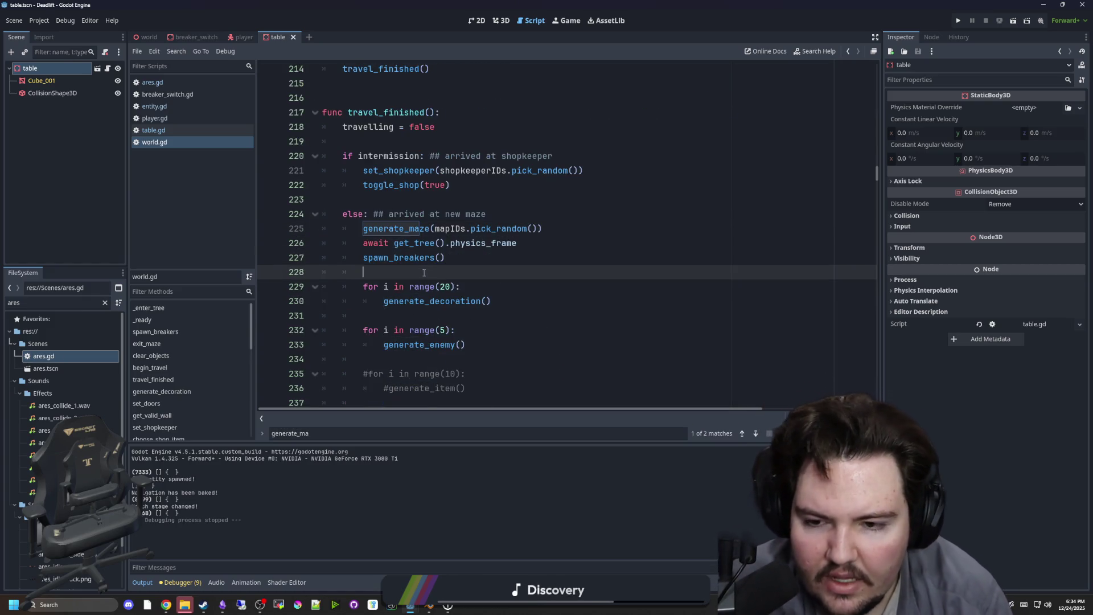
left_click(403, 231, "ctrl")
scroll(406, 236, "down", 5)
scroll(406, 235, "down", 13)
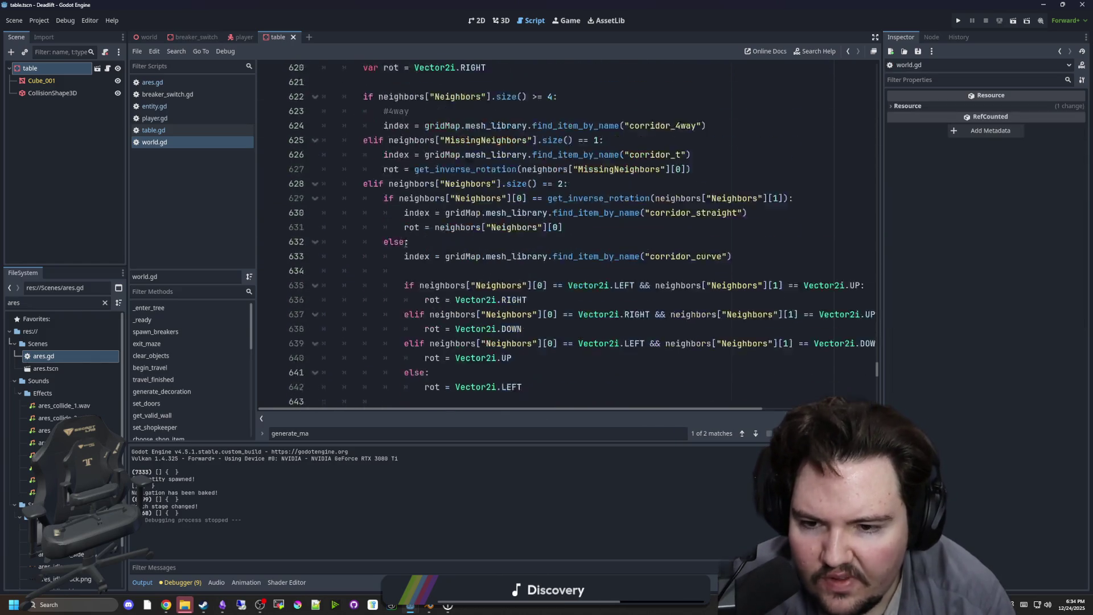
left_click(606, 256)
left_click_drag(605, 241, 453, 196)
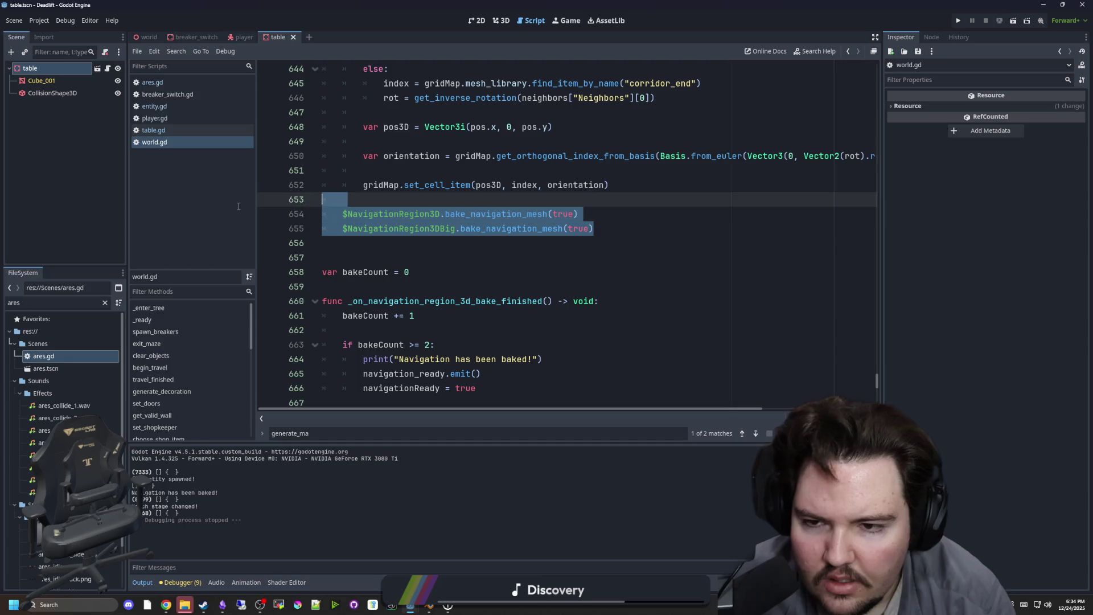
key("BackSpace")
key("BackSpace")
Paste the two bake calls after the enemy spawning loop in travel_finished.
left_click(454, 216)
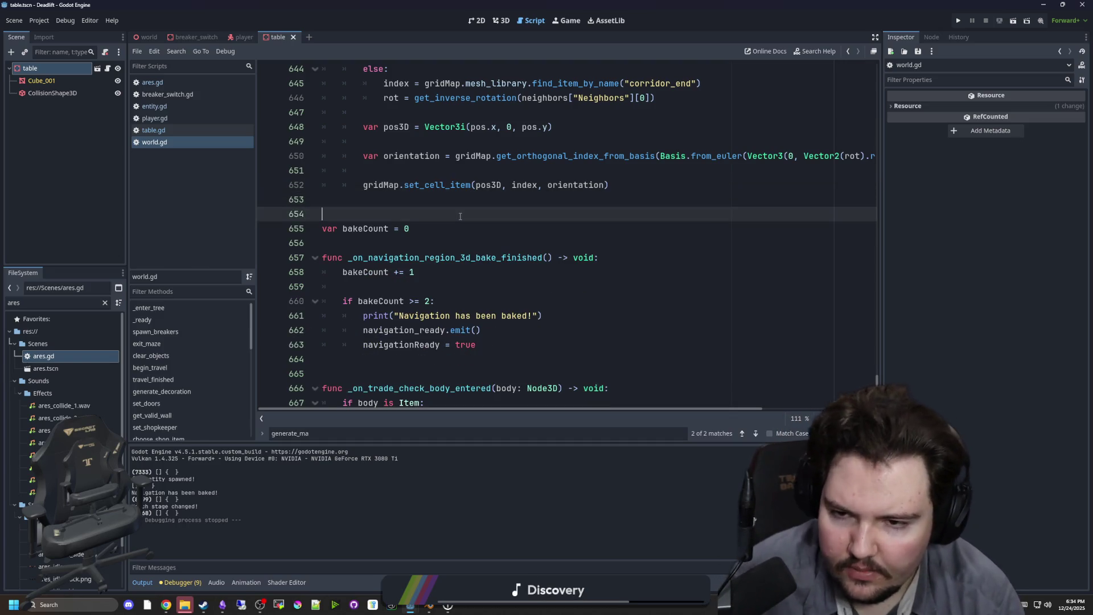
key("ctrl+f")
type("generate_maz")
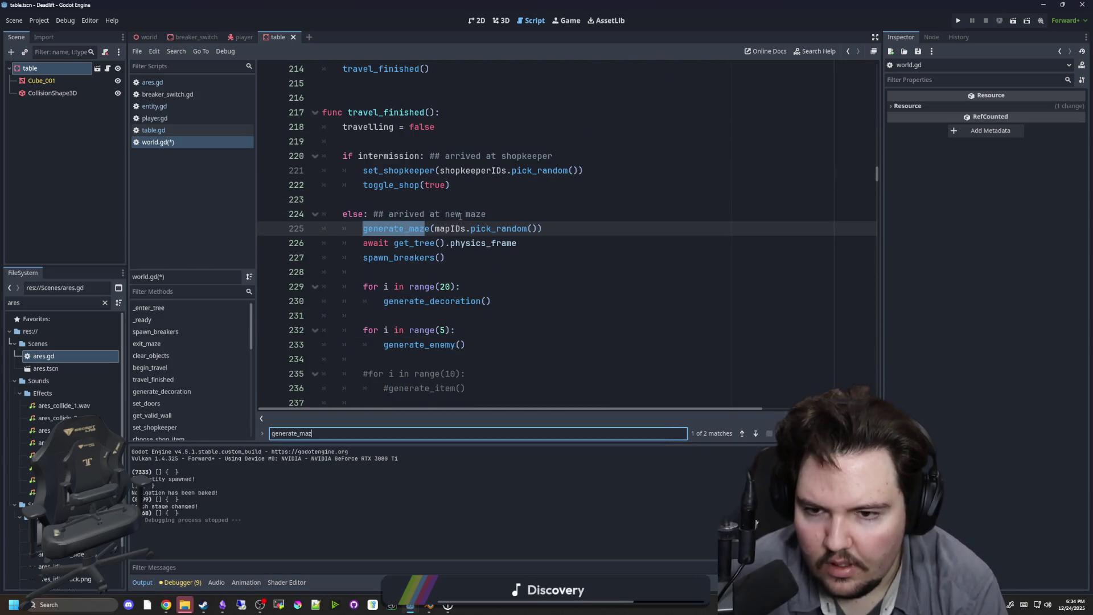
left_click(435, 273)
scroll(435, 264, "down", 4)
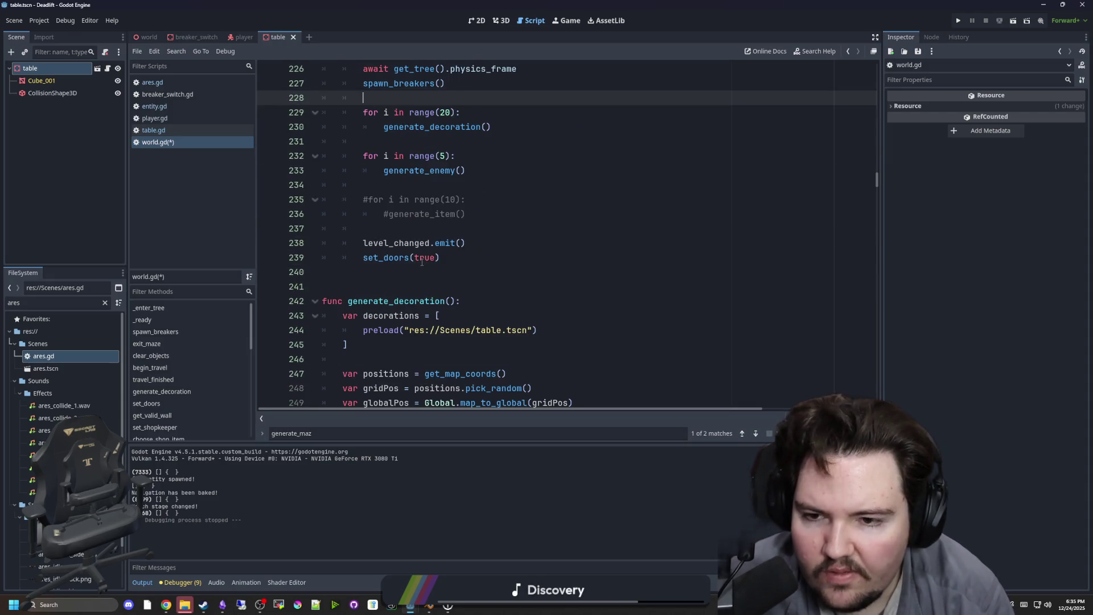
scroll(422, 262, "up", 2)
left_click(413, 317)
left_click_drag(476, 301, 225, 290)
left_click(391, 286)
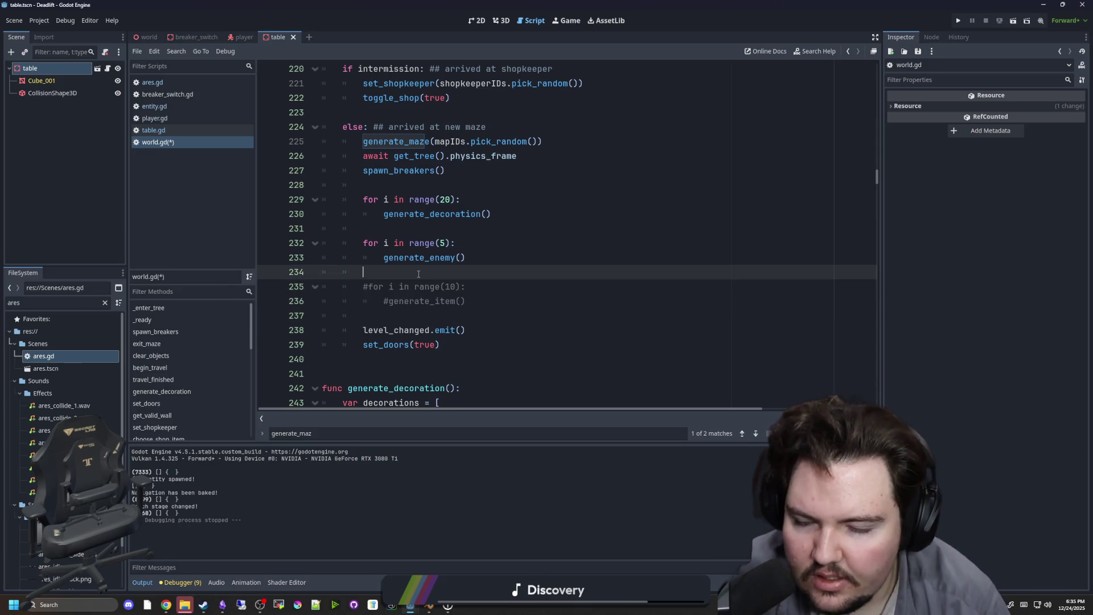
type("$NavigationRegion3D.bake_navigation_mesh(true) \t$NavigationRegion3DBig.bake_navigation_mesh(true)")
Insert 'await get_tree().physics_frame' before the bake calls, fix their indentation, and save.
left_click(419, 274)
key("Return")
key("Return")
key("Up")
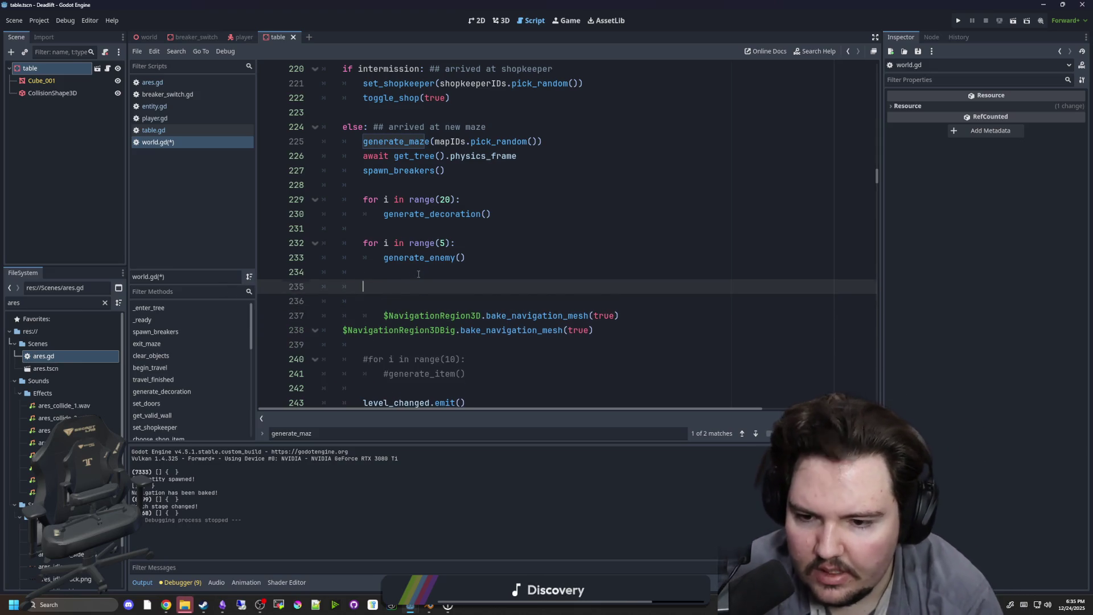
left_click_drag(517, 156, 364, 157)
key("ctrl+c")
left_click(386, 284)
key("ctrl+v")
left_click_drag(384, 315, 344, 330)
key("shift+Tab")
left_click(353, 323)
key("Tab")
left_click(403, 300)
scroll(403, 301, "down", 1)
left_click(403, 300)
key("ctrl+s")
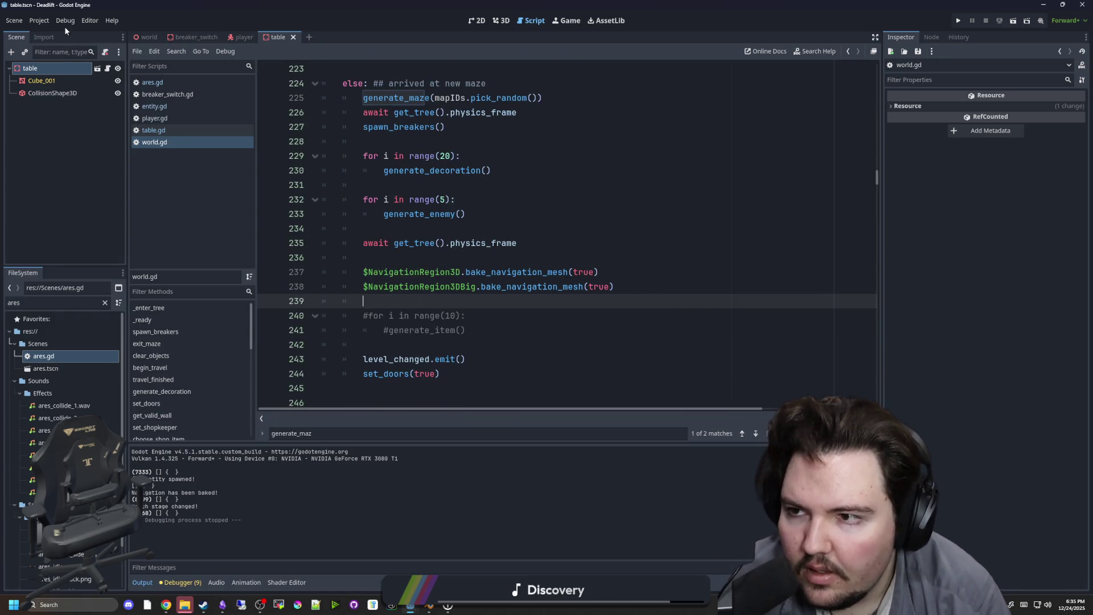
Turn on Debug > Visible Navigation and save.
left_click(64, 23)
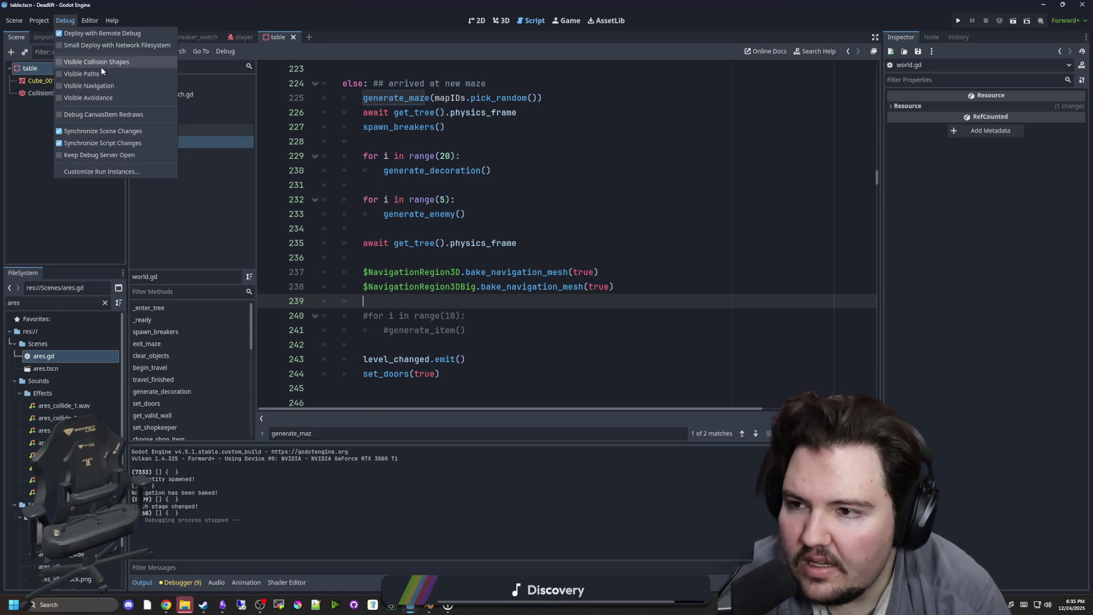
left_click(614, 212, "shift")
left_click(475, 228)
key("ctrl+s")
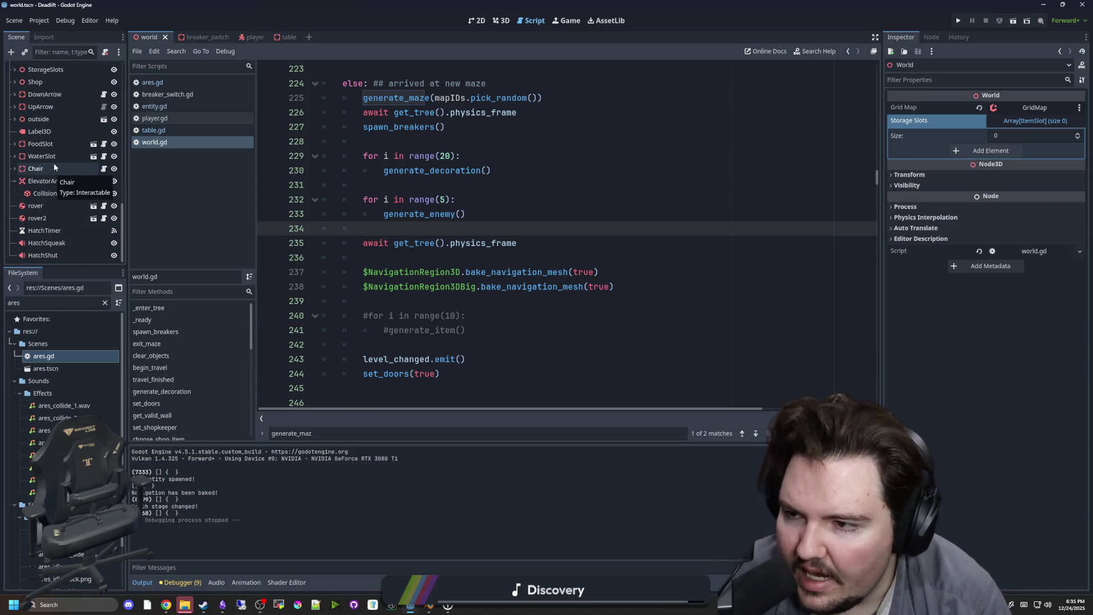
Inspect NavigationRegion3DBig's signals and the GridMap's group membership.
scroll(54, 161, "up", 4)
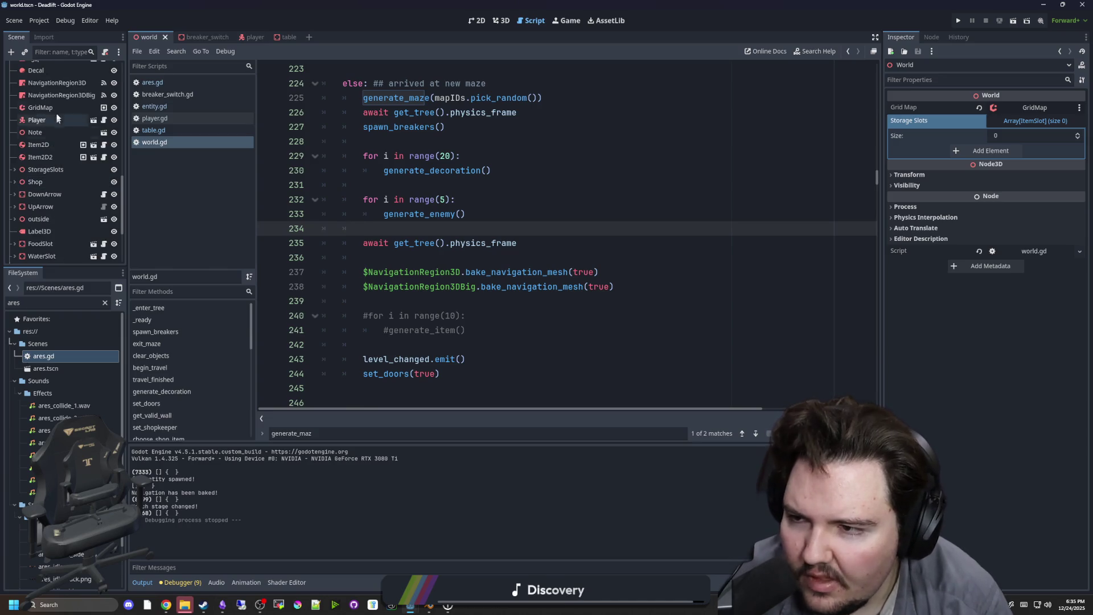
scroll(56, 95, "up", 4)
left_click(55, 95)
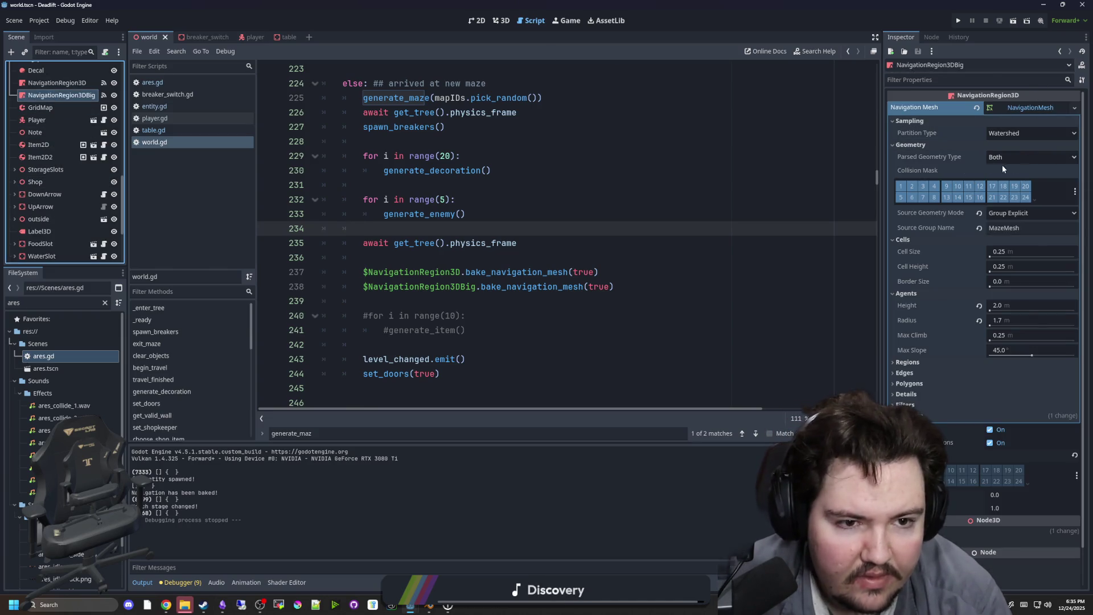
left_click(931, 37)
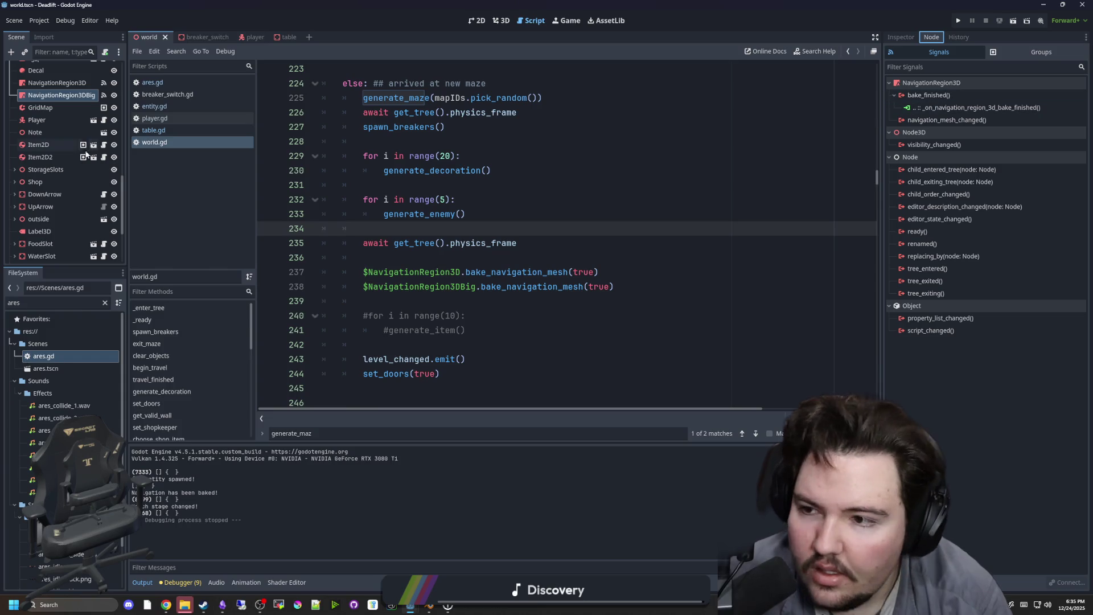
scroll(60, 176, "down", 6)
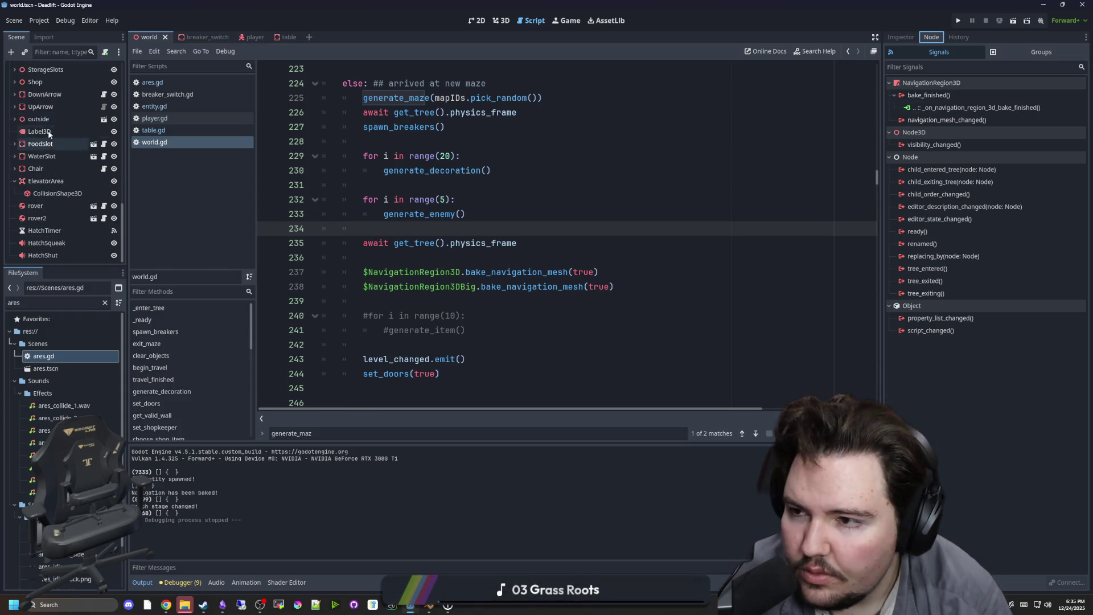
scroll(49, 154, "up", 6)
scroll(49, 153, "up", 2)
left_click(40, 206)
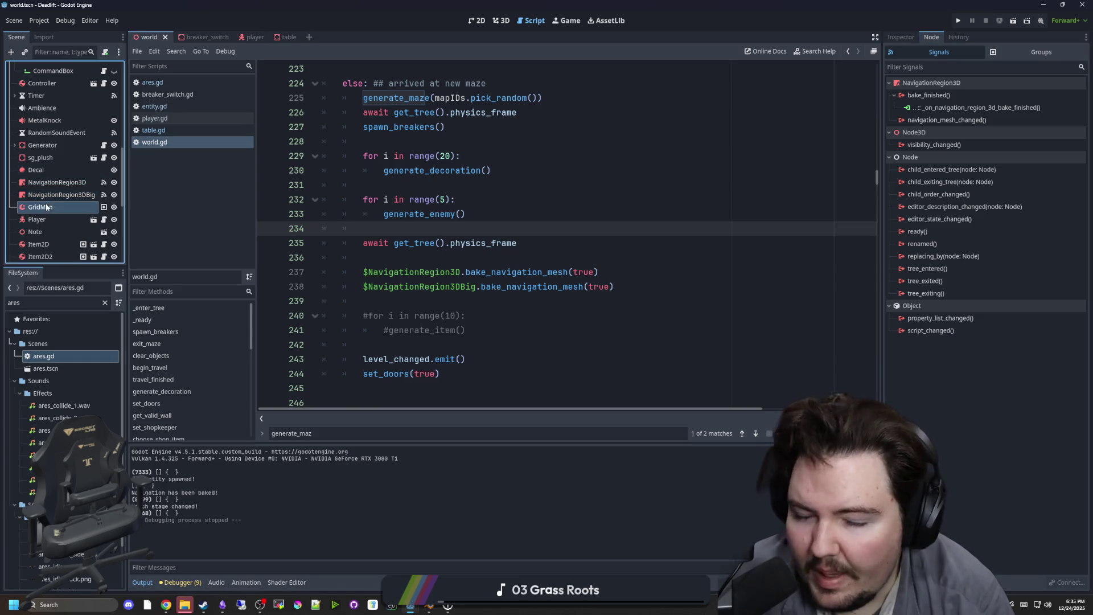
left_click(1042, 52)
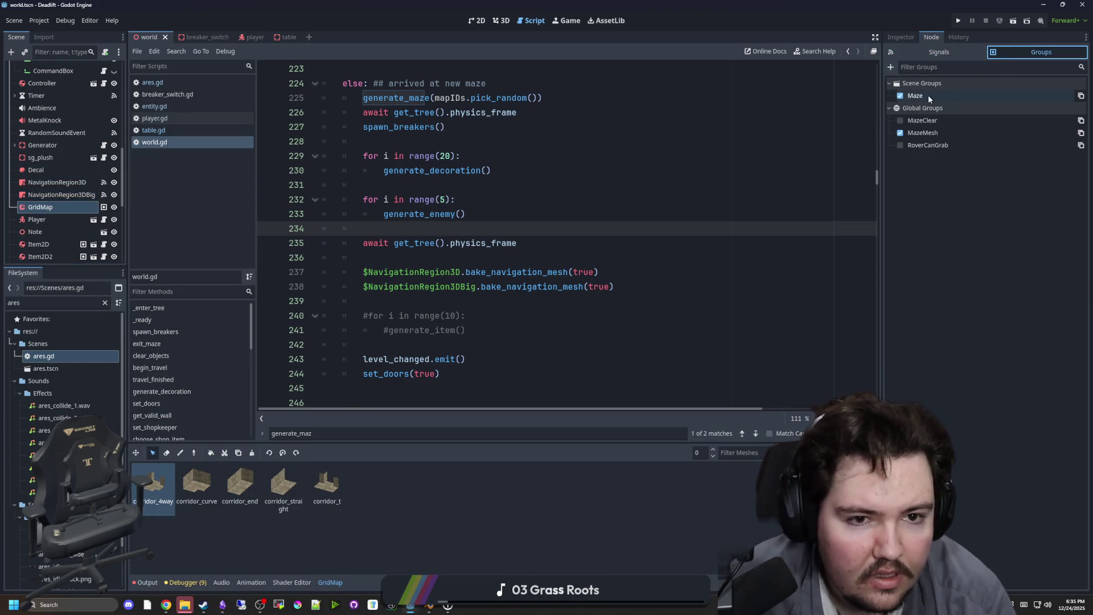
left_click(761, 159)
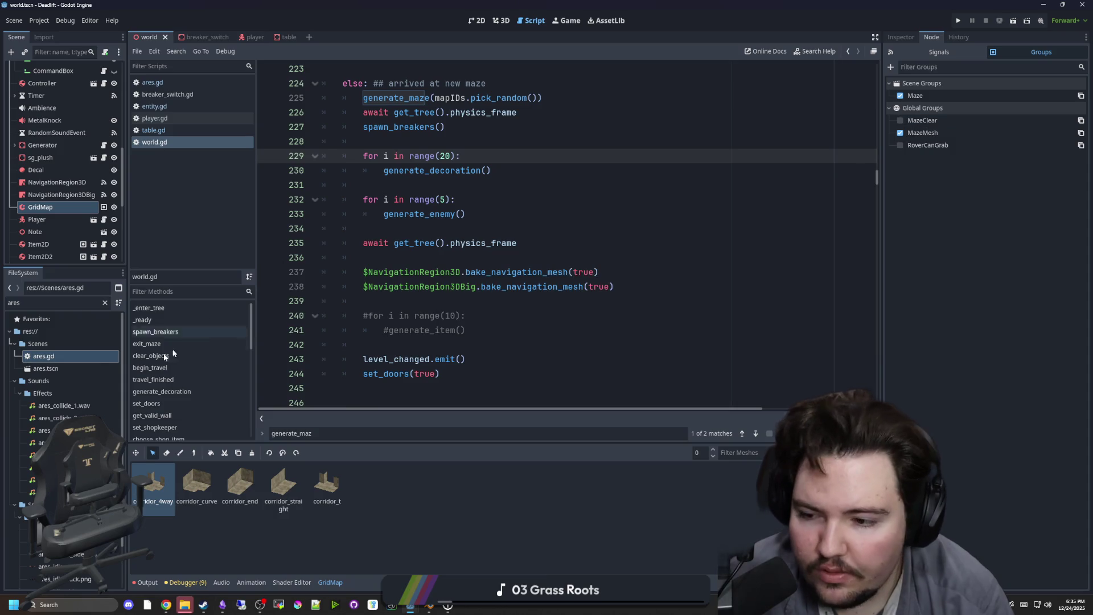
Open table.tscn and add its root node to the MazeMesh group.
left_click(105, 302)
type("tab")
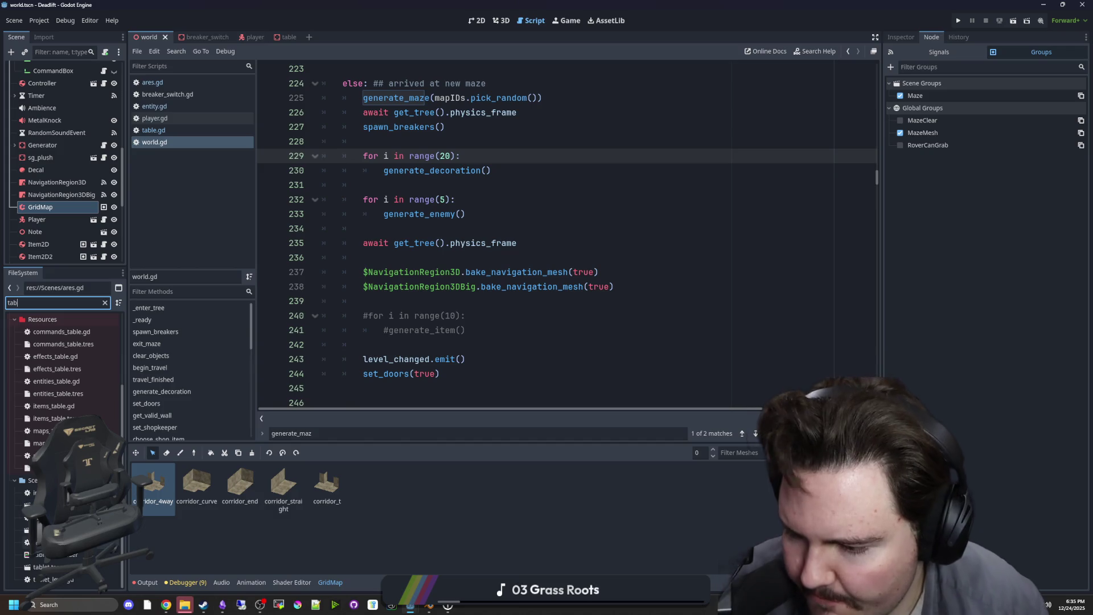
double_click(85, 530)
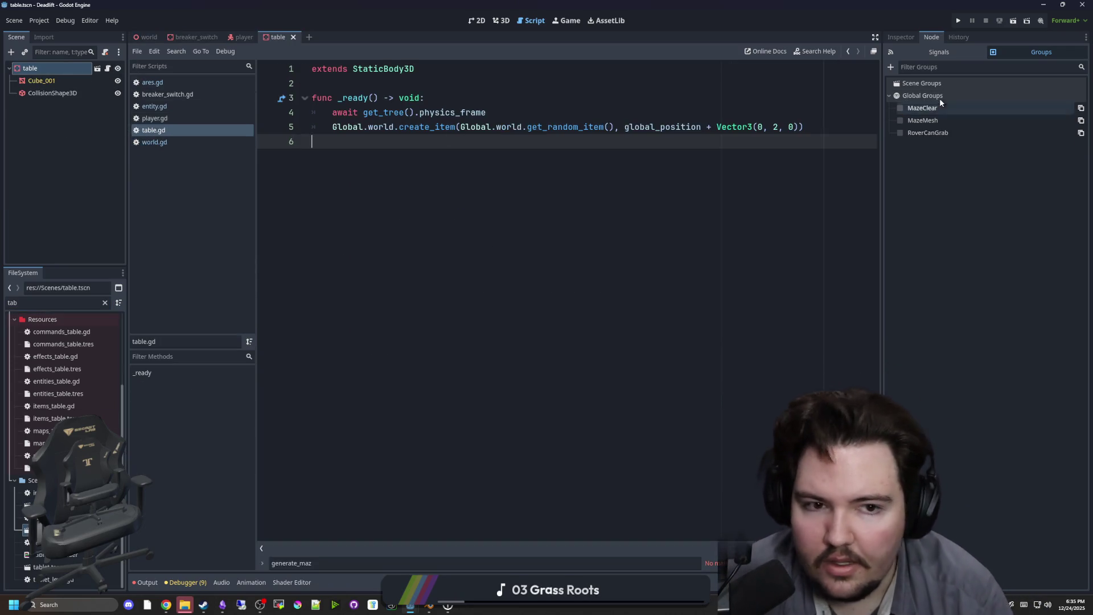
left_click(900, 121)
Launch a new game and walk up to a corridor table to check the navmesh around it.
left_click(958, 21)
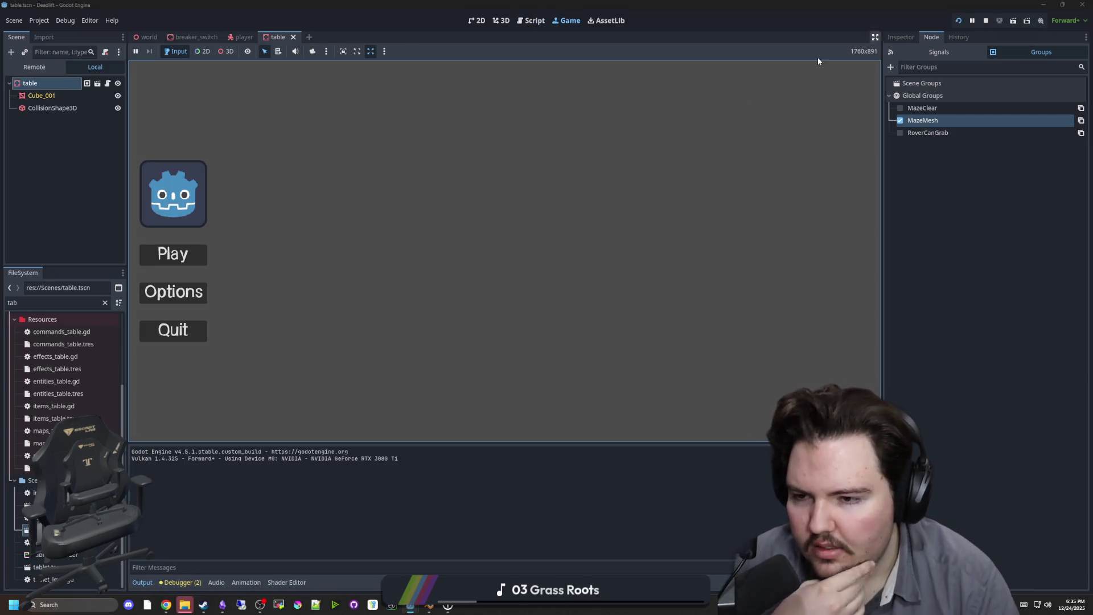
left_click(161, 257)
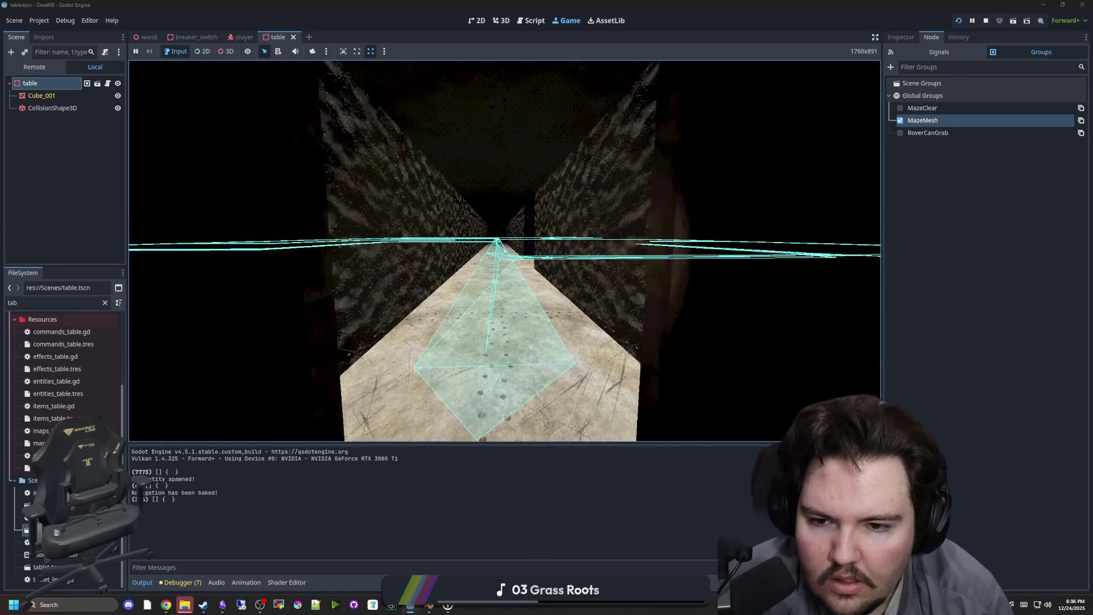
key("w")
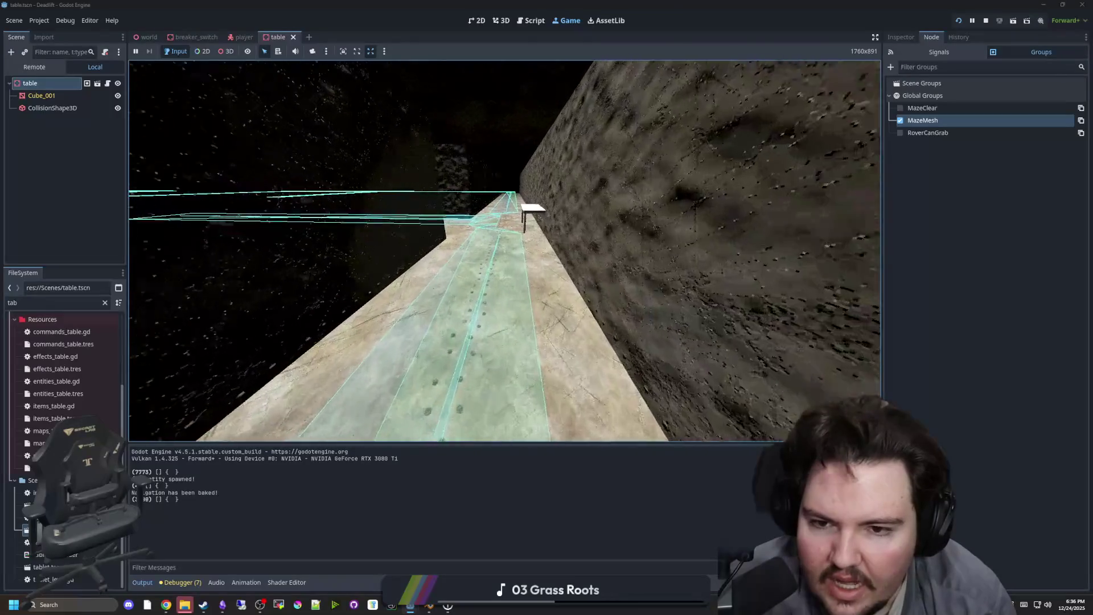
key("w")
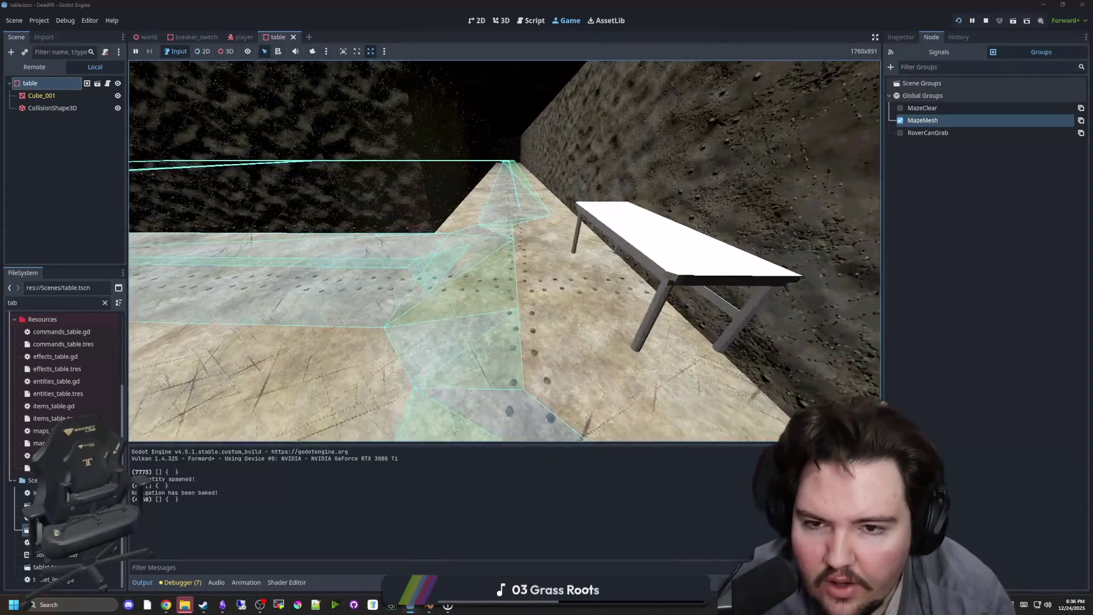
key("w")
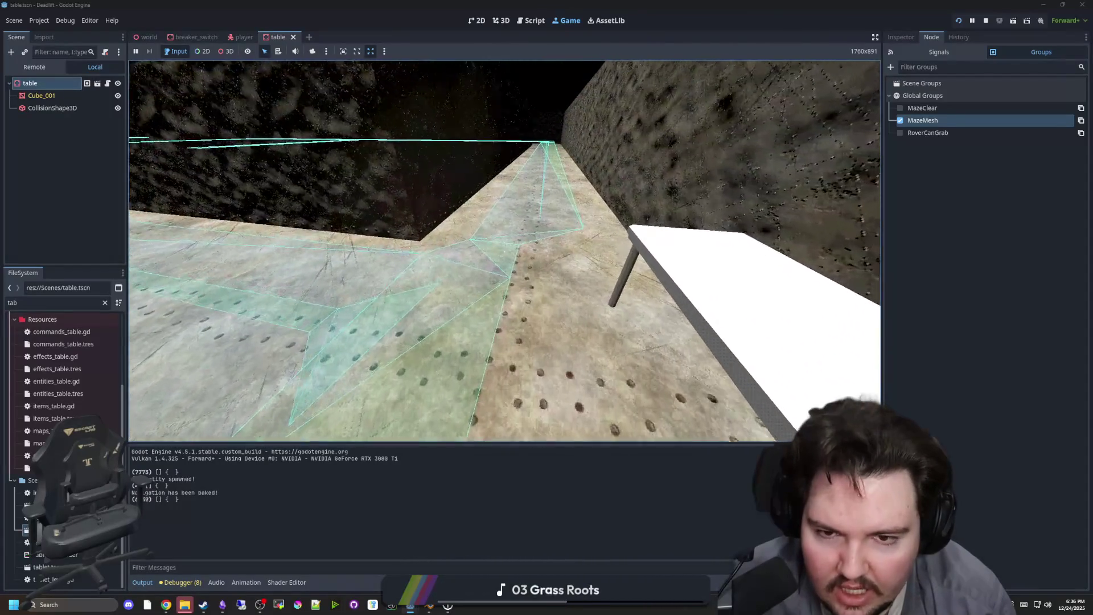
key("w")
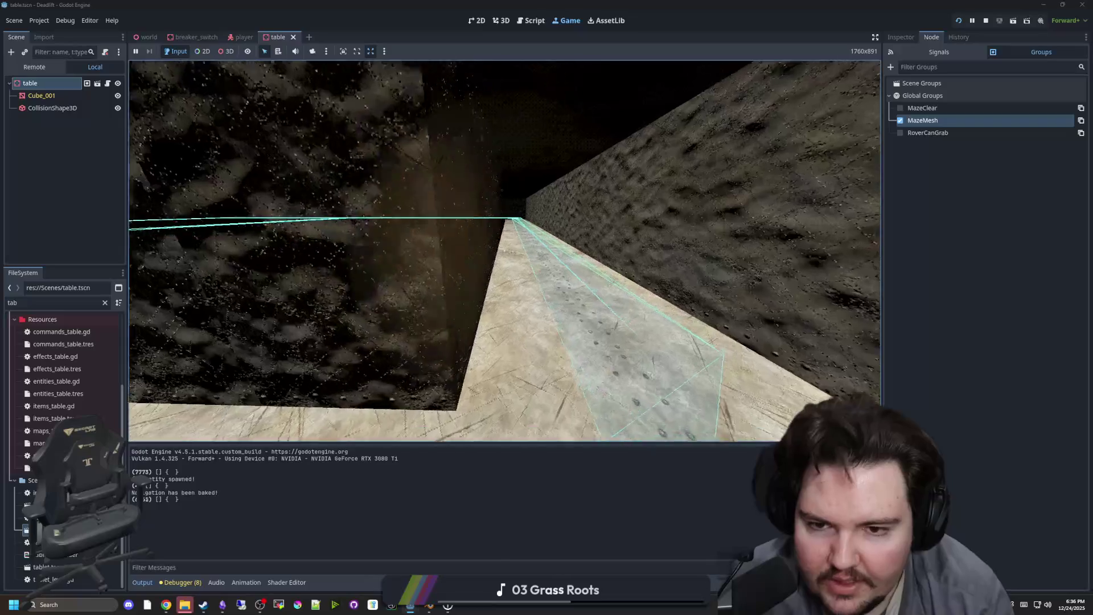
key("w")
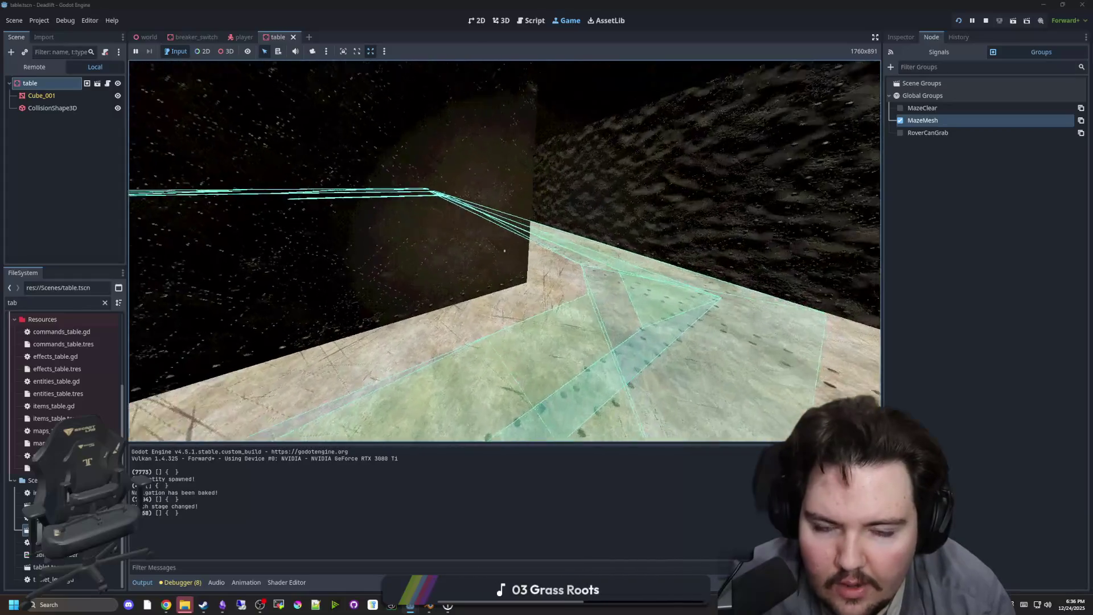
key("w")
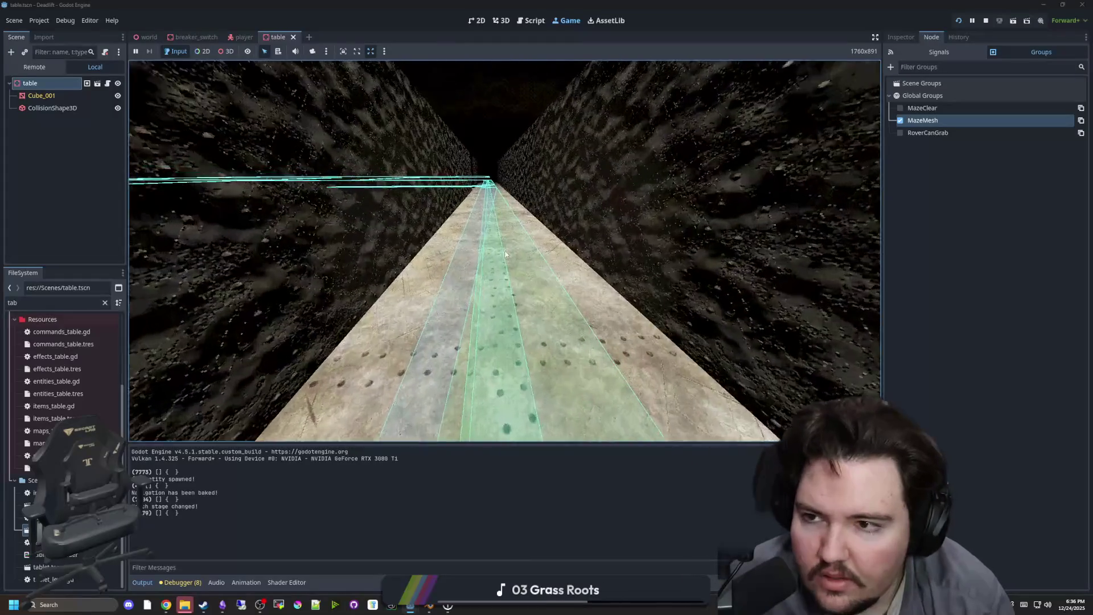
Pause, view the maze's navmesh from an overhead camera, then stop the game and save.
key("Escape")
left_click(225, 52)
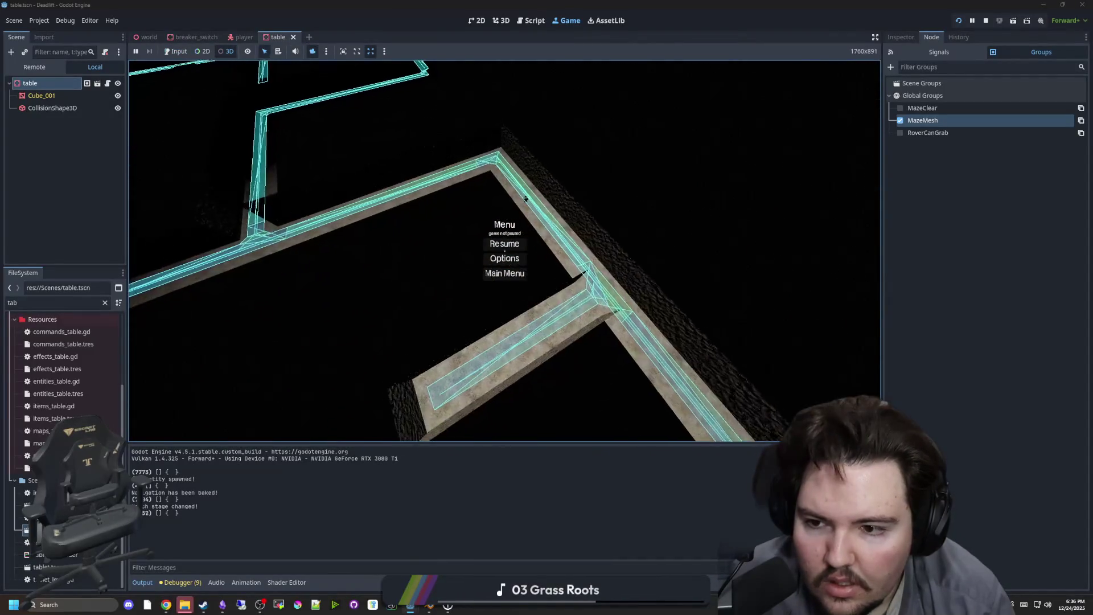
mouse_move(506, 149)
left_mouse_down()
mouse_move(506, 205)
mouse_move(541, 222)
left_mouse_up()
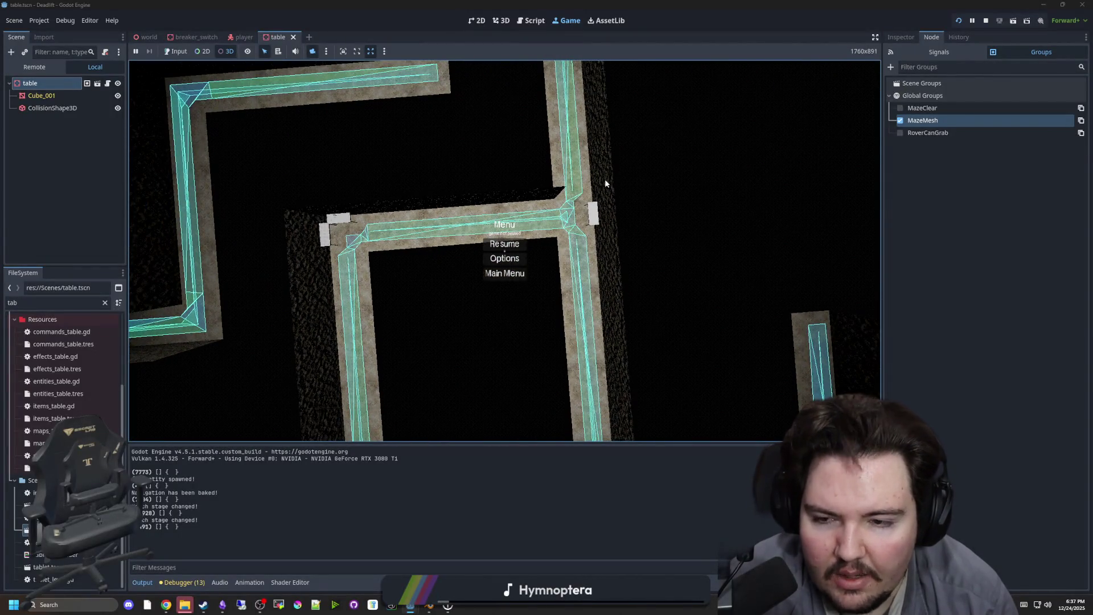
left_click(986, 20)
key("ctrl+s")
key("ctrl+s")
key("ctrl+s")
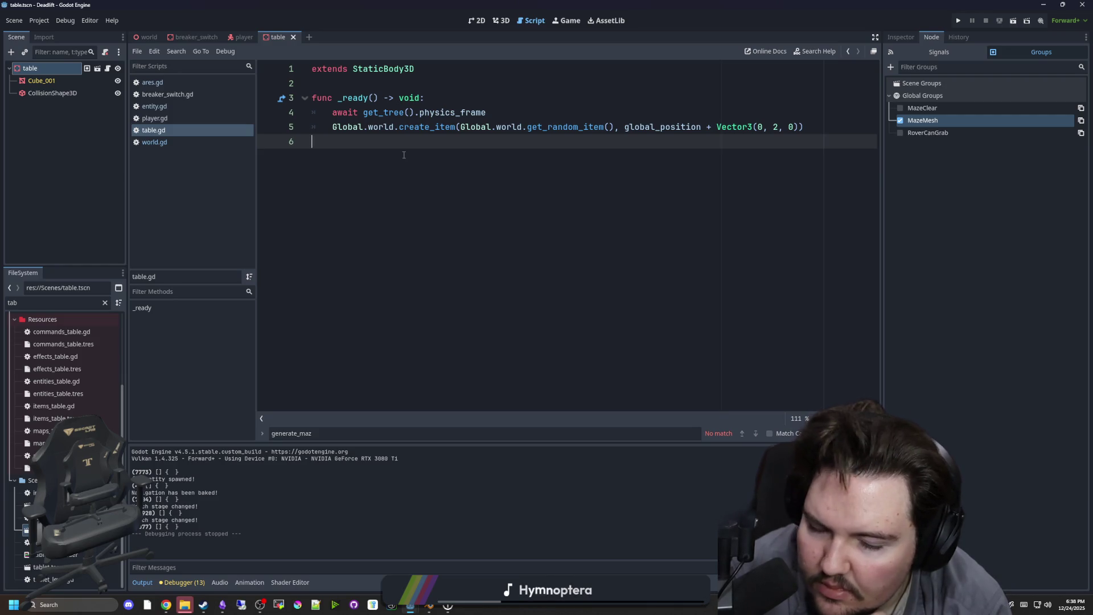
In world.gd, jump to generate_enemy, then search the script for '_ready'.
left_click(197, 142)
left_click(495, 183)
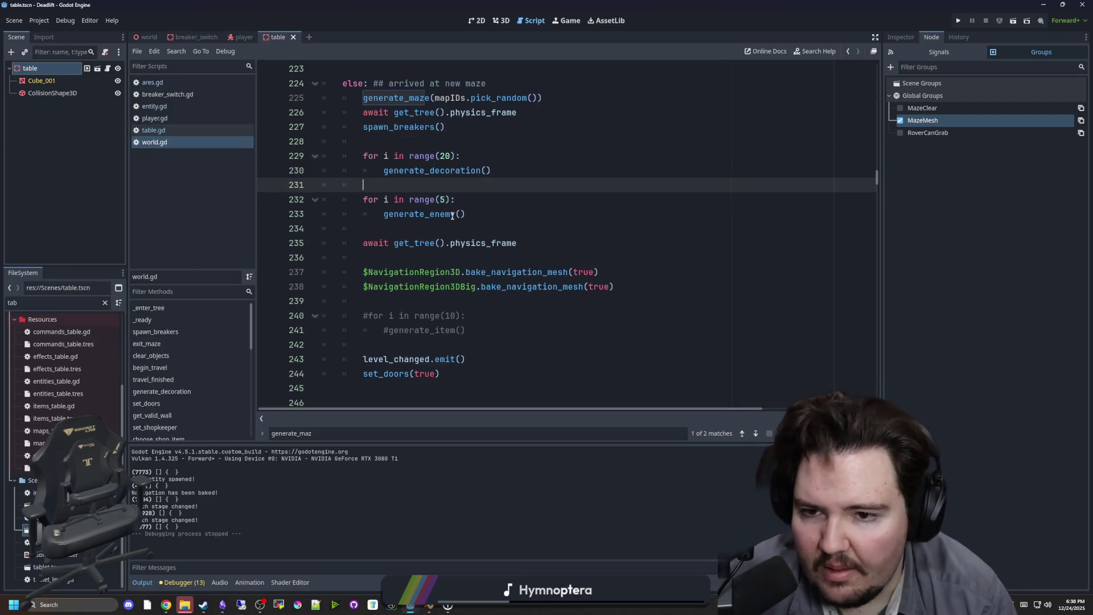
left_click(433, 214, "ctrl")
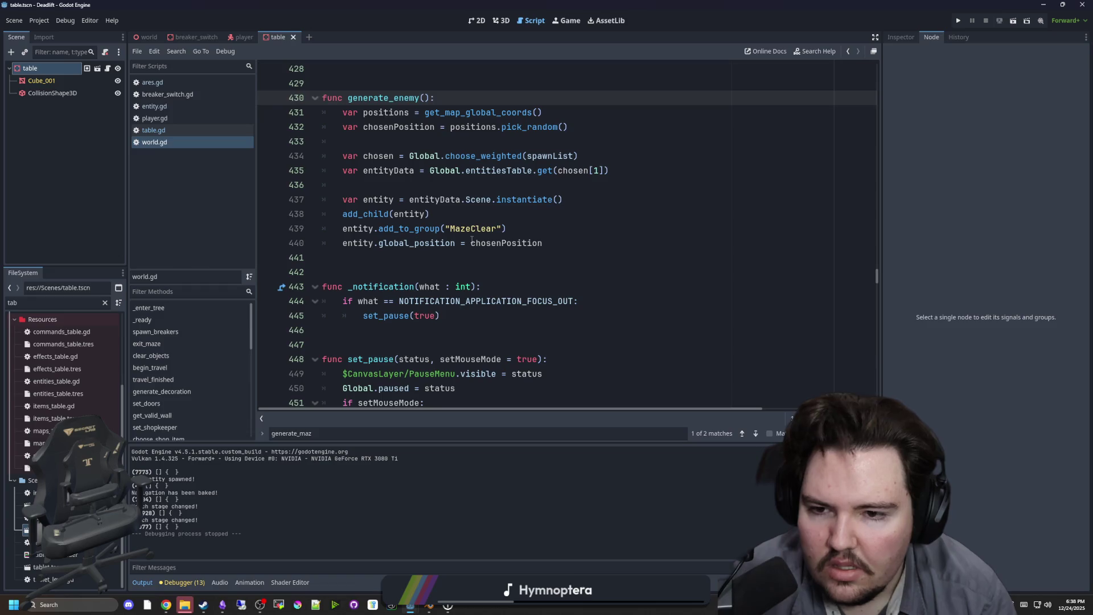
scroll(554, 235, "up", 1)
left_click(554, 235)
key("ctrl+f")
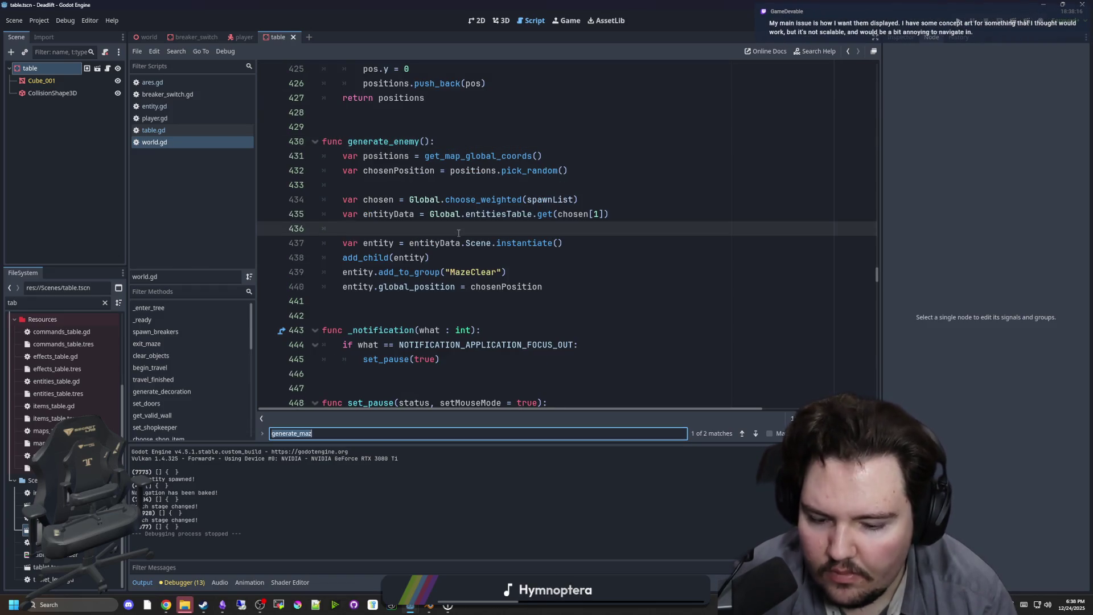
type("_ready")
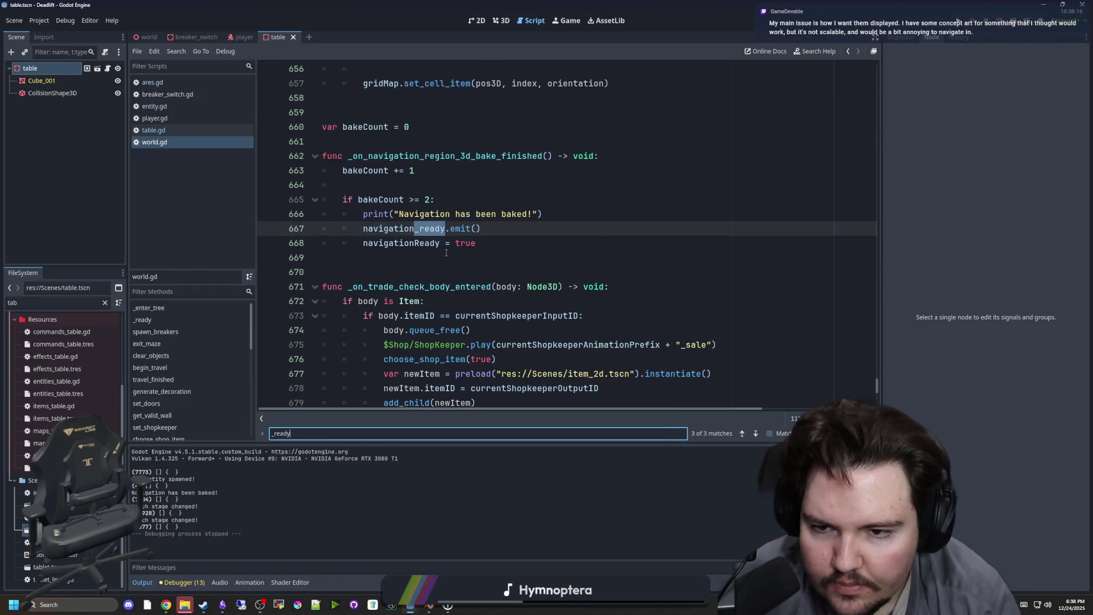